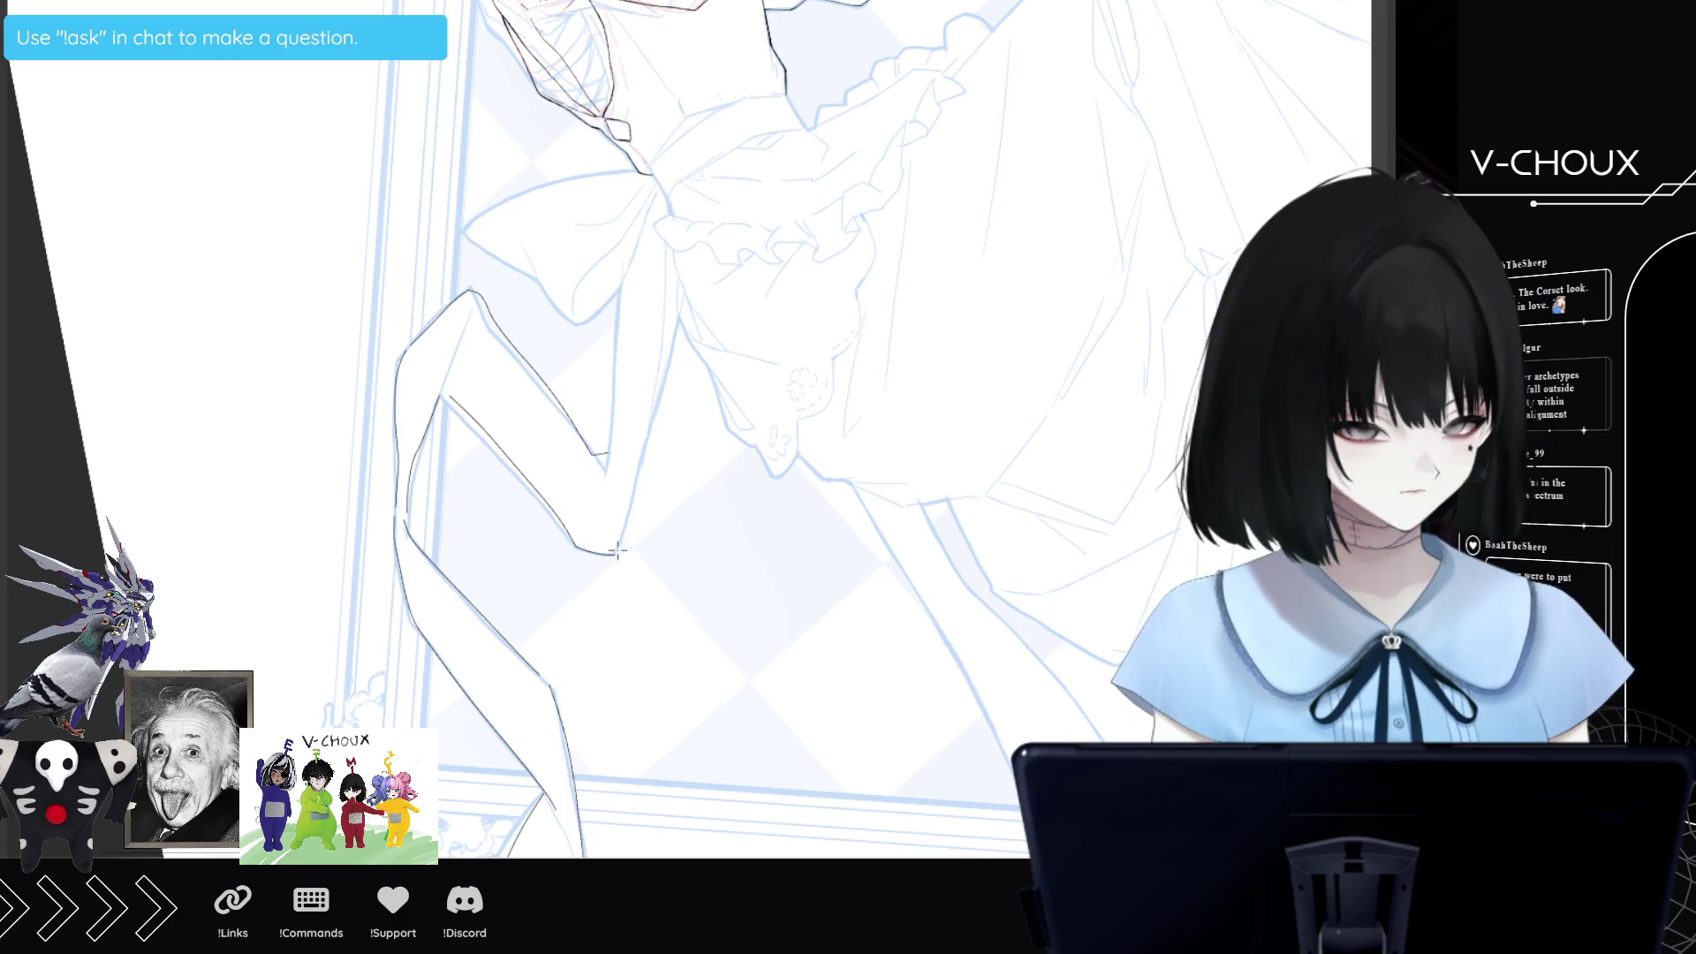
Ink the first straight-segmented black line up the leg outline toward the skirt with the Polyline tool.
{"action": "left_click", "coordinate": [630, 521]}
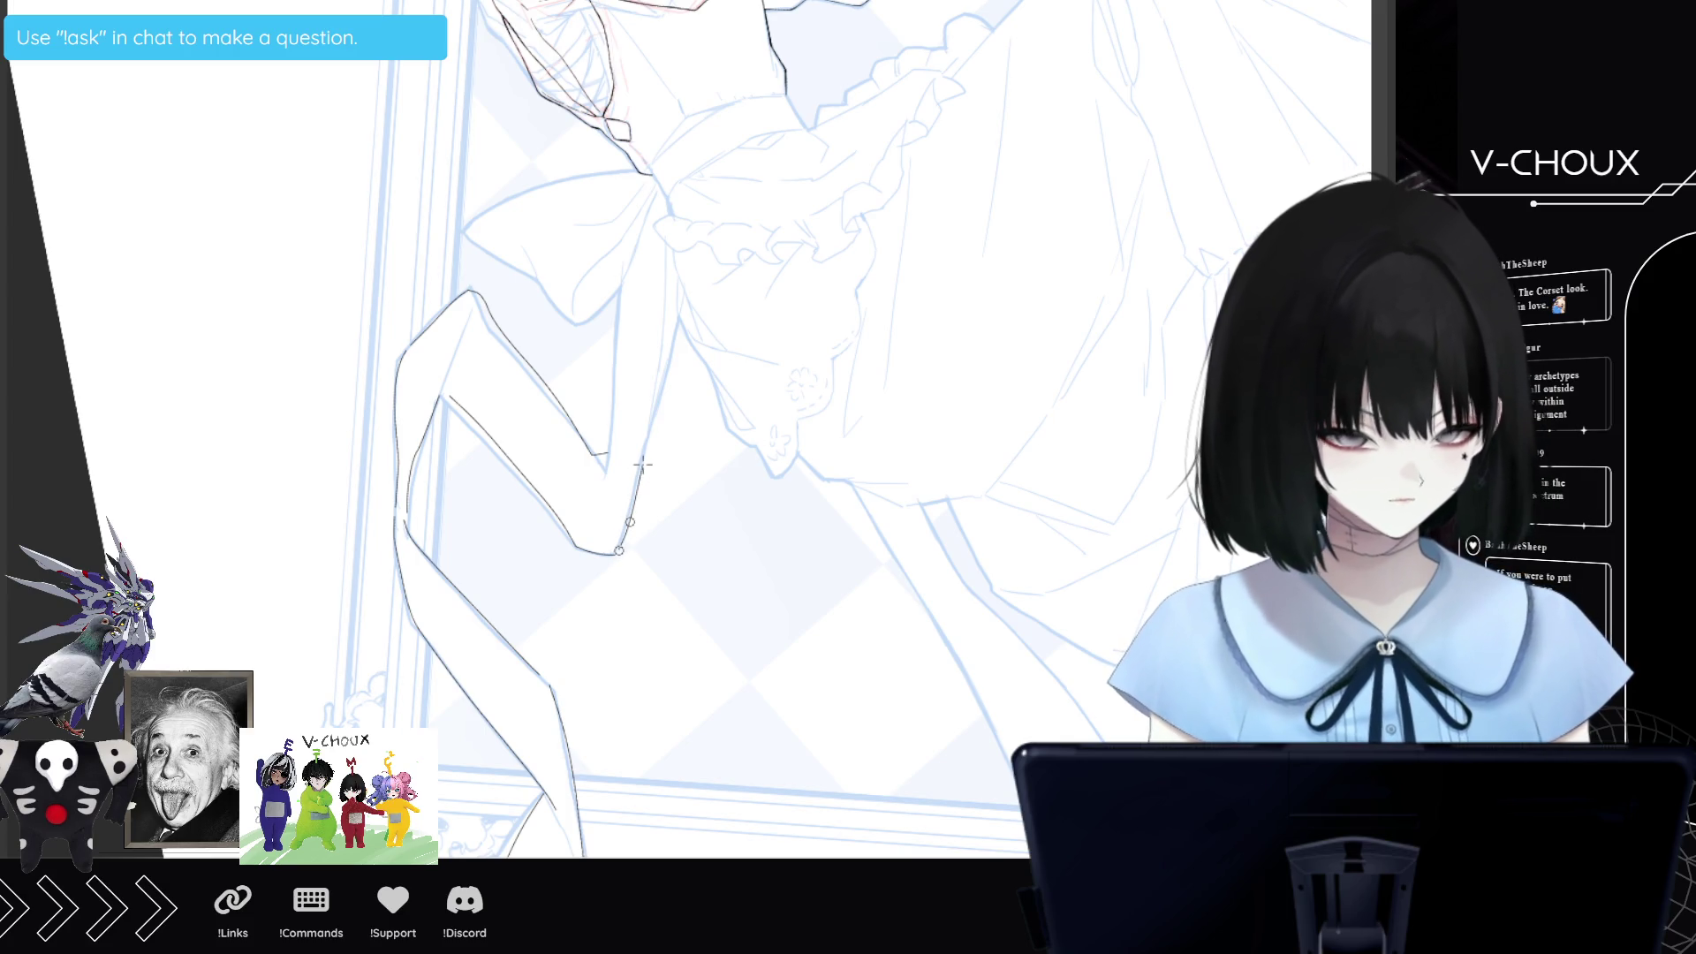
{"action": "left_click", "coordinate": [643, 462]}
{"action": "left_click", "coordinate": [662, 394]}
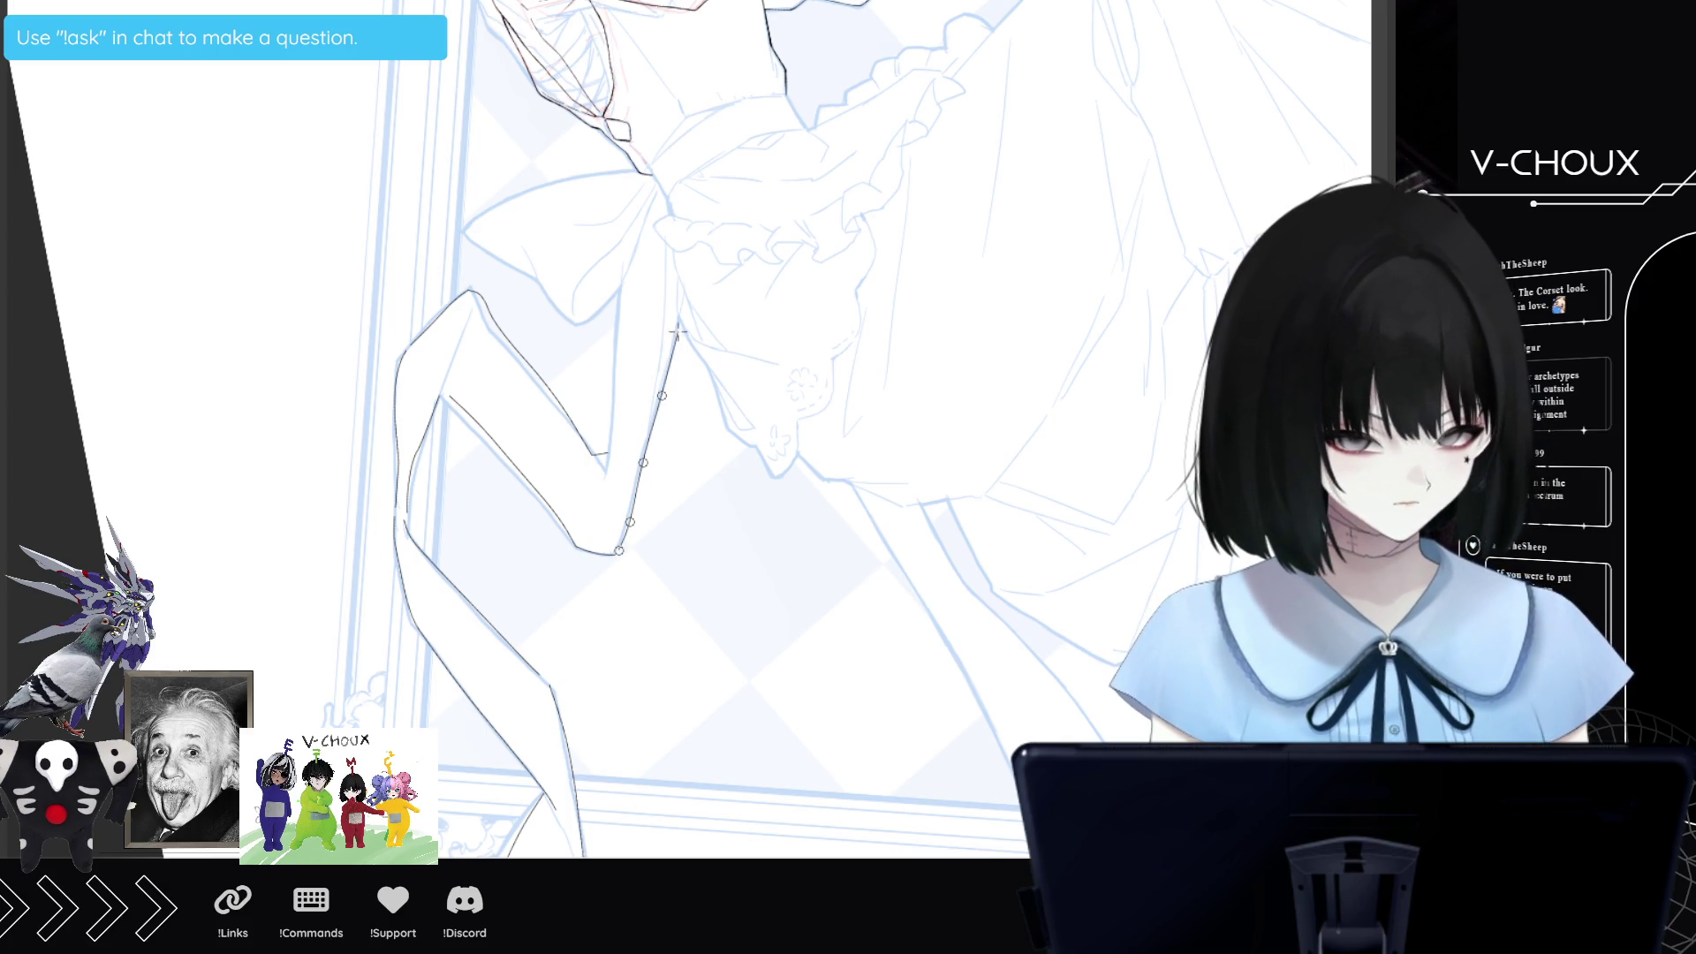
{"action": "left_click", "coordinate": [673, 357]}
{"action": "double_click", "coordinate": [686, 291]}
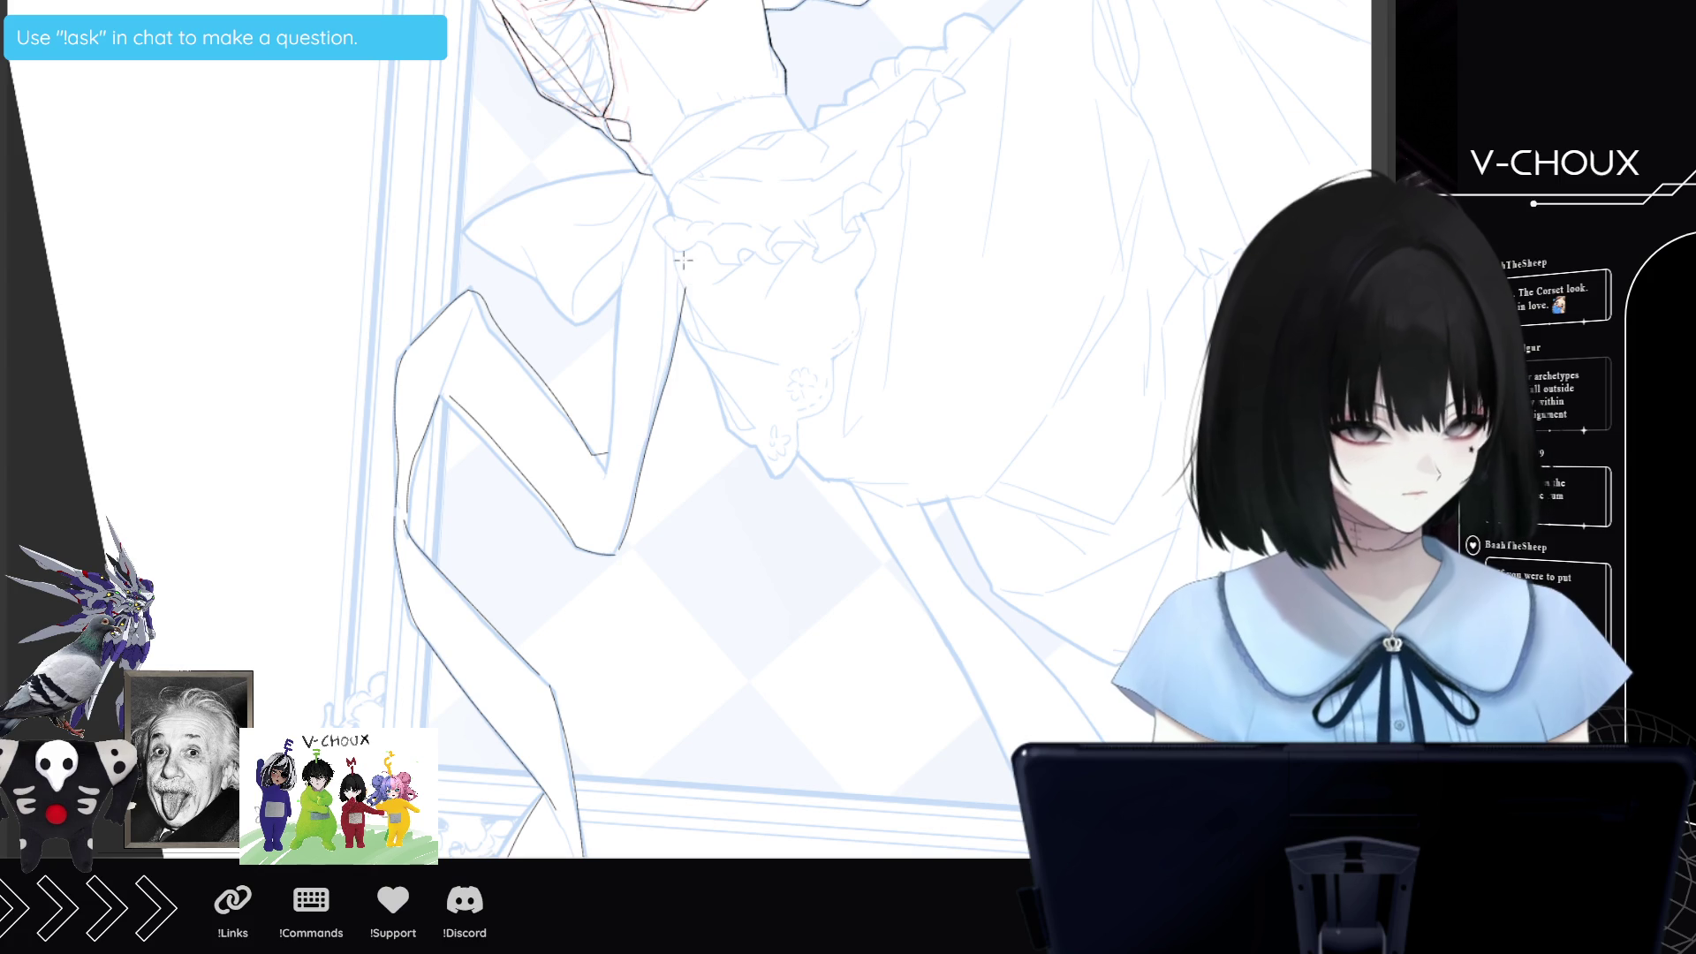
Ink a second segmented polyline up the leg, ending at the skirt frill.
{"action": "left_click", "coordinate": [612, 480]}
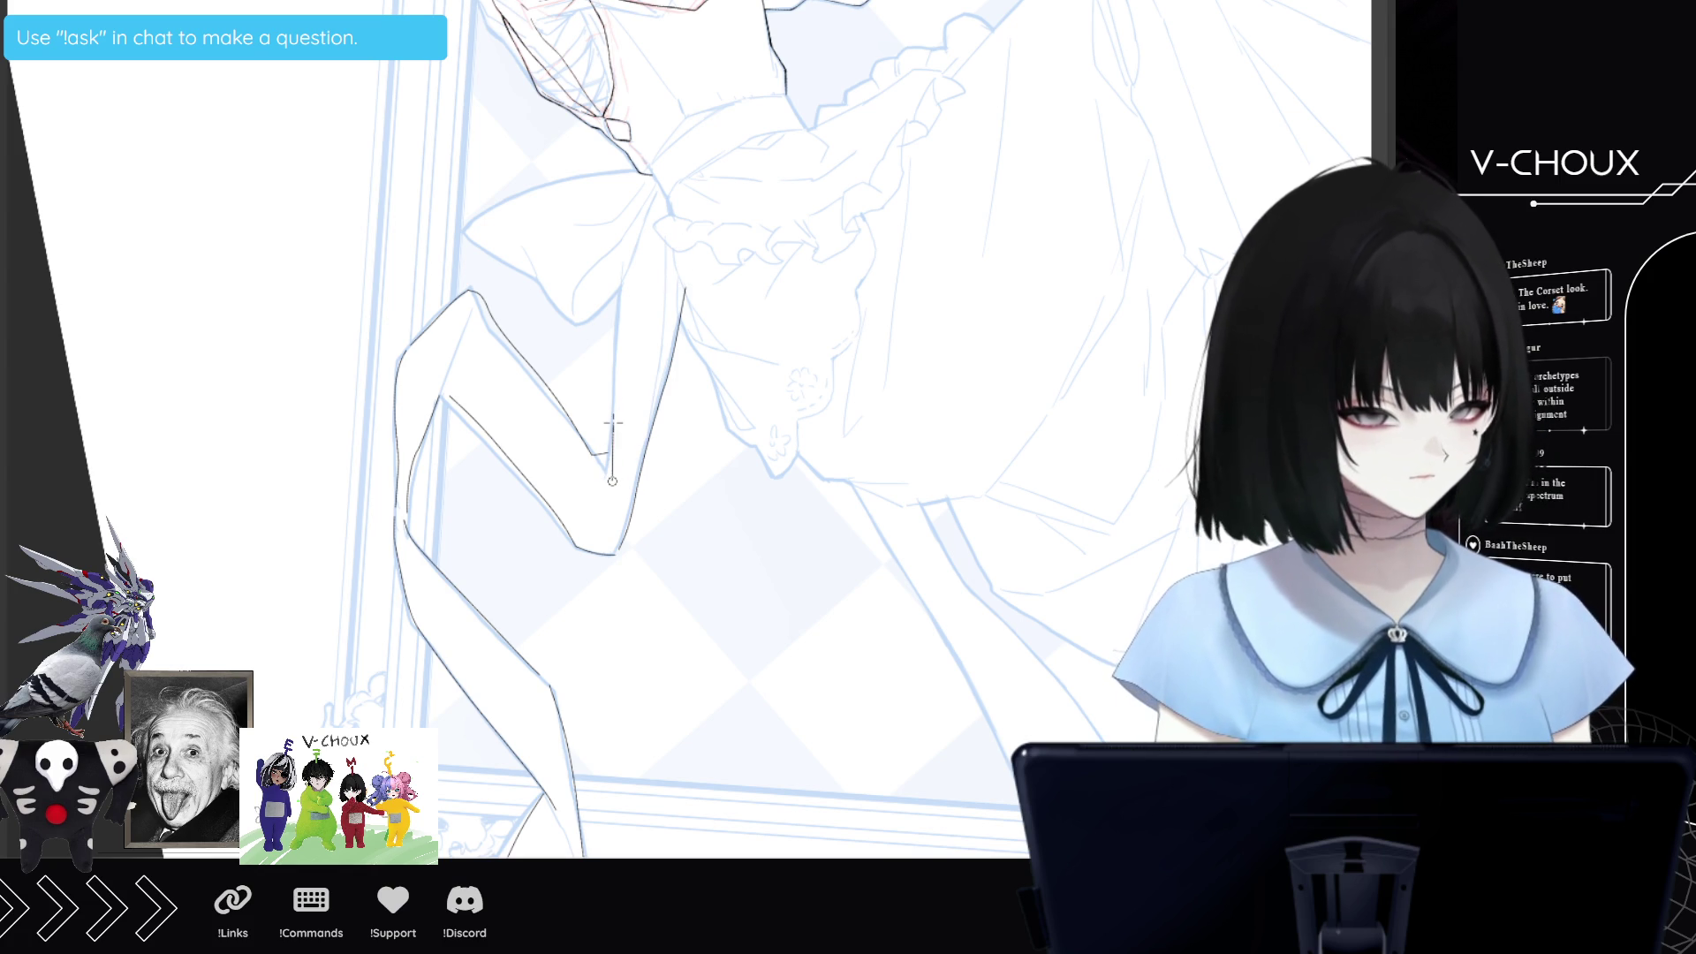
{"action": "left_click", "coordinate": [612, 421]}
{"action": "left_click", "coordinate": [616, 369]}
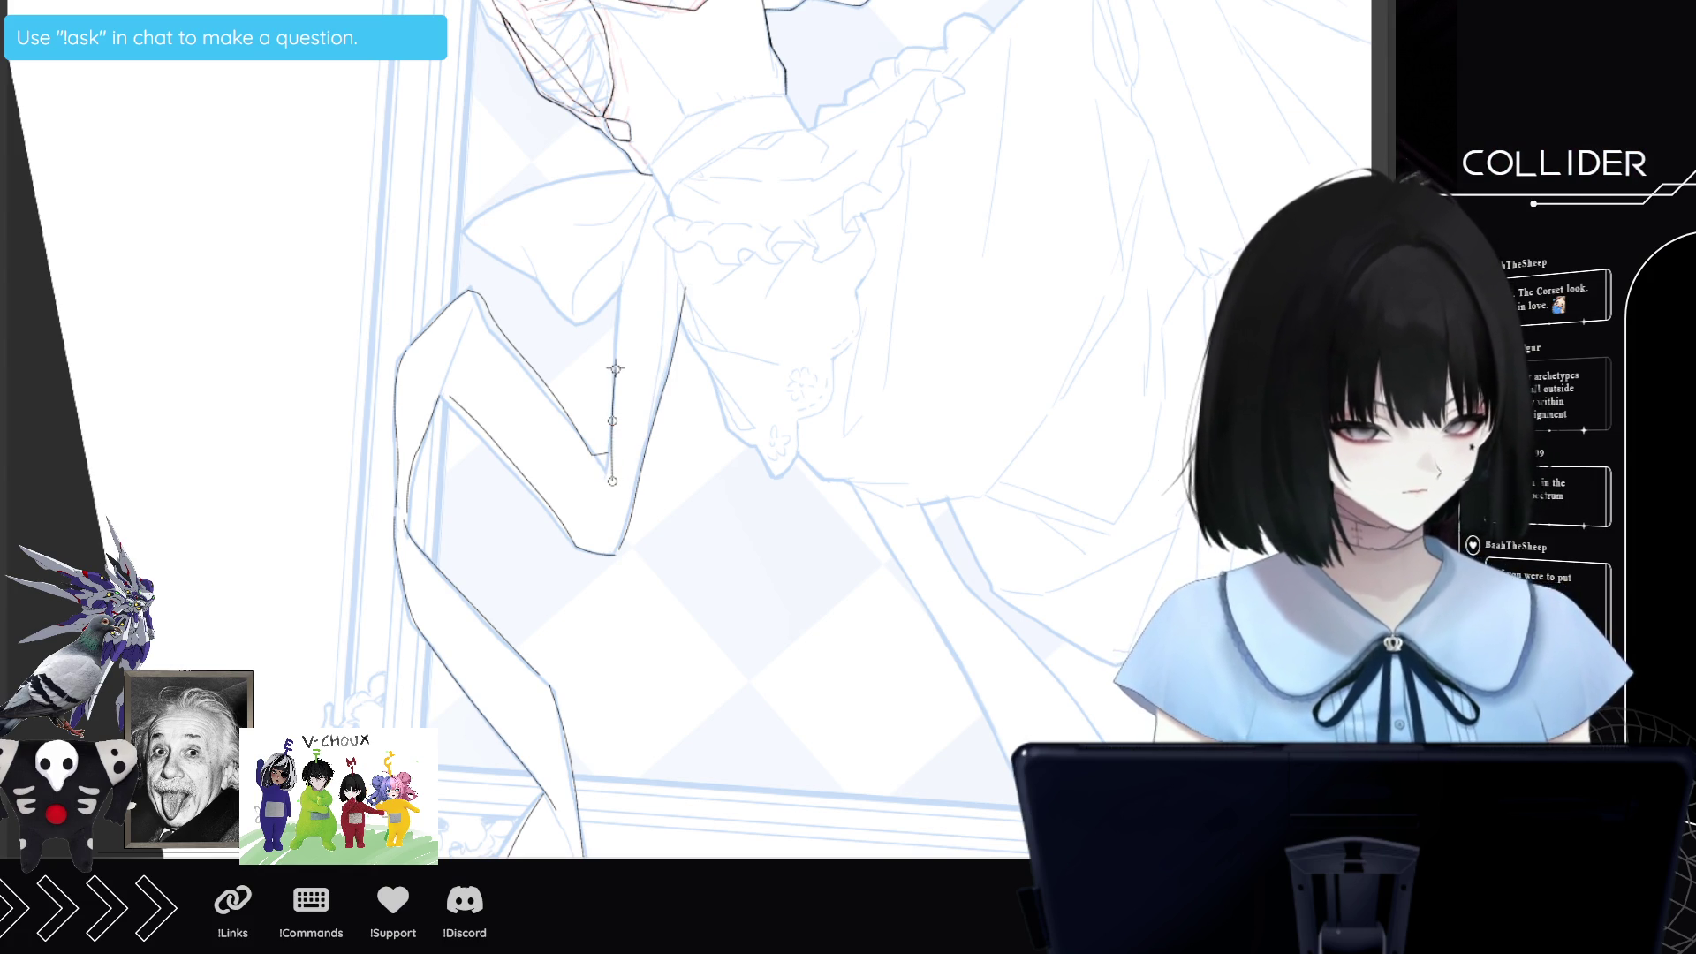
{"action": "left_click", "coordinate": [621, 290]}
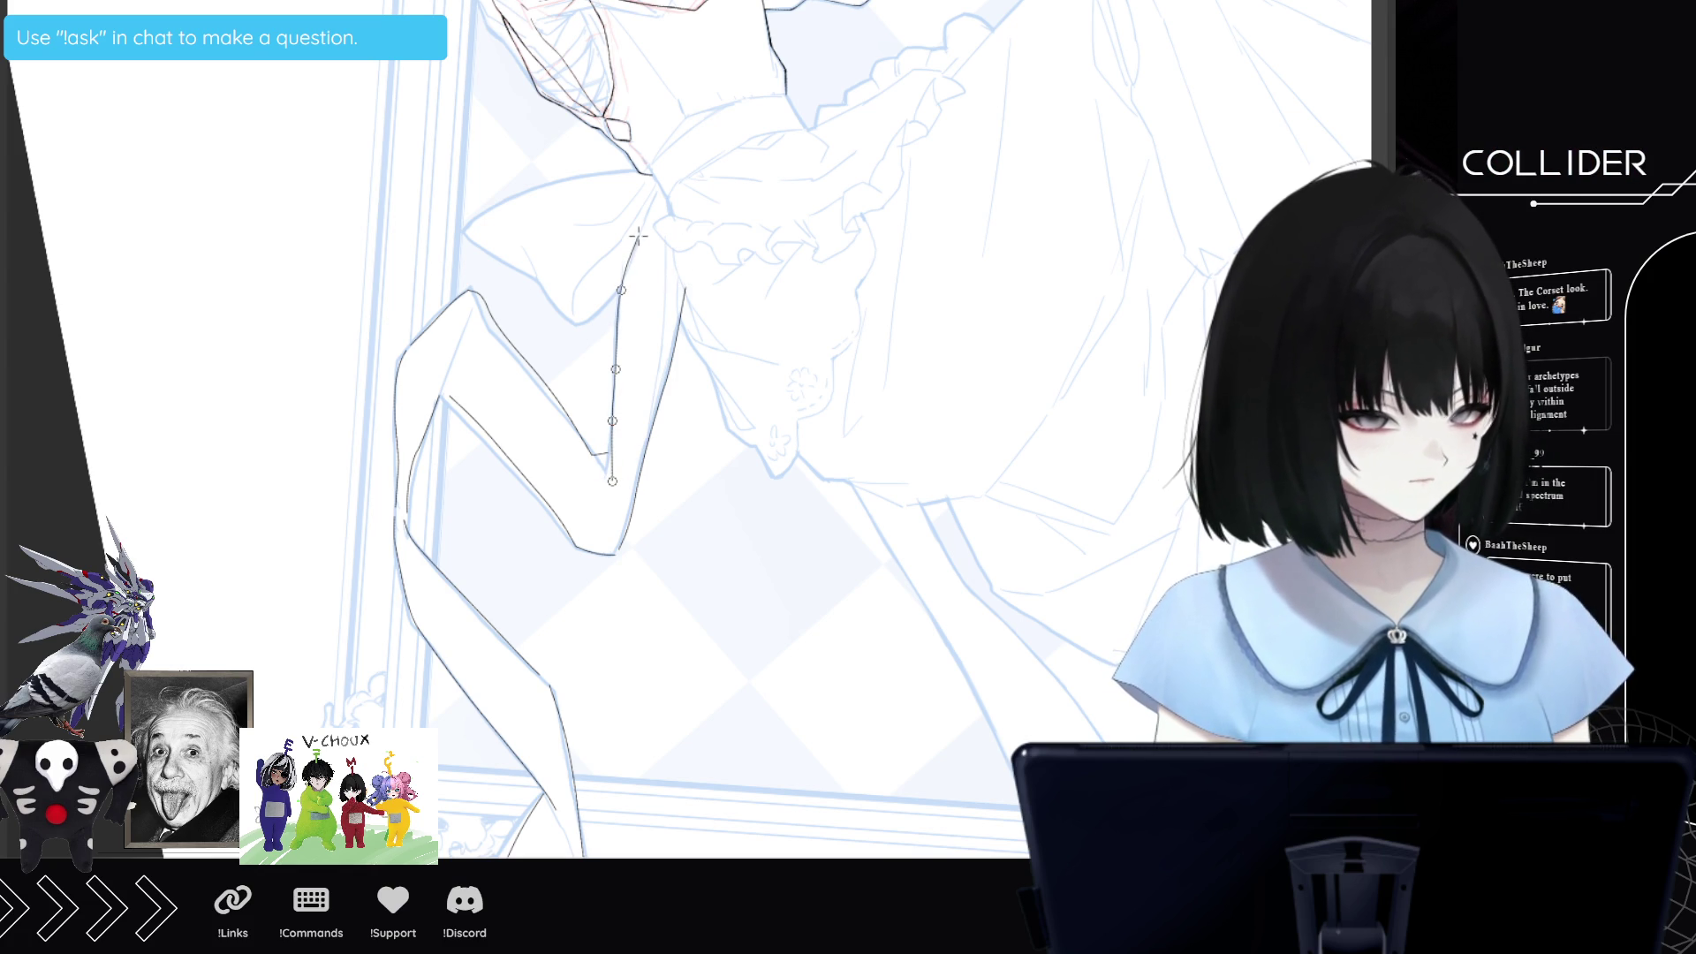
{"action": "left_click", "coordinate": [640, 234]}
{"action": "double_click", "coordinate": [653, 196]}
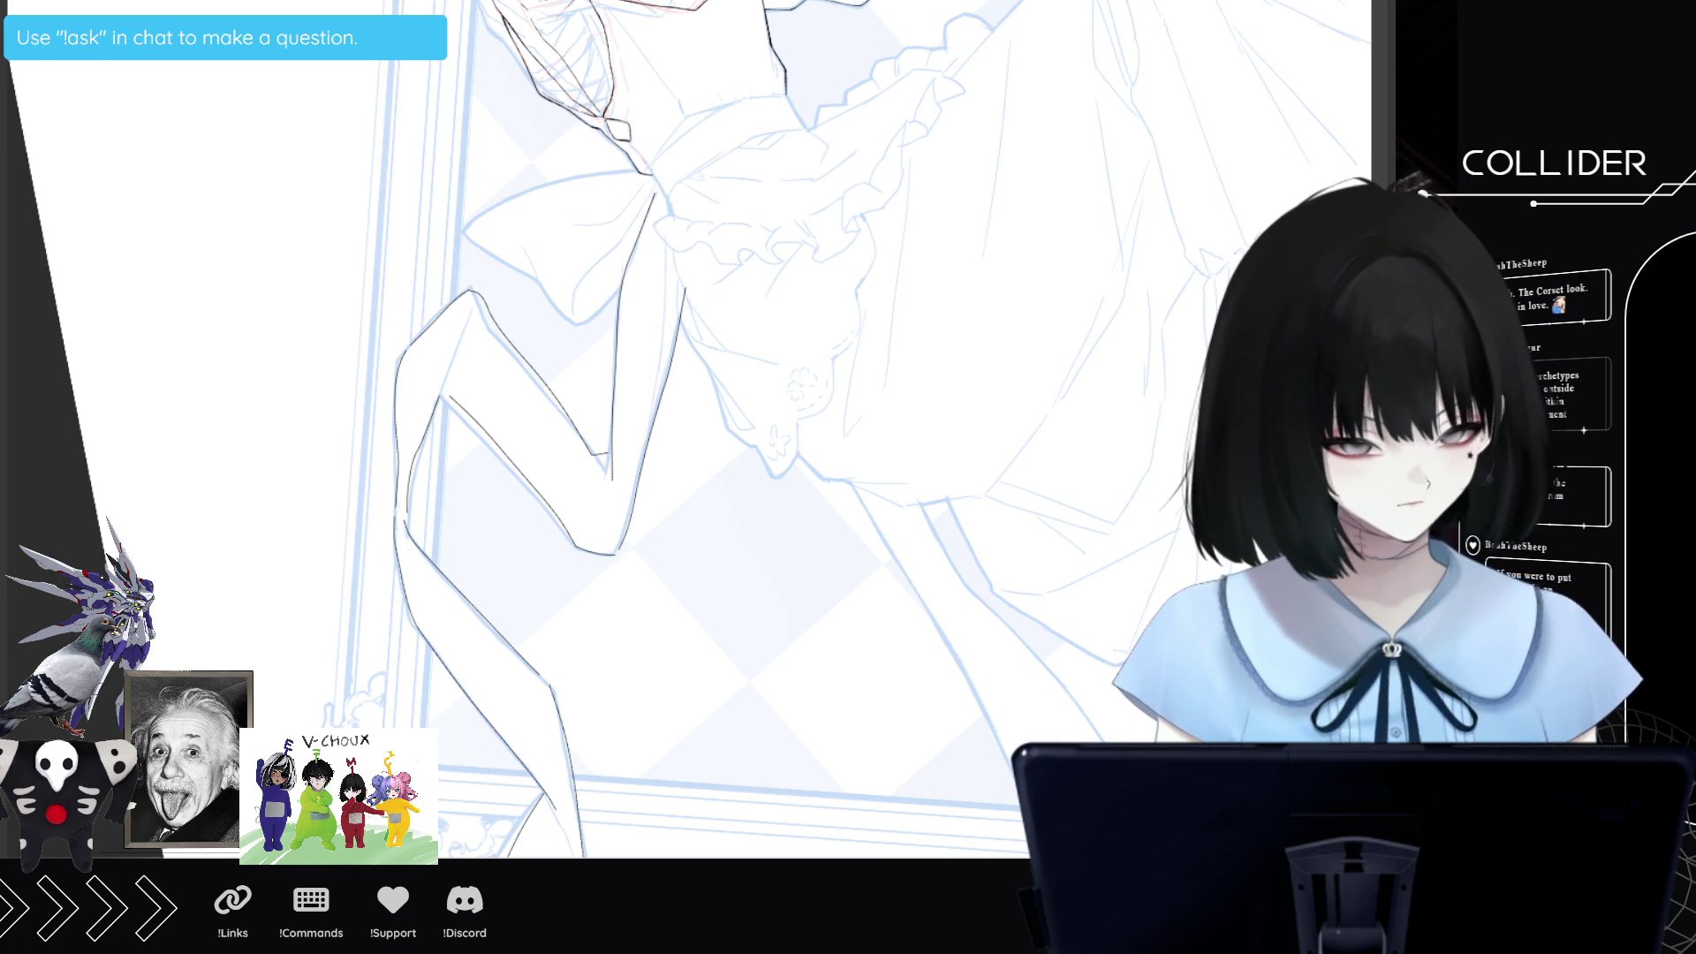
{"action": "scroll", "coordinate": [671, 424], "scroll_direction": "down", "scroll_amount": 2}
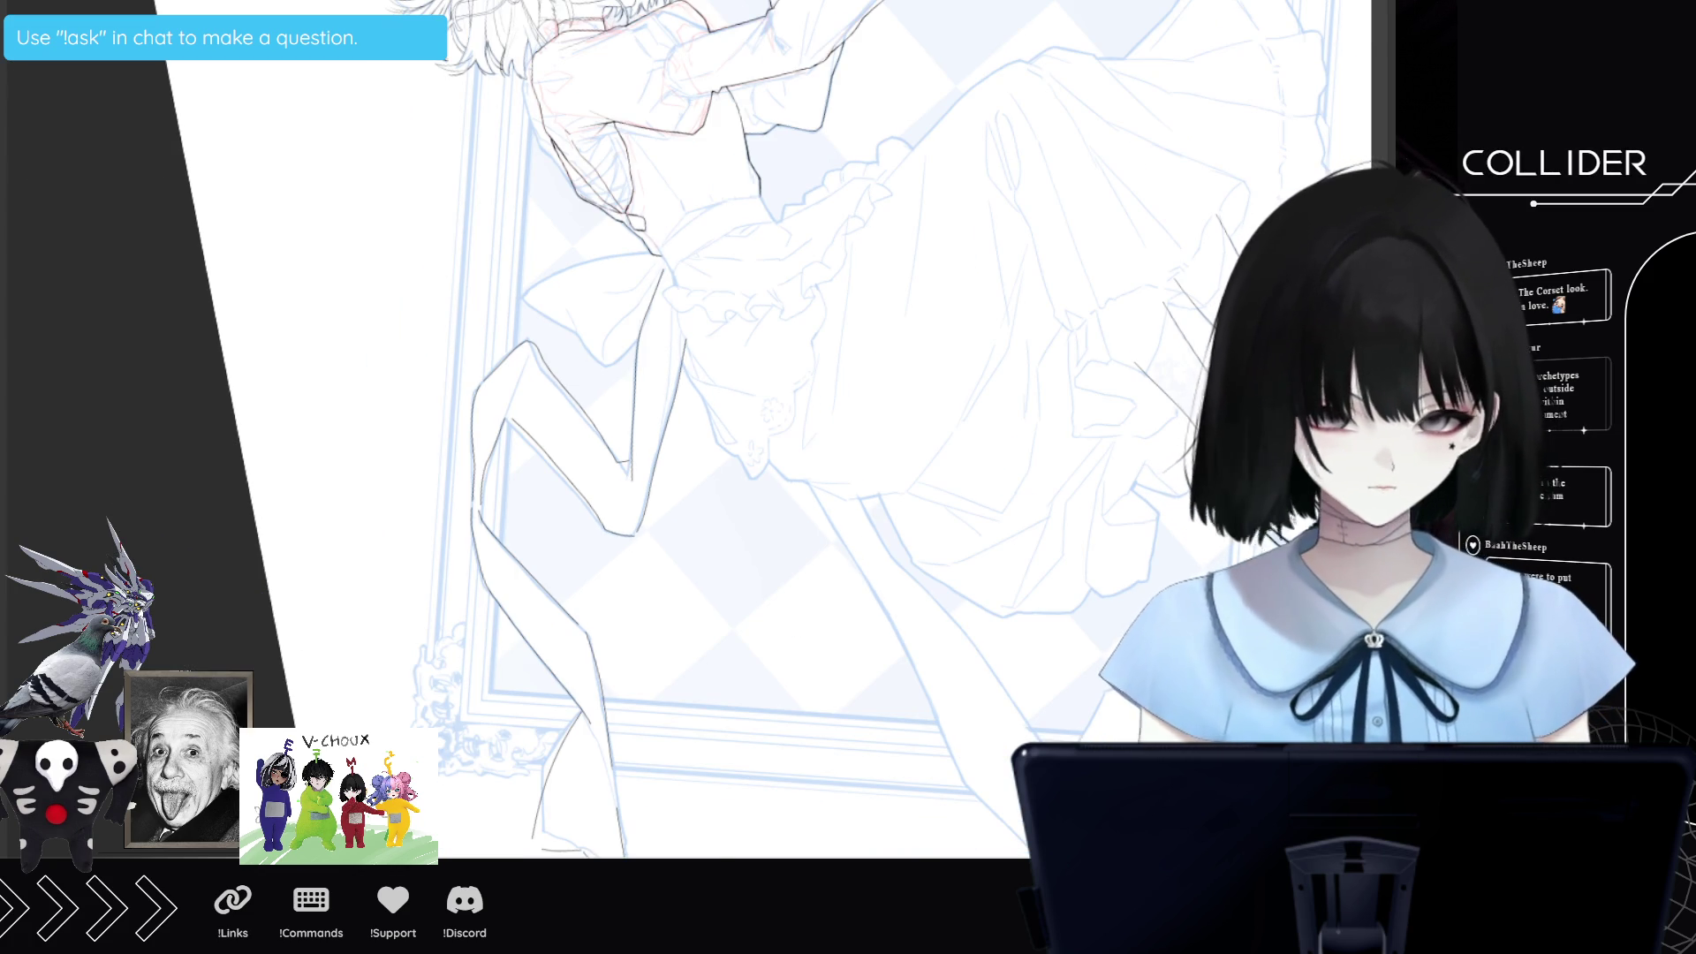
{"action": "scroll", "coordinate": [627, 673], "scroll_direction": "down", "scroll_amount": 2}
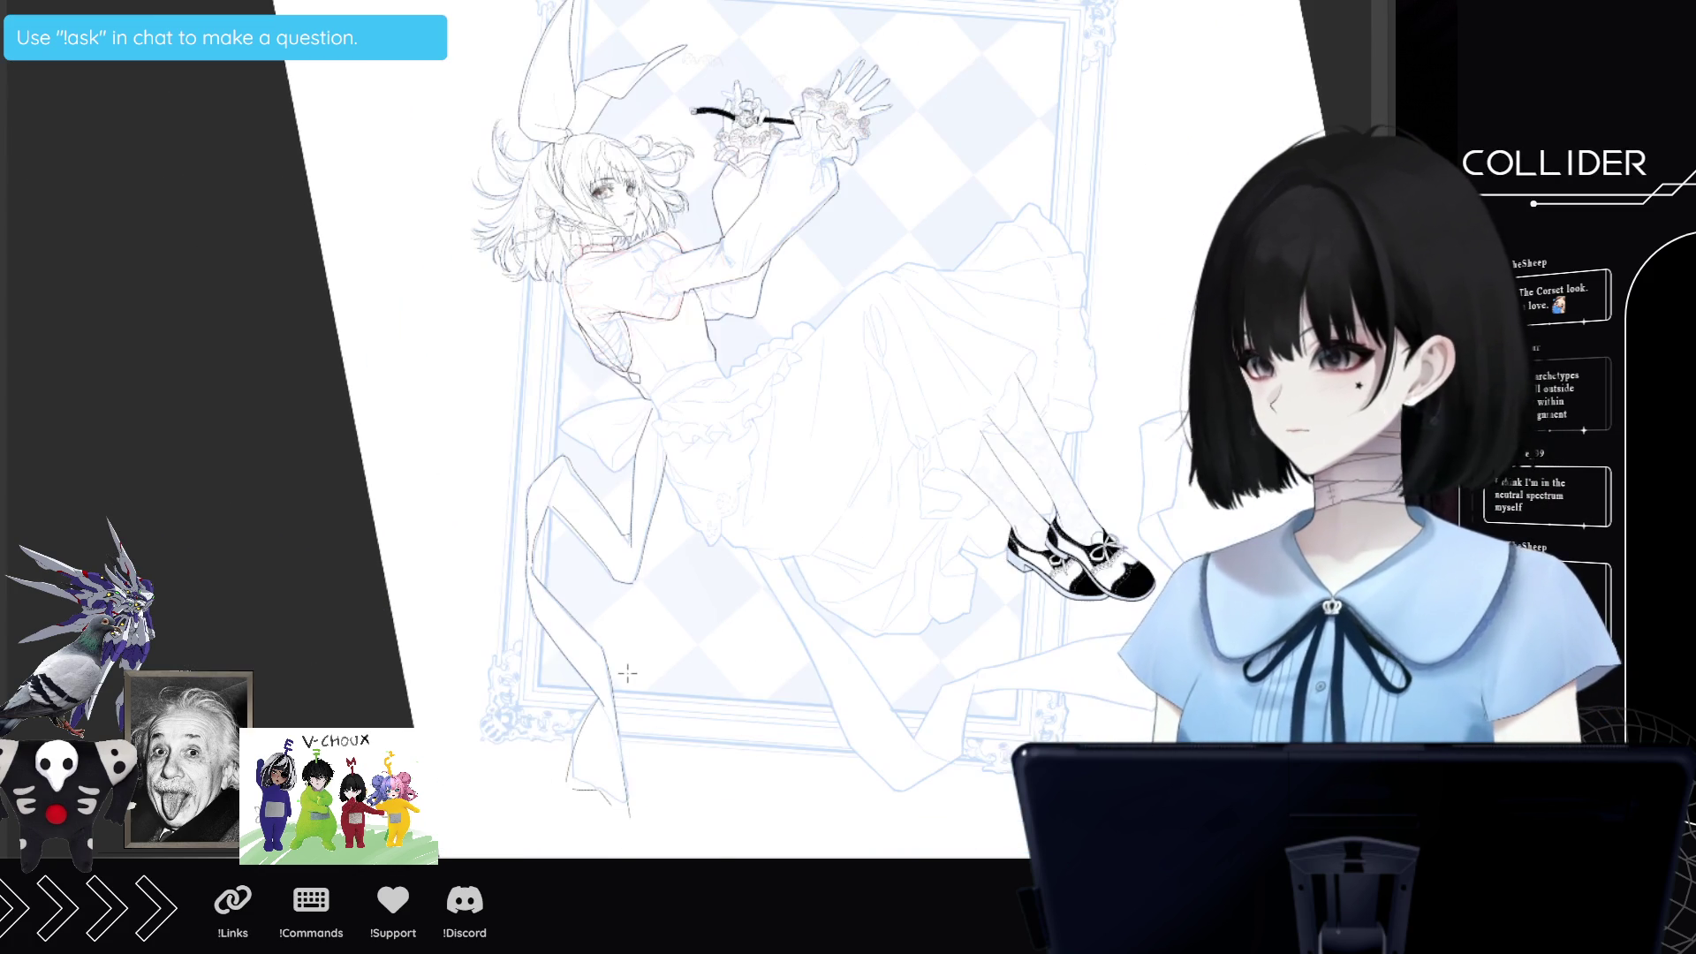
{"action": "scroll", "coordinate": [632, 675], "scroll_direction": "up", "scroll_amount": 1}
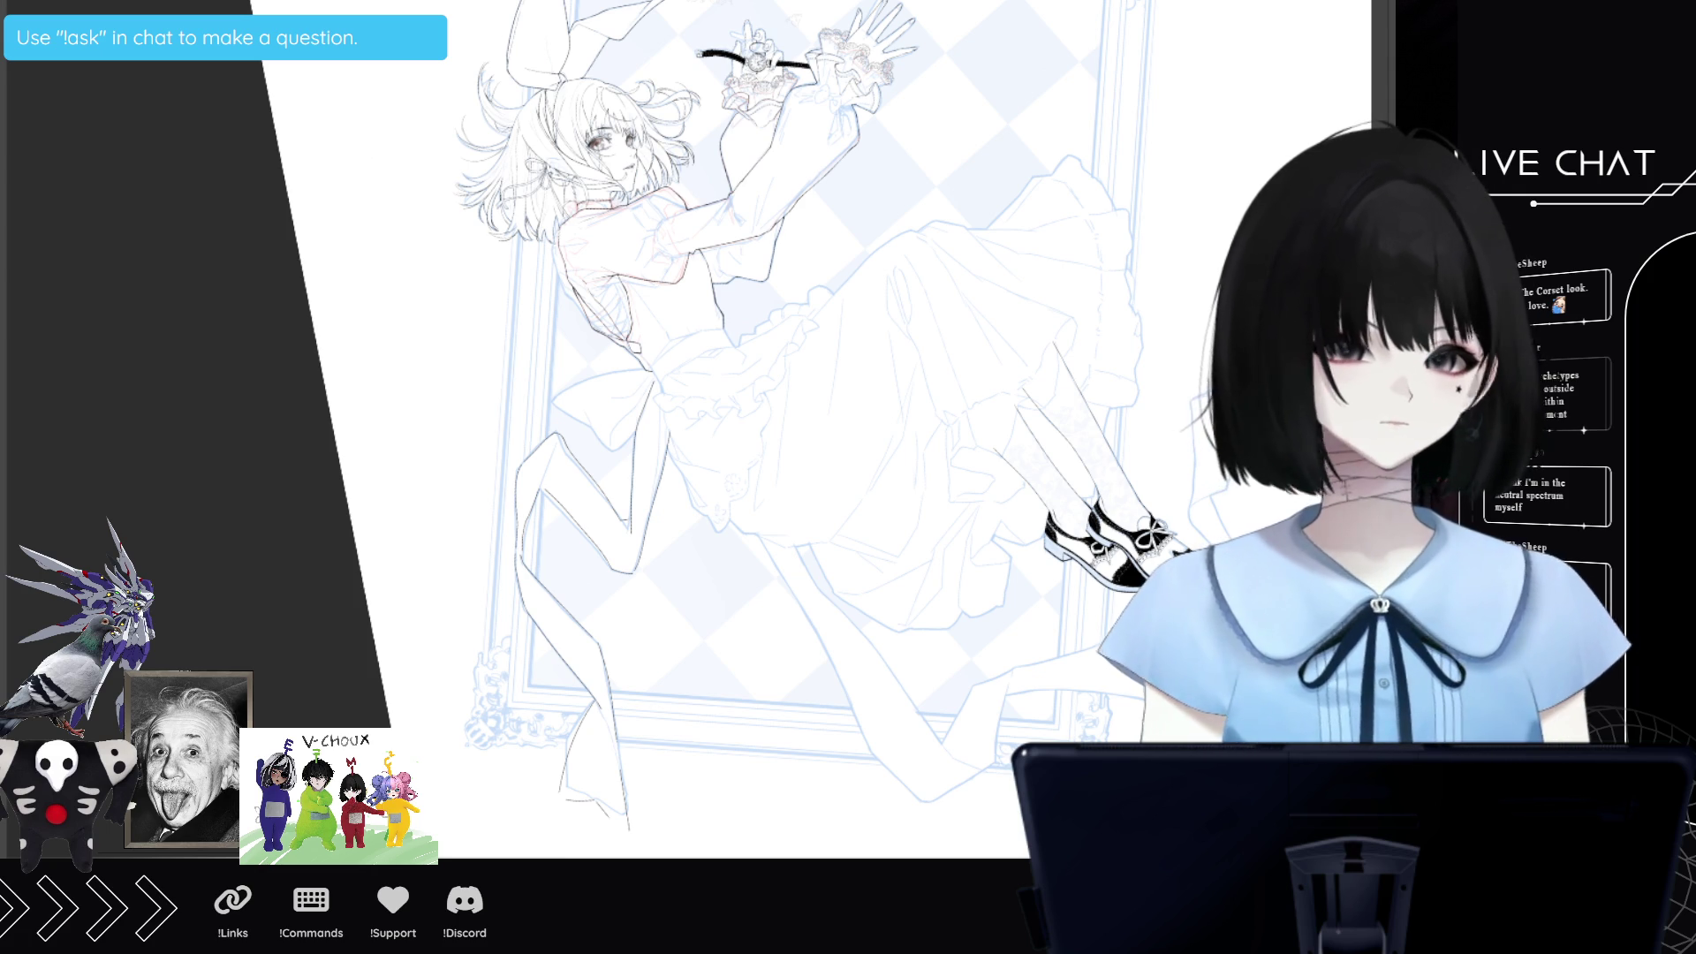
{"action": "scroll", "coordinate": [706, 530], "scroll_direction": "up", "scroll_amount": 5}
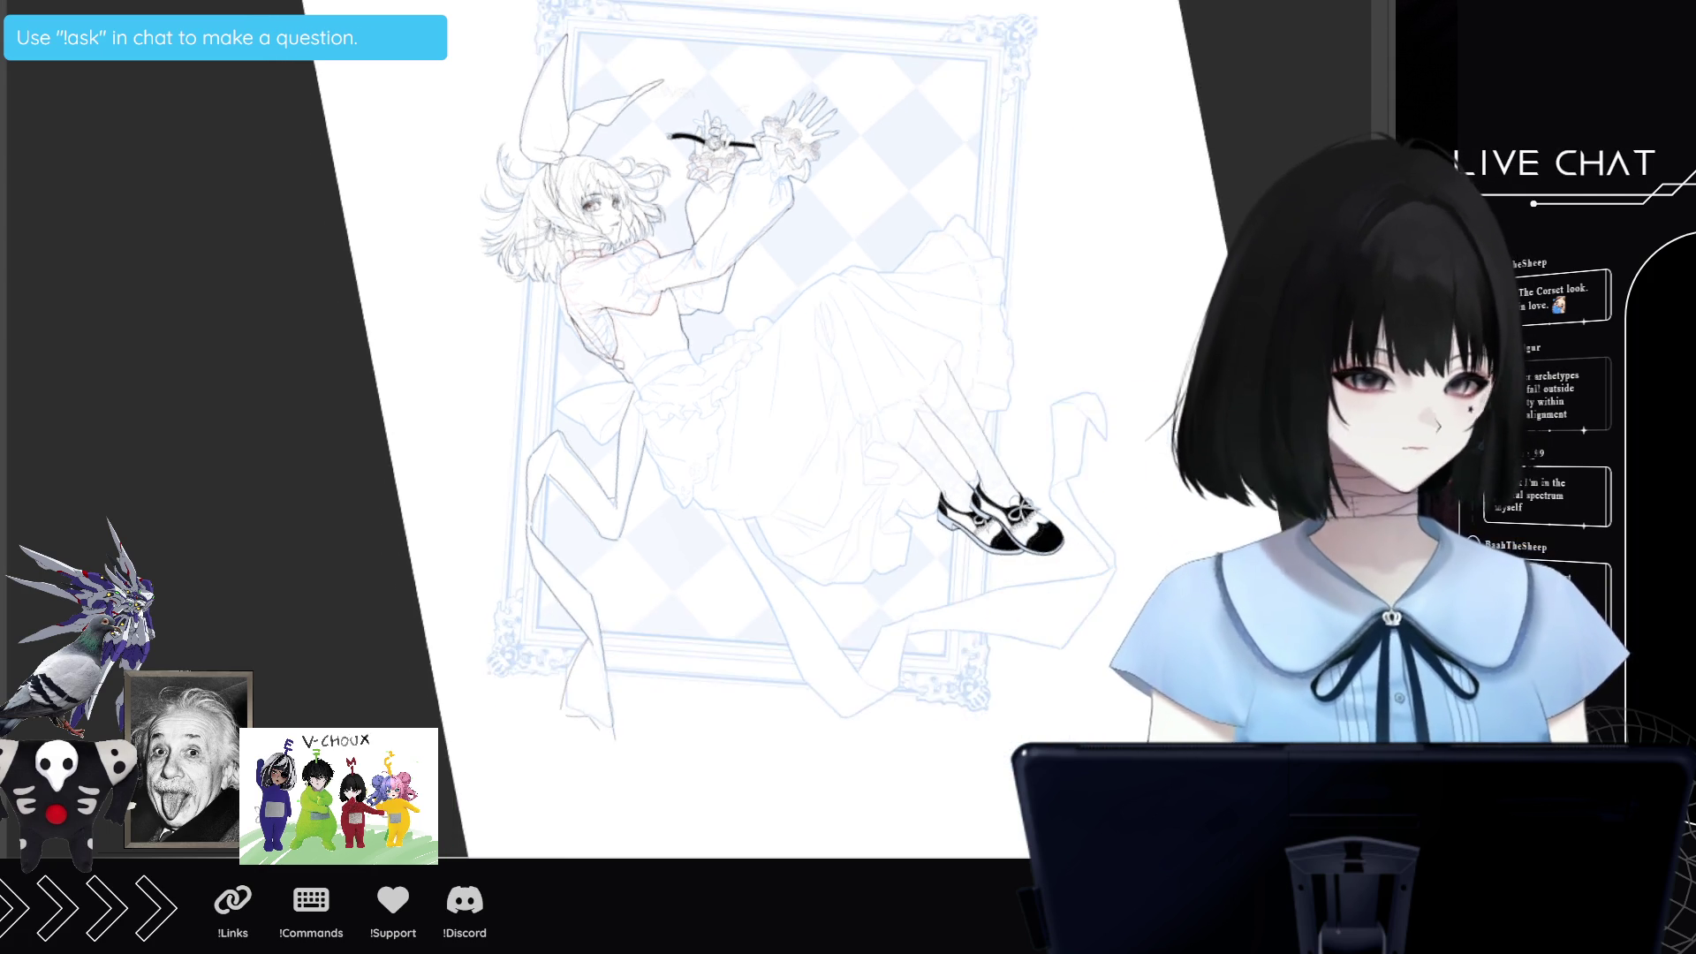
{"action": "scroll", "coordinate": [618, 424], "scroll_direction": "up", "scroll_amount": 3}
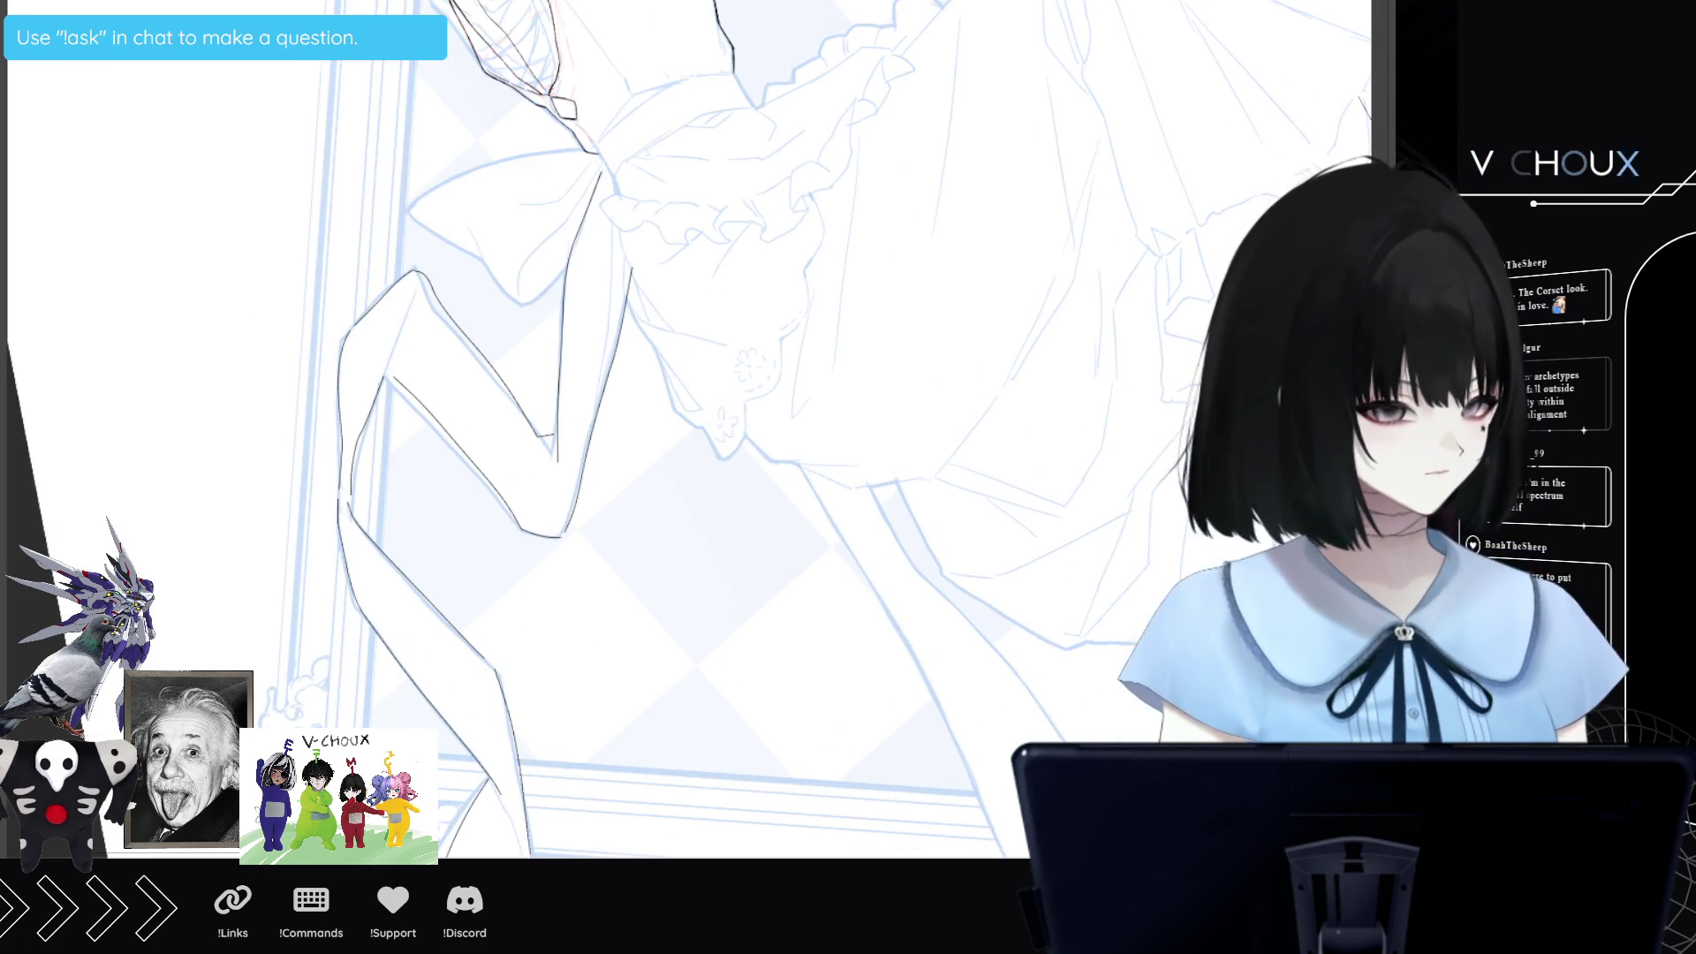
{"action": "scroll", "coordinate": [619, 424], "scroll_direction": "up", "scroll_amount": 2}
{"action": "scroll", "coordinate": [619, 424], "scroll_direction": "up", "scroll_amount": 2}
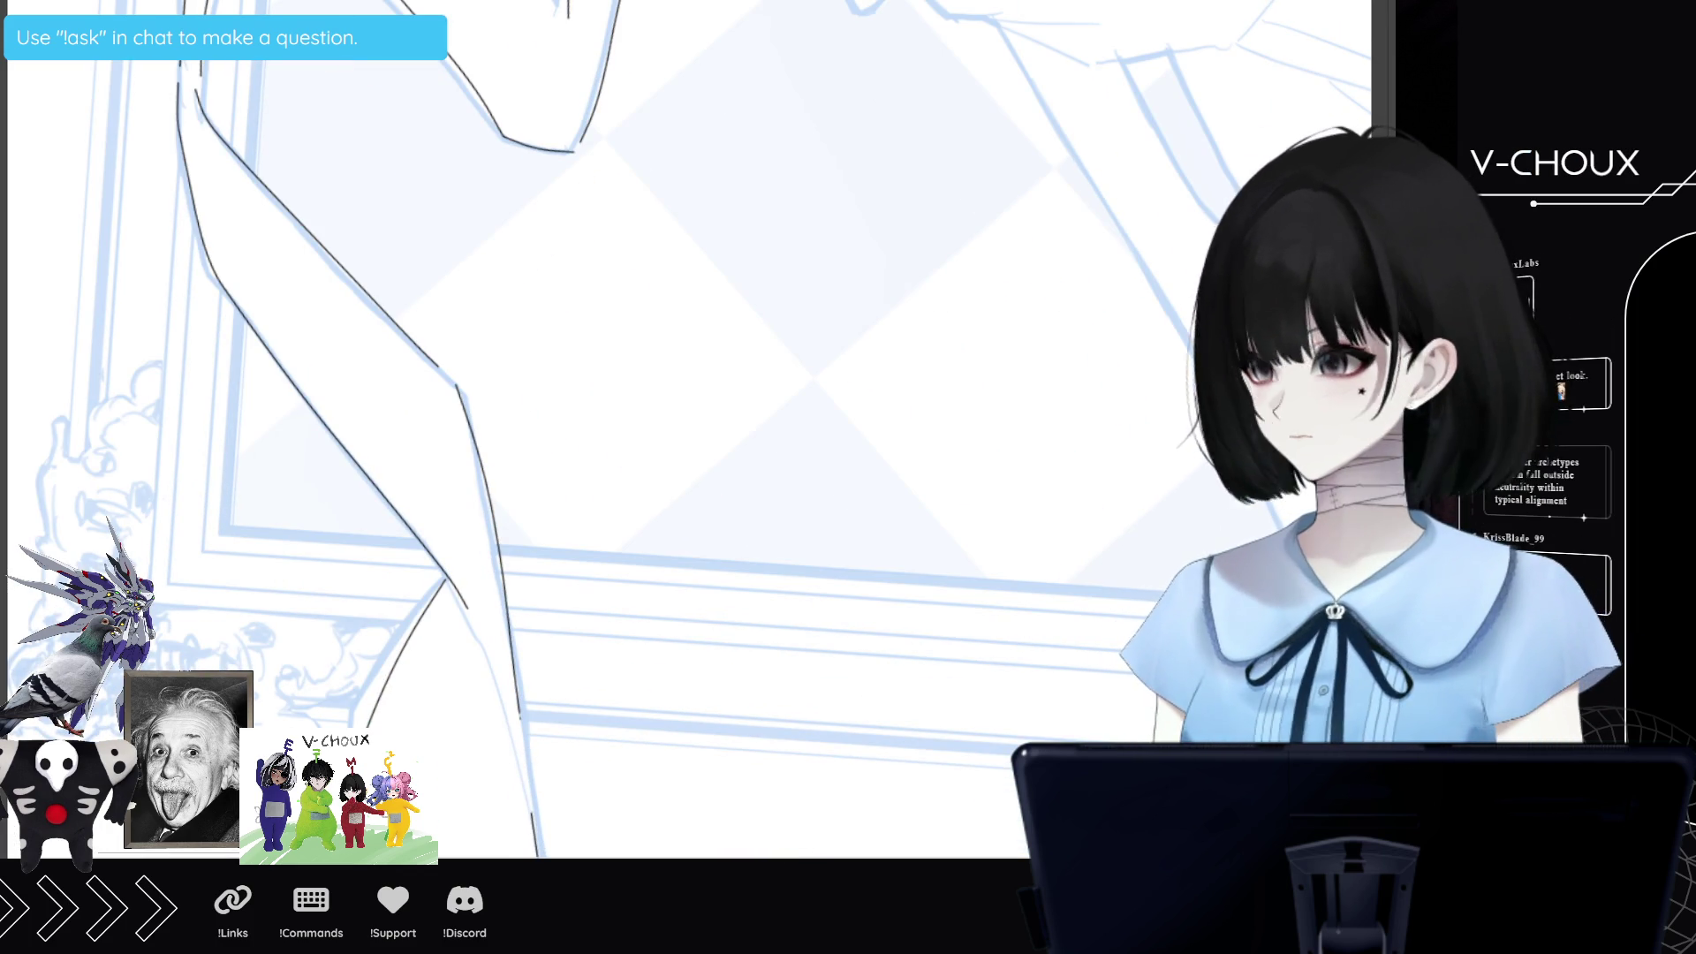
{"action": "scroll", "coordinate": [618, 424], "scroll_direction": "up", "scroll_amount": 2}
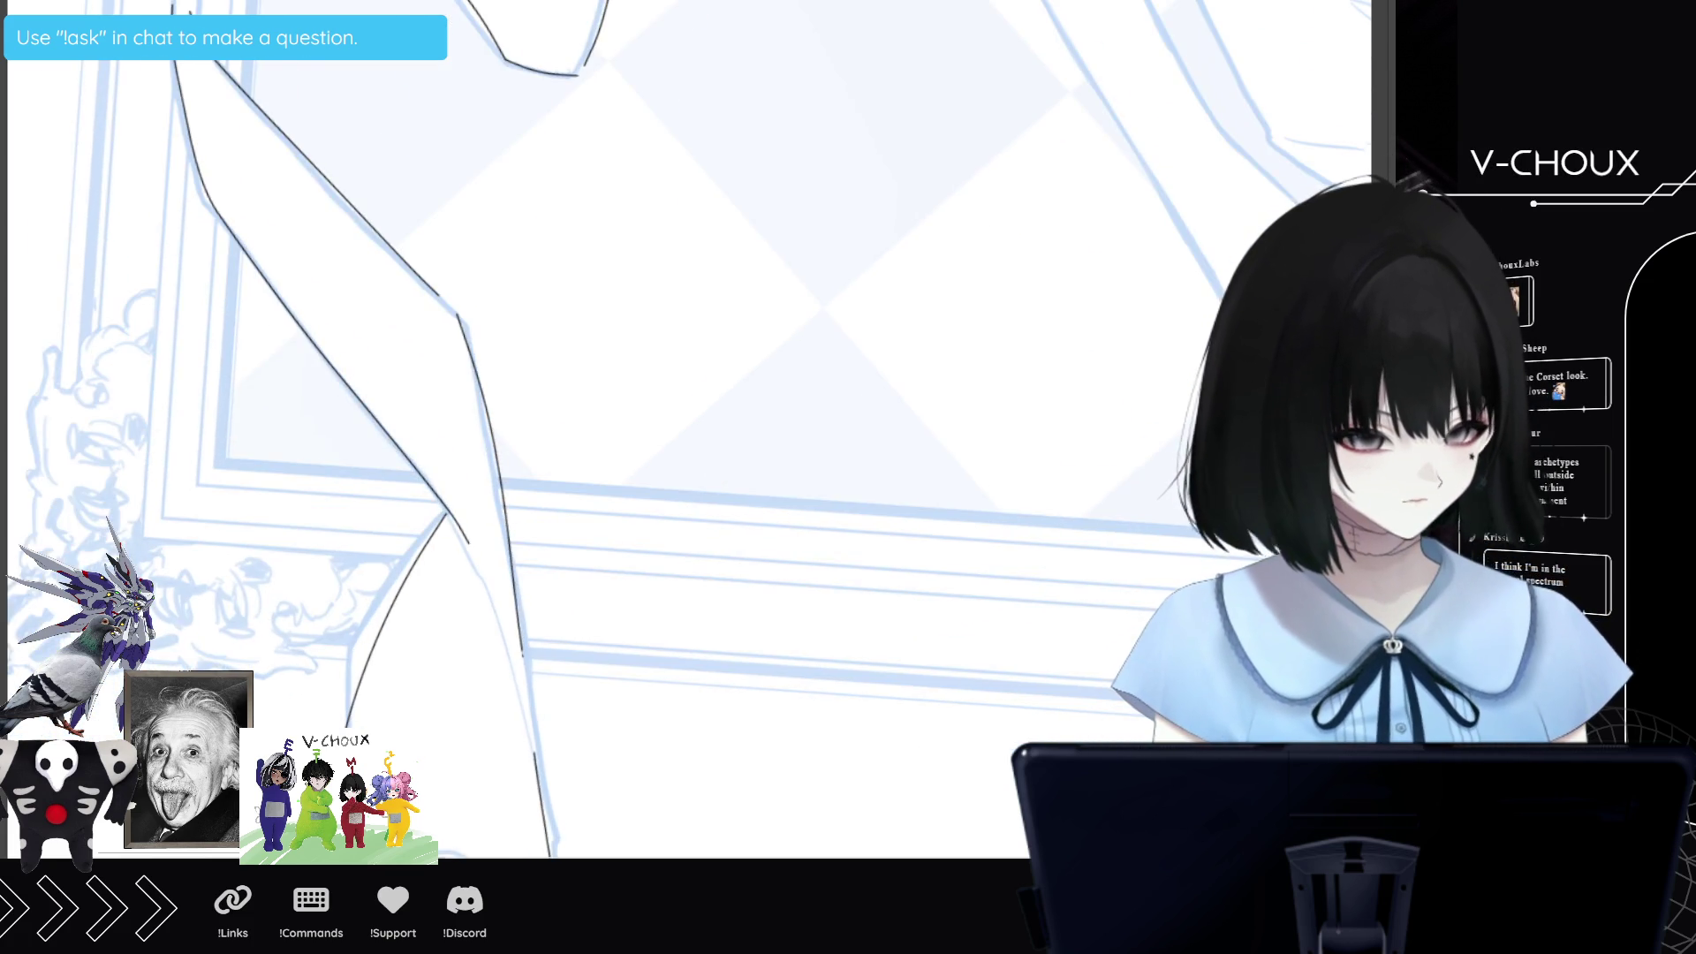
{"action": "scroll", "coordinate": [618, 424], "scroll_direction": "up", "scroll_amount": 2}
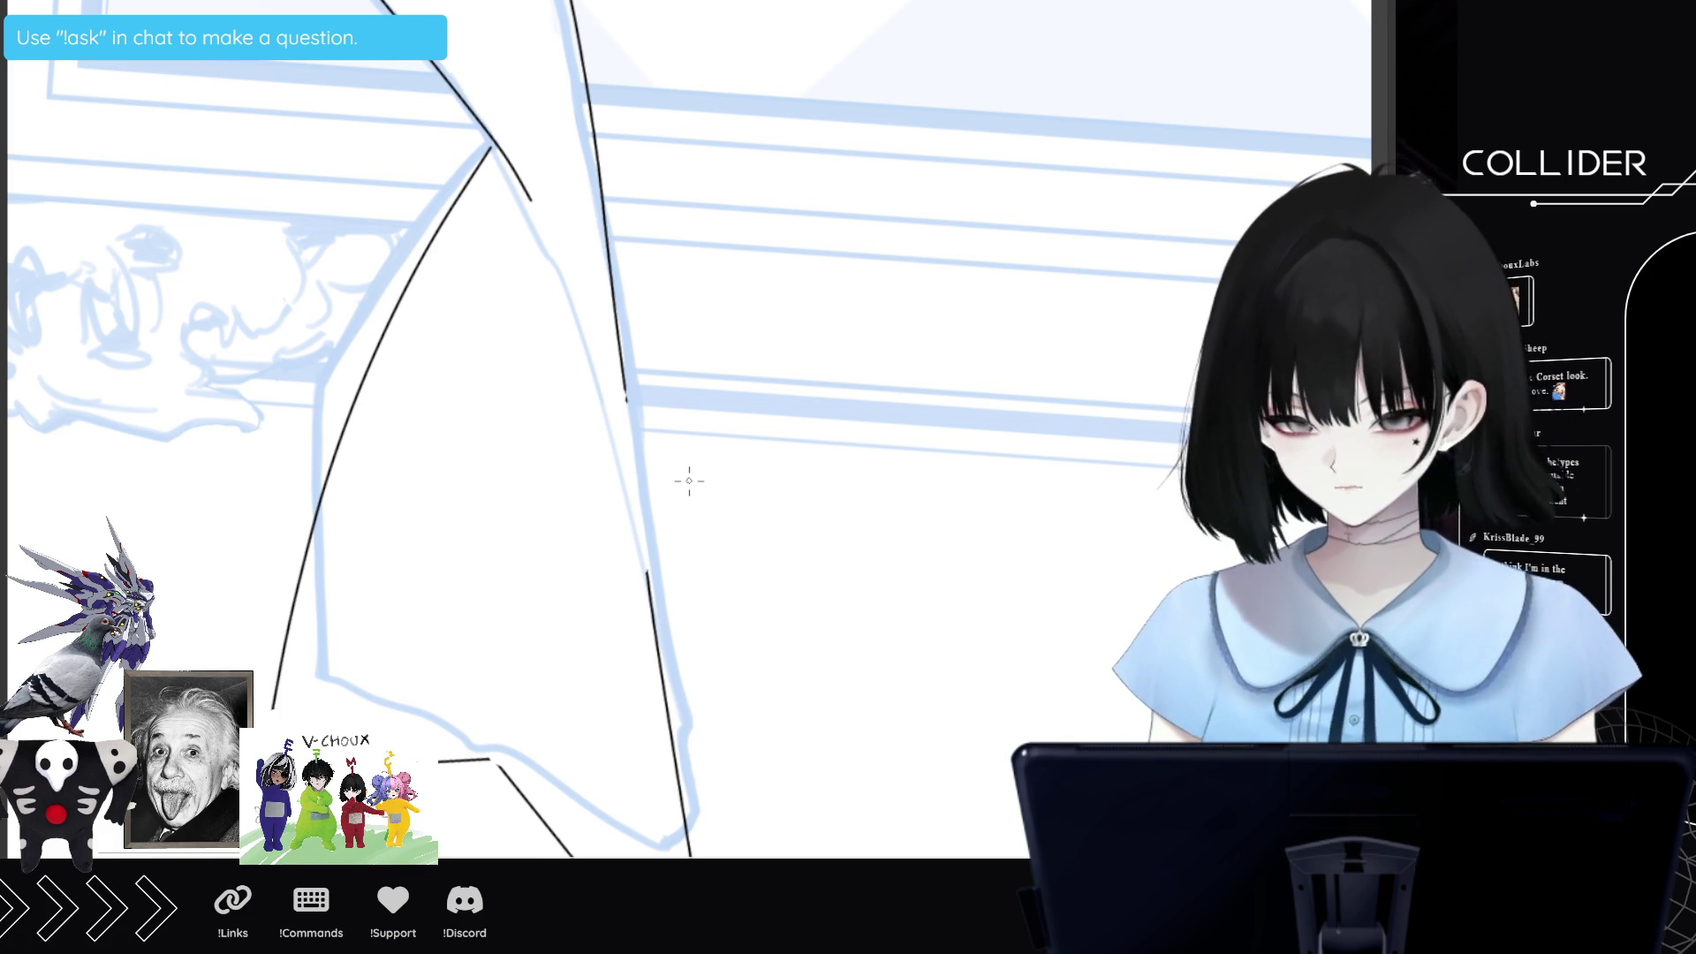
{"action": "key", "text": "minus"}
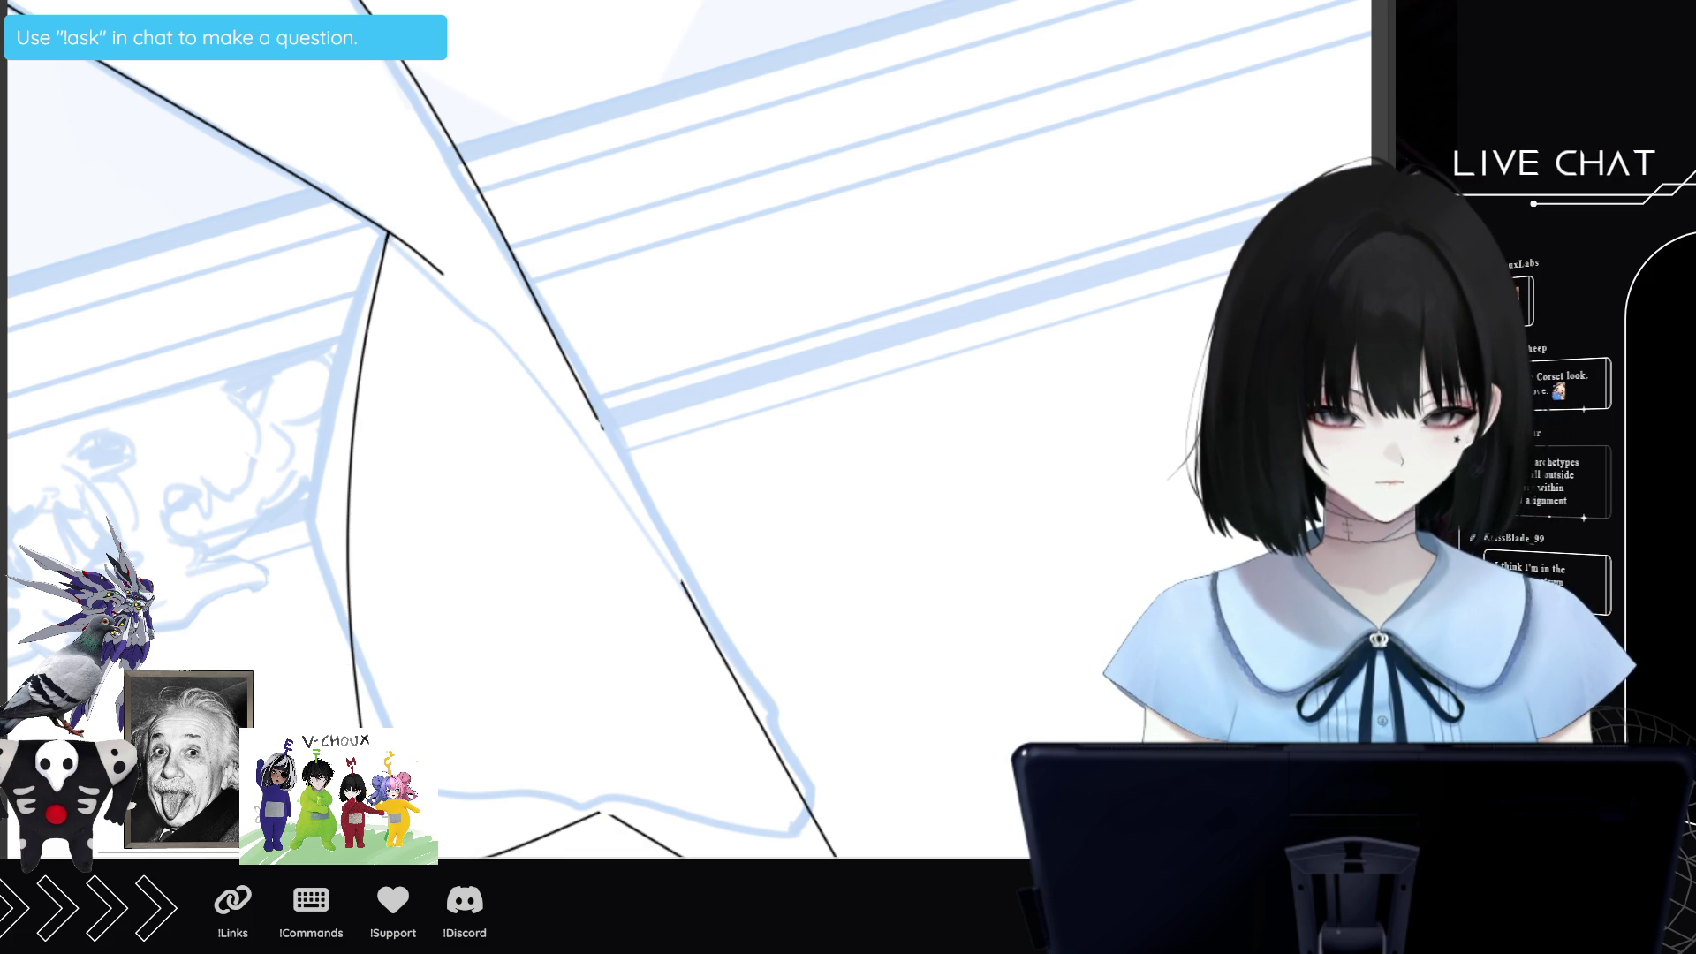
Rotate the view and extend the lower-left outline and the vertical stroke downward in black.
{"action": "mouse_move", "coordinate": [358, 651]}
{"action": "left_mouse_down"}
{"action": "mouse_move", "coordinate": [714, 381]}
{"action": "mouse_move", "coordinate": [224, 230]}
{"action": "mouse_move", "coordinate": [248, 326]}
{"action": "left_mouse_up"}
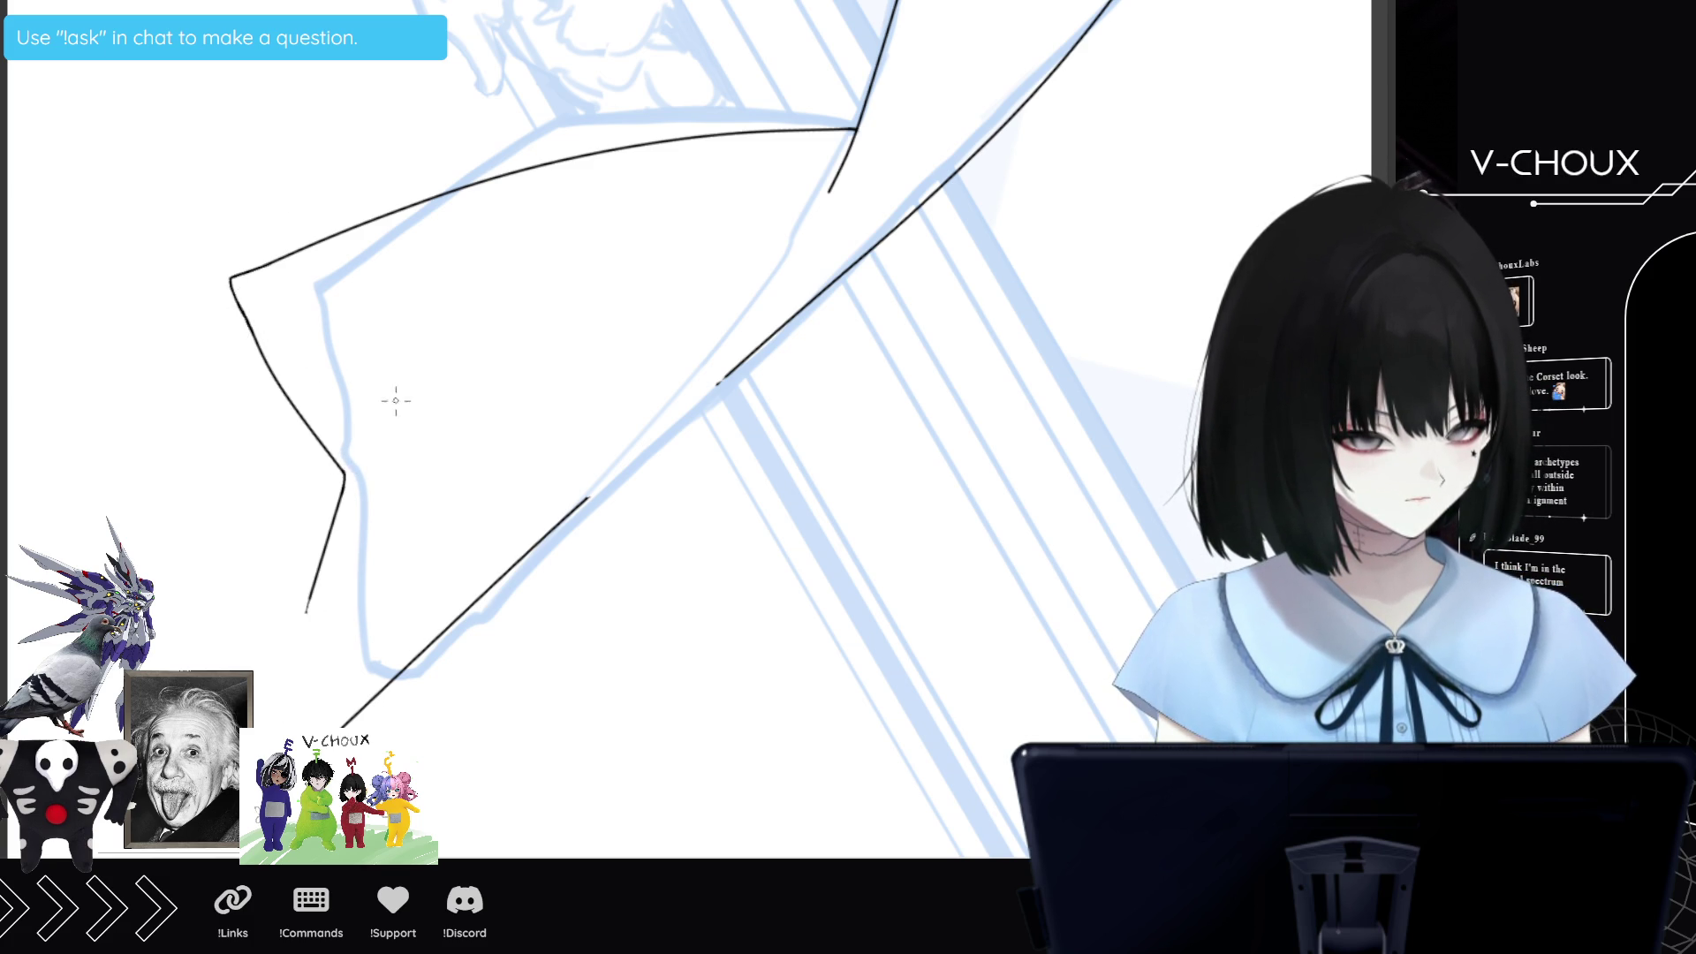
{"action": "left_click_drag", "start_coordinate": [302, 633], "coordinate": [296, 698]}
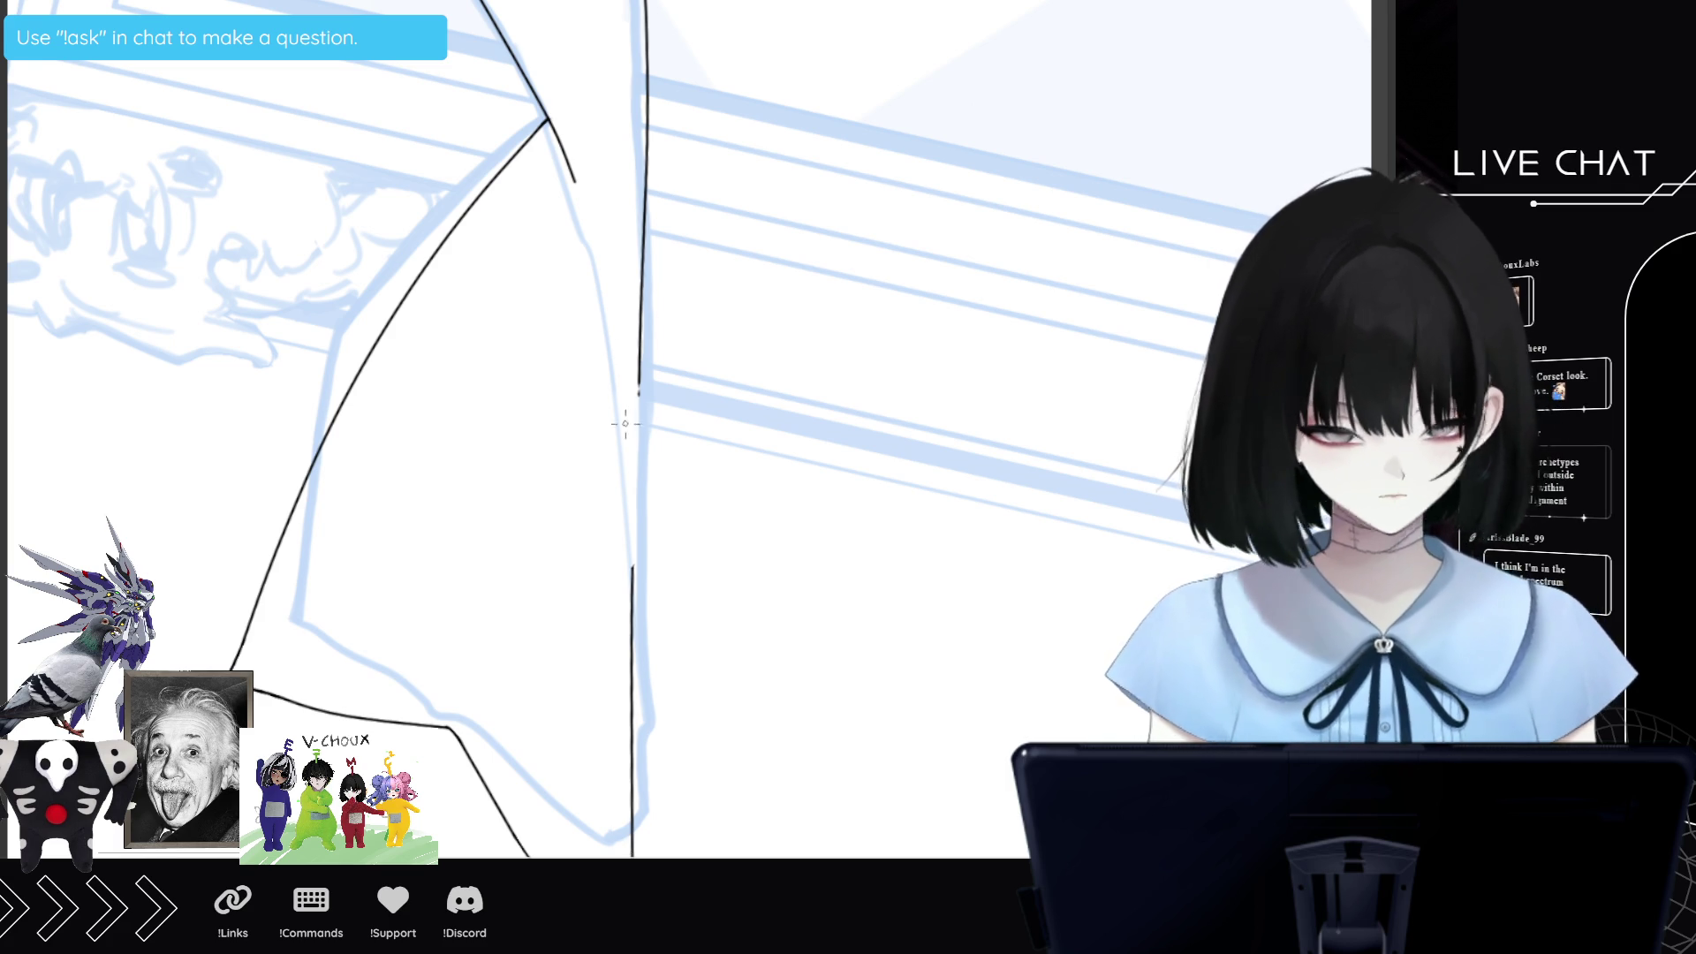
{"action": "left_click_drag", "start_coordinate": [641, 362], "coordinate": [633, 477]}
{"action": "left_click_drag", "start_coordinate": [637, 398], "coordinate": [633, 483]}
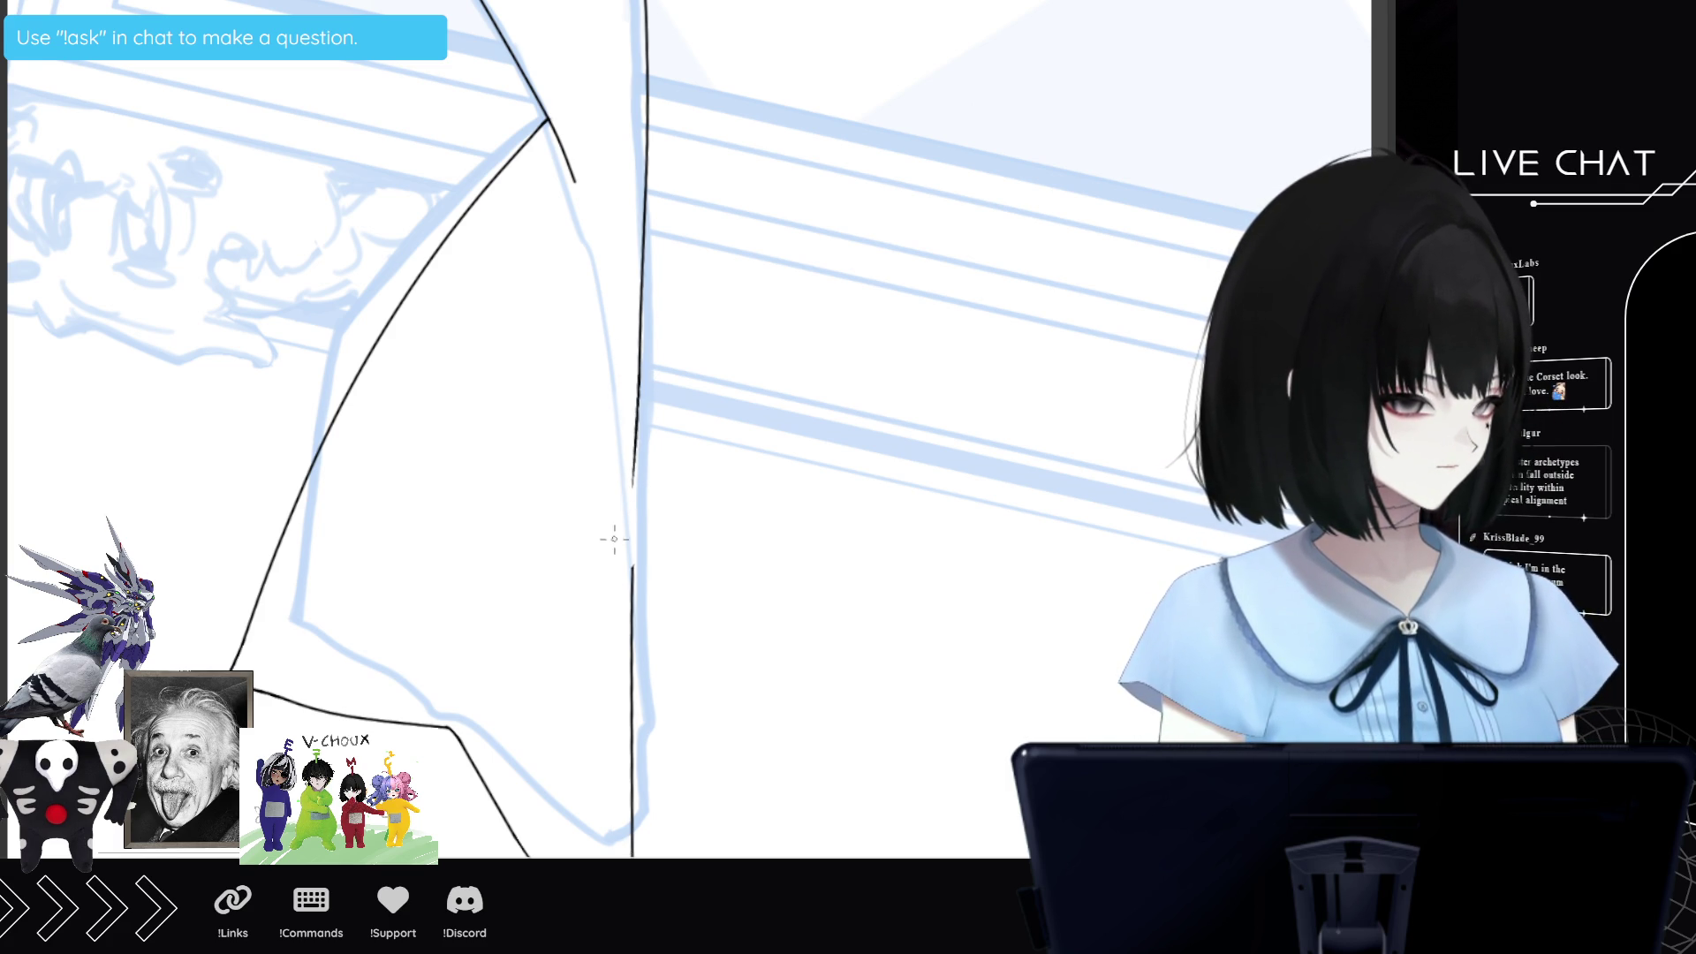
{"action": "mouse_move", "coordinate": [636, 415]}
{"action": "left_mouse_down"}
{"action": "mouse_move", "coordinate": [631, 575]}
{"action": "mouse_move", "coordinate": [632, 502]}
{"action": "left_mouse_up"}
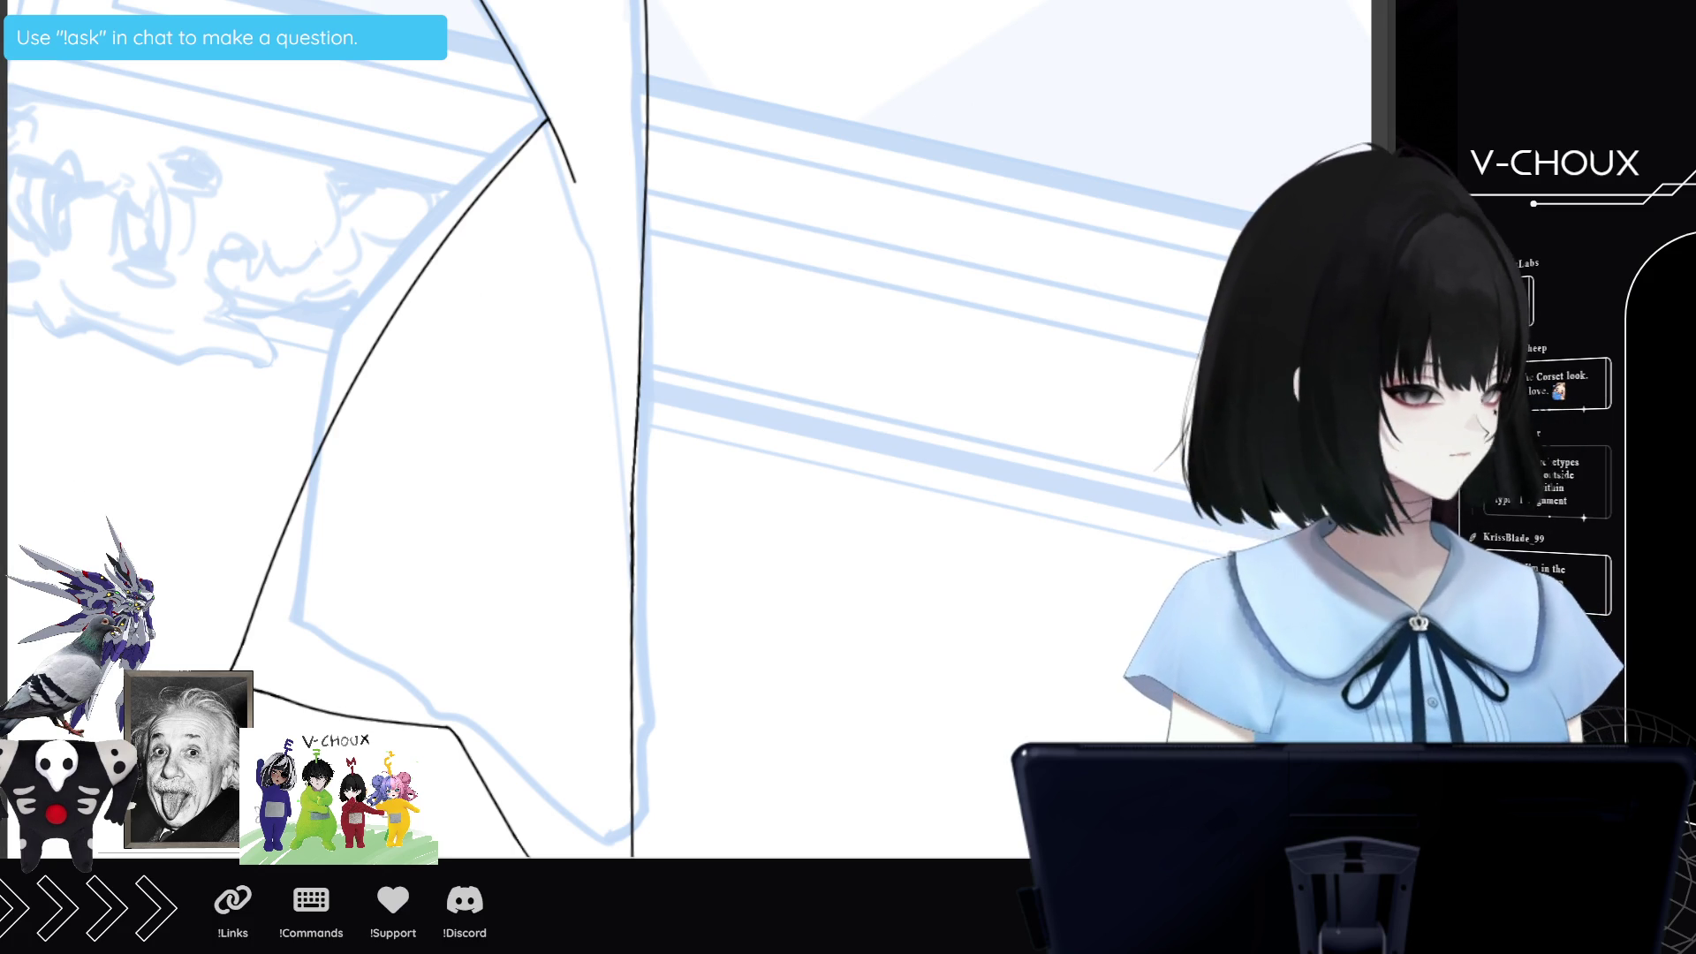
Lengthen the short black stroke below the line's corner.
{"action": "scroll", "coordinate": [530, 398], "scroll_direction": "up", "scroll_amount": 3}
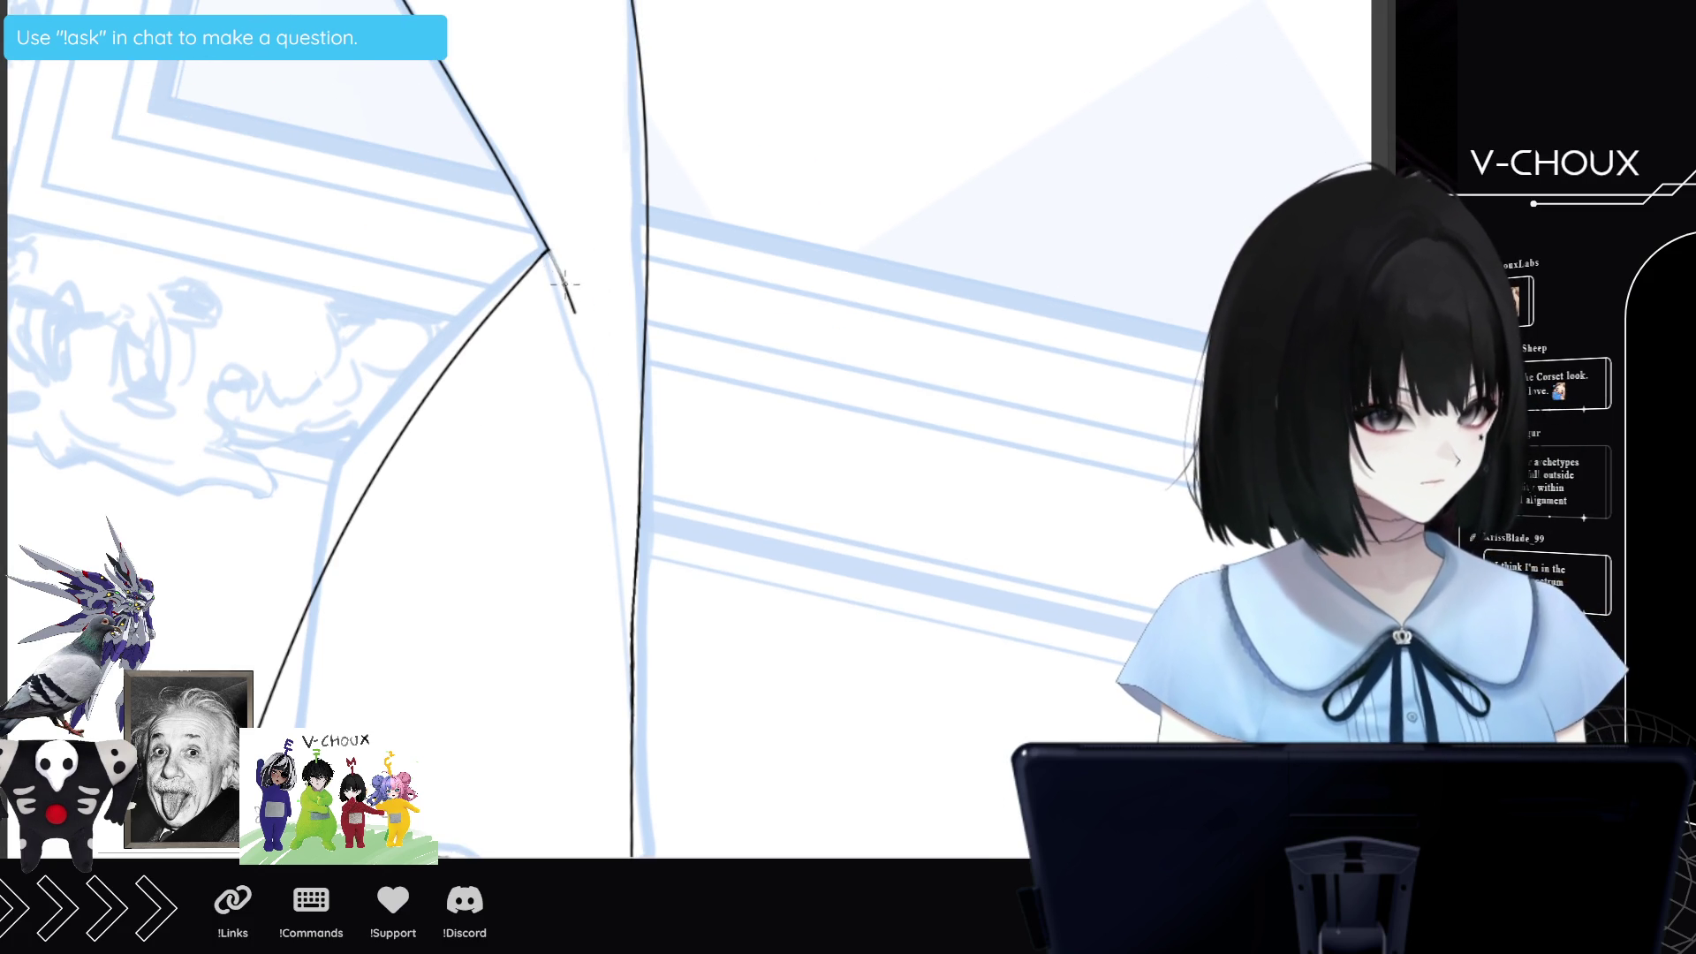
{"action": "left_click_drag", "start_coordinate": [552, 256], "coordinate": [580, 326]}
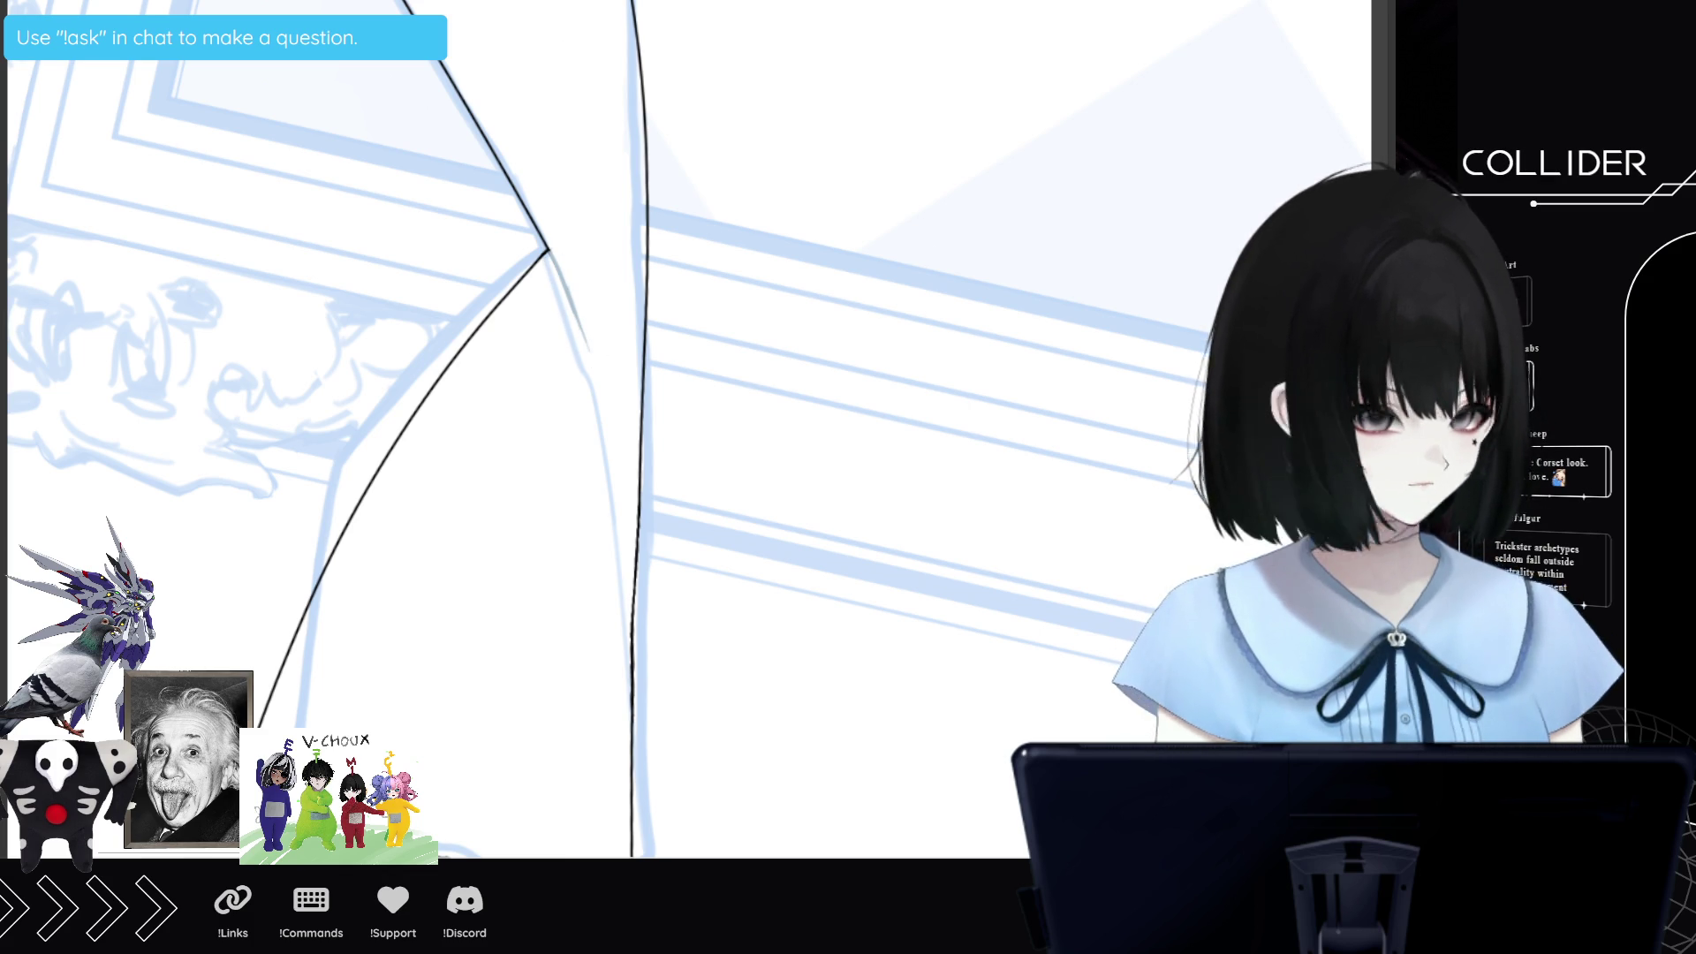
{"action": "scroll", "coordinate": [584, 7], "scroll_direction": "up", "scroll_amount": 5}
{"action": "scroll", "coordinate": [584, 424], "scroll_direction": "up", "scroll_amount": 1}
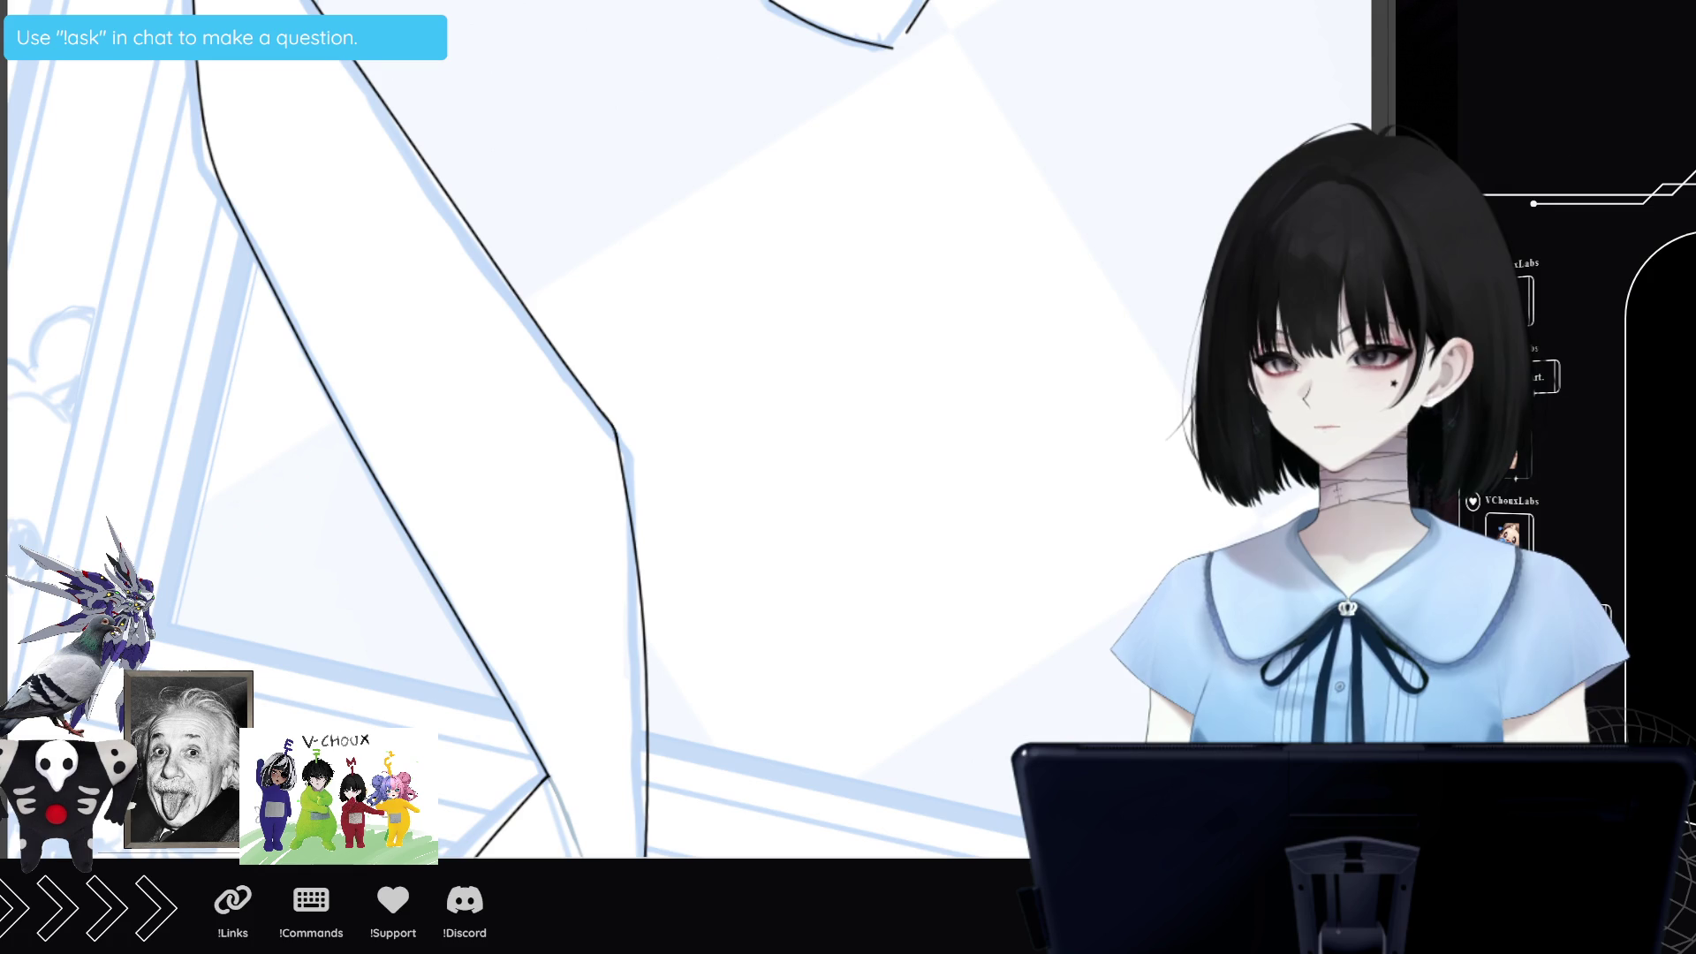
{"action": "scroll", "coordinate": [530, 441], "scroll_direction": "up", "scroll_amount": 3}
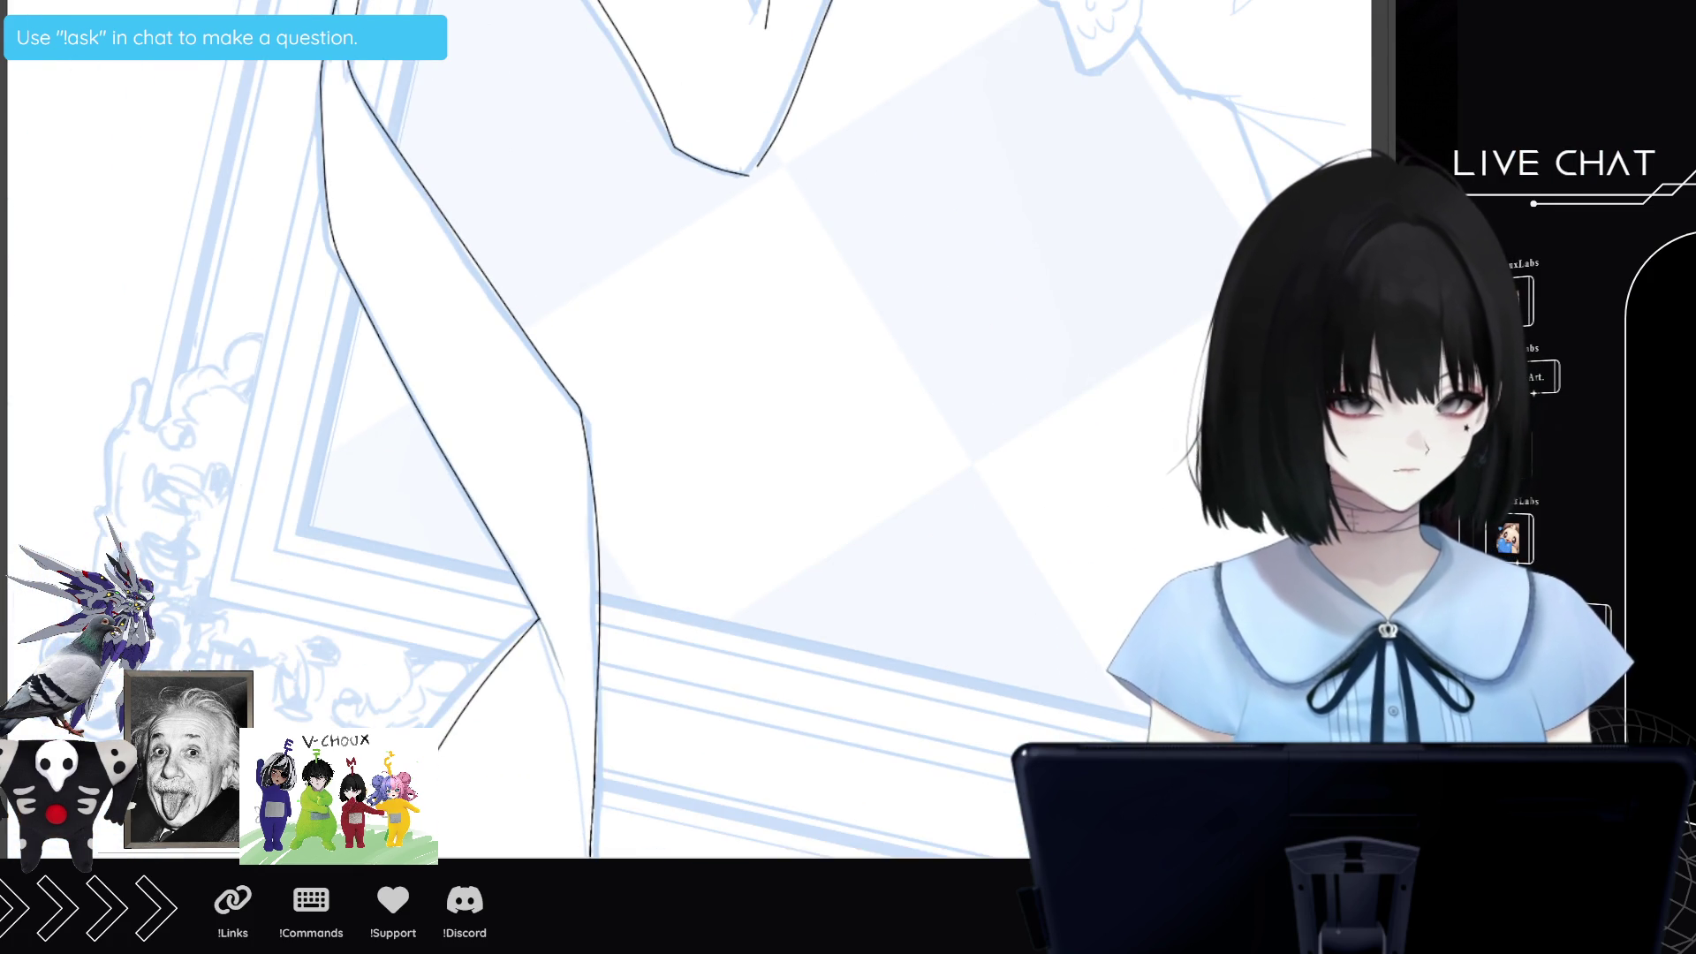
Rotate the view, erase the middle of the left jaw line, and redraw its lower segment darker.
{"action": "scroll", "coordinate": [530, 397], "scroll_direction": "up", "scroll_amount": 3}
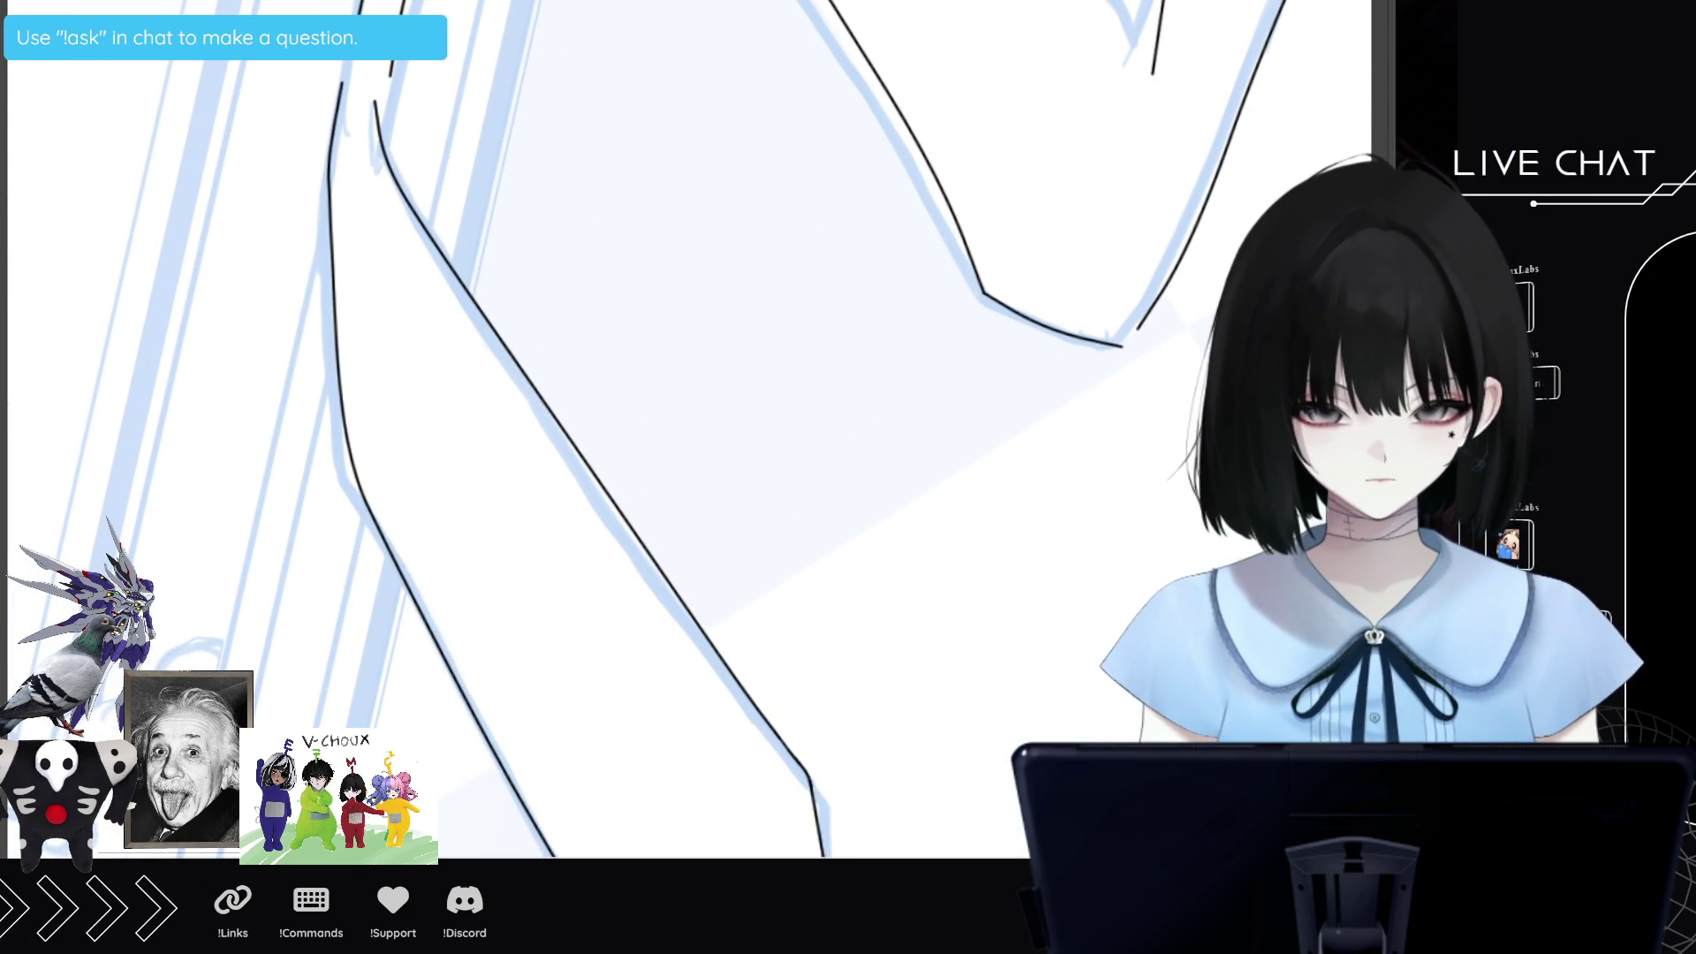
{"action": "scroll", "coordinate": [530, 397], "scroll_direction": "up", "scroll_amount": 1}
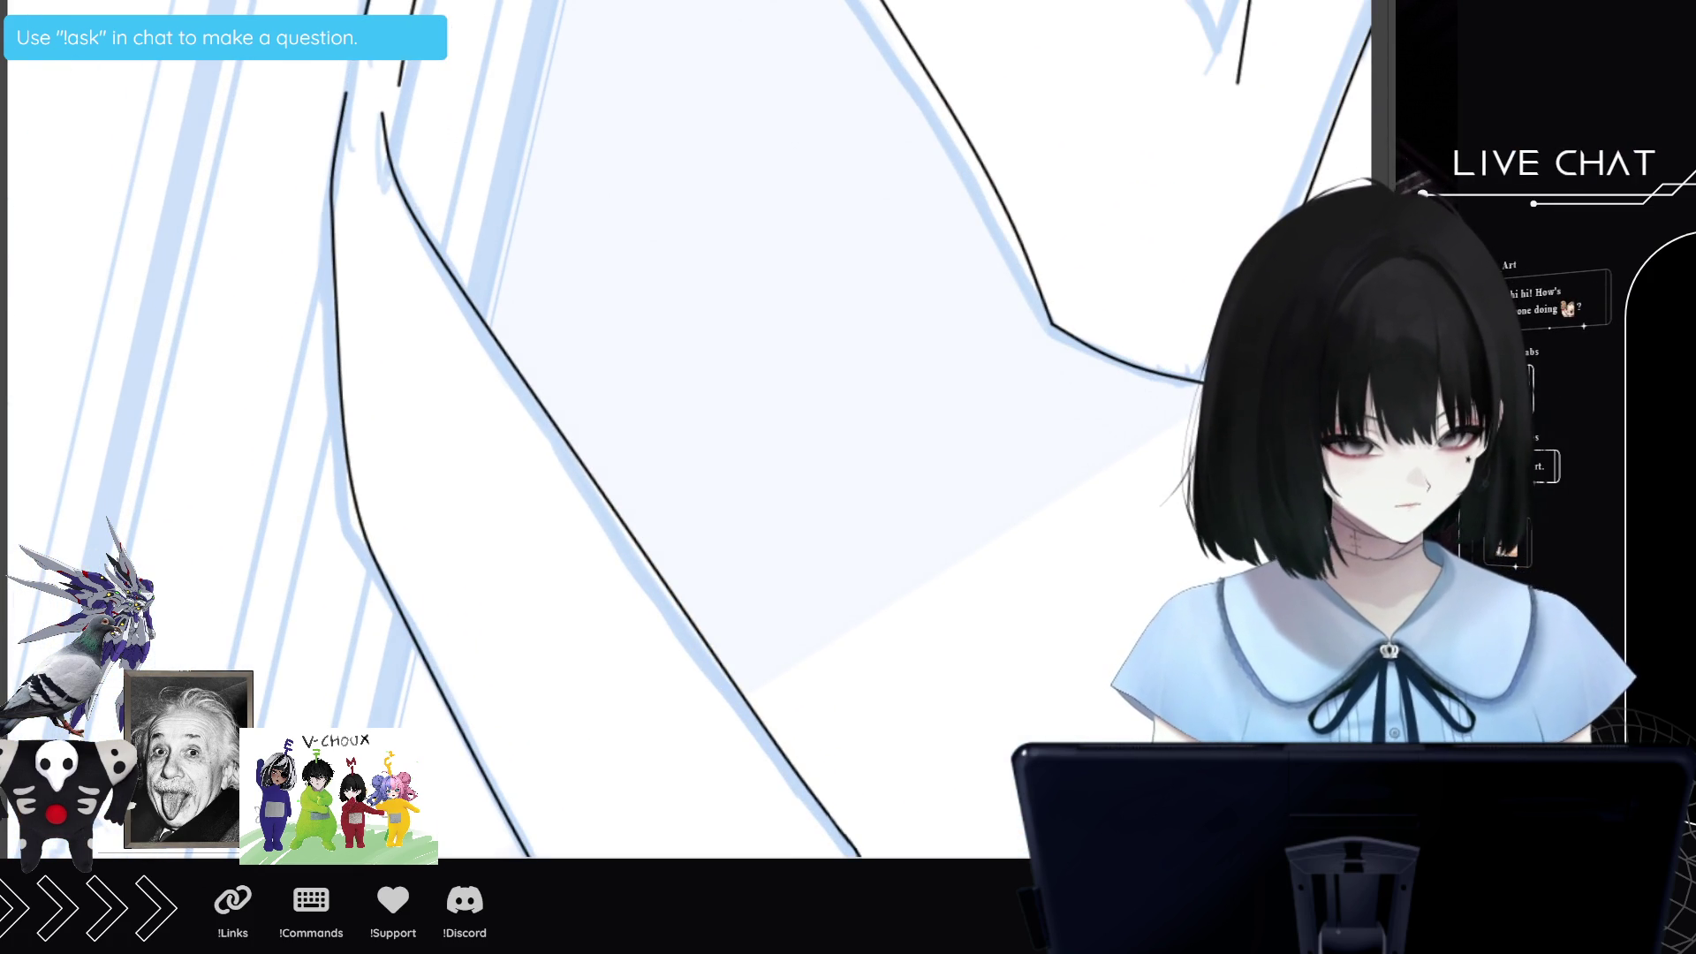
{"action": "key", "text": "4"}
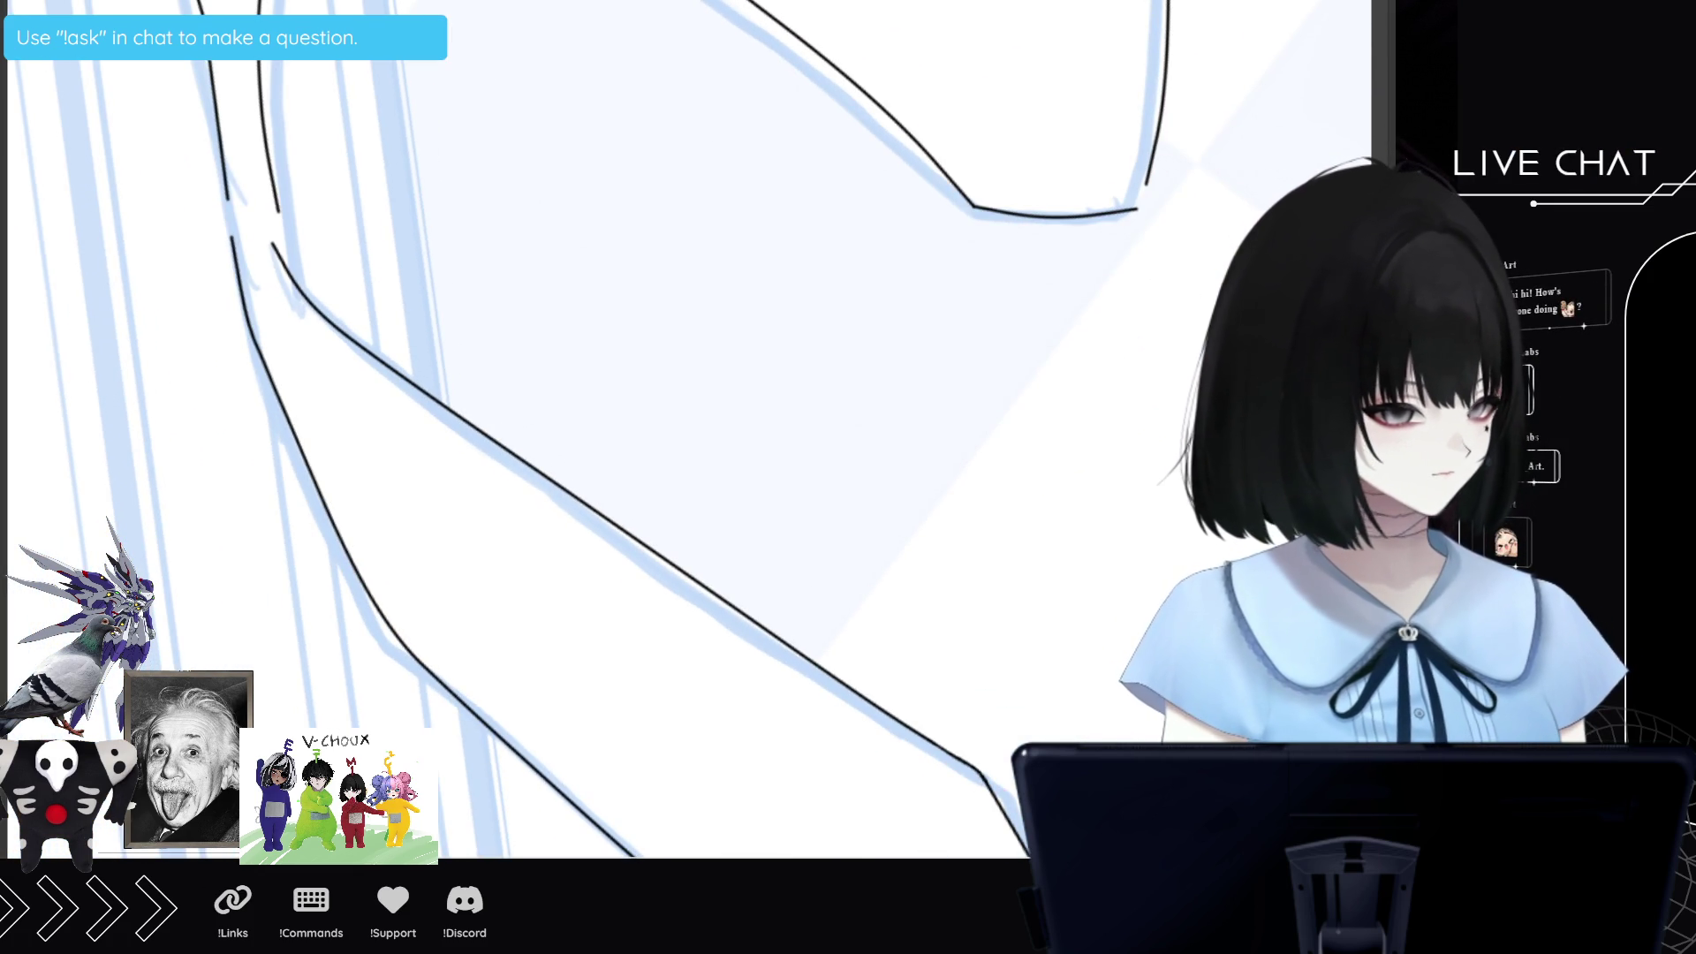
{"action": "scroll", "coordinate": [583, 424], "scroll_direction": "up", "scroll_amount": 5}
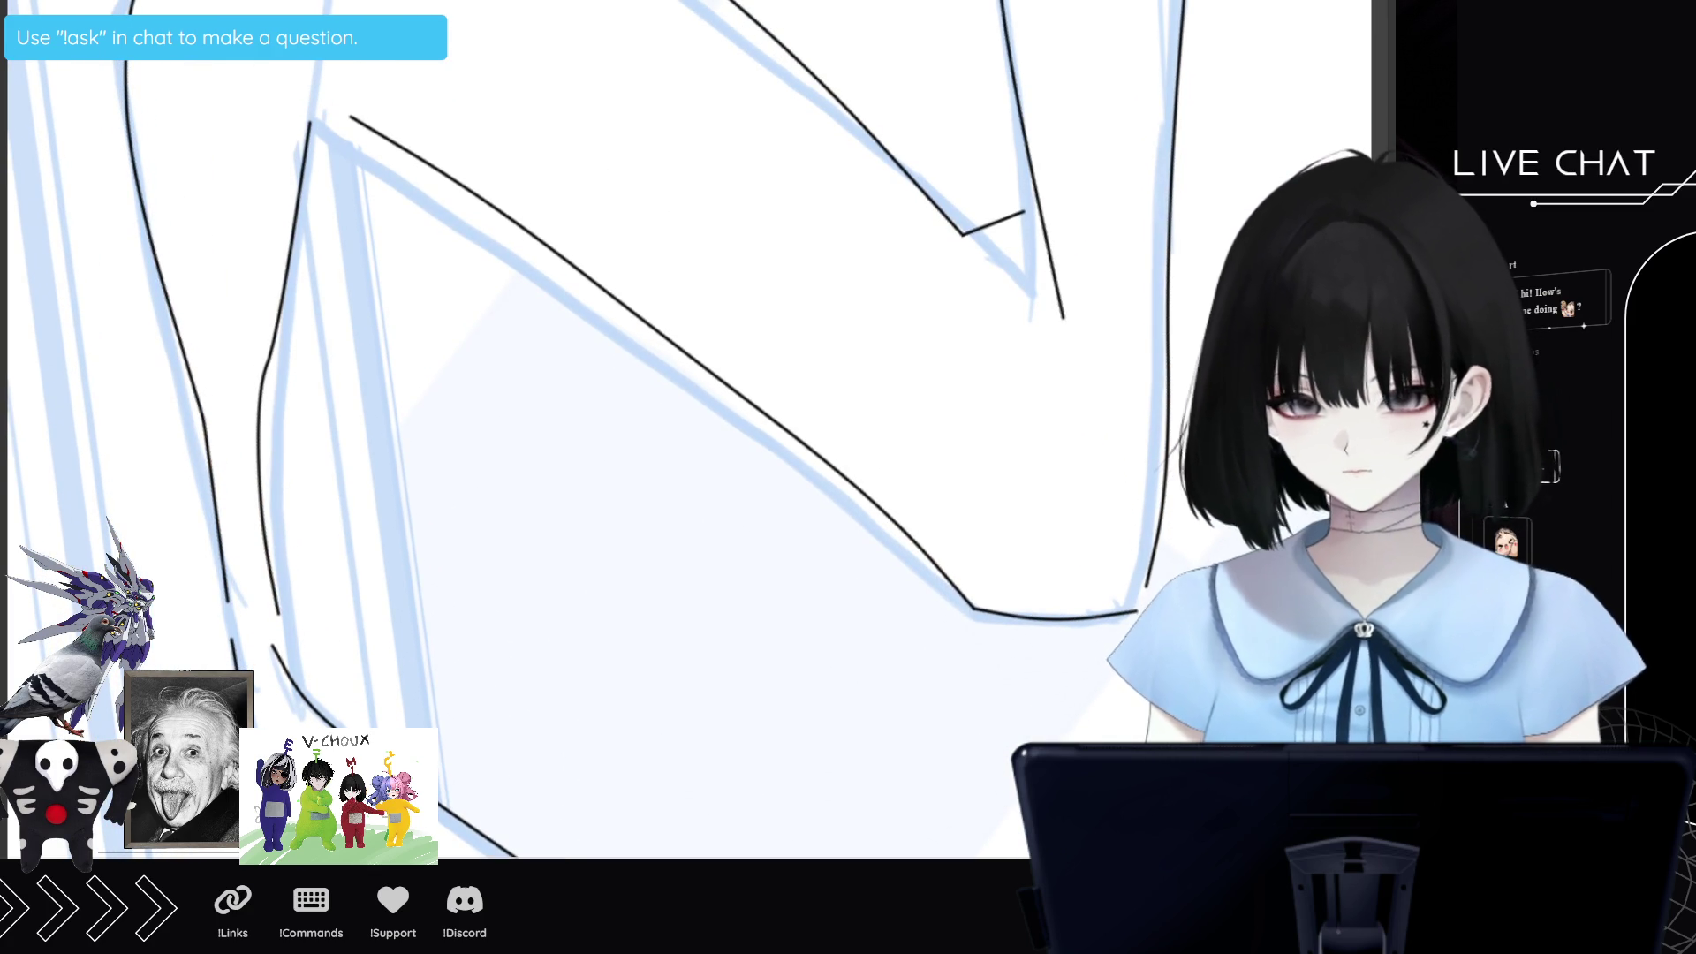
{"action": "left_click_drag", "start_coordinate": [295, 333], "coordinate": [288, 358]}
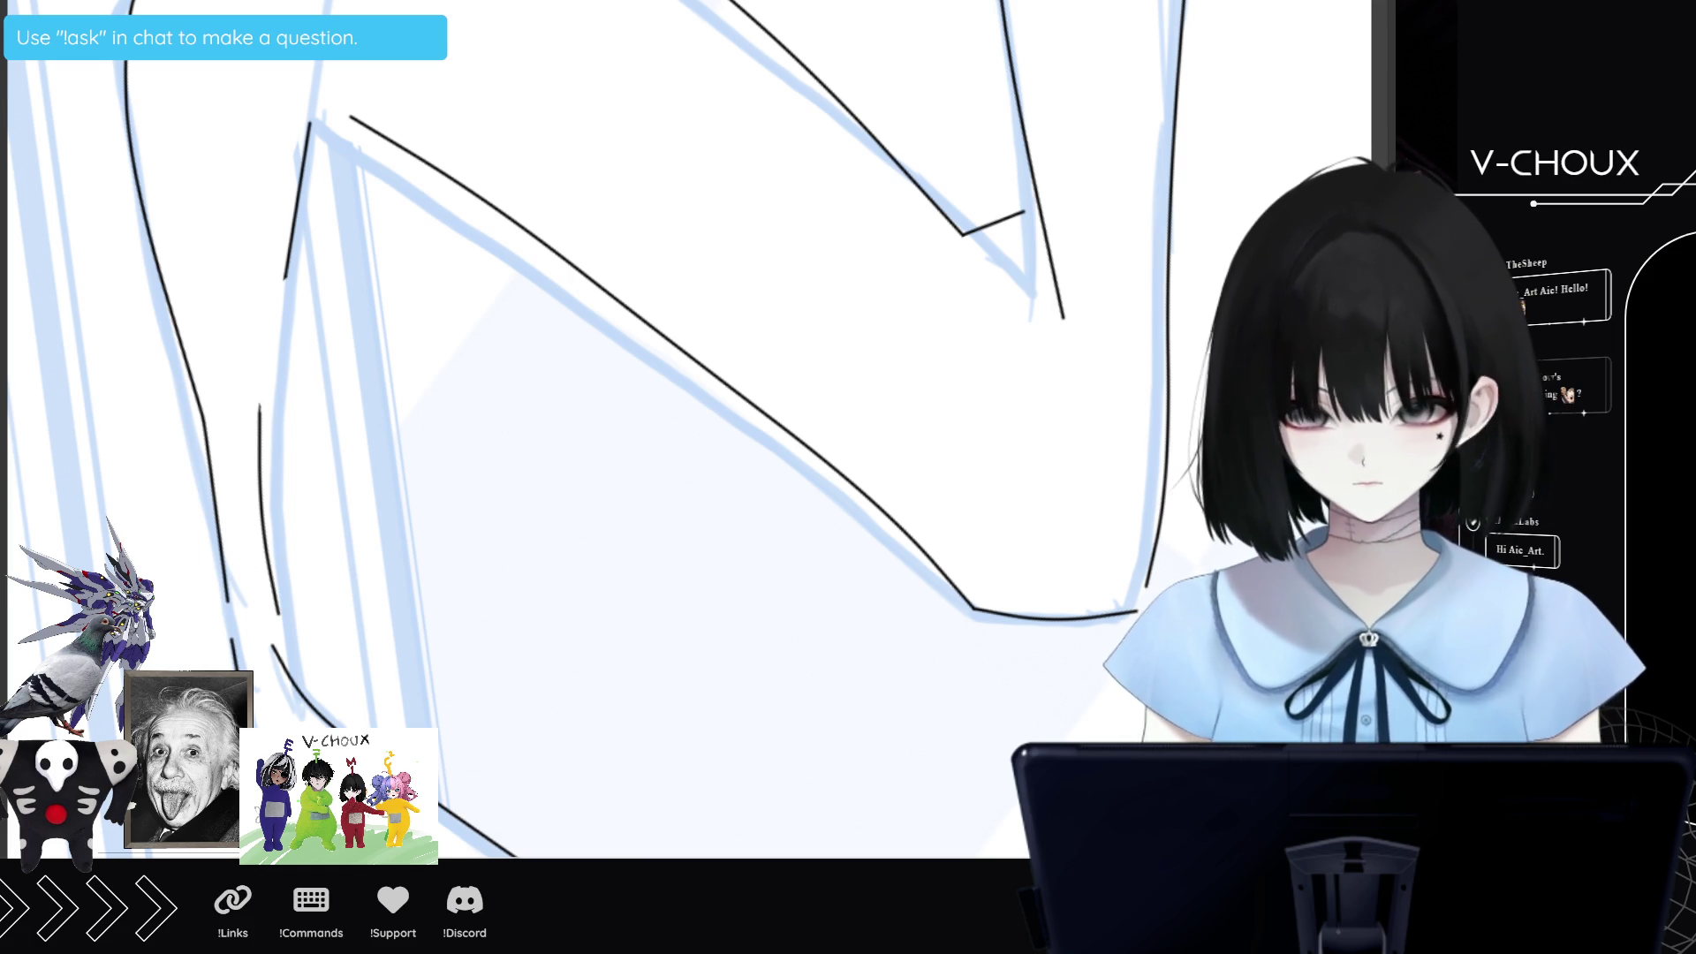
{"action": "left_click_drag", "start_coordinate": [227, 583], "coordinate": [234, 650]}
{"action": "left_click_drag", "start_coordinate": [226, 591], "coordinate": [231, 641]}
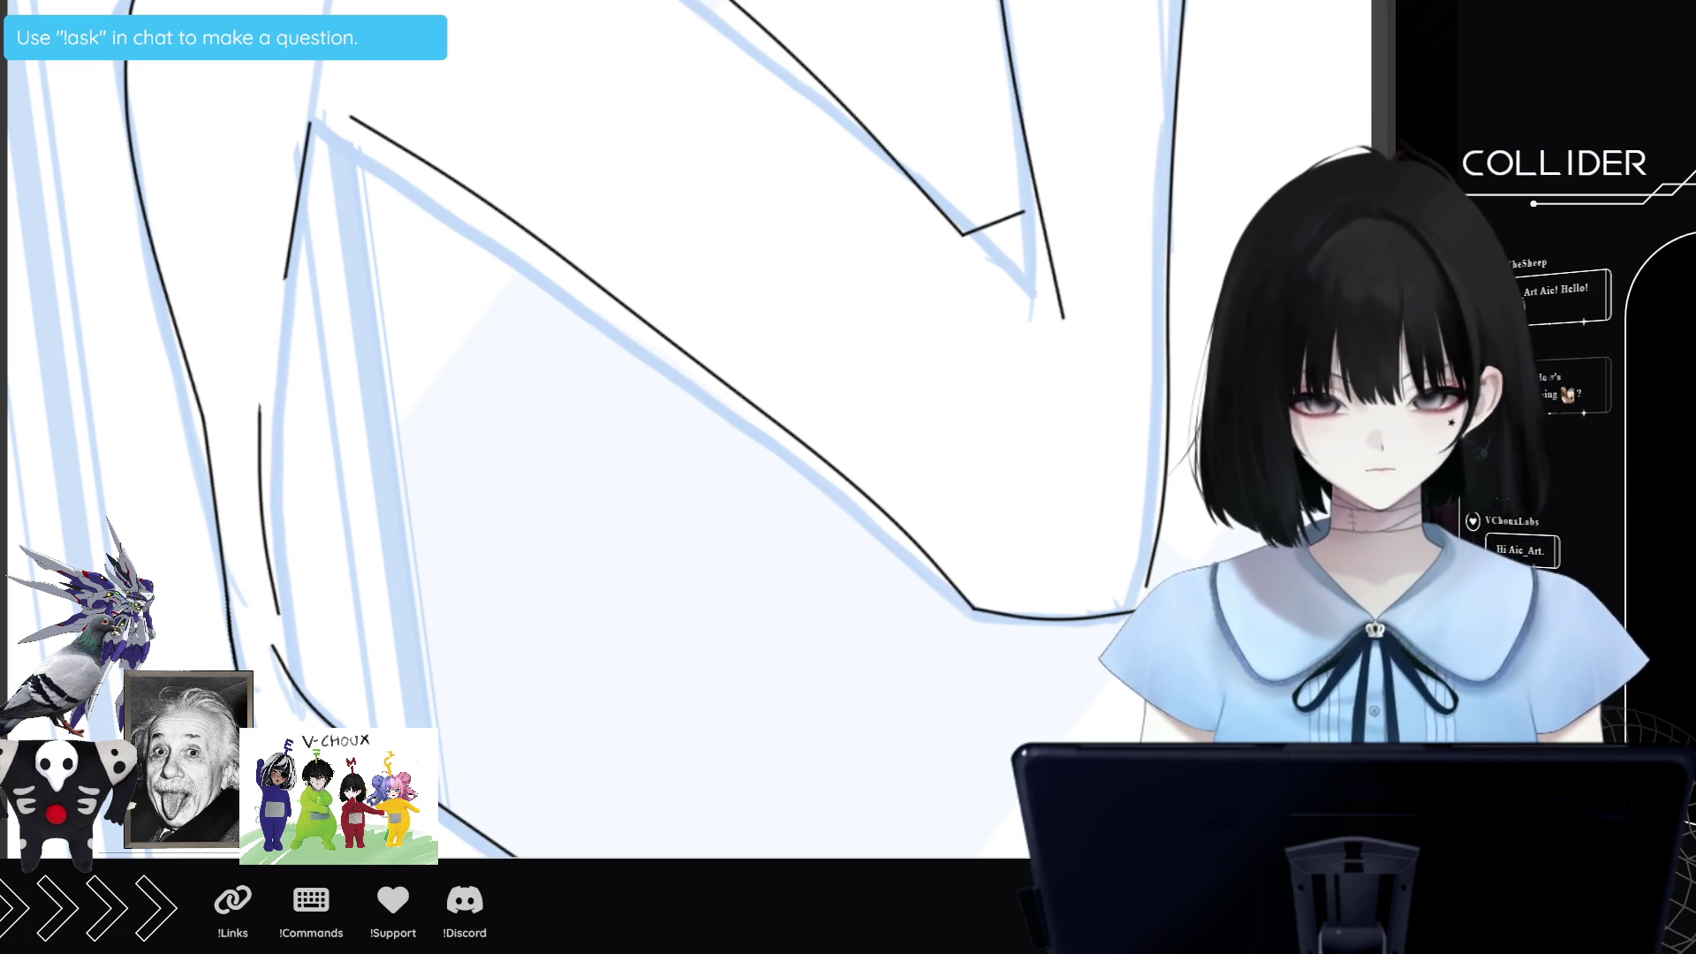
Erase the middle of the long left stroke and re-ink it with joined, reinforced jaw strokes.
{"action": "mouse_move", "coordinate": [133, 168]}
{"action": "left_mouse_down"}
{"action": "mouse_move", "coordinate": [170, 179]}
{"action": "mouse_move", "coordinate": [217, 521]}
{"action": "left_mouse_up"}
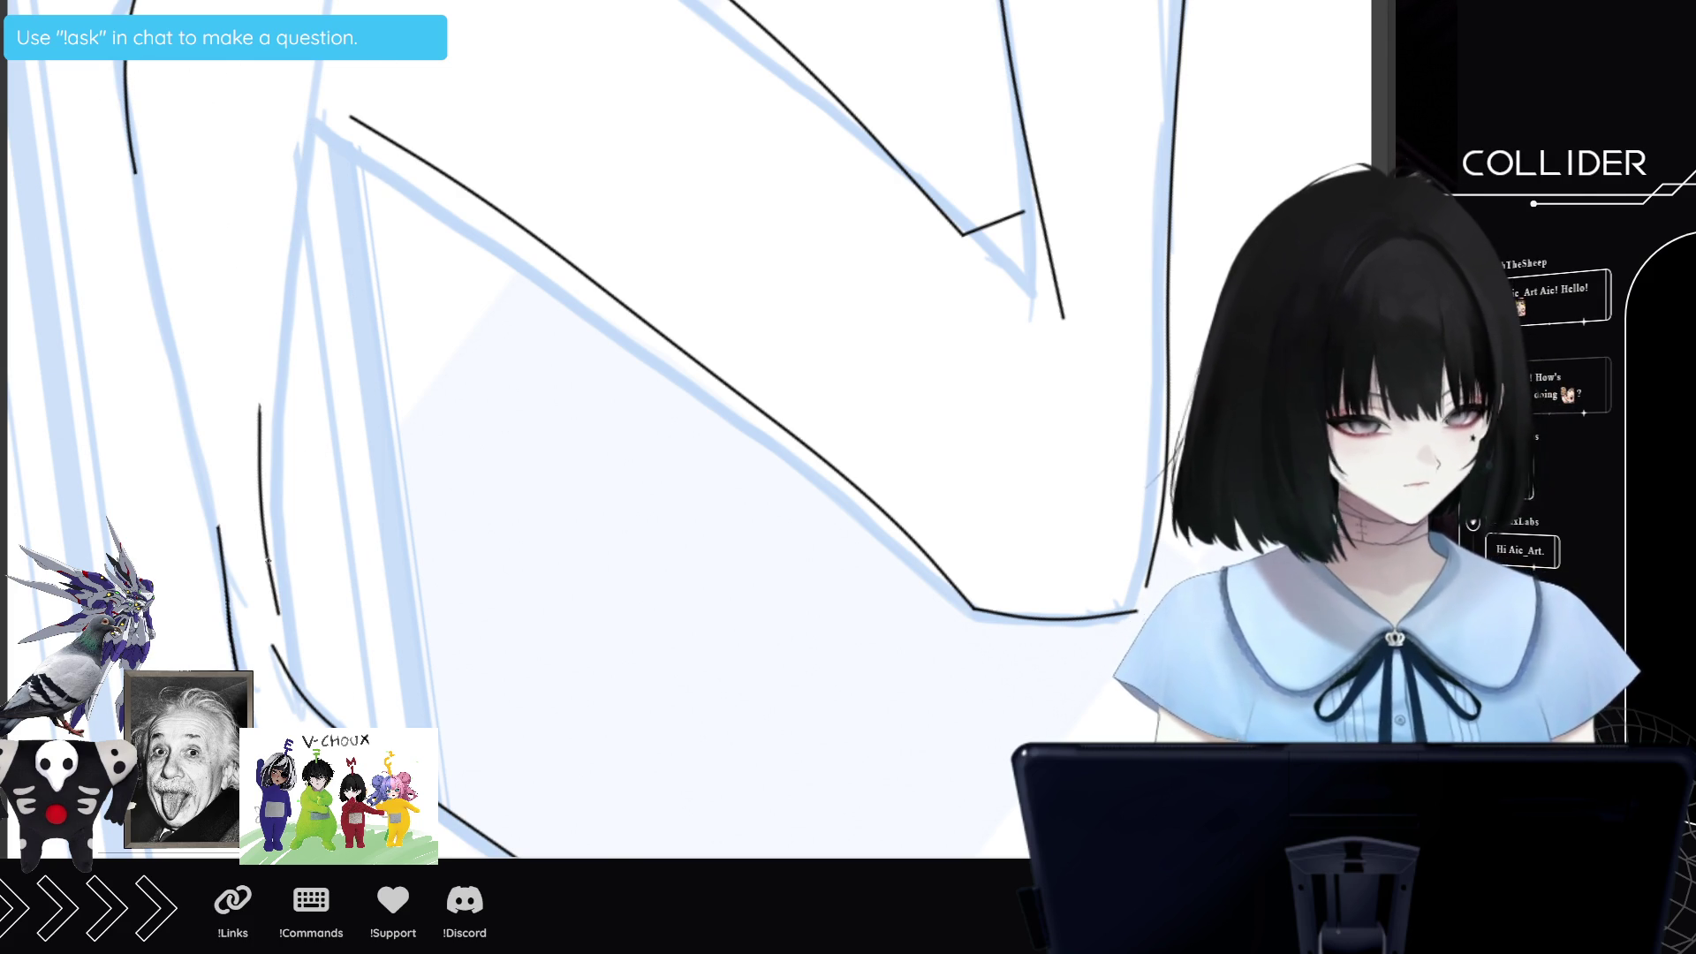
{"action": "left_click_drag", "start_coordinate": [273, 596], "coordinate": [303, 696]}
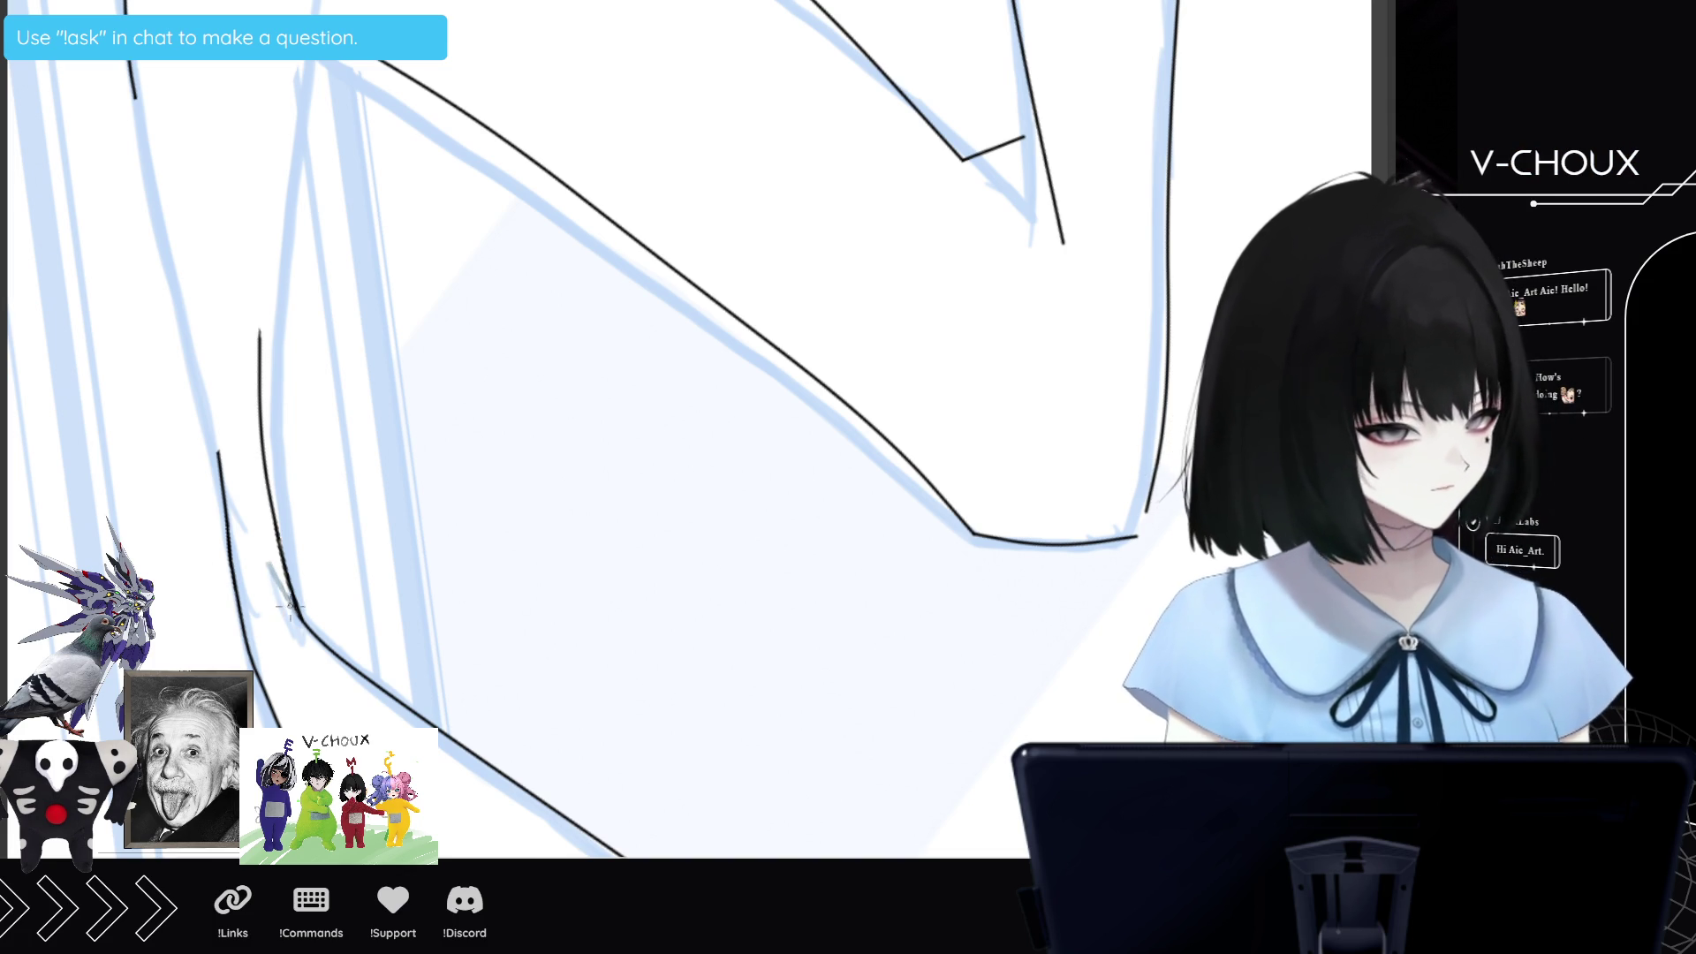
{"action": "left_click_drag", "start_coordinate": [296, 614], "coordinate": [273, 572]}
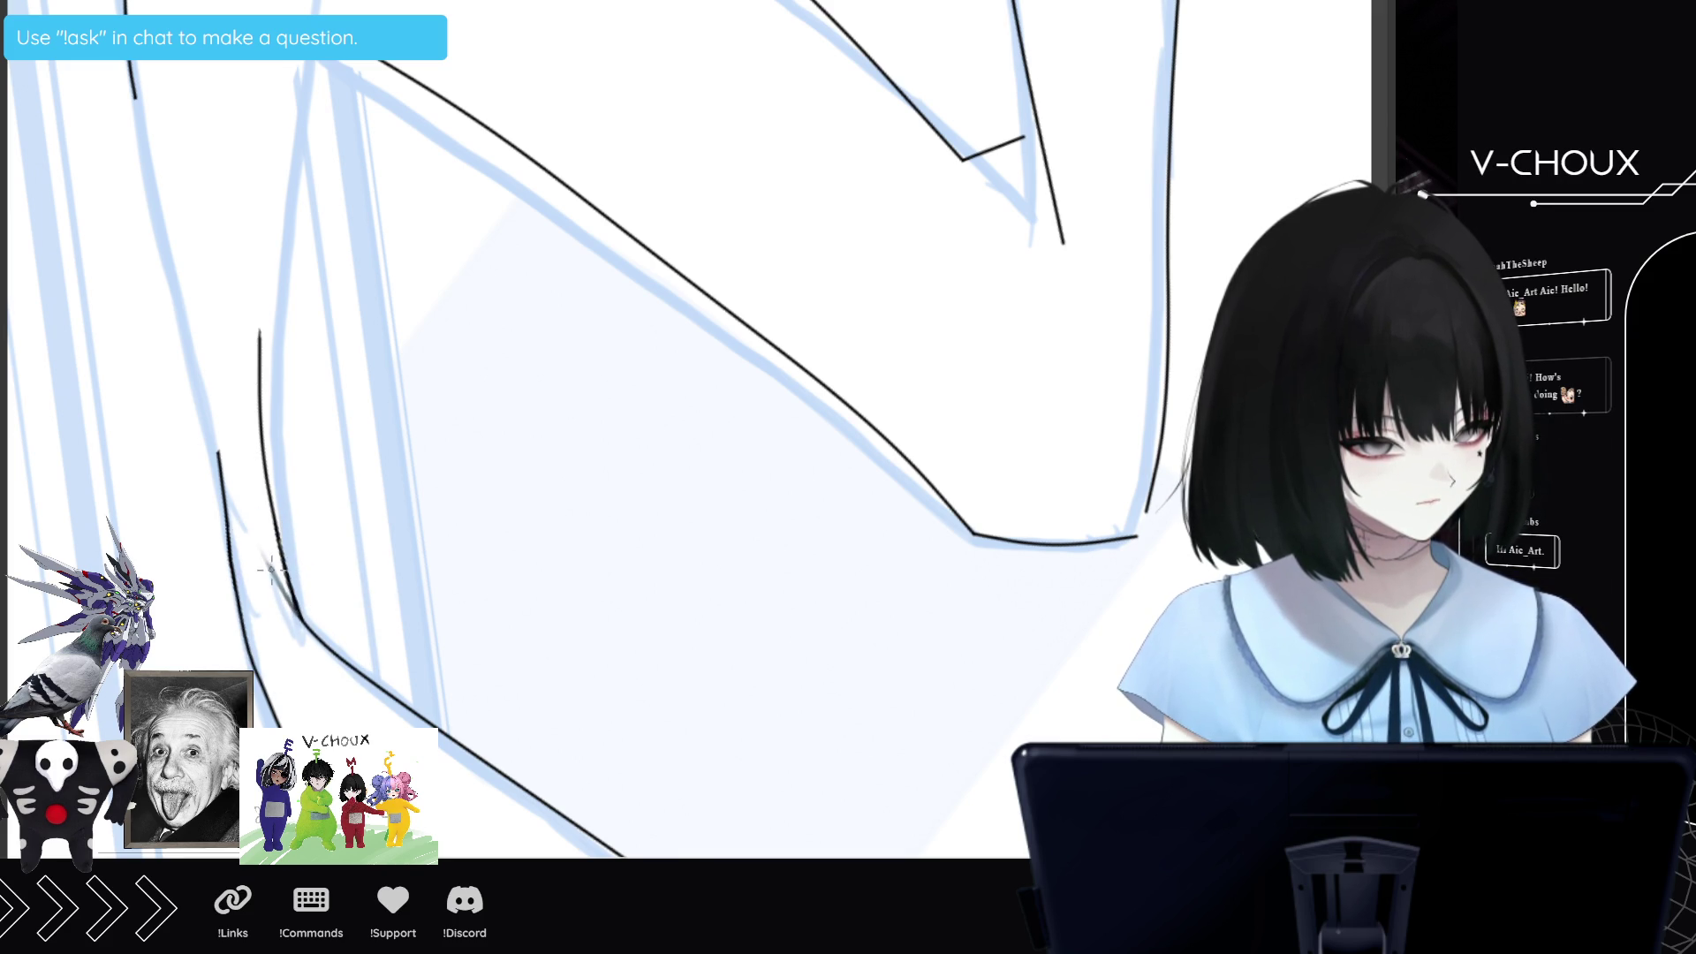
{"action": "left_click_drag", "start_coordinate": [265, 553], "coordinate": [294, 610]}
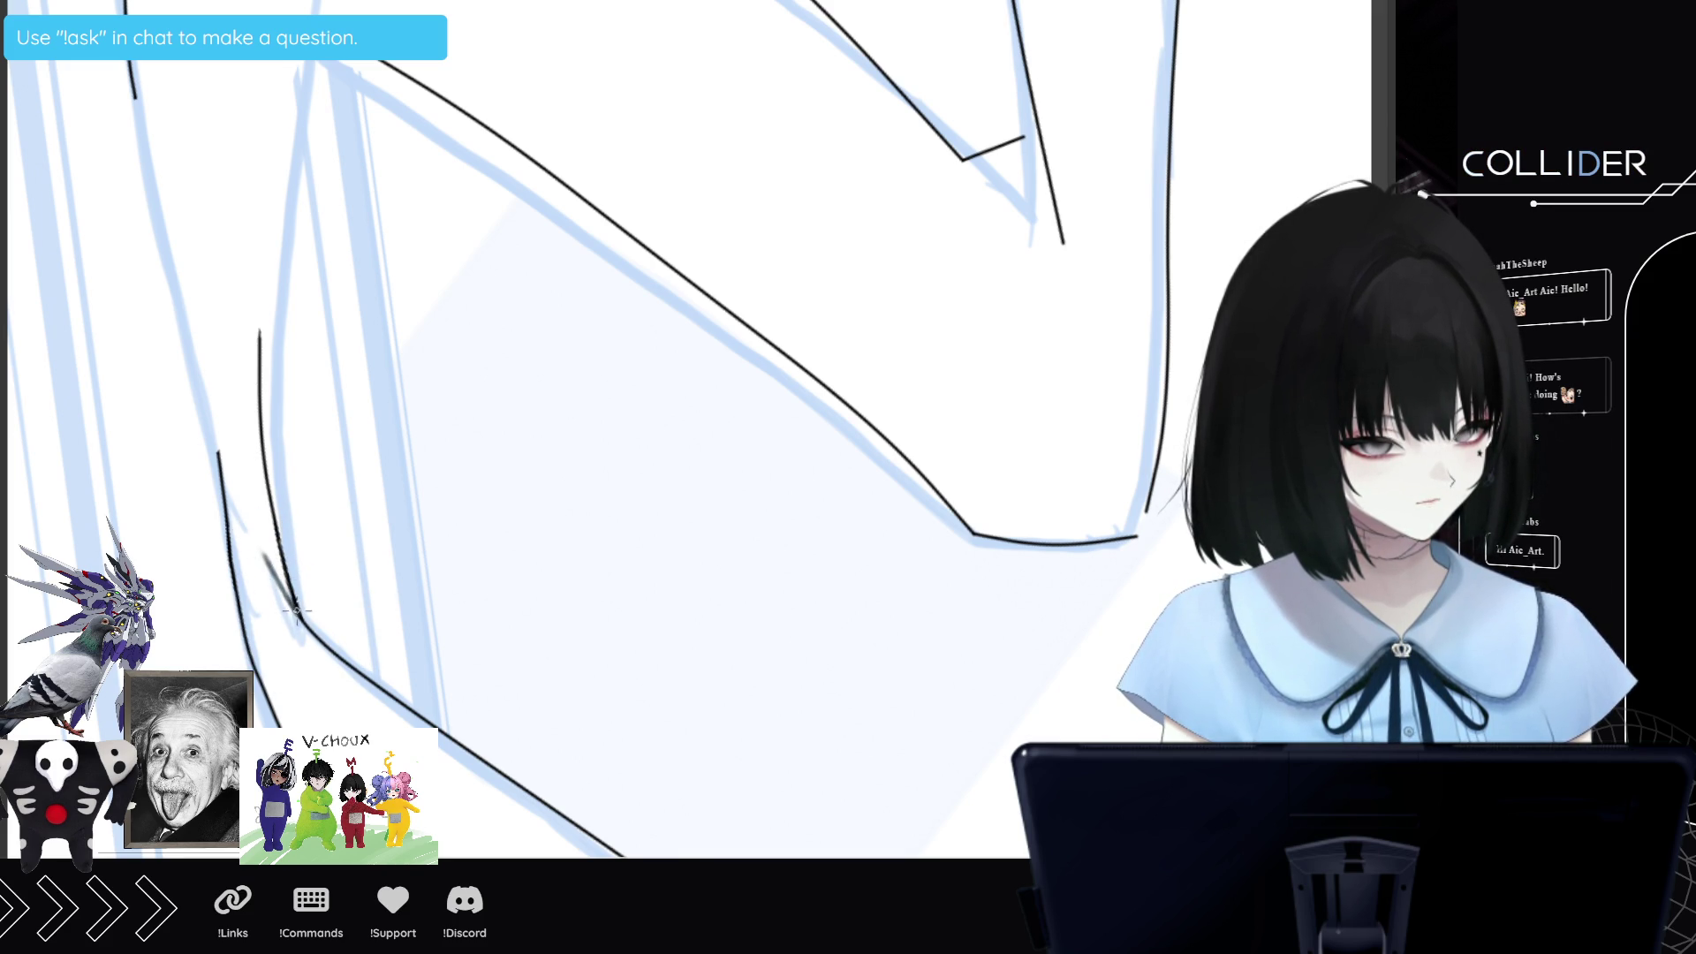
{"action": "scroll", "coordinate": [683, 481], "scroll_direction": "down", "scroll_amount": 2}
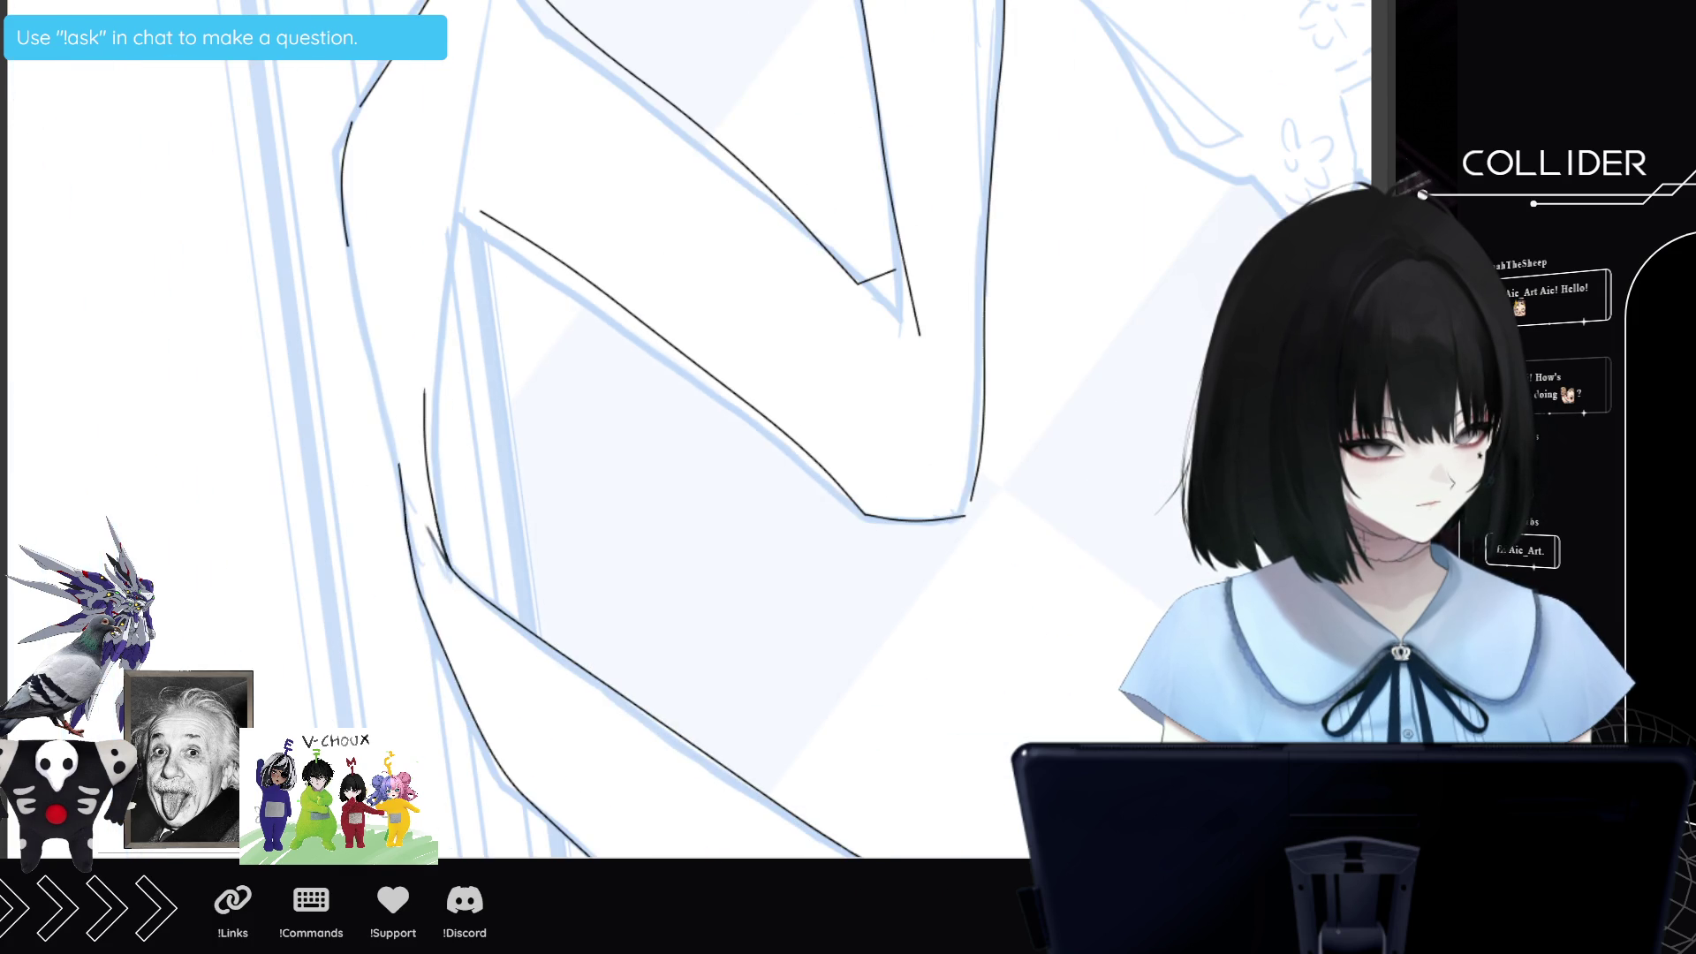
Rotate the canvas diagonally and ink a thick dark line down the arm.
{"action": "scroll", "coordinate": [683, 482], "scroll_direction": "down", "scroll_amount": 3}
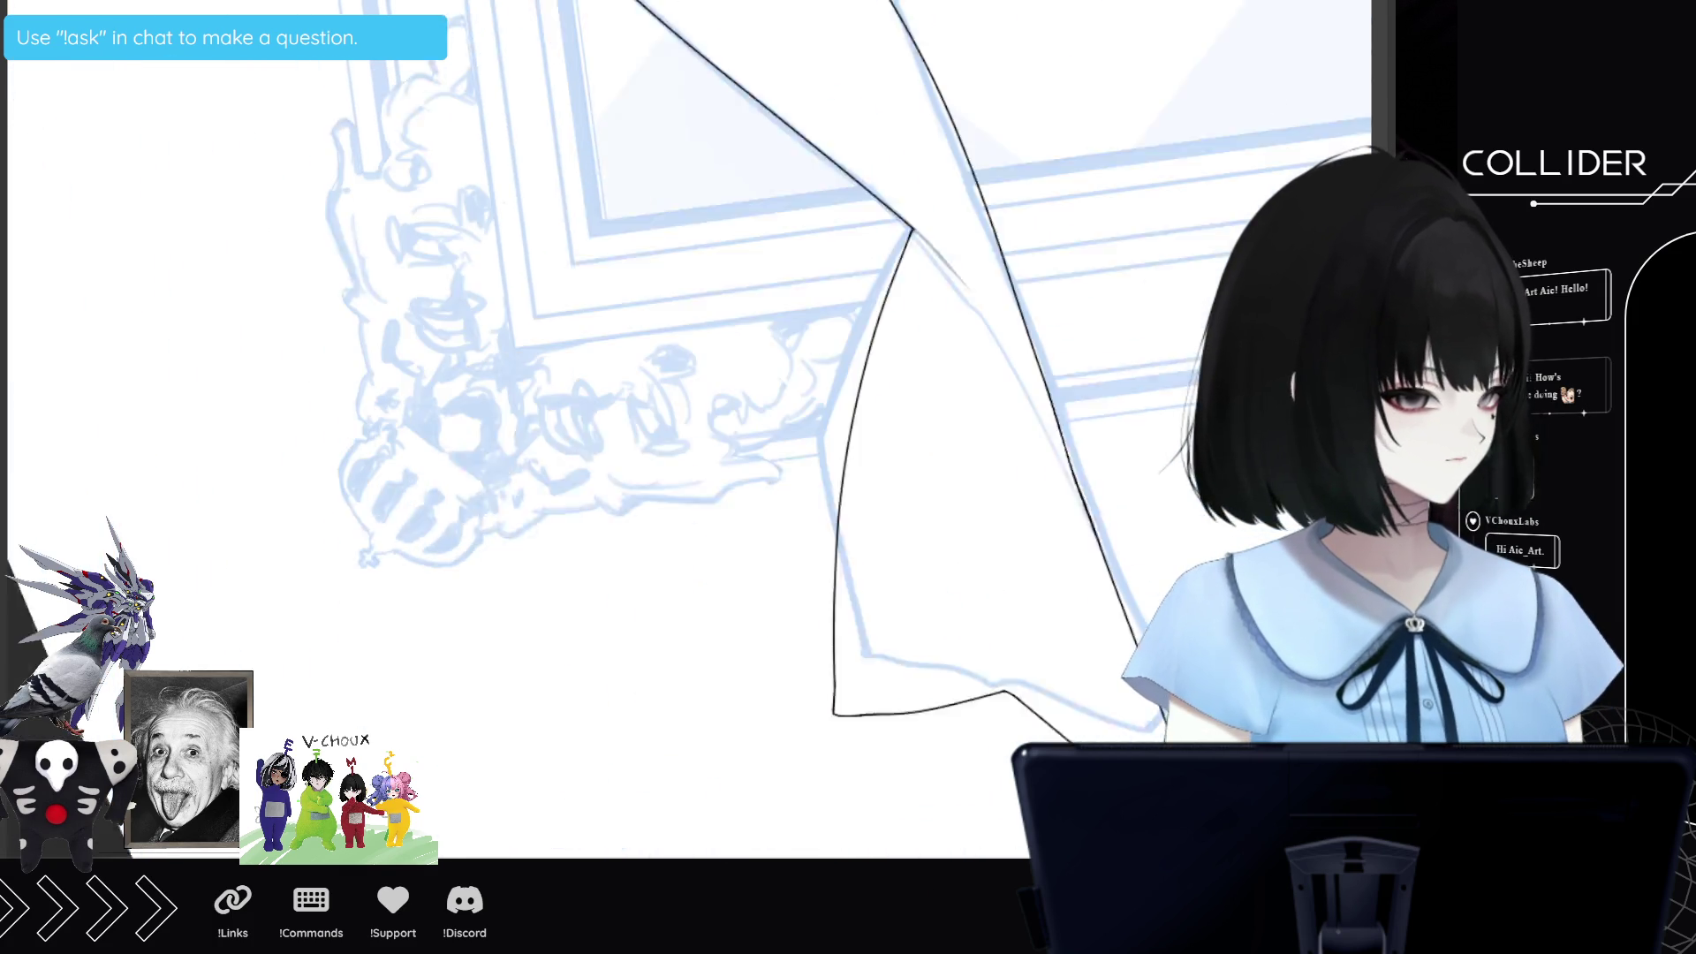
{"action": "key", "text": "asciicircum"}
{"action": "key", "text": "asciicircum"}
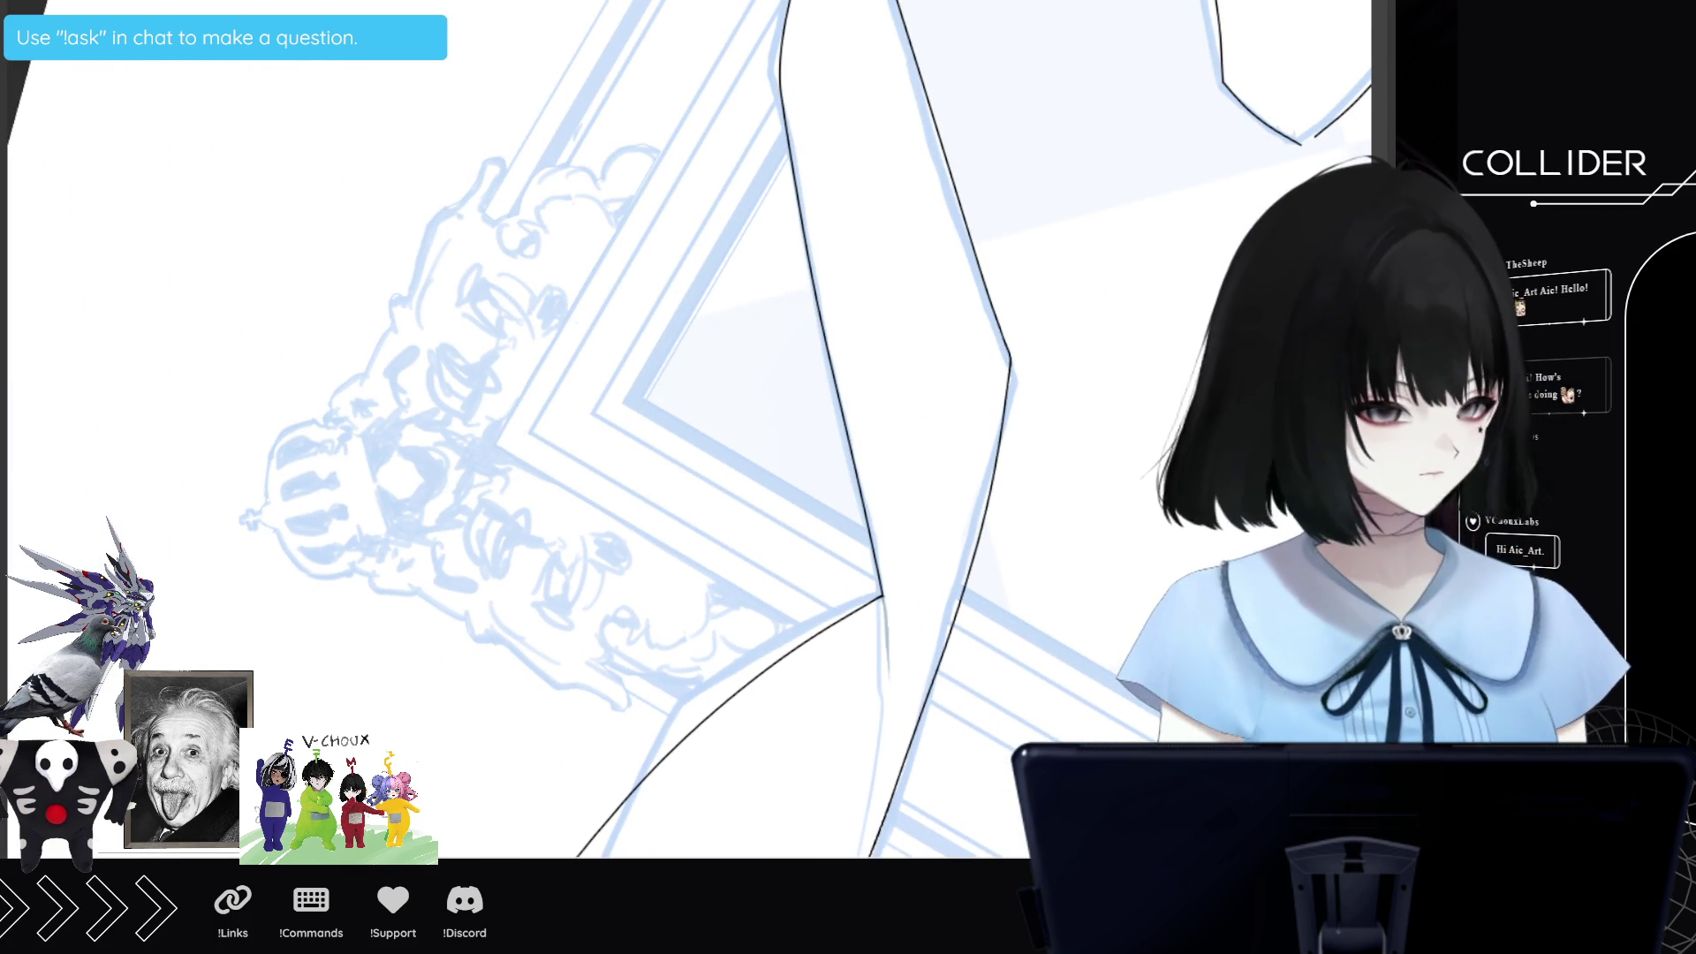
{"action": "key", "text": "asciicircum"}
{"action": "key", "text": "asciicircum"}
{"action": "scroll", "coordinate": [636, 647], "scroll_direction": "up", "scroll_amount": 2}
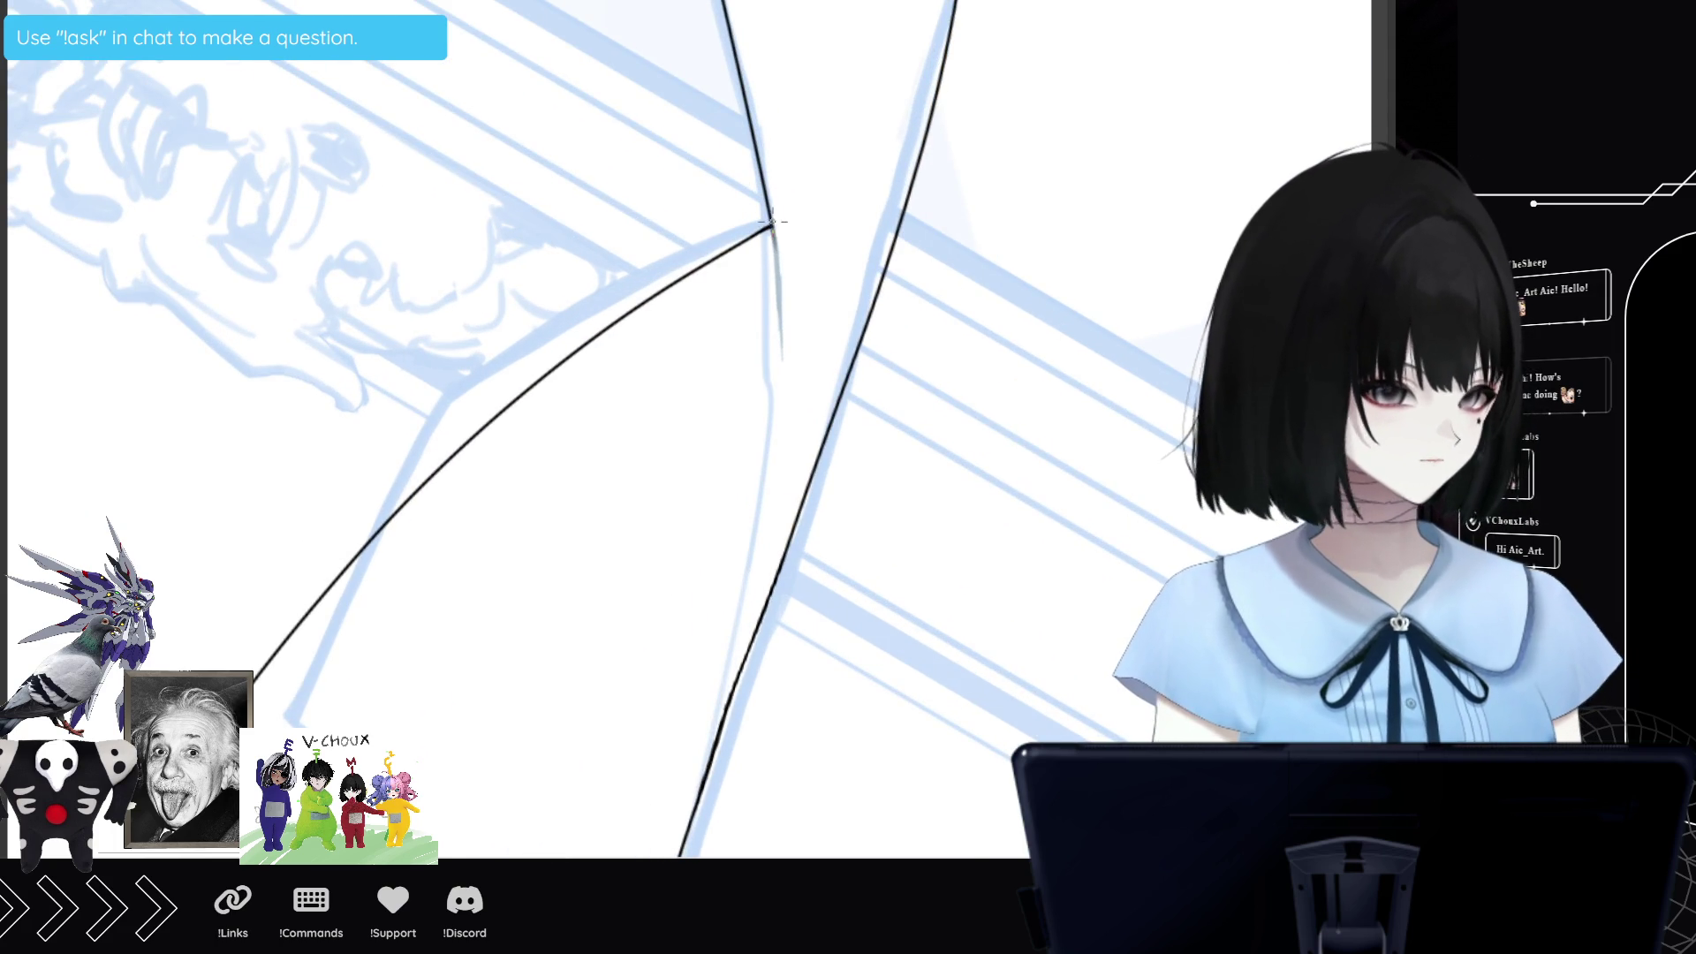
{"action": "left_click_drag", "start_coordinate": [774, 228], "coordinate": [780, 298]}
{"action": "left_click_drag", "start_coordinate": [774, 237], "coordinate": [782, 297]}
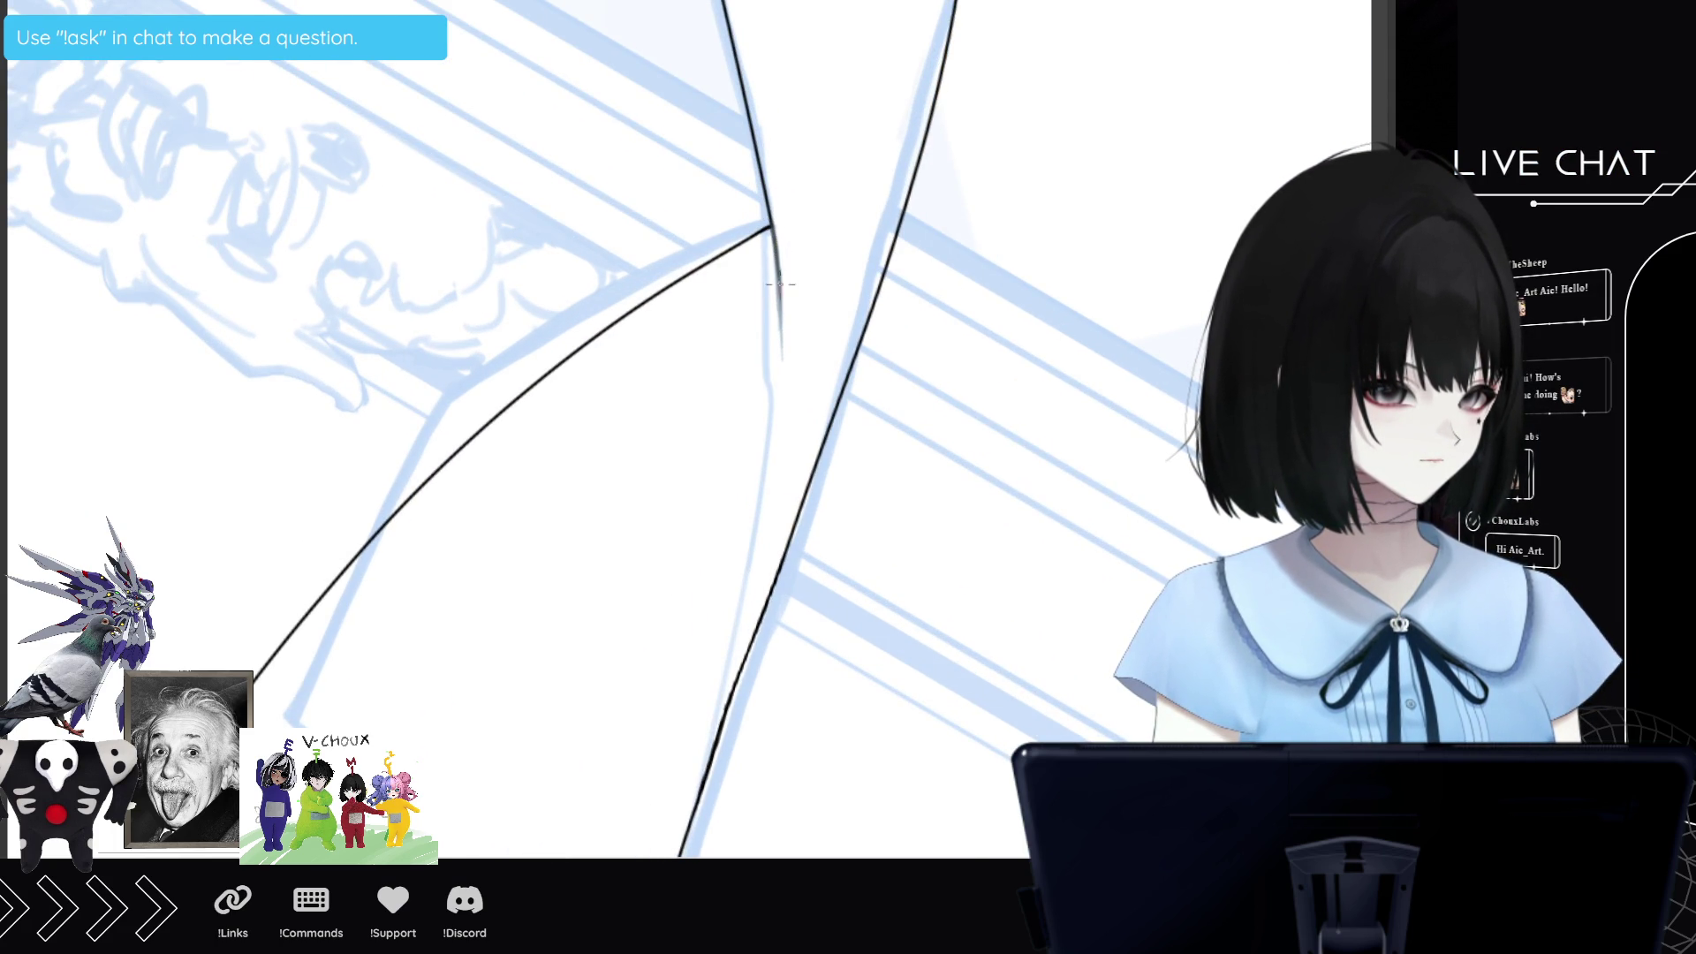
Ink and extend the curved outline beside the ornate frame in dark strokes.
{"action": "key", "text": "ctrl+minus"}
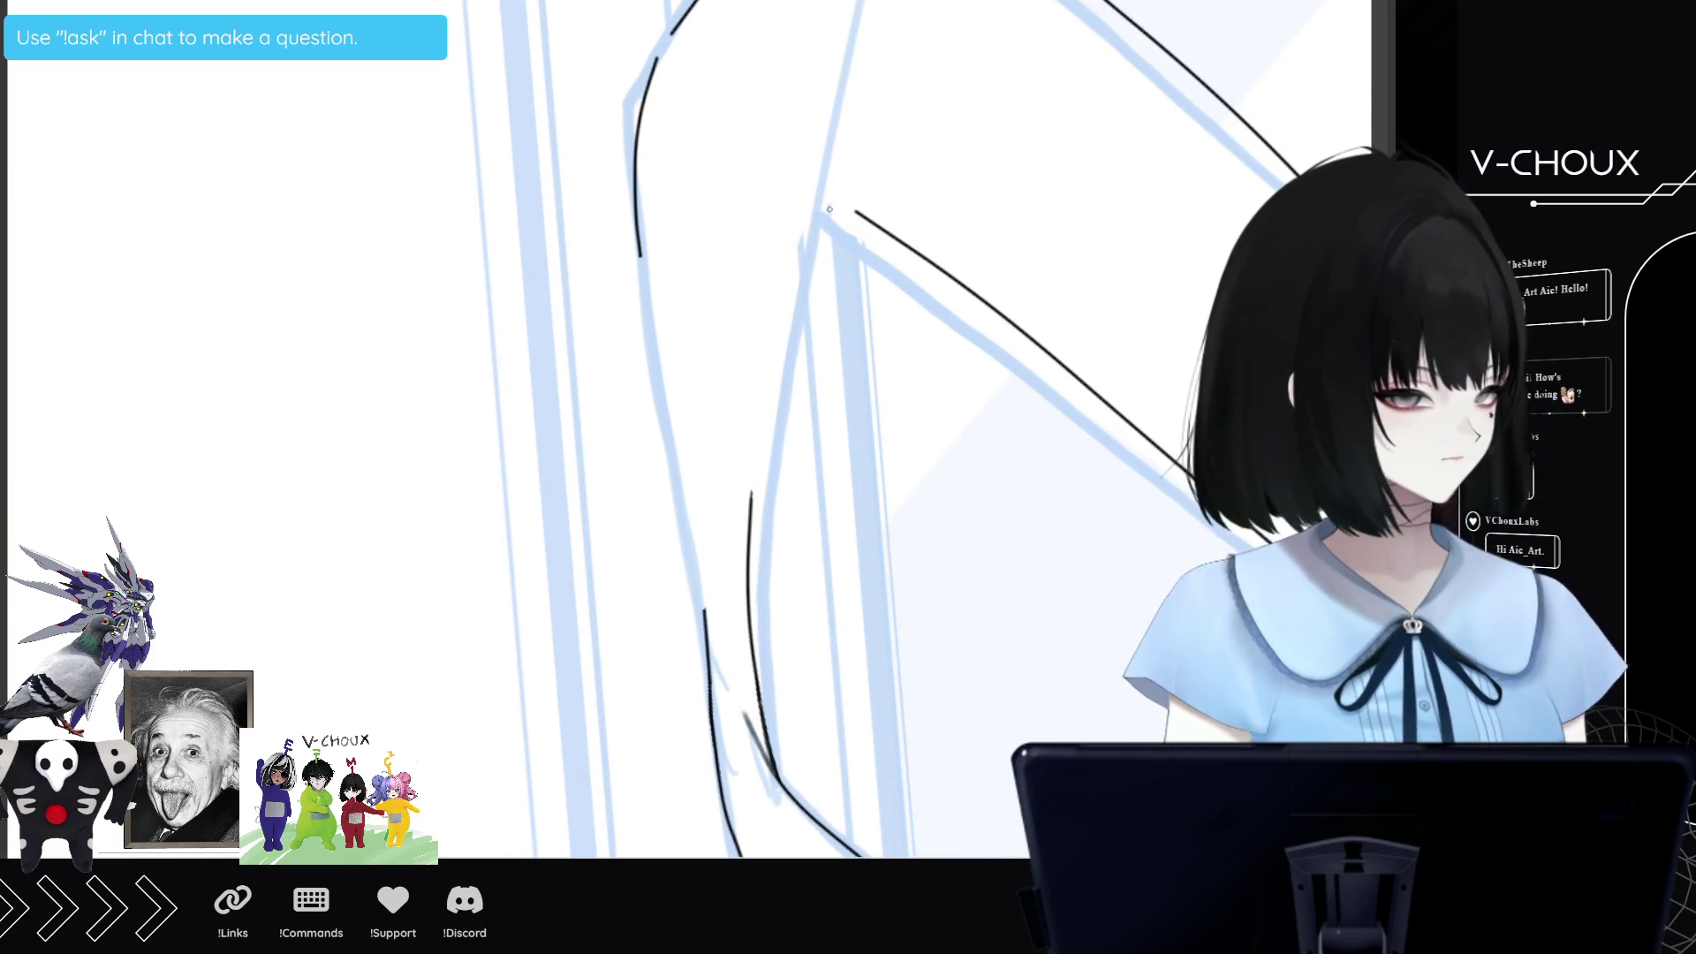
{"action": "left_click_drag", "start_coordinate": [828, 206], "coordinate": [802, 296]}
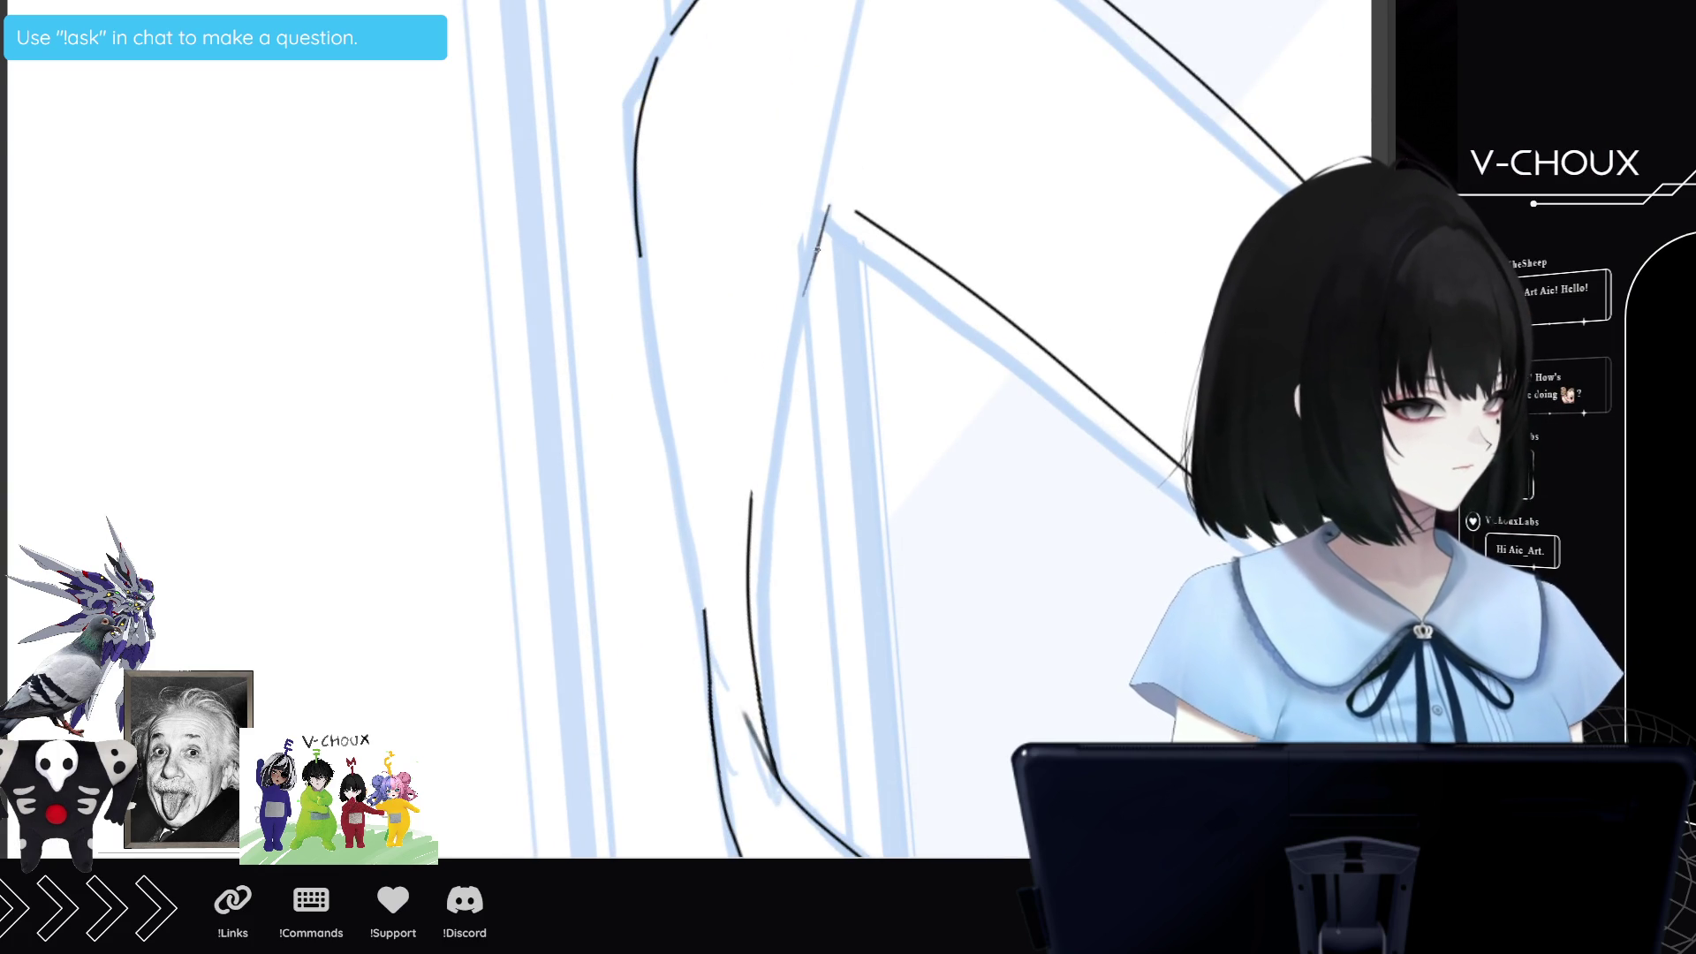
{"action": "left_click_drag", "start_coordinate": [829, 206], "coordinate": [786, 345]}
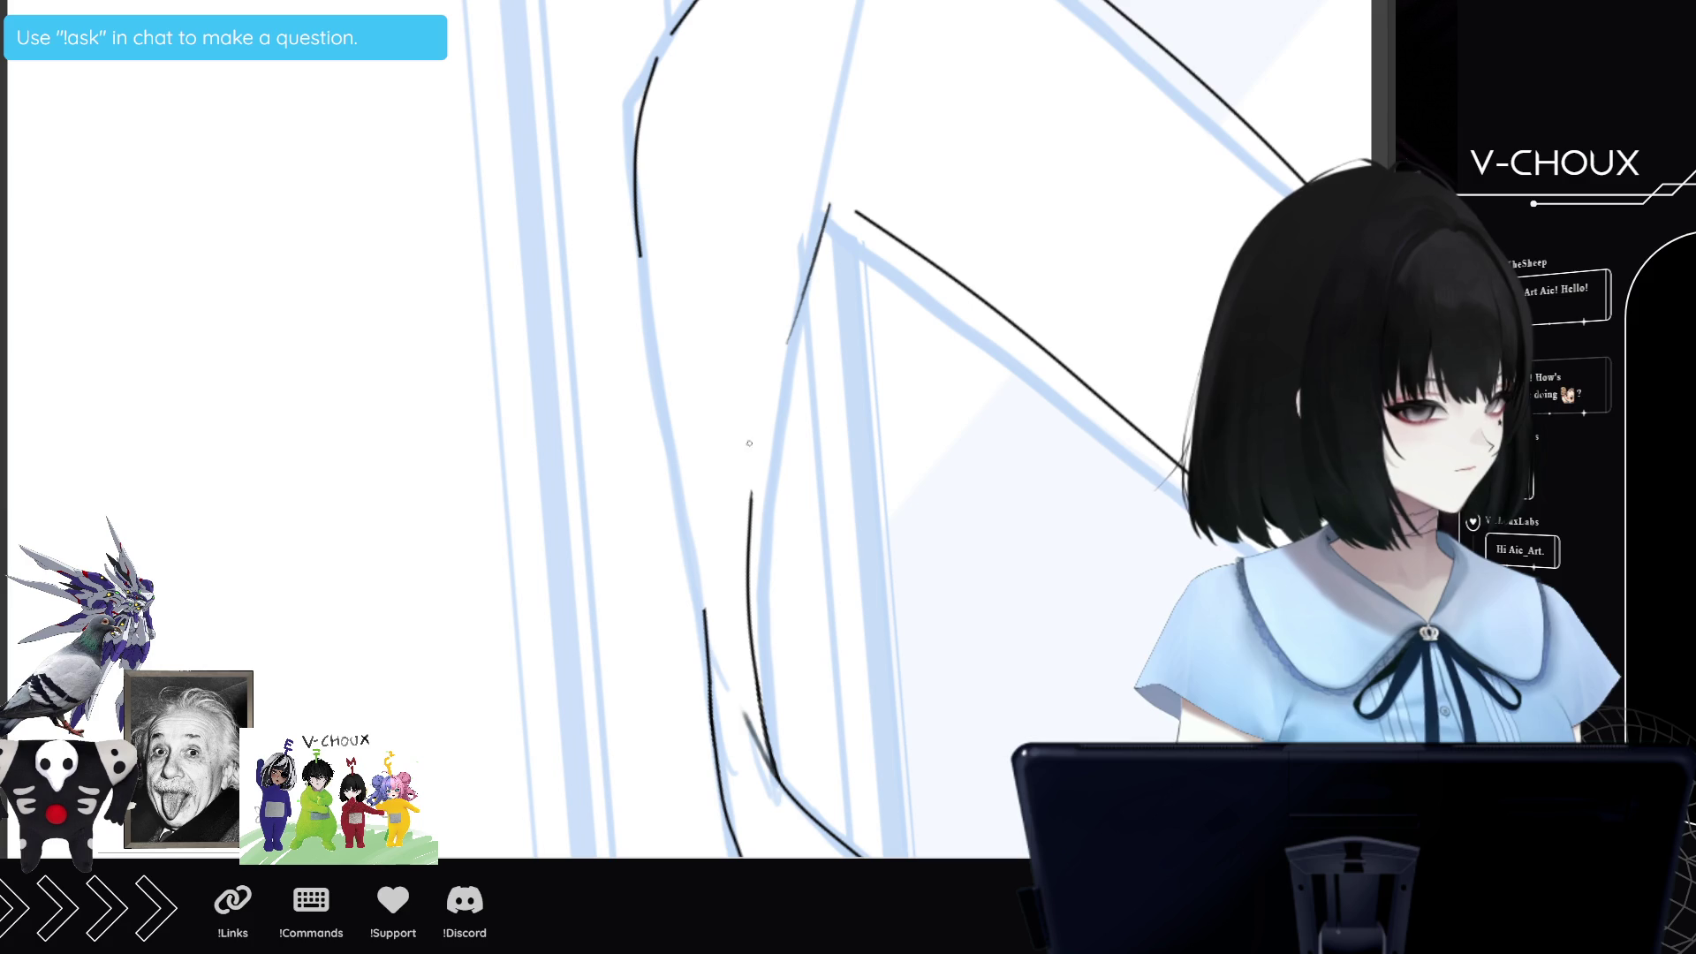
{"action": "mouse_move", "coordinate": [751, 495]}
{"action": "left_mouse_down"}
{"action": "mouse_move", "coordinate": [787, 341]}
{"action": "mouse_move", "coordinate": [749, 502]}
{"action": "left_mouse_up"}
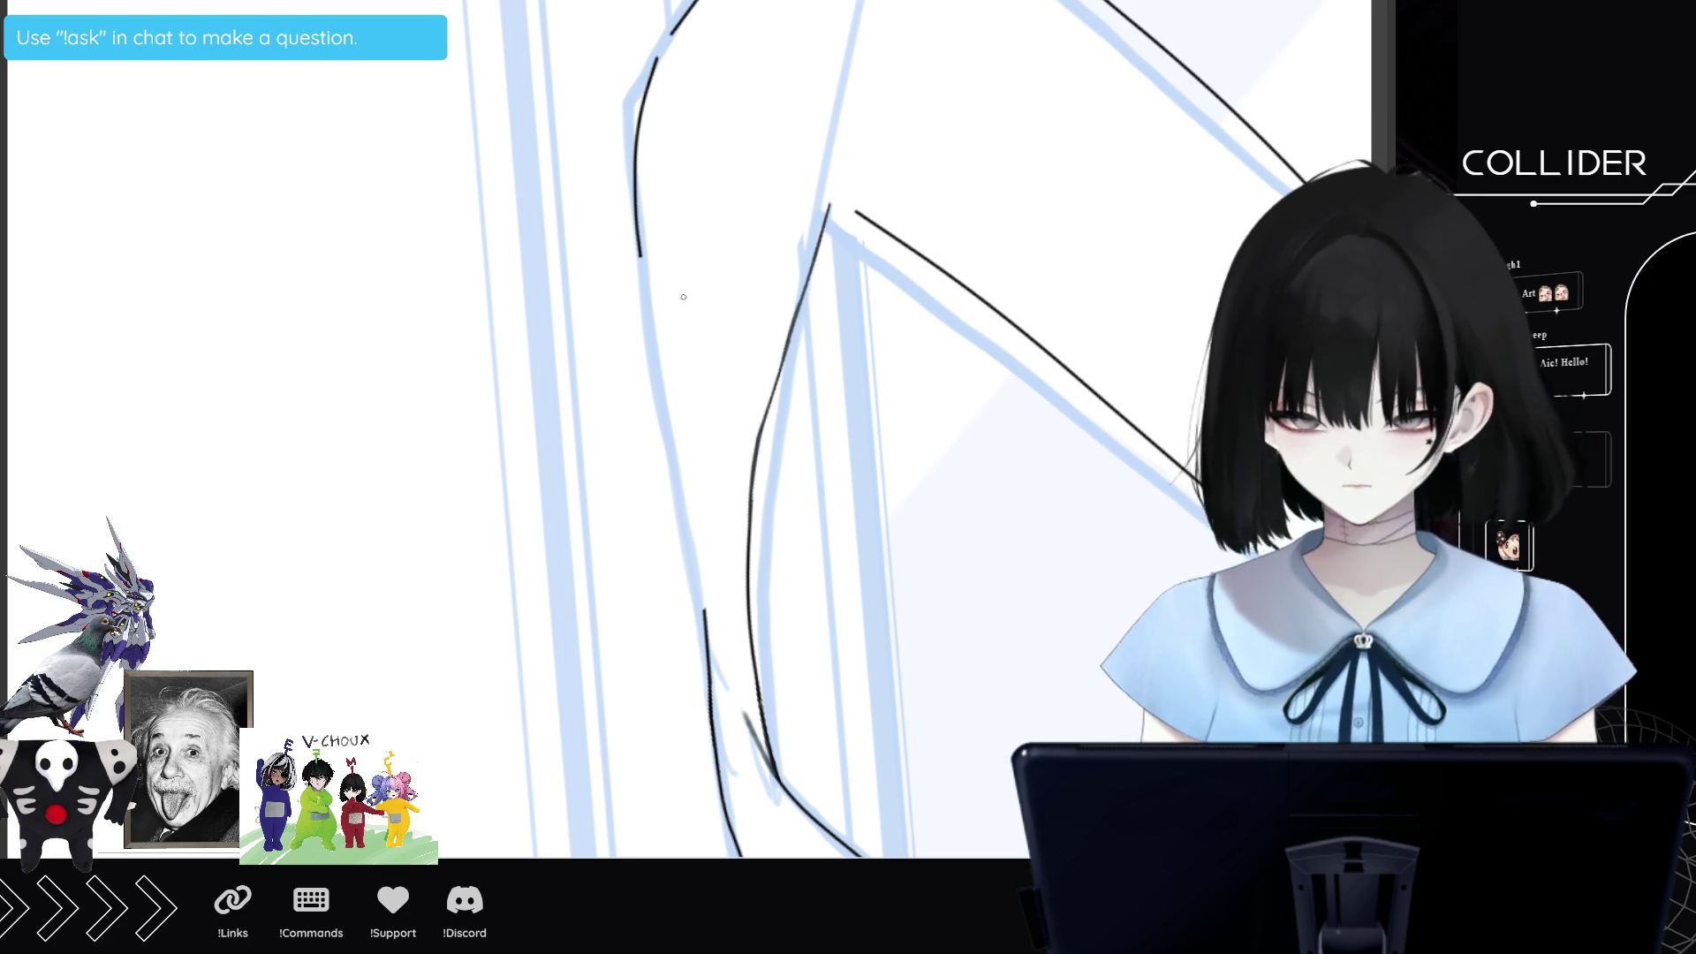
{"action": "left_click_drag", "start_coordinate": [639, 254], "coordinate": [681, 468]}
{"action": "left_click_drag", "start_coordinate": [660, 390], "coordinate": [706, 614]}
{"action": "left_click_drag", "start_coordinate": [695, 552], "coordinate": [703, 572]}
{"action": "left_click_drag", "start_coordinate": [698, 560], "coordinate": [707, 614]}
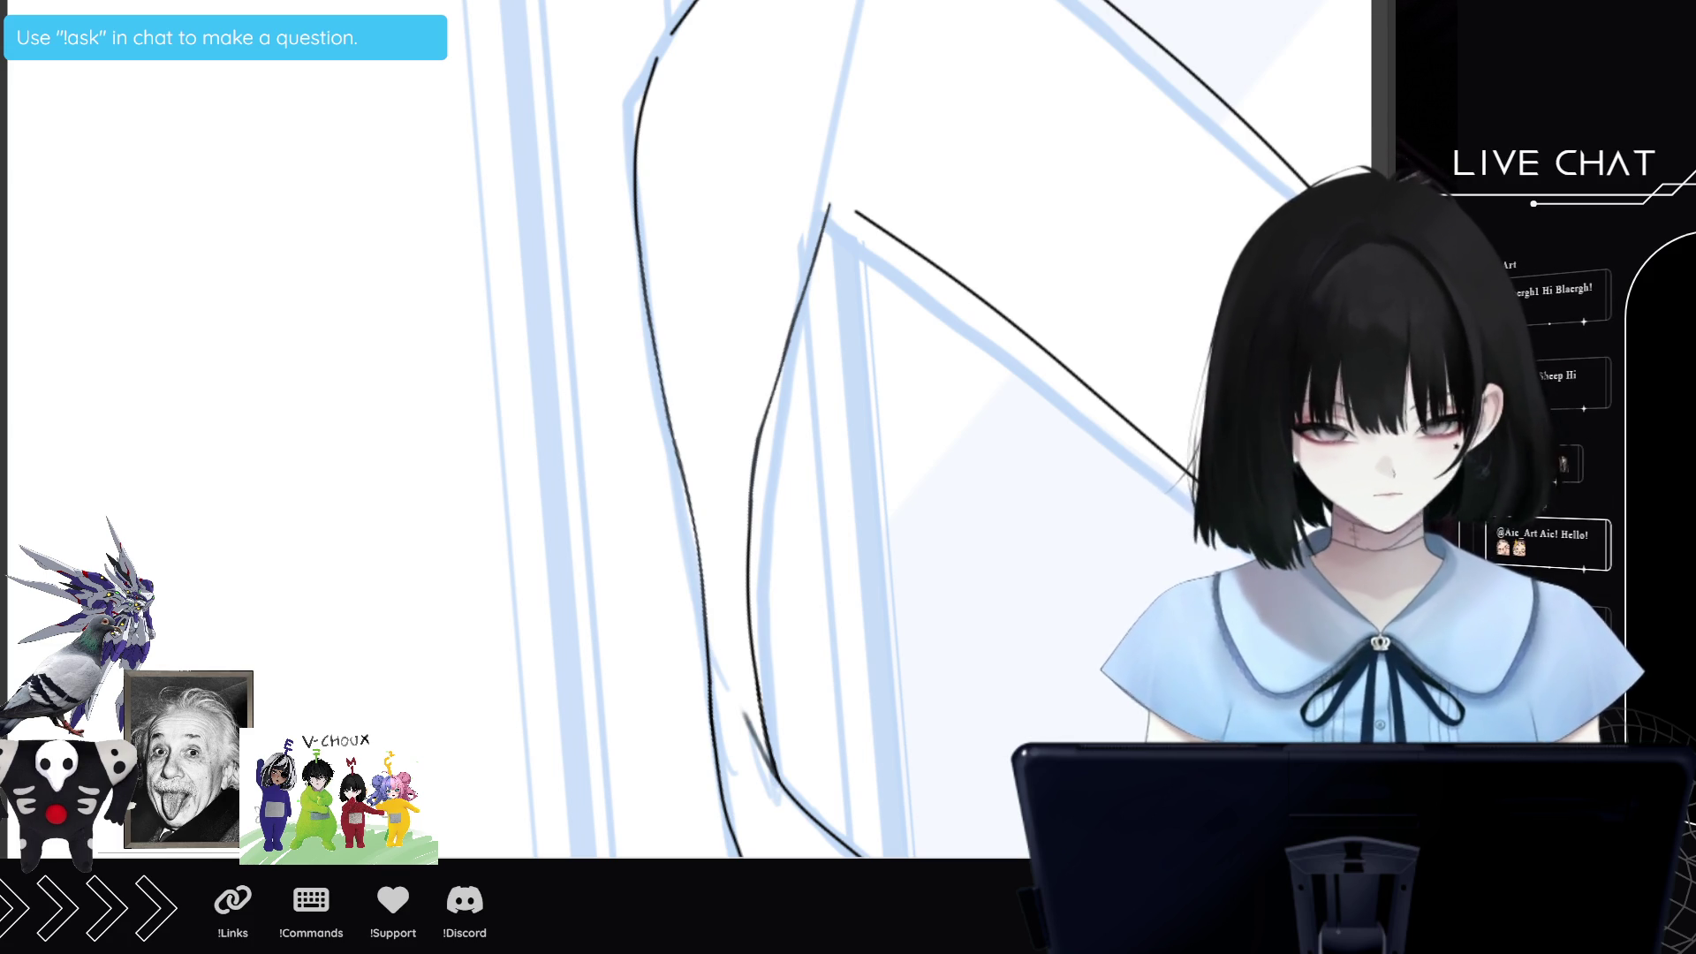
{"action": "key", "text": "-"}
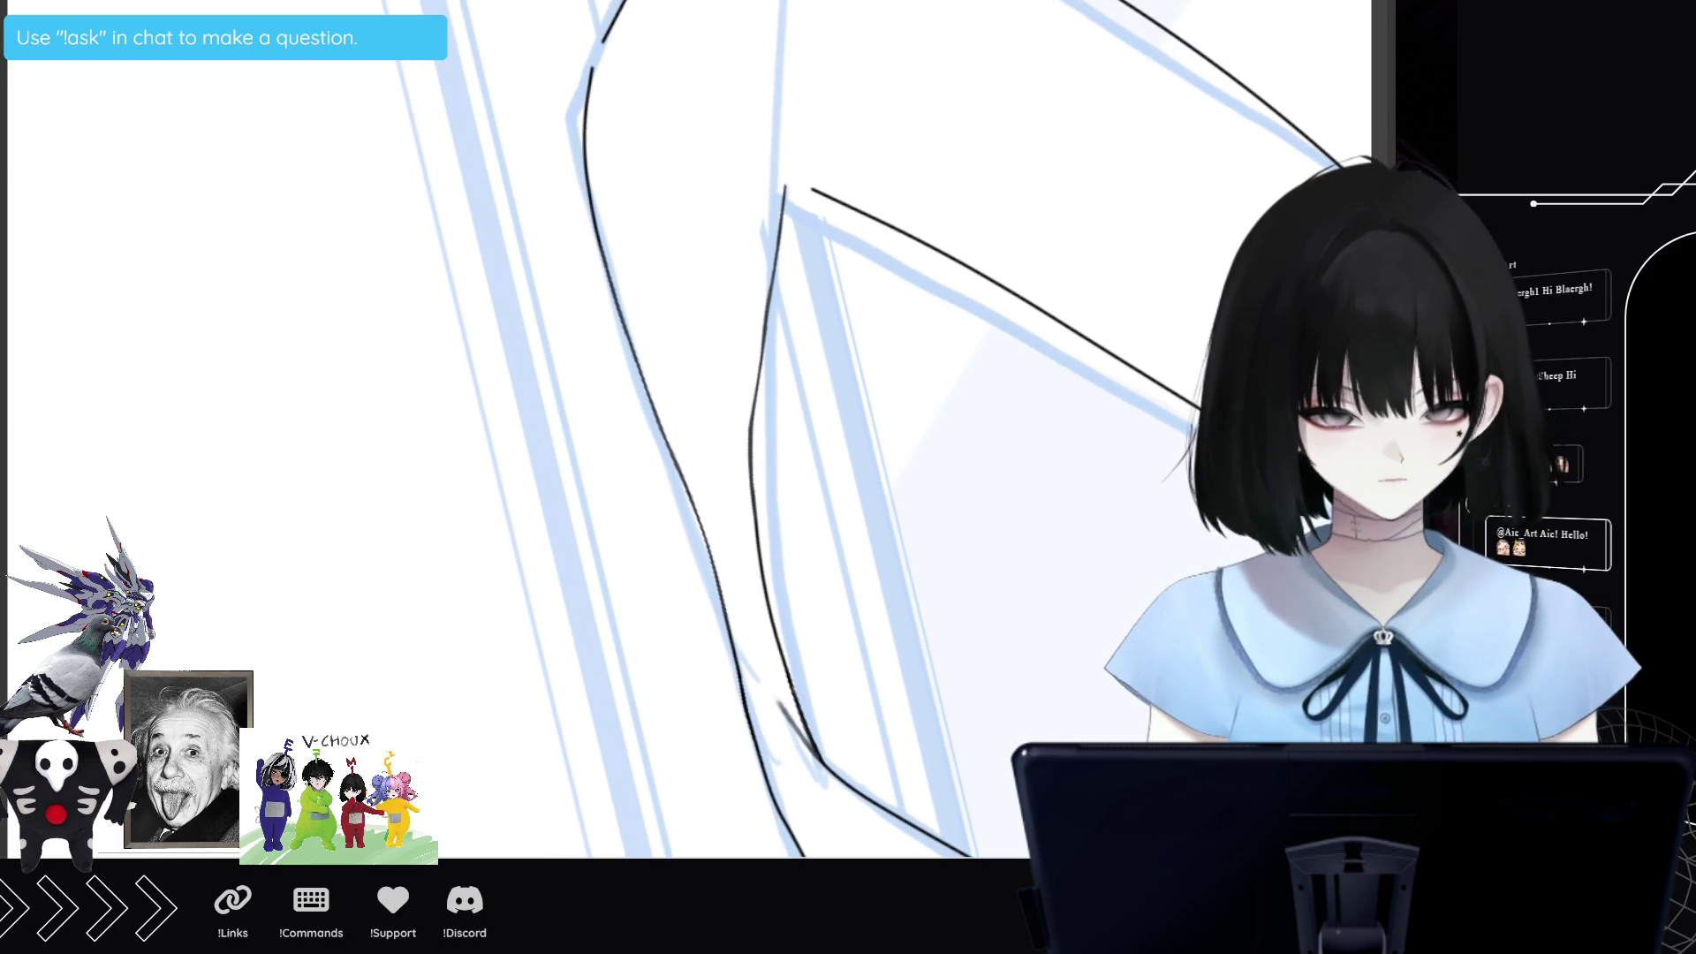
{"action": "scroll", "coordinate": [689, 424], "scroll_direction": "up", "scroll_amount": 3}
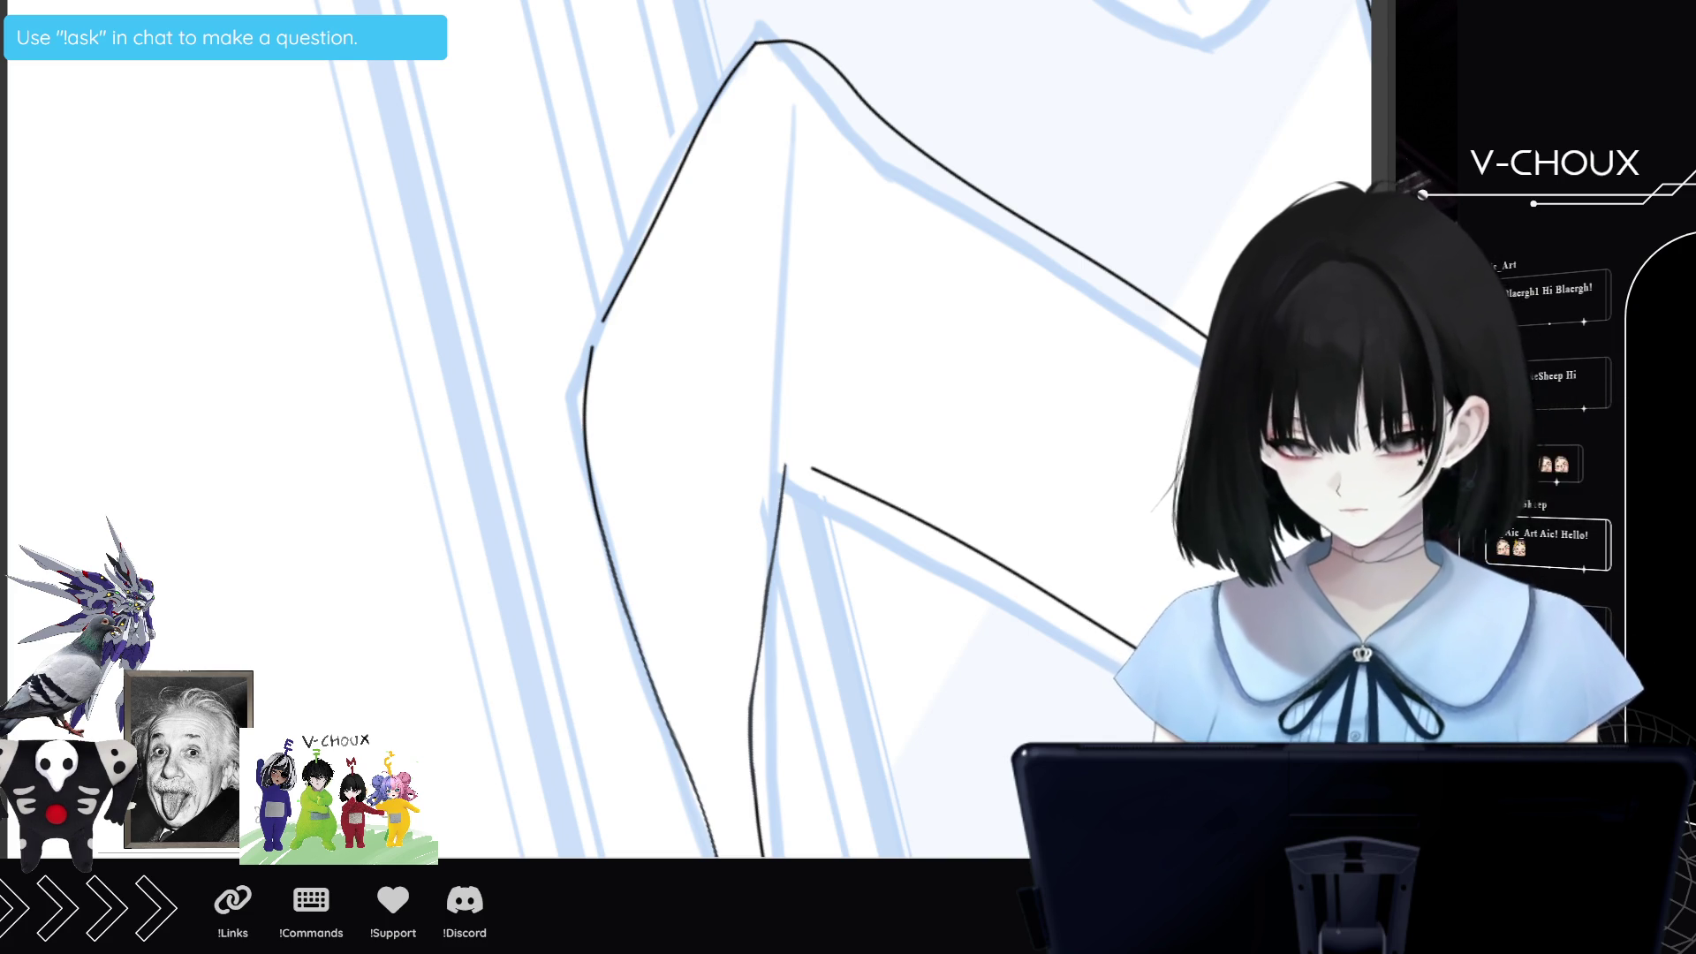
Sketch red guide lines inside the leg and along its outer contour, up and down.
{"action": "key", "text": "-"}
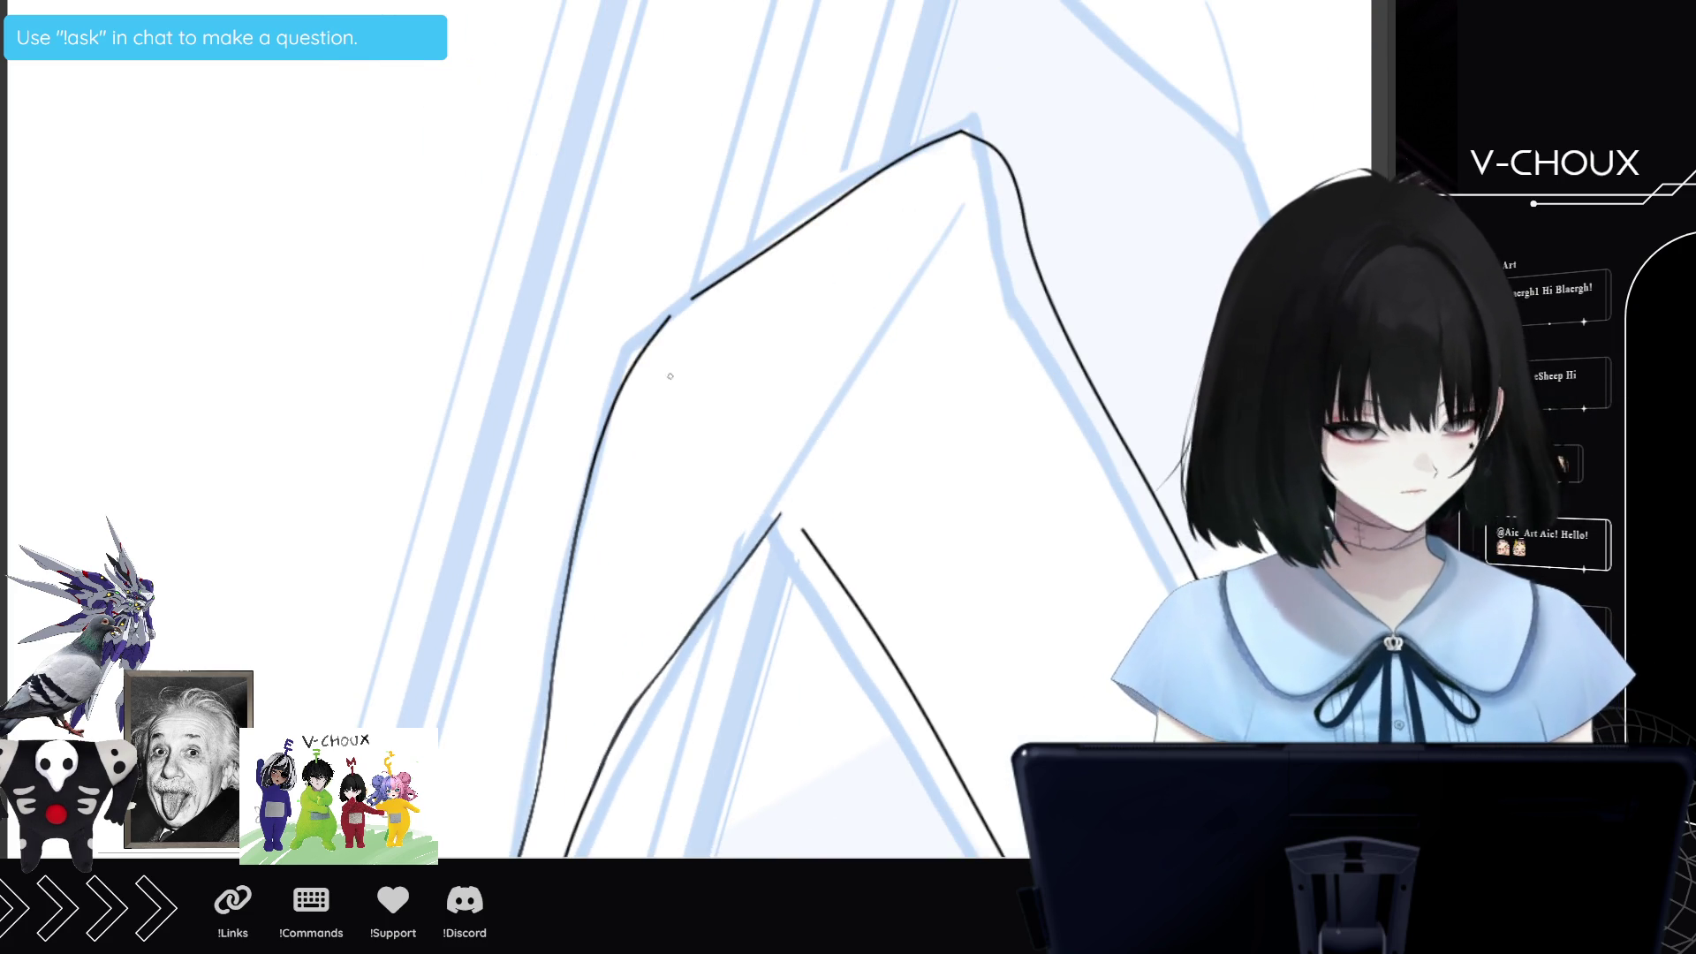
{"action": "mouse_move", "coordinate": [651, 383]}
{"action": "left_mouse_down"}
{"action": "mouse_move", "coordinate": [741, 435]}
{"action": "mouse_move", "coordinate": [839, 587]}
{"action": "left_mouse_up"}
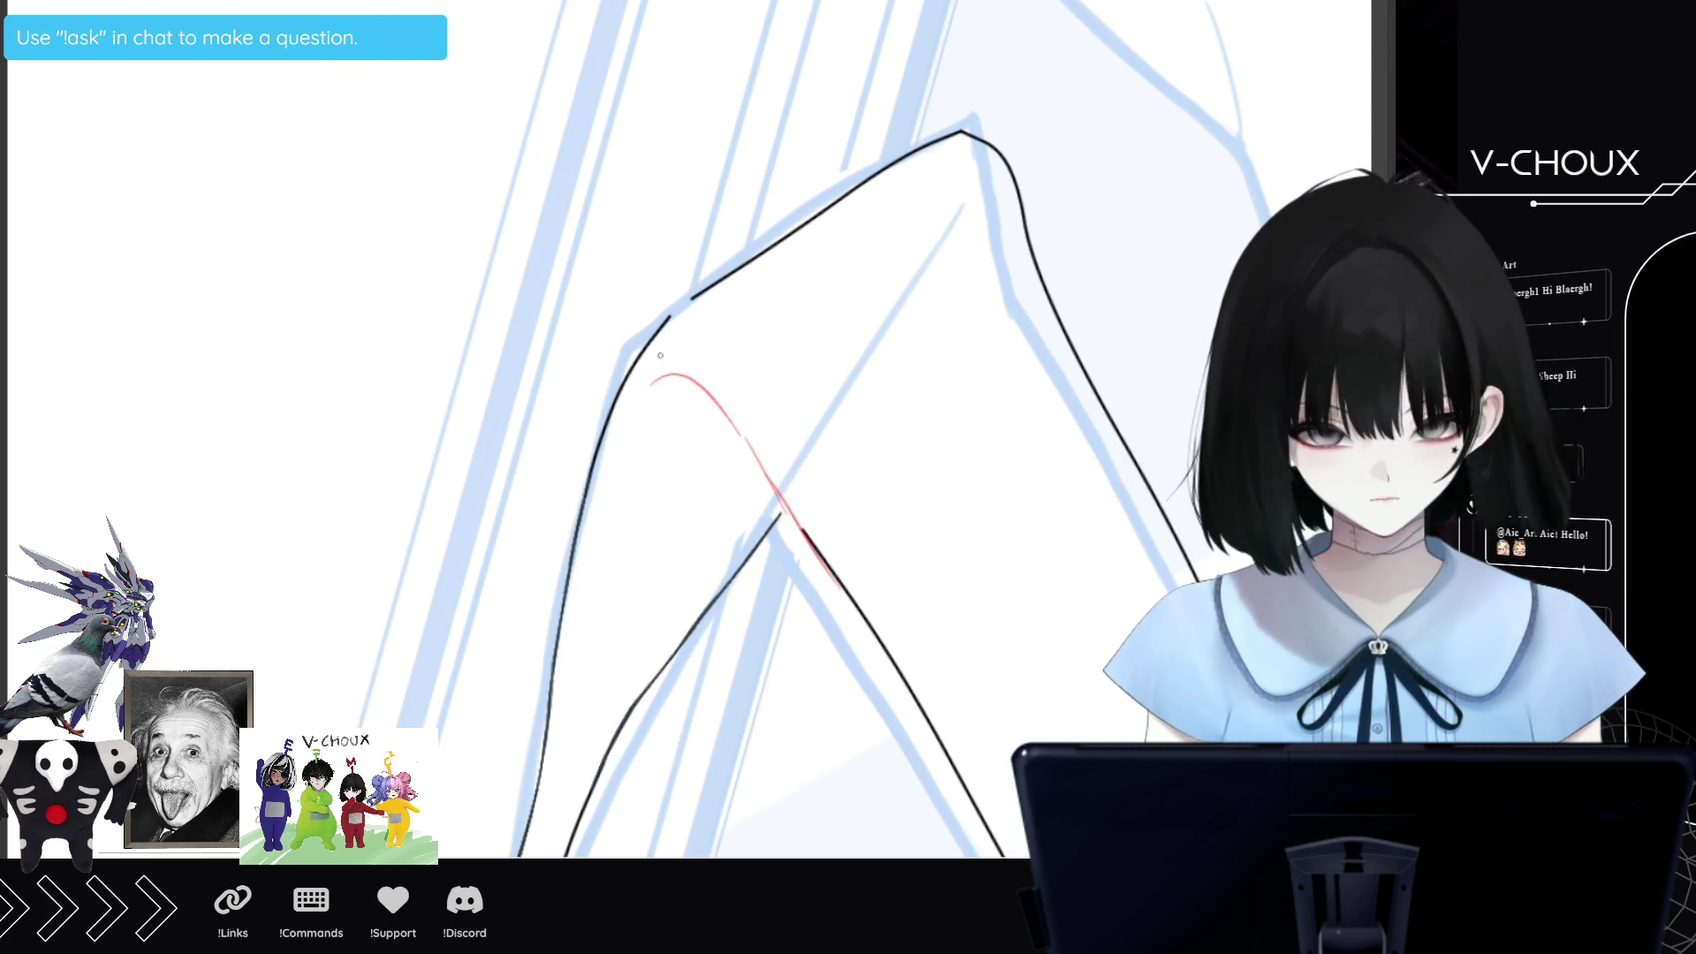
{"action": "left_click_drag", "start_coordinate": [660, 328], "coordinate": [610, 401]}
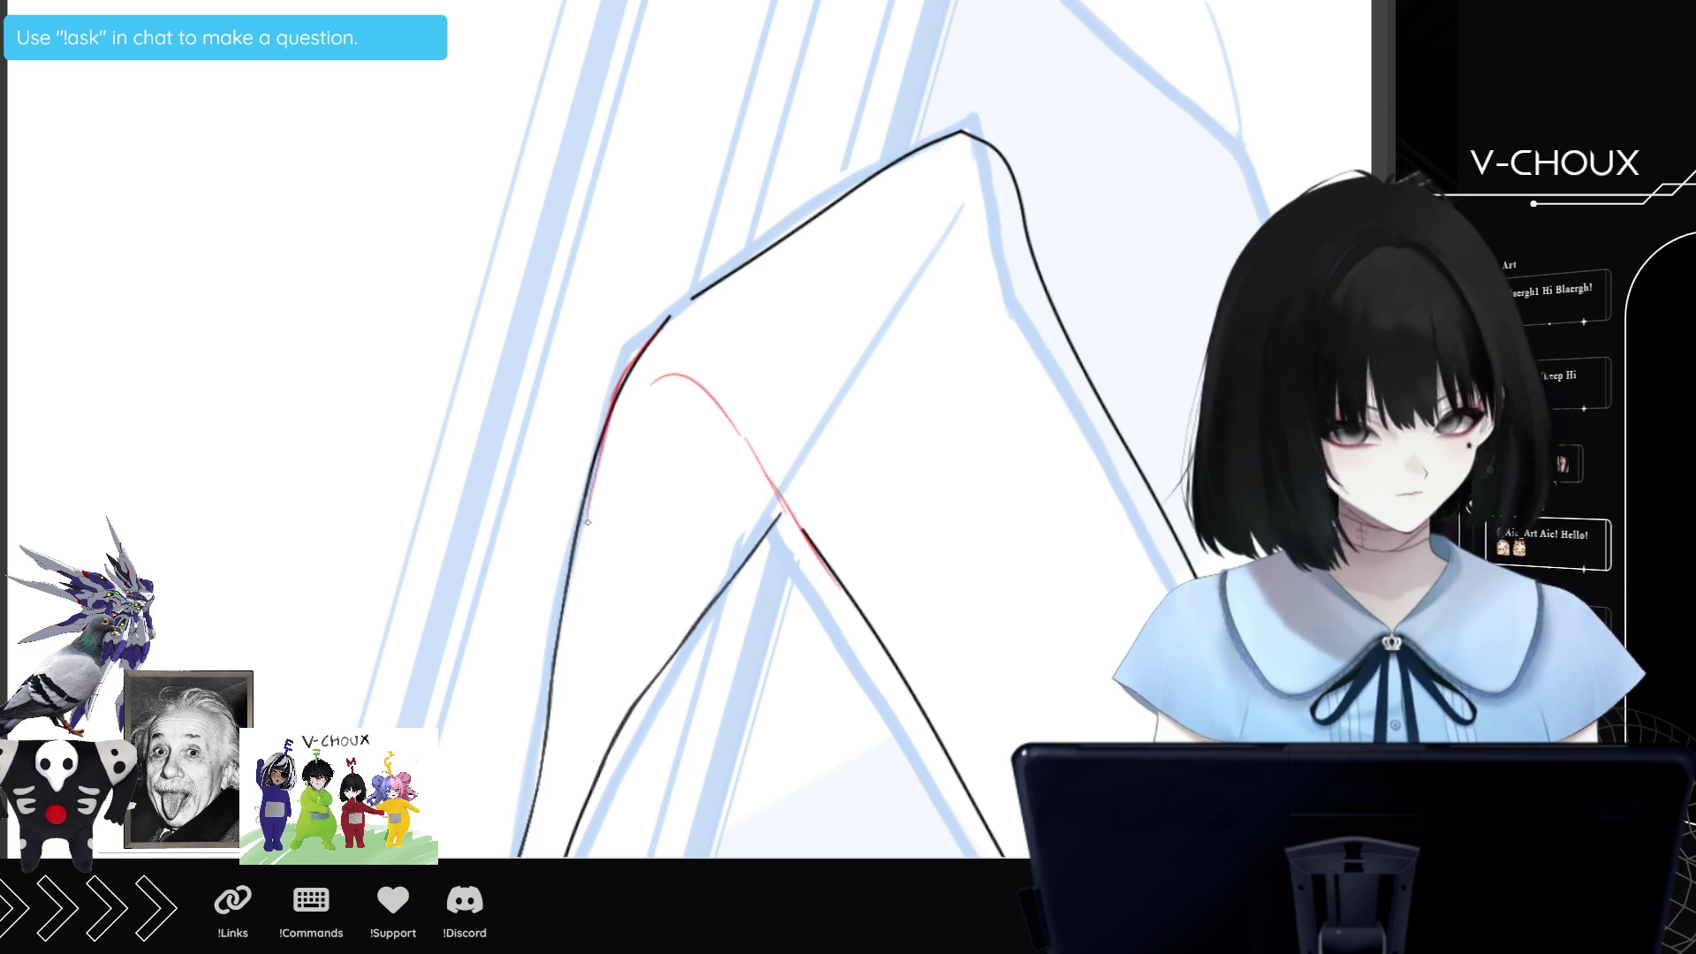
{"action": "left_click_drag", "start_coordinate": [587, 530], "coordinate": [521, 852]}
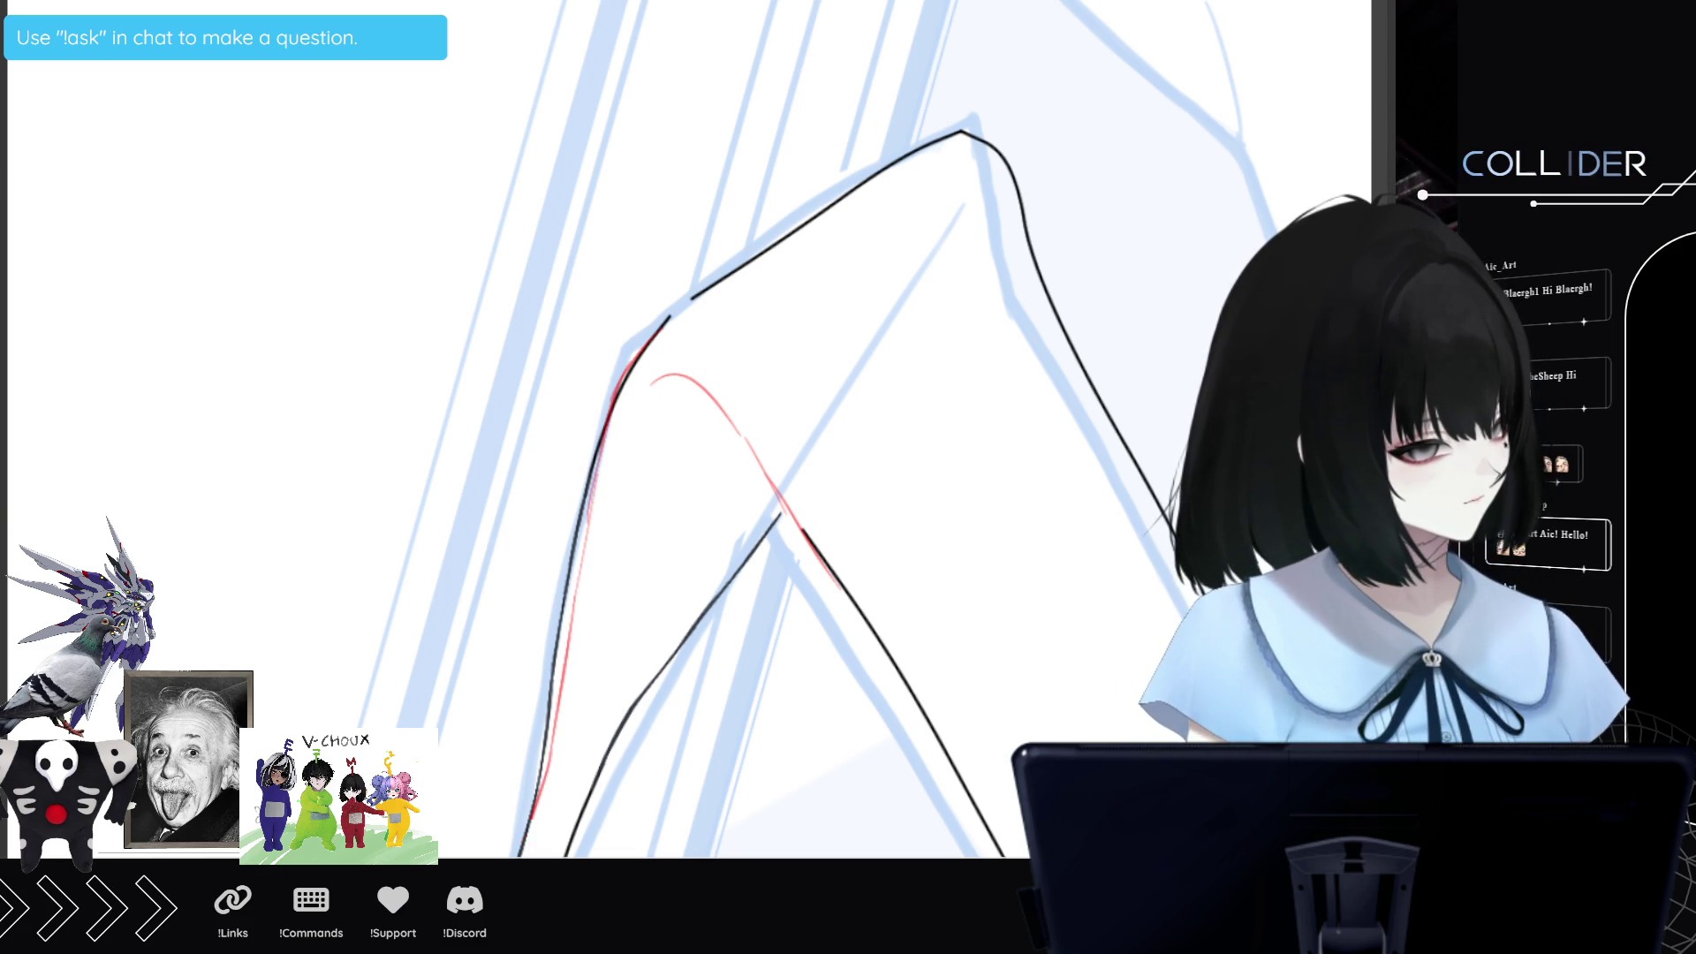
{"action": "mouse_move", "coordinate": [651, 342]}
{"action": "left_mouse_down"}
{"action": "mouse_move", "coordinate": [943, 137]}
{"action": "mouse_move", "coordinate": [994, 145]}
{"action": "left_mouse_up"}
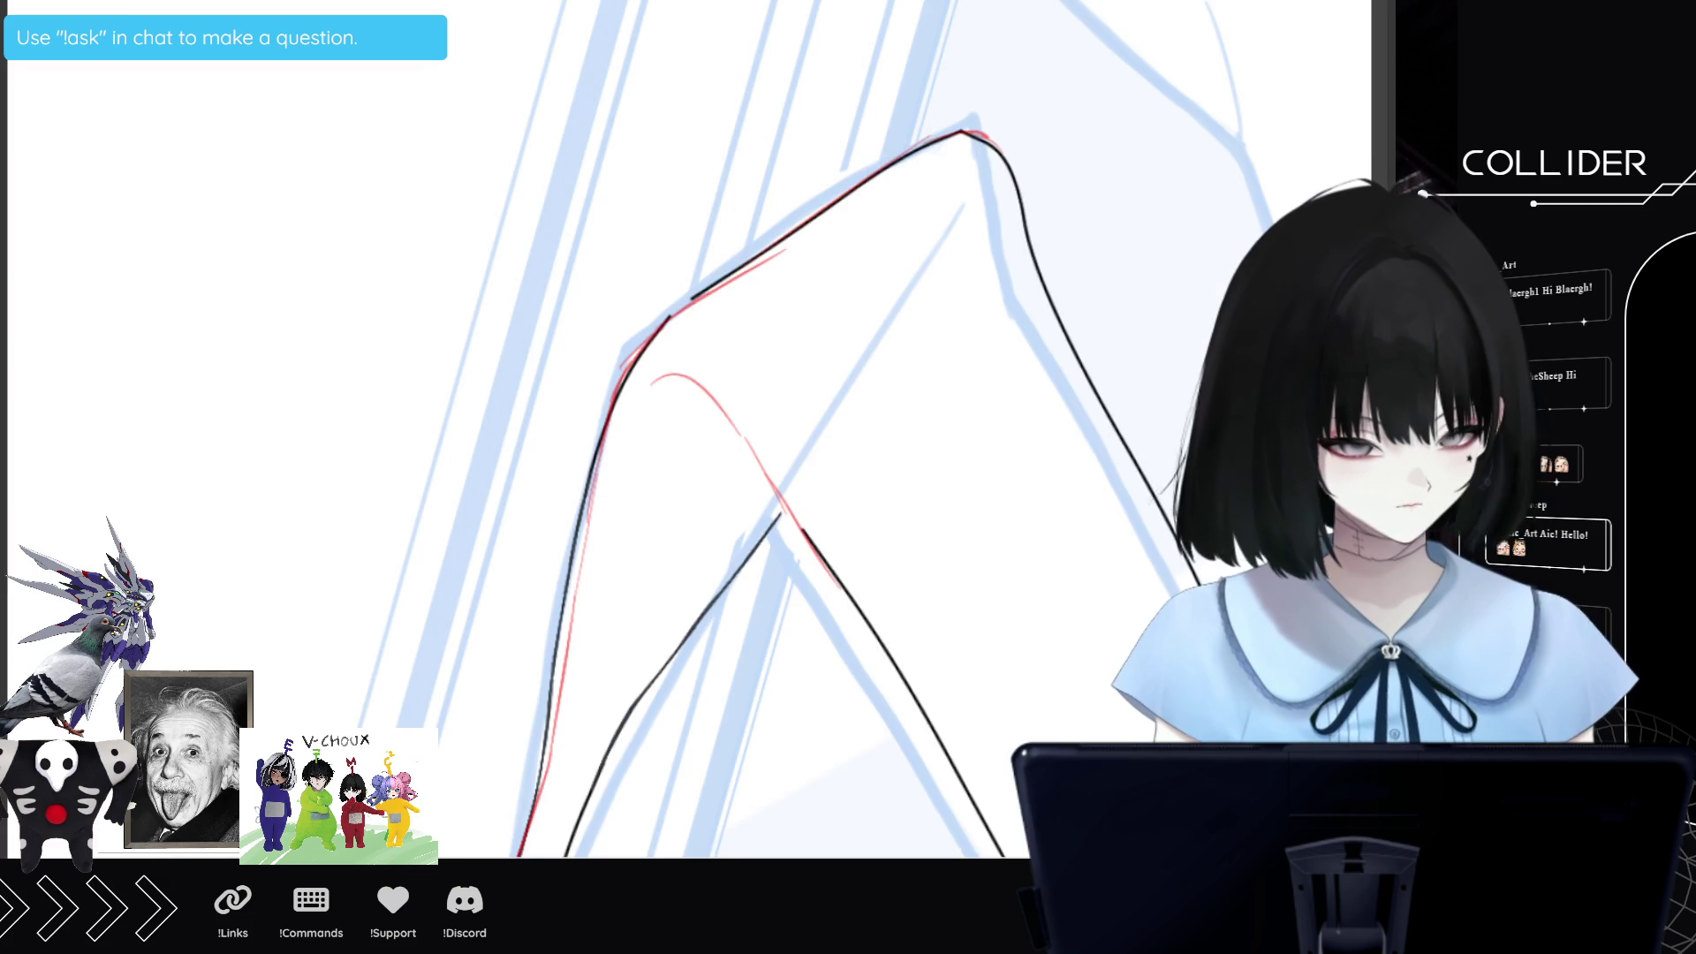
Add red guide strokes around the leg's inner corner and along its inner line.
{"action": "key", "text": "ctrl+minus"}
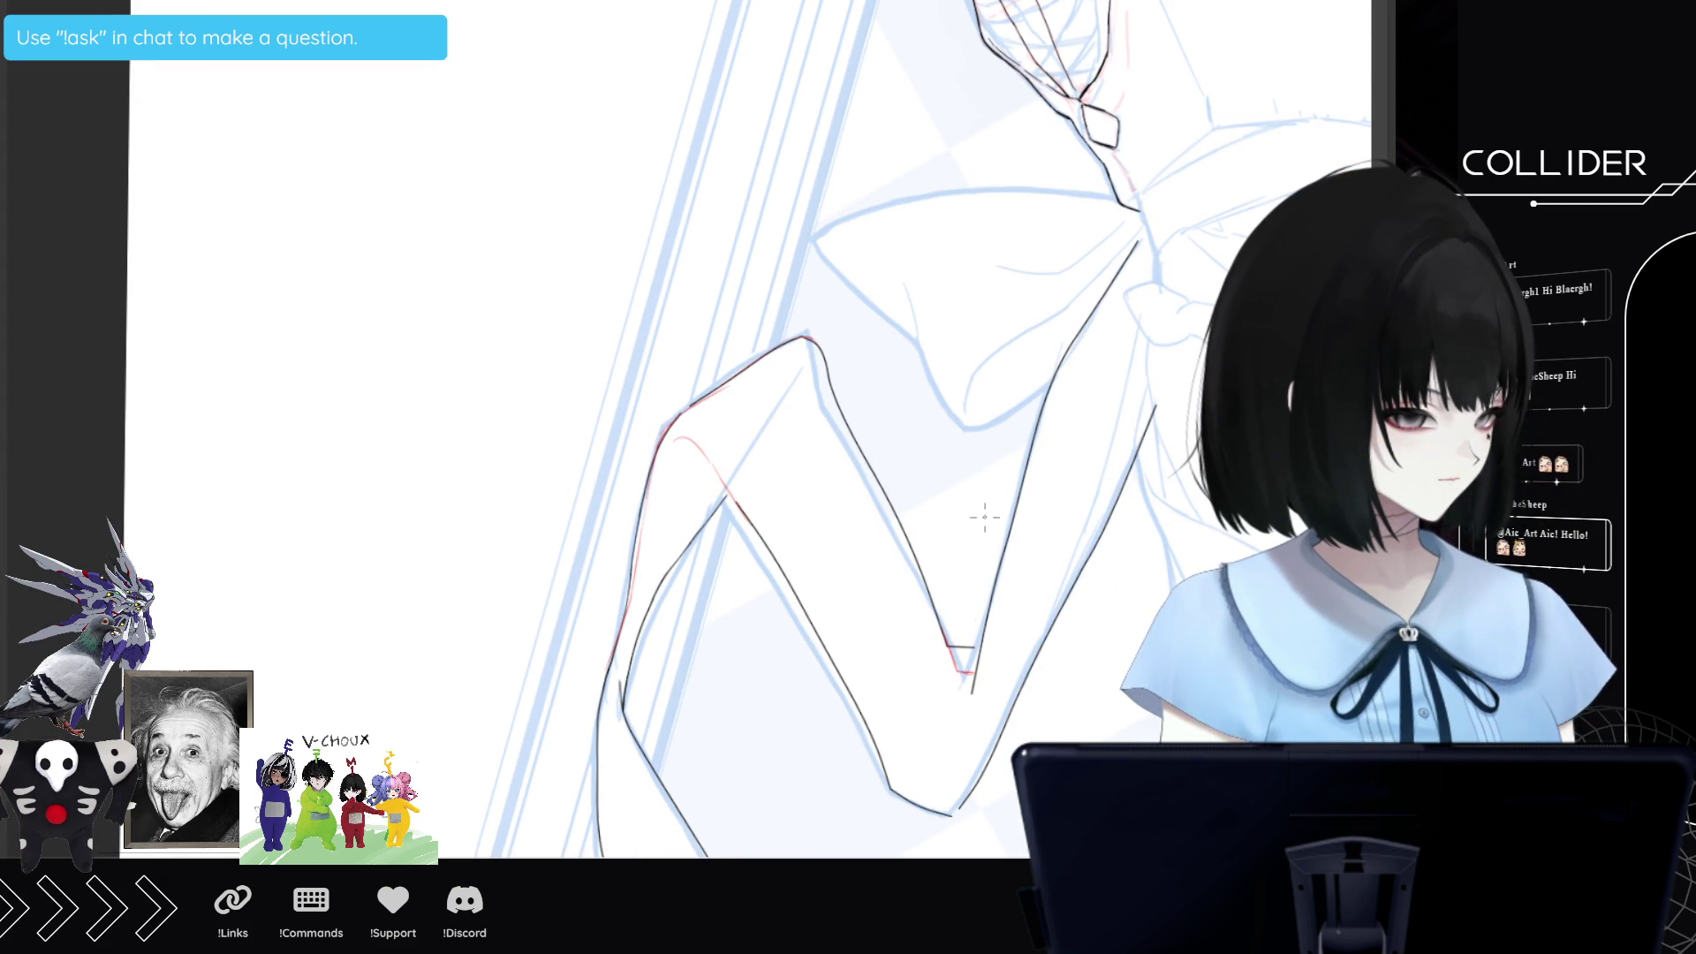
{"action": "left_click_drag", "start_coordinate": [965, 673], "coordinate": [847, 846]}
{"action": "left_click_drag", "start_coordinate": [972, 676], "coordinate": [947, 853]}
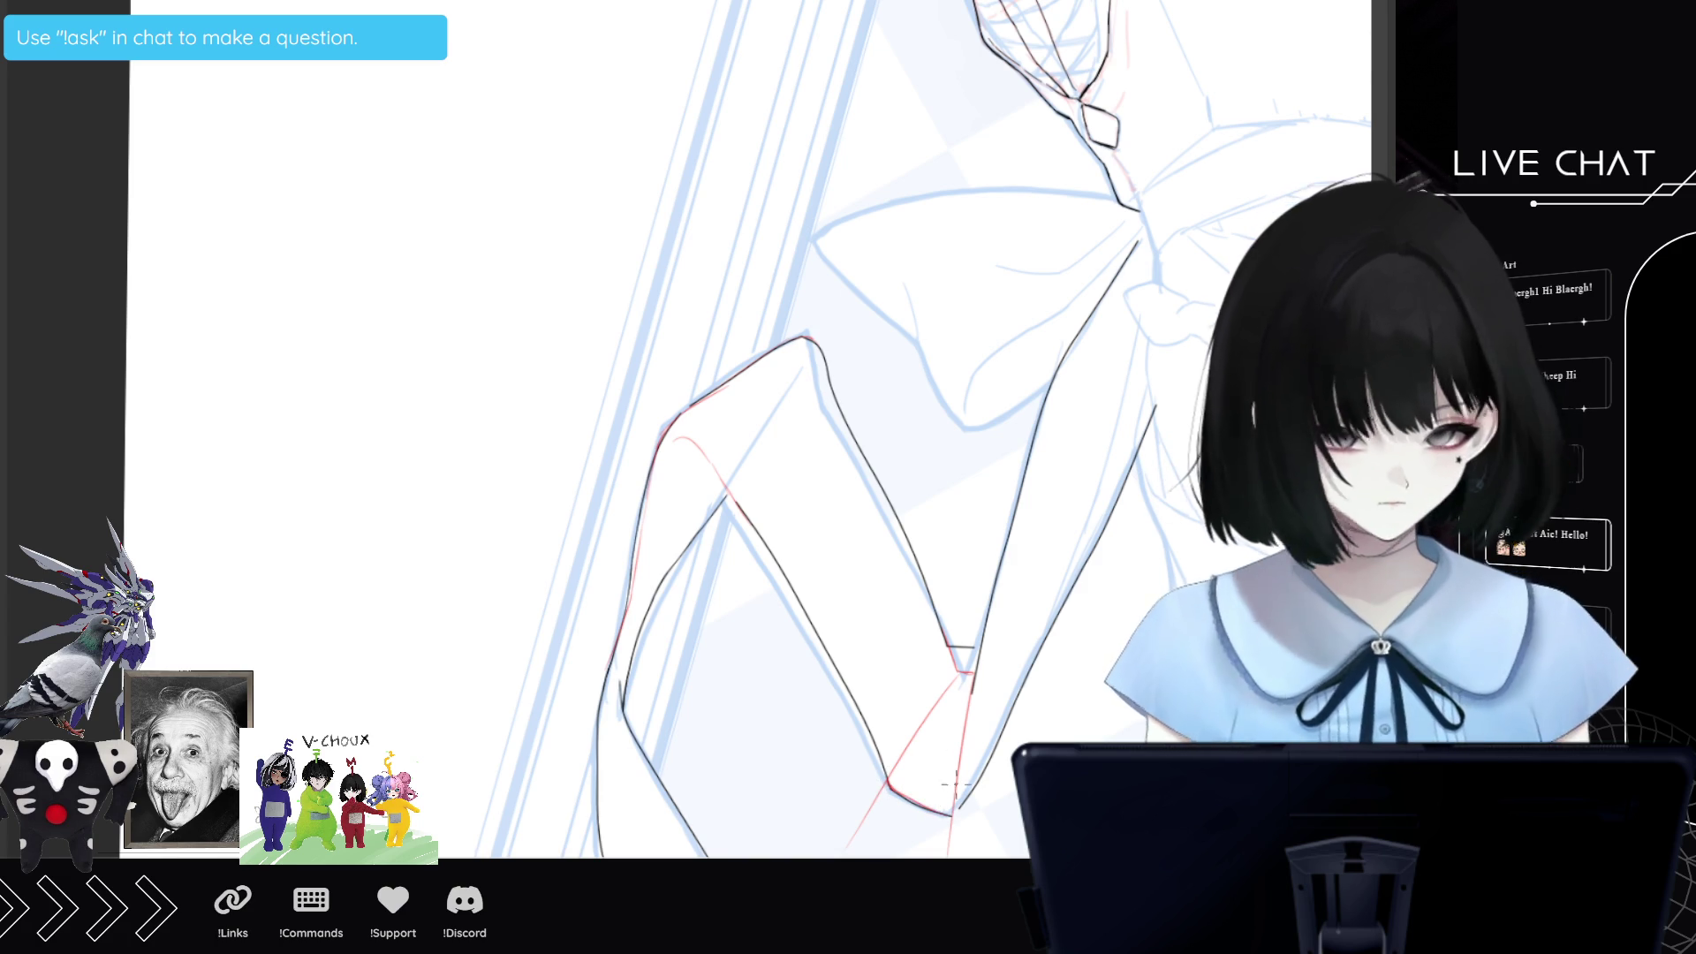
{"action": "left_click_drag", "start_coordinate": [961, 800], "coordinate": [954, 819]}
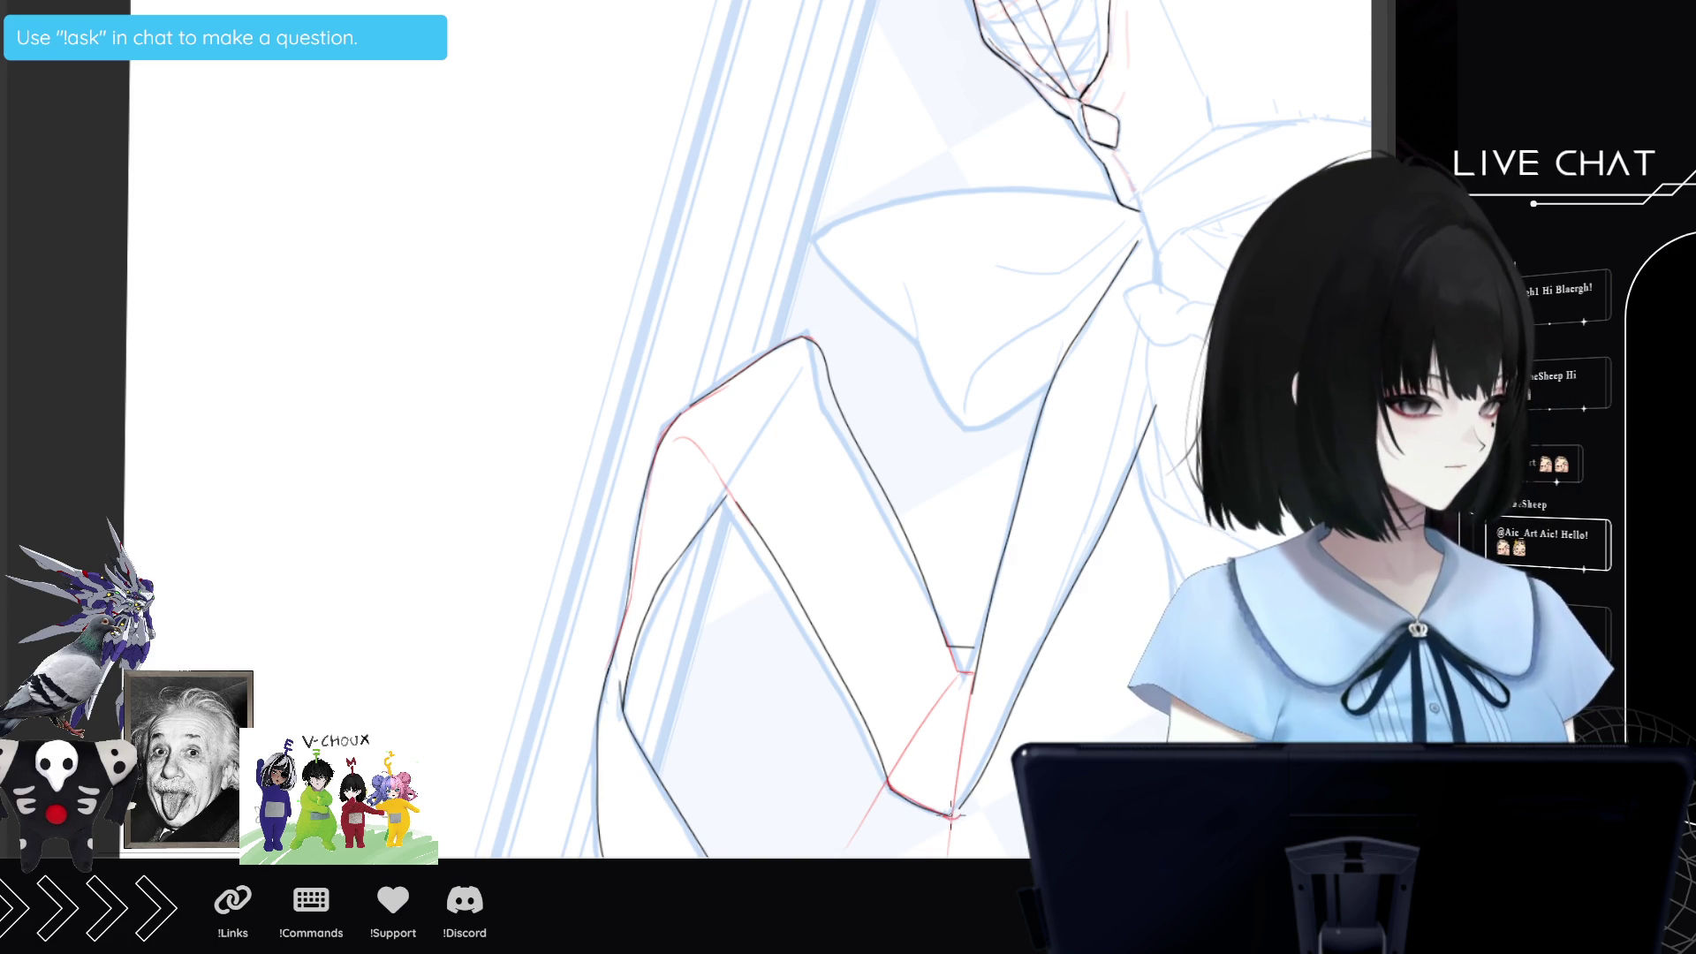
{"action": "left_click_drag", "start_coordinate": [963, 757], "coordinate": [987, 628]}
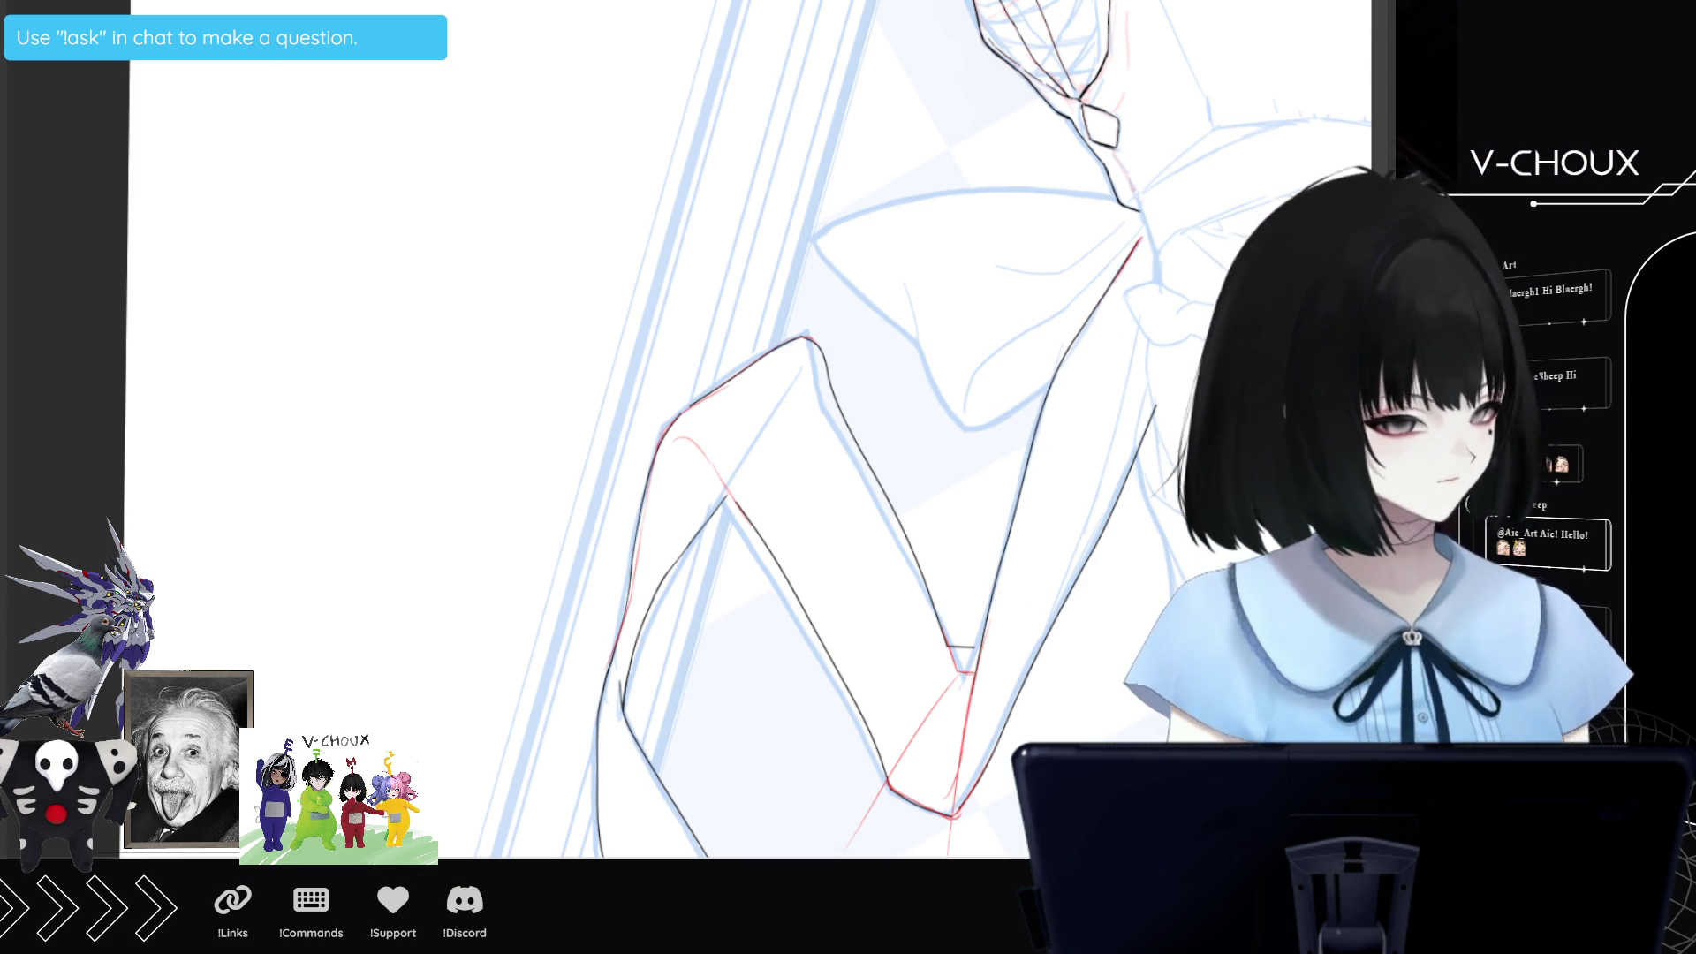
Hide the blue sketch, frame and checkerboard layers so only the black line art shows.
{"action": "scroll", "coordinate": [936, 429], "scroll_direction": "down", "scroll_amount": 3}
{"action": "scroll", "coordinate": [848, 430], "scroll_direction": "down", "scroll_amount": 5}
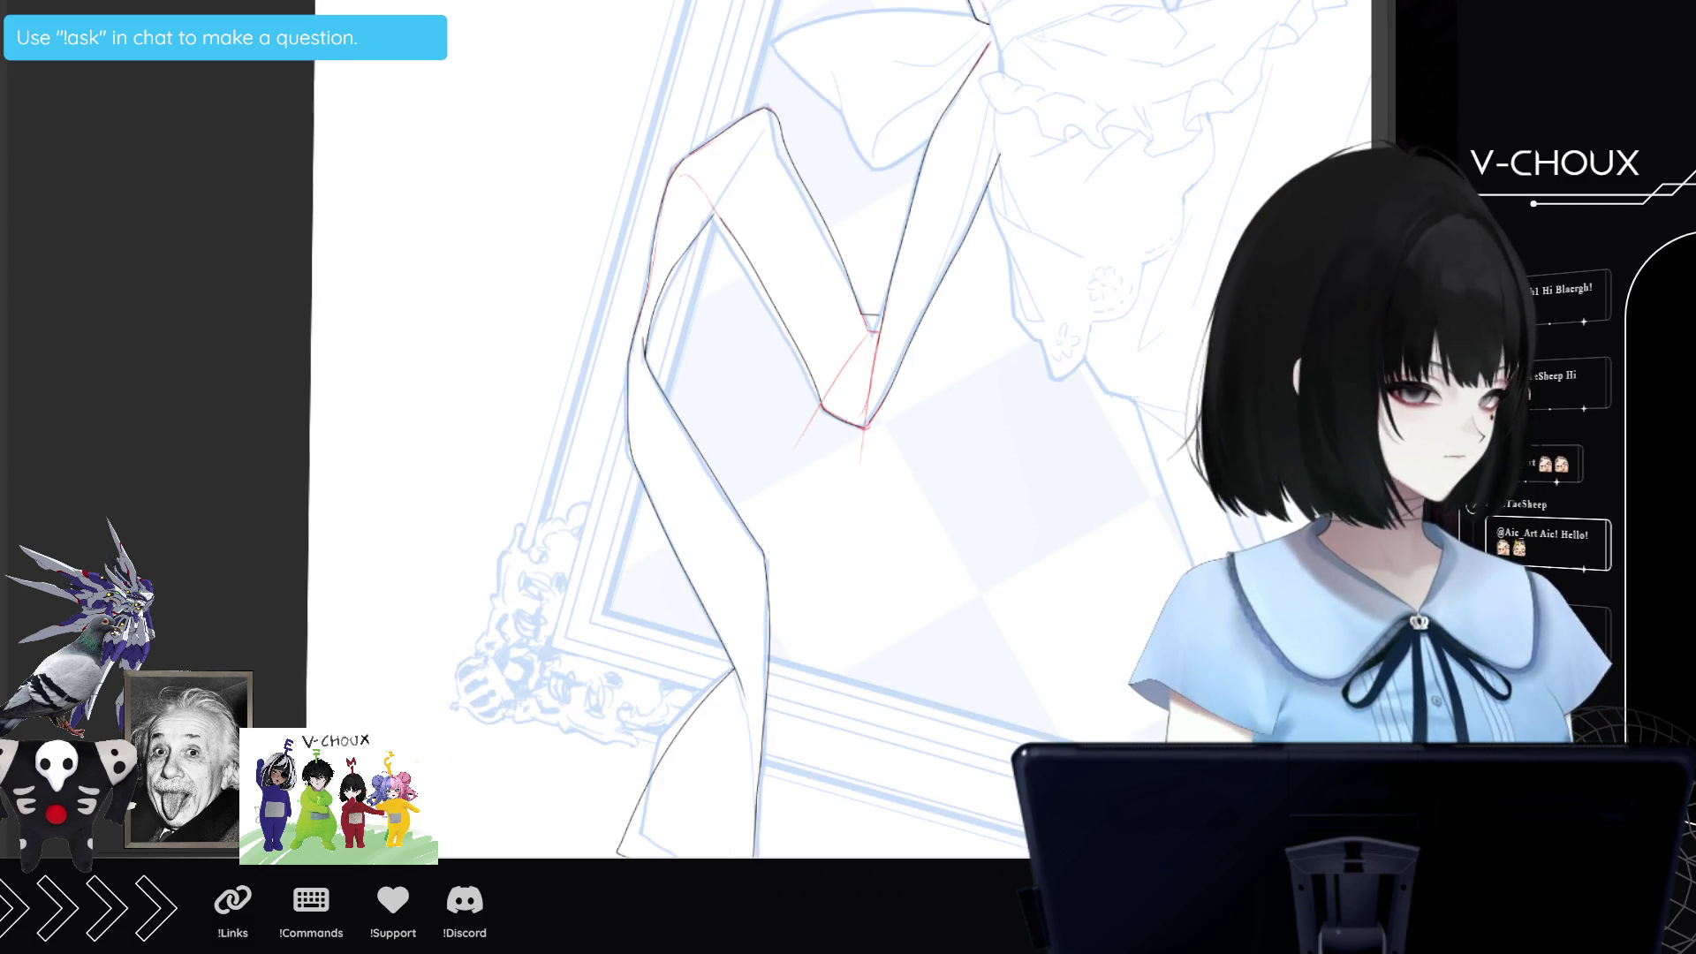
{"action": "scroll", "coordinate": [840, 429], "scroll_direction": "down", "scroll_amount": 3}
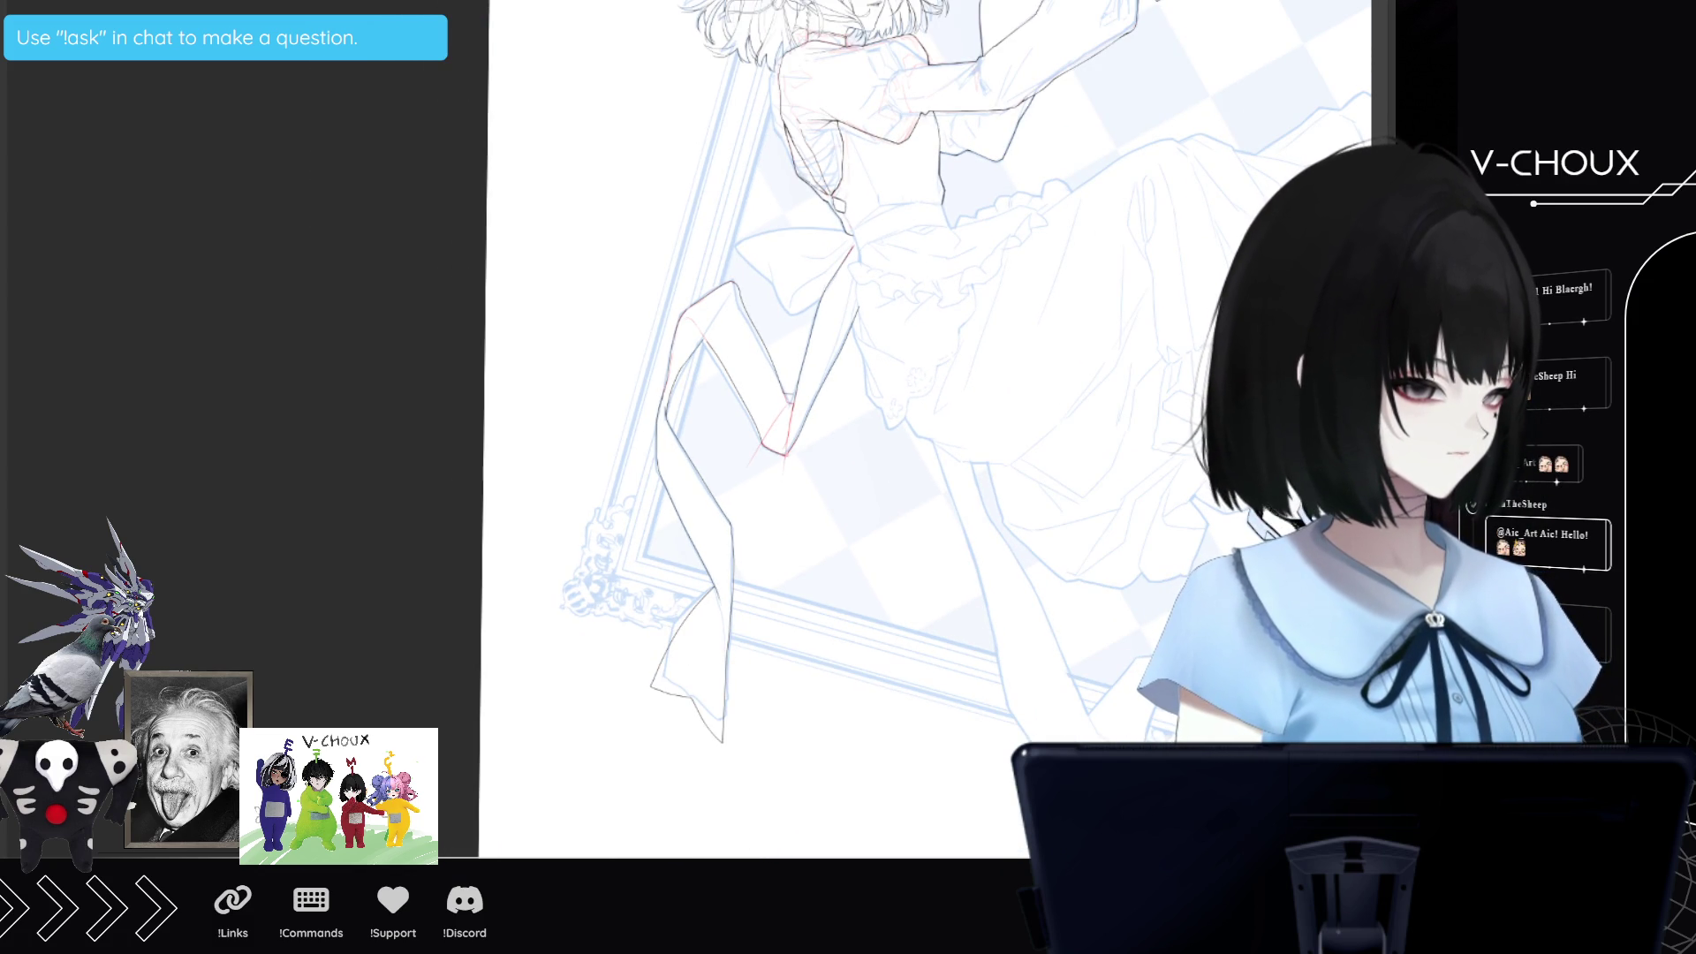
{"action": "key", "text": "ctrl+h"}
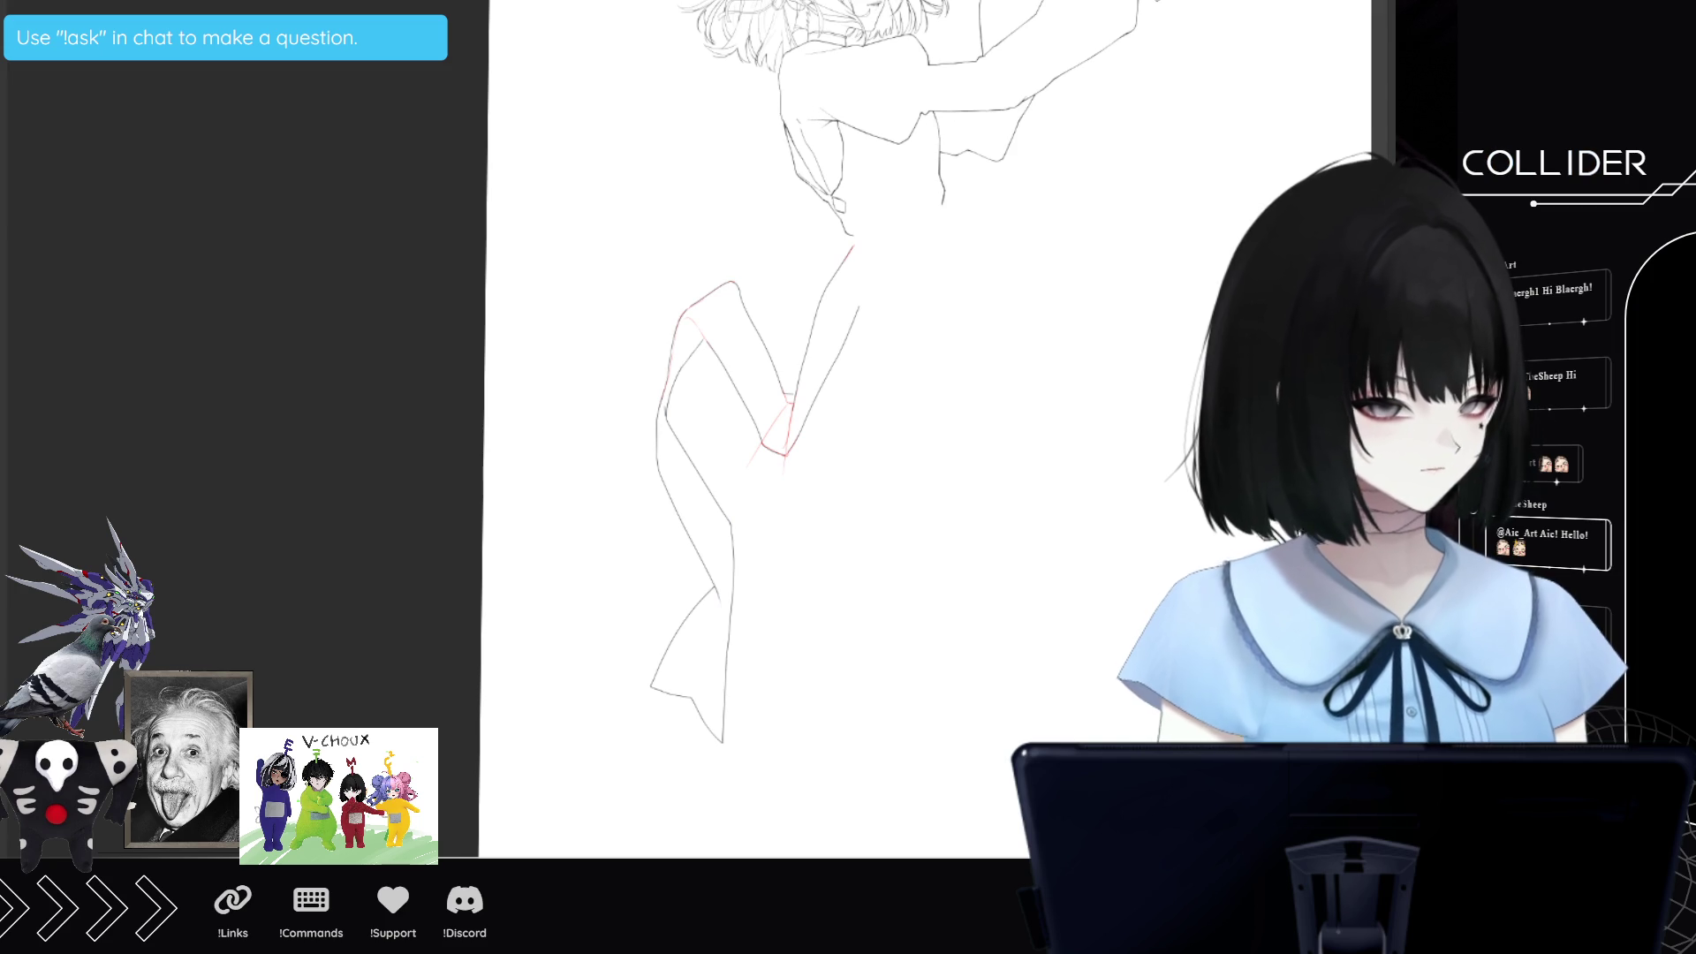
{"action": "scroll", "coordinate": [586, 481], "scroll_direction": "down", "scroll_amount": 2}
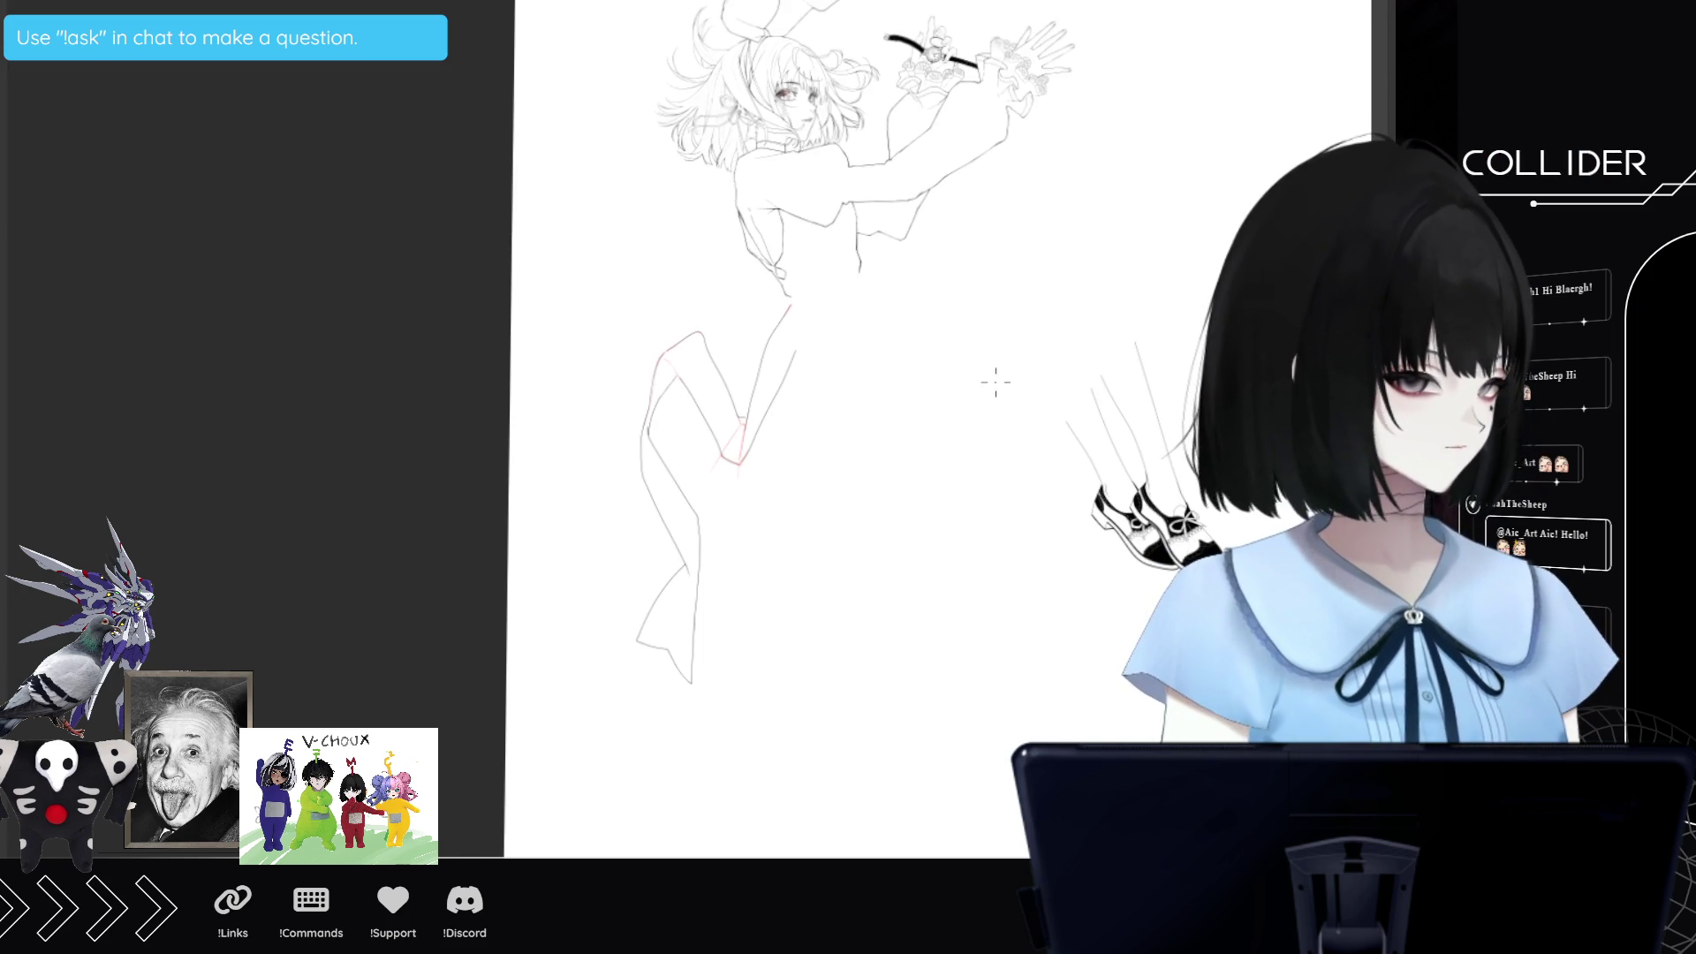
{"action": "scroll", "coordinate": [935, 368], "scroll_direction": "down", "scroll_amount": 1}
{"action": "scroll", "coordinate": [825, 296], "scroll_direction": "down", "scroll_amount": 1}
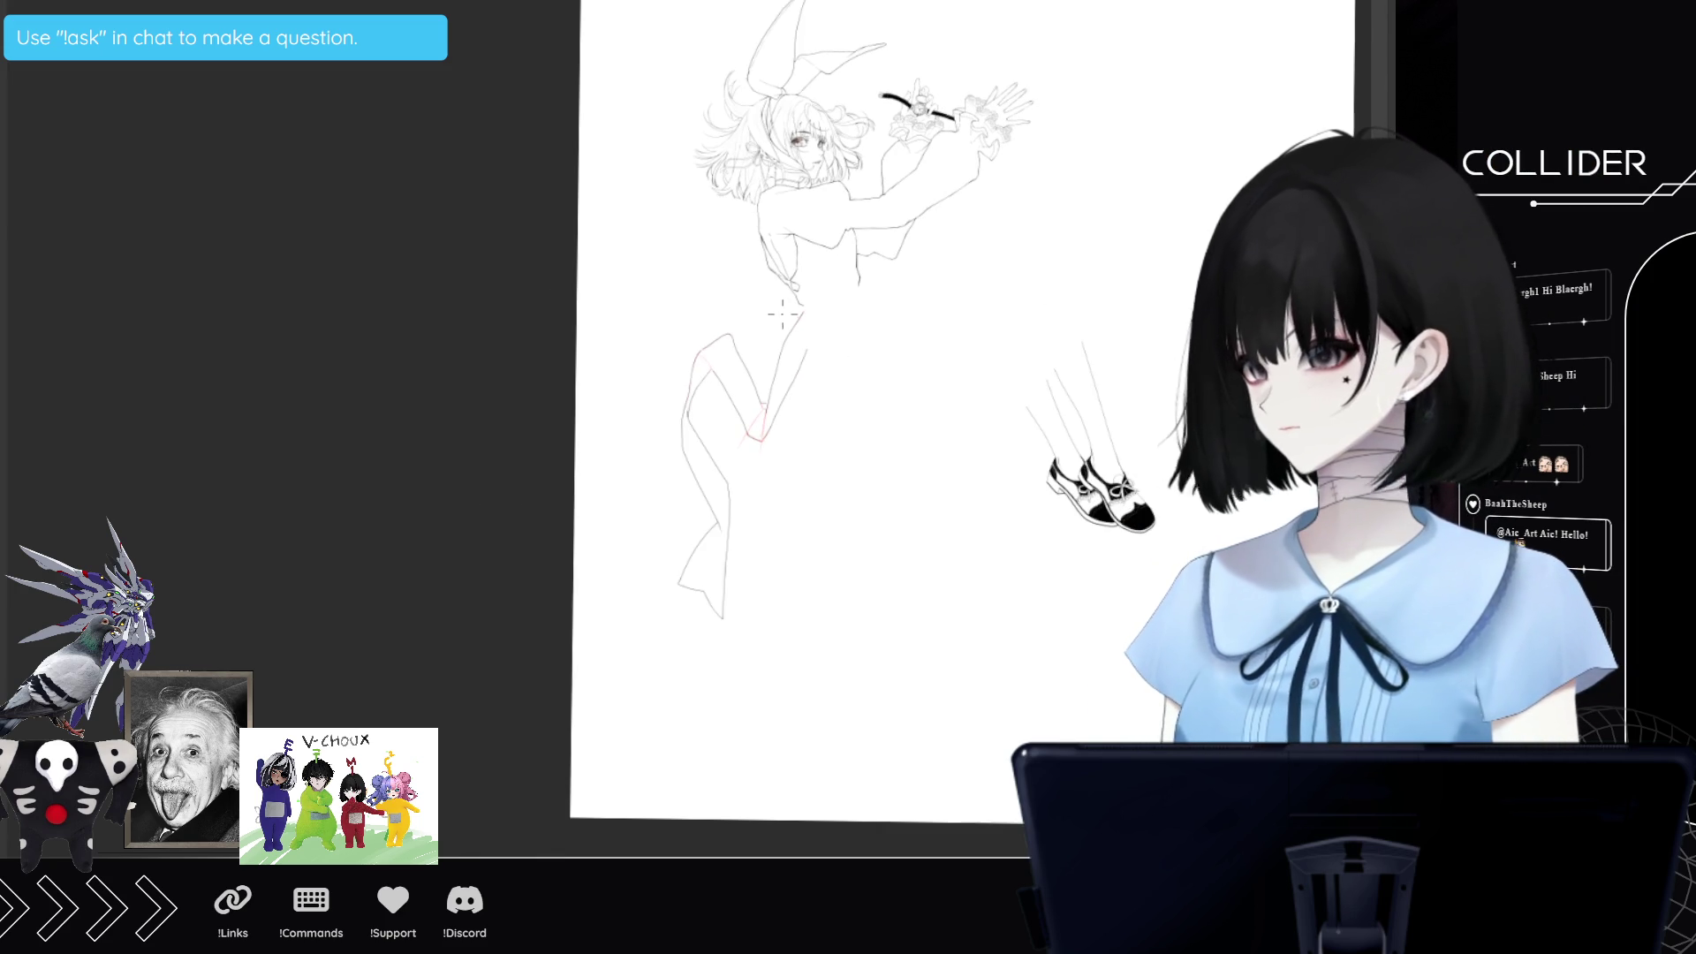
{"action": "scroll", "coordinate": [1051, 132], "scroll_direction": "up", "scroll_amount": 2}
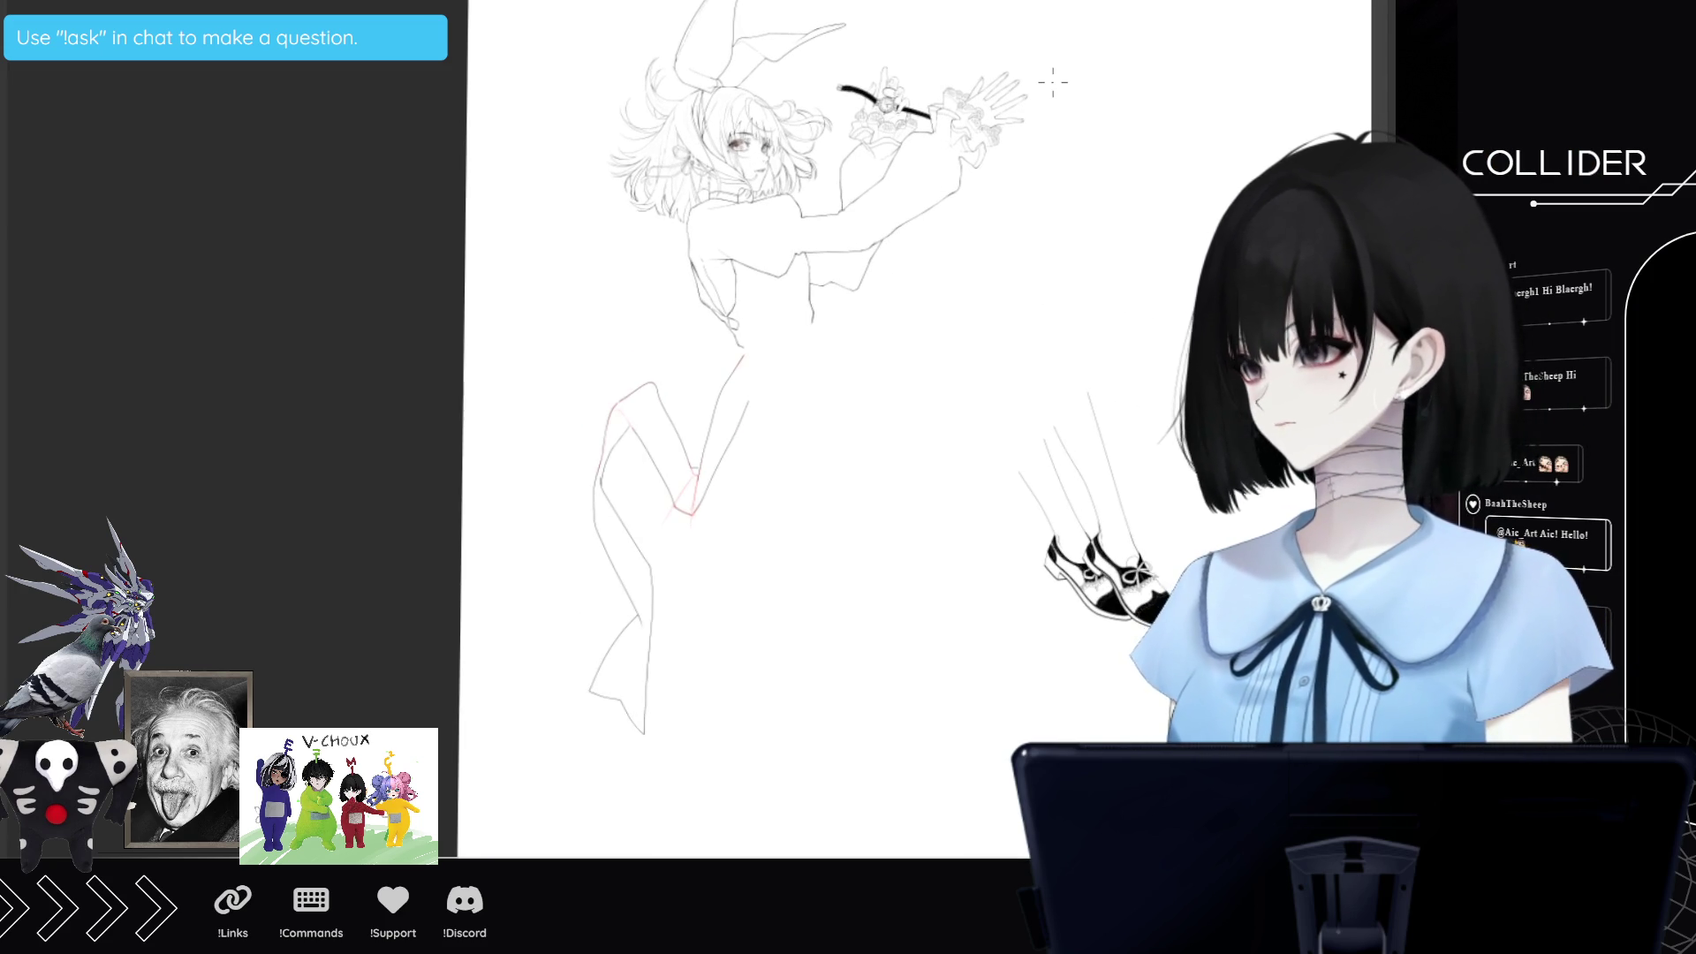
{"action": "scroll", "coordinate": [1052, 83], "scroll_direction": "up", "scroll_amount": 1}
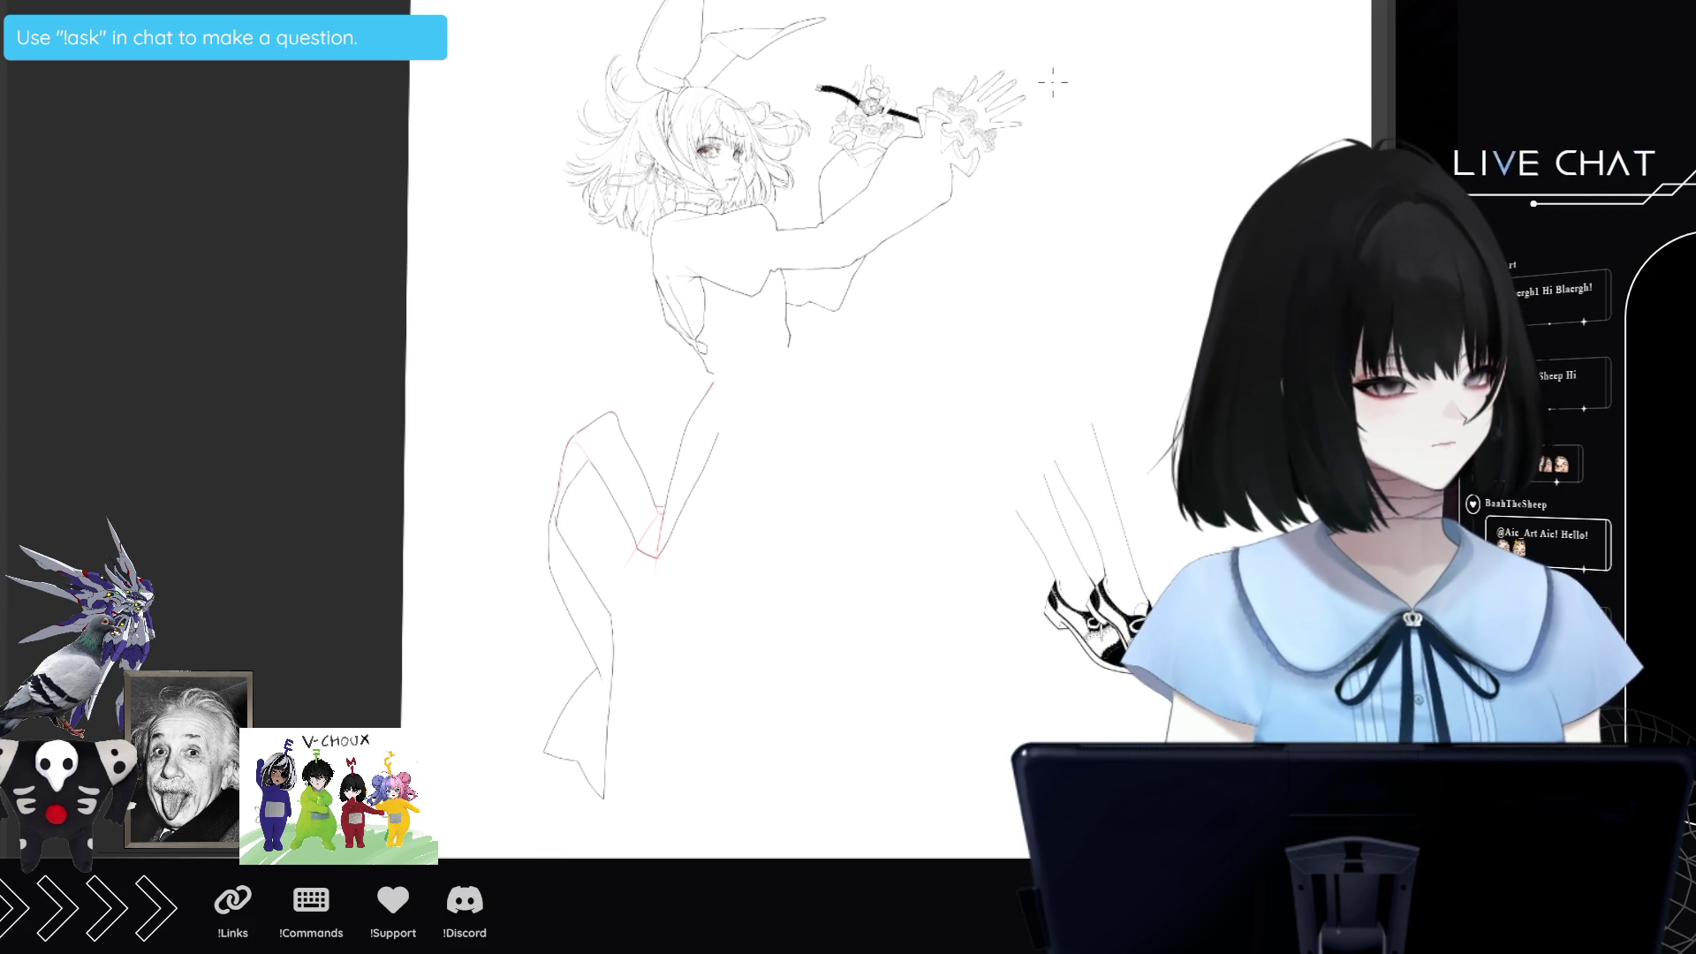
{"action": "scroll", "coordinate": [753, 86], "scroll_direction": "up", "scroll_amount": 4}
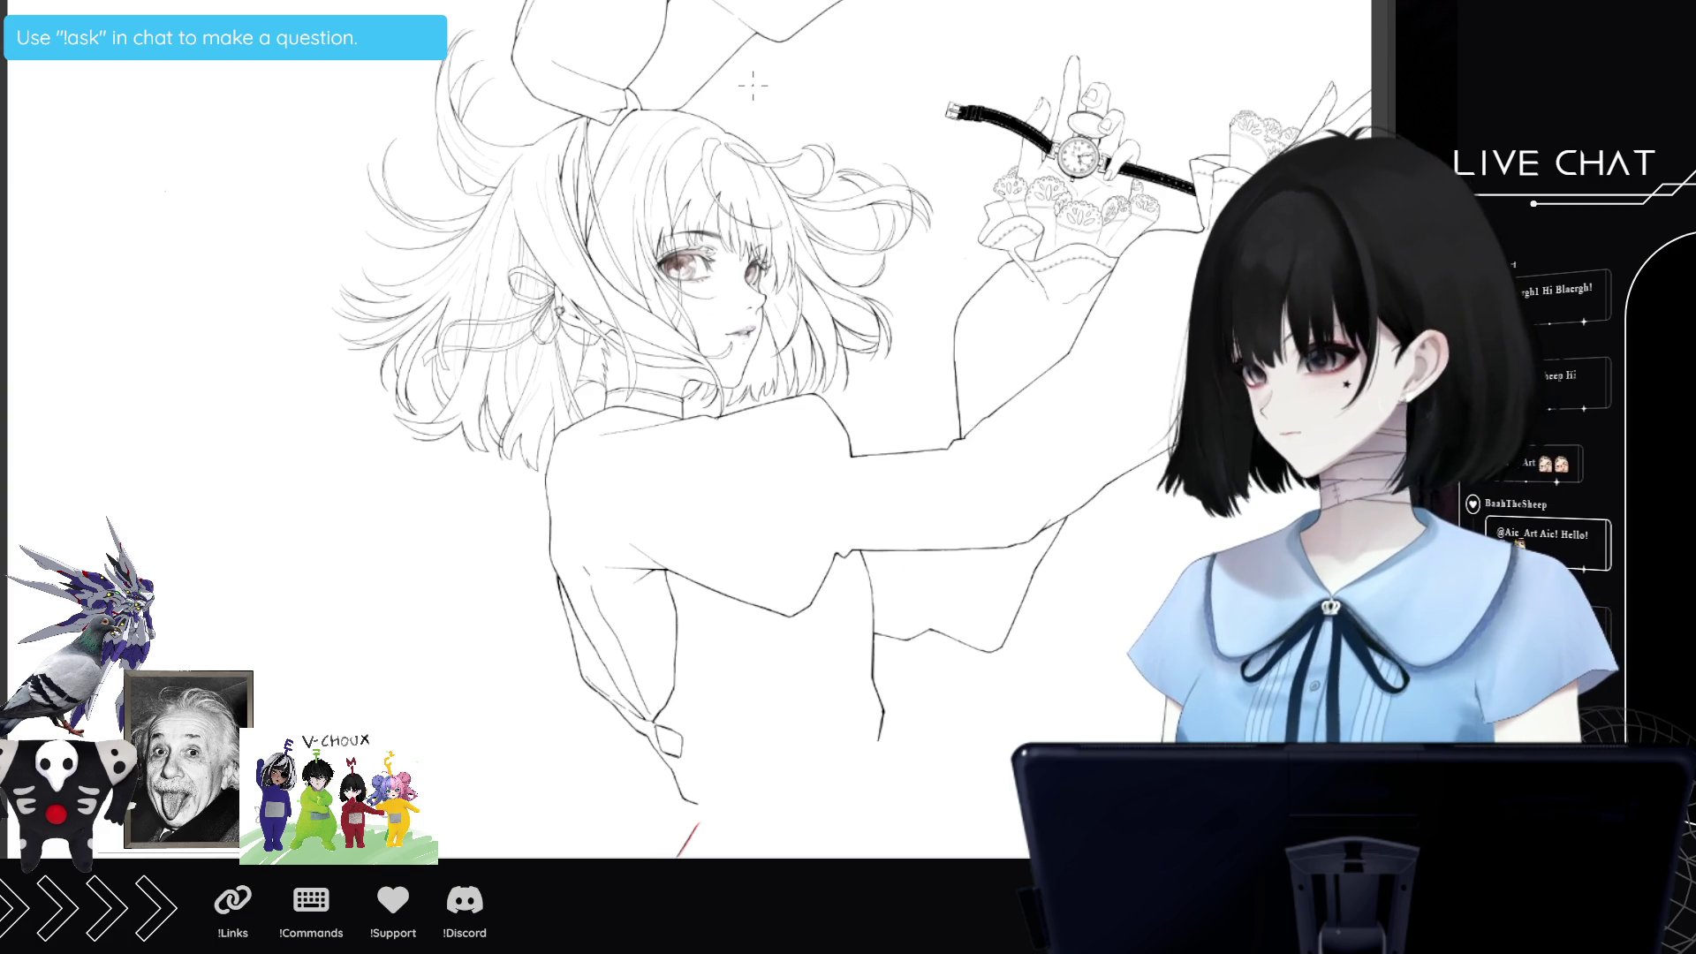
{"action": "scroll", "coordinate": [753, 85], "scroll_direction": "down", "scroll_amount": 3}
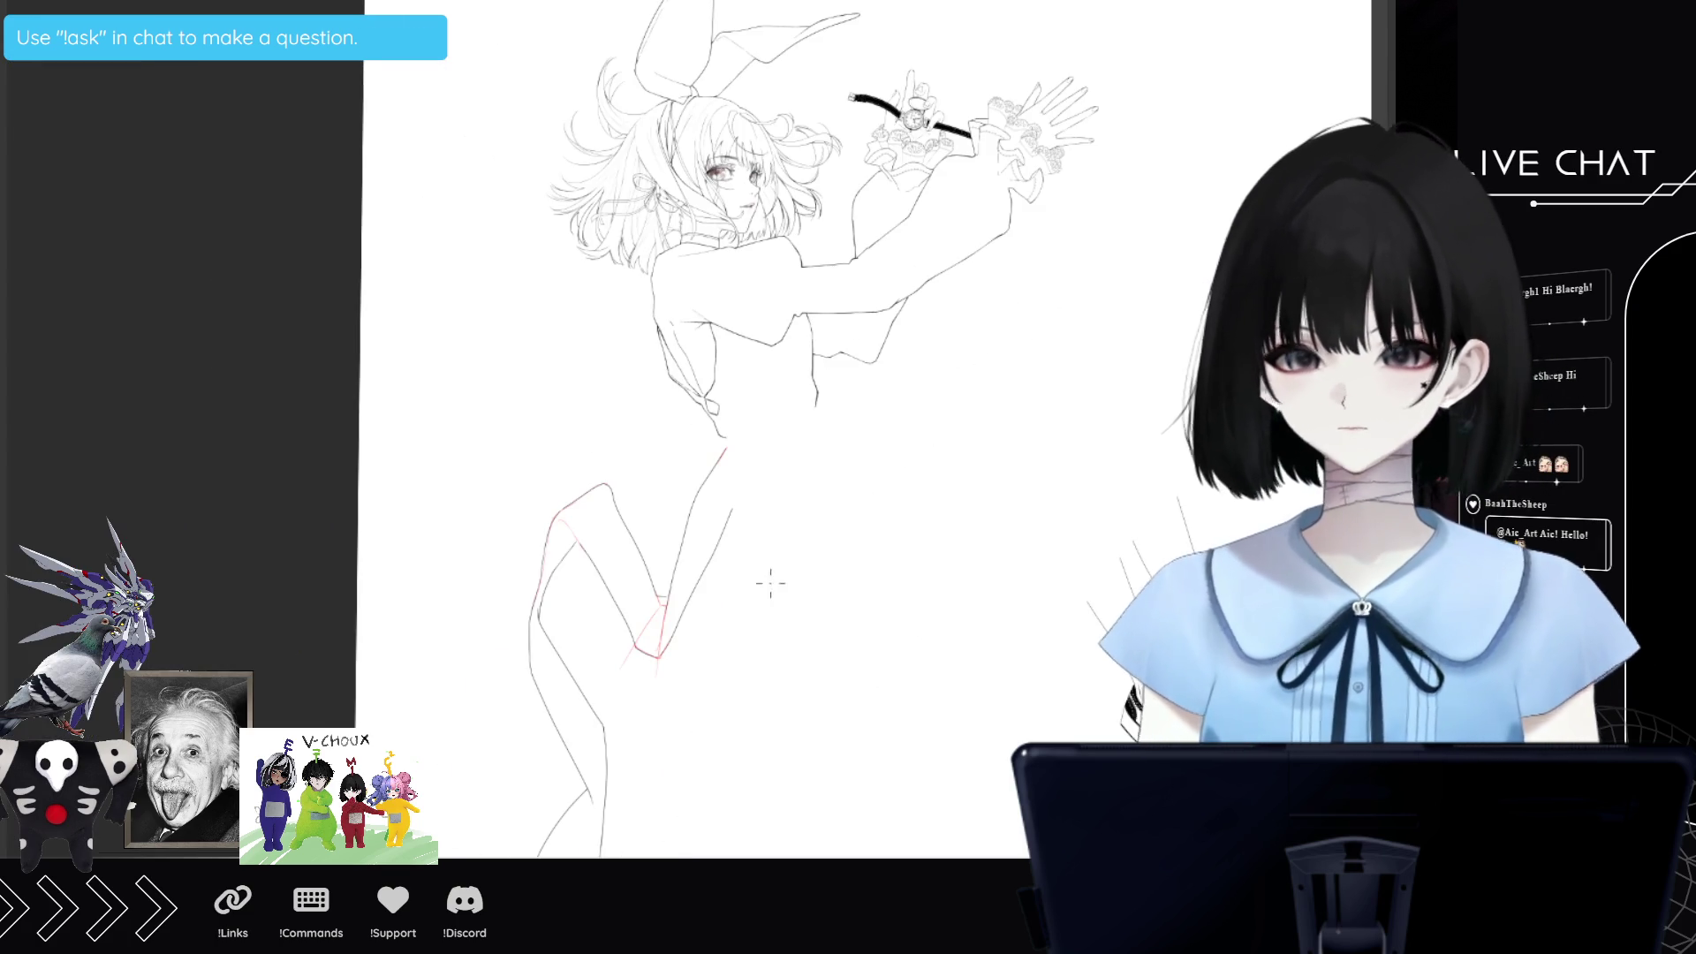
{"action": "scroll", "coordinate": [768, 572], "scroll_direction": "up", "scroll_amount": 4}
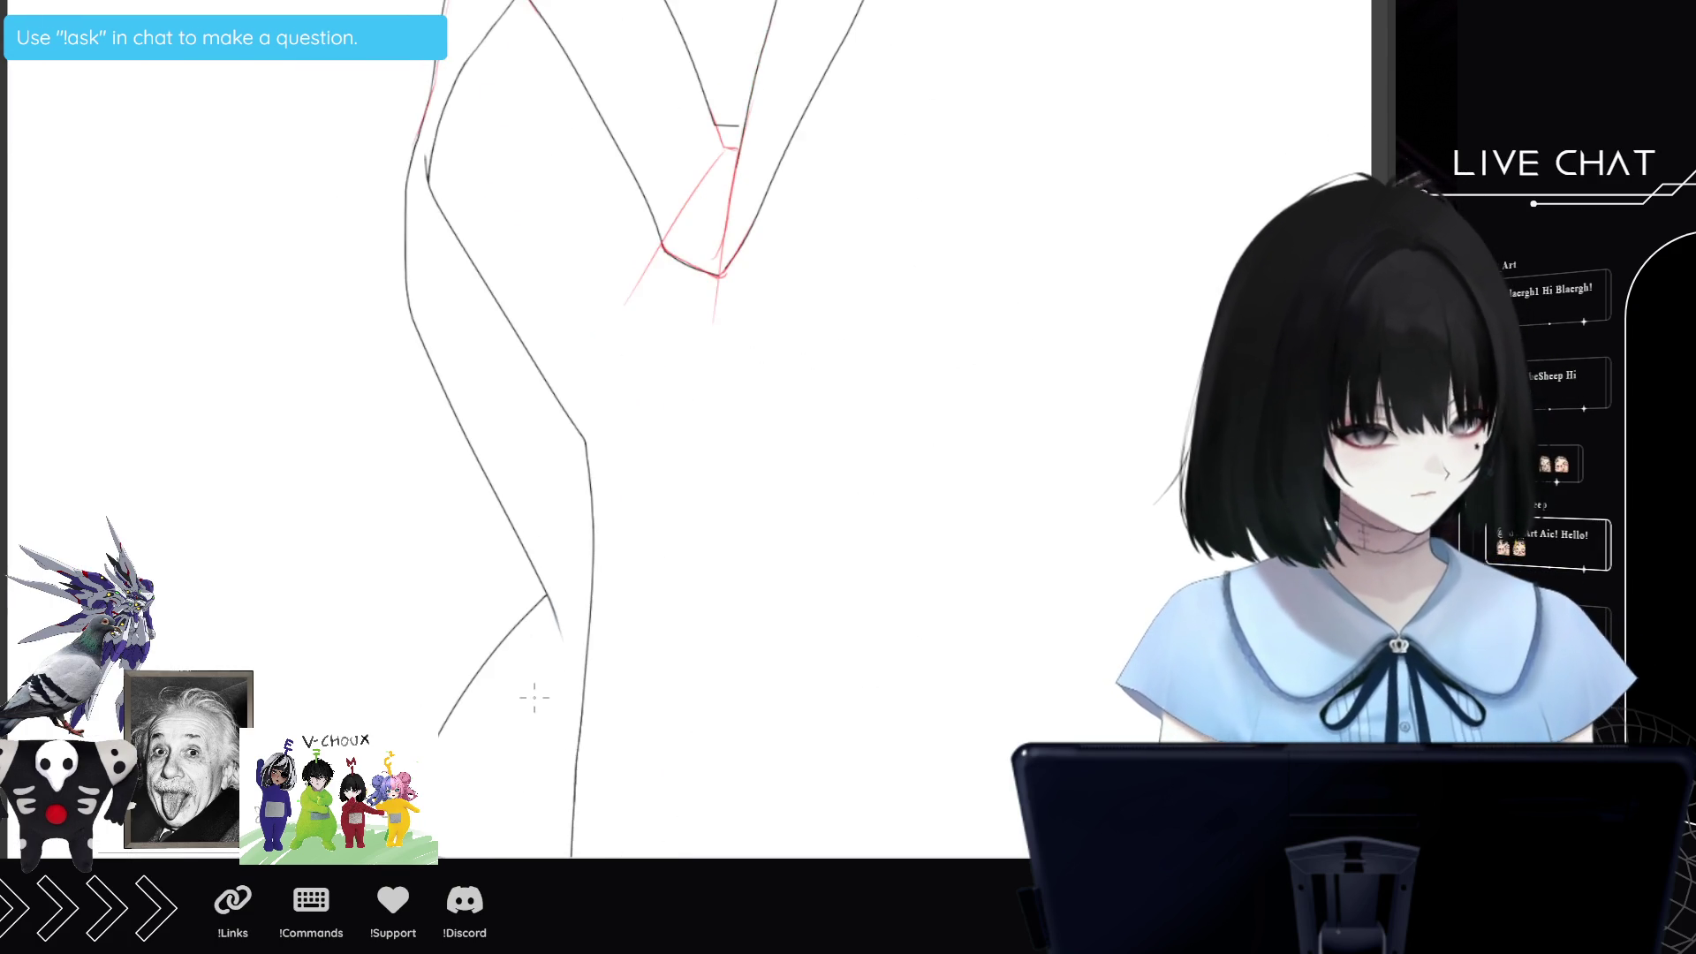
Rotate the canvas and ink the left hip line in black, extending it down the leg.
{"action": "scroll", "coordinate": [549, 752], "scroll_direction": "up", "scroll_amount": 1}
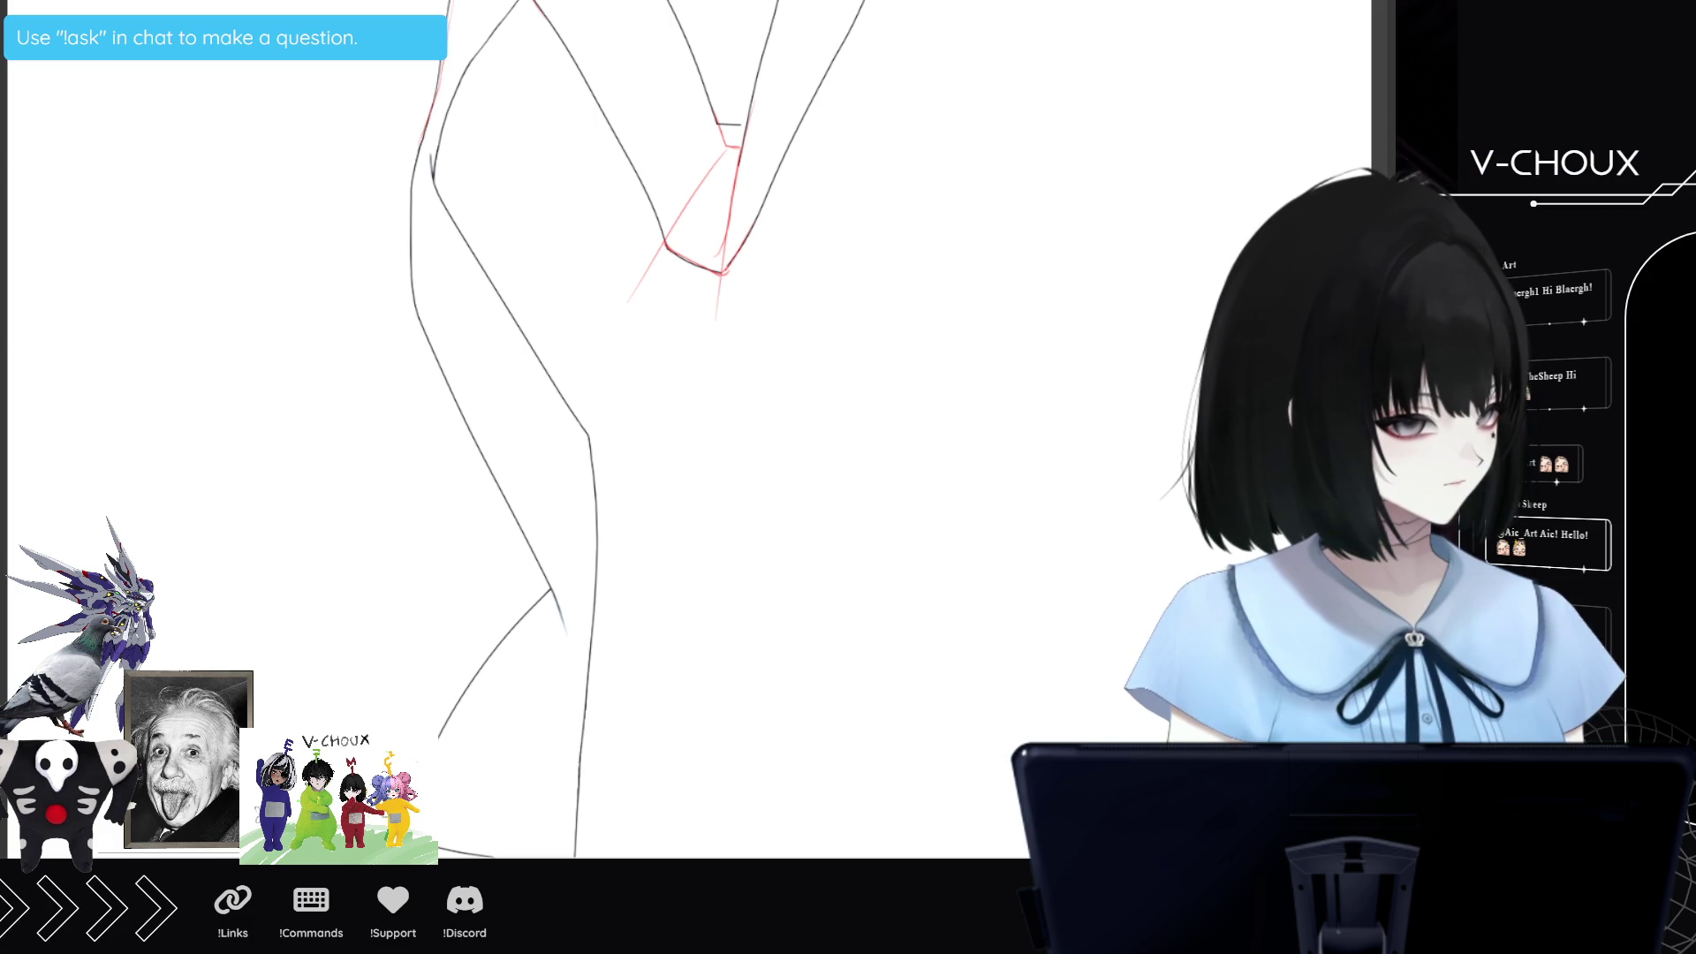
{"action": "scroll", "coordinate": [550, 34], "scroll_direction": "up", "scroll_amount": 2}
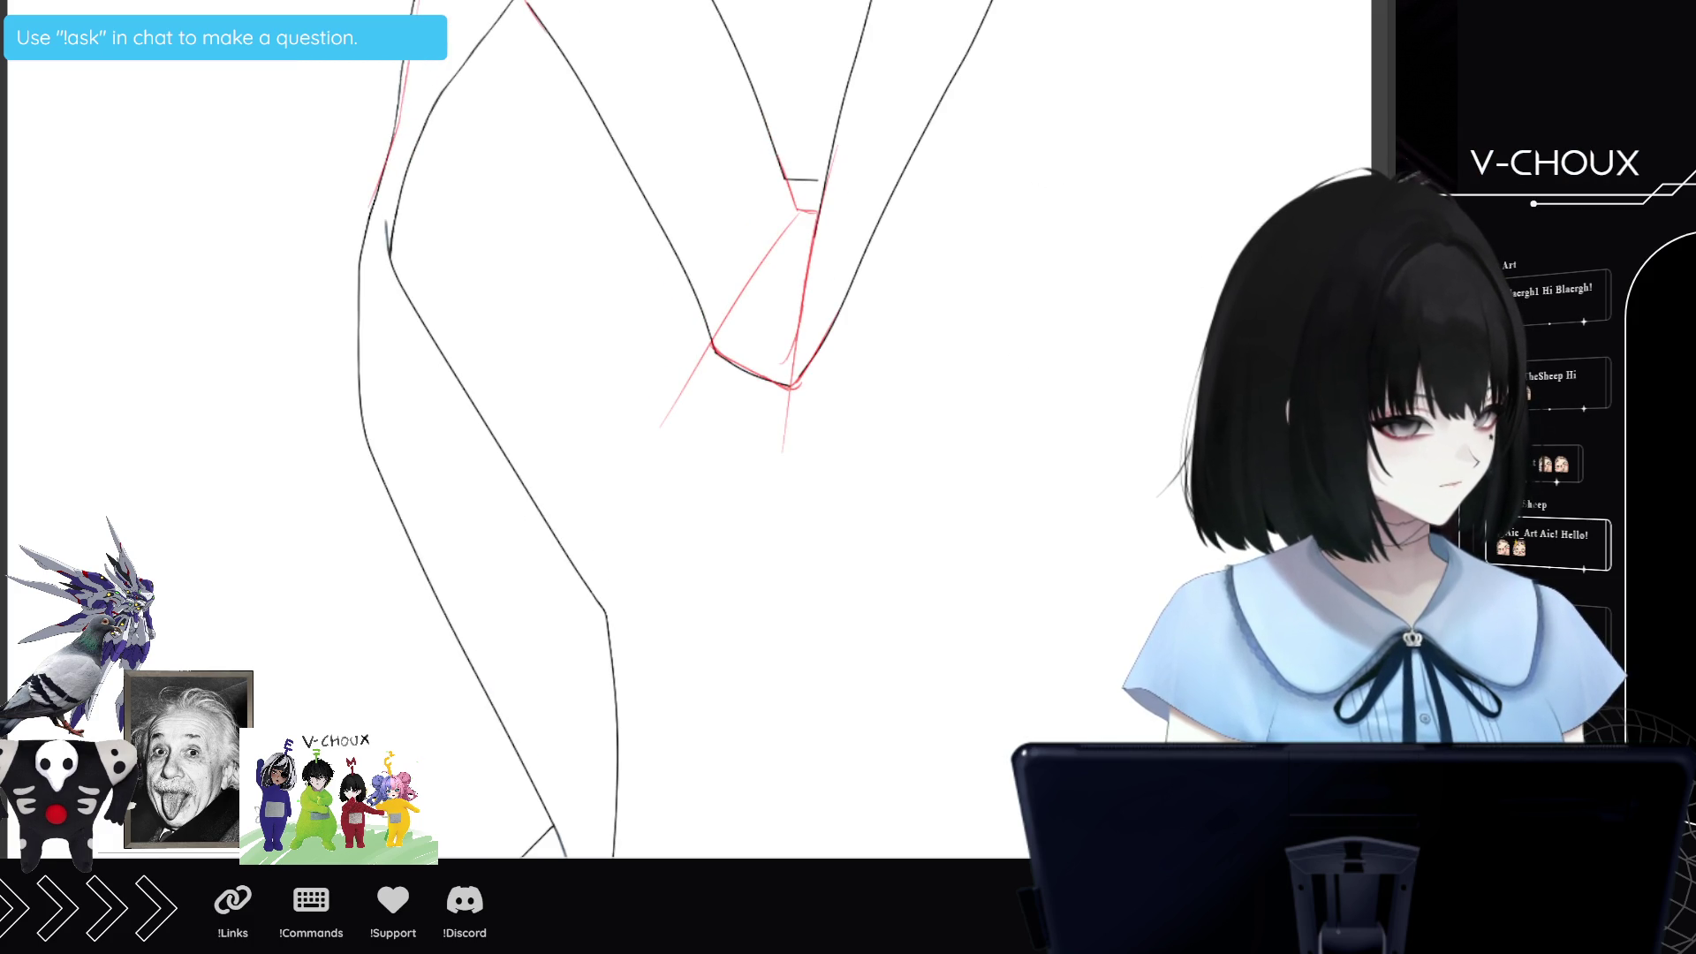
{"action": "scroll", "coordinate": [697, 429], "scroll_direction": "up", "scroll_amount": 5}
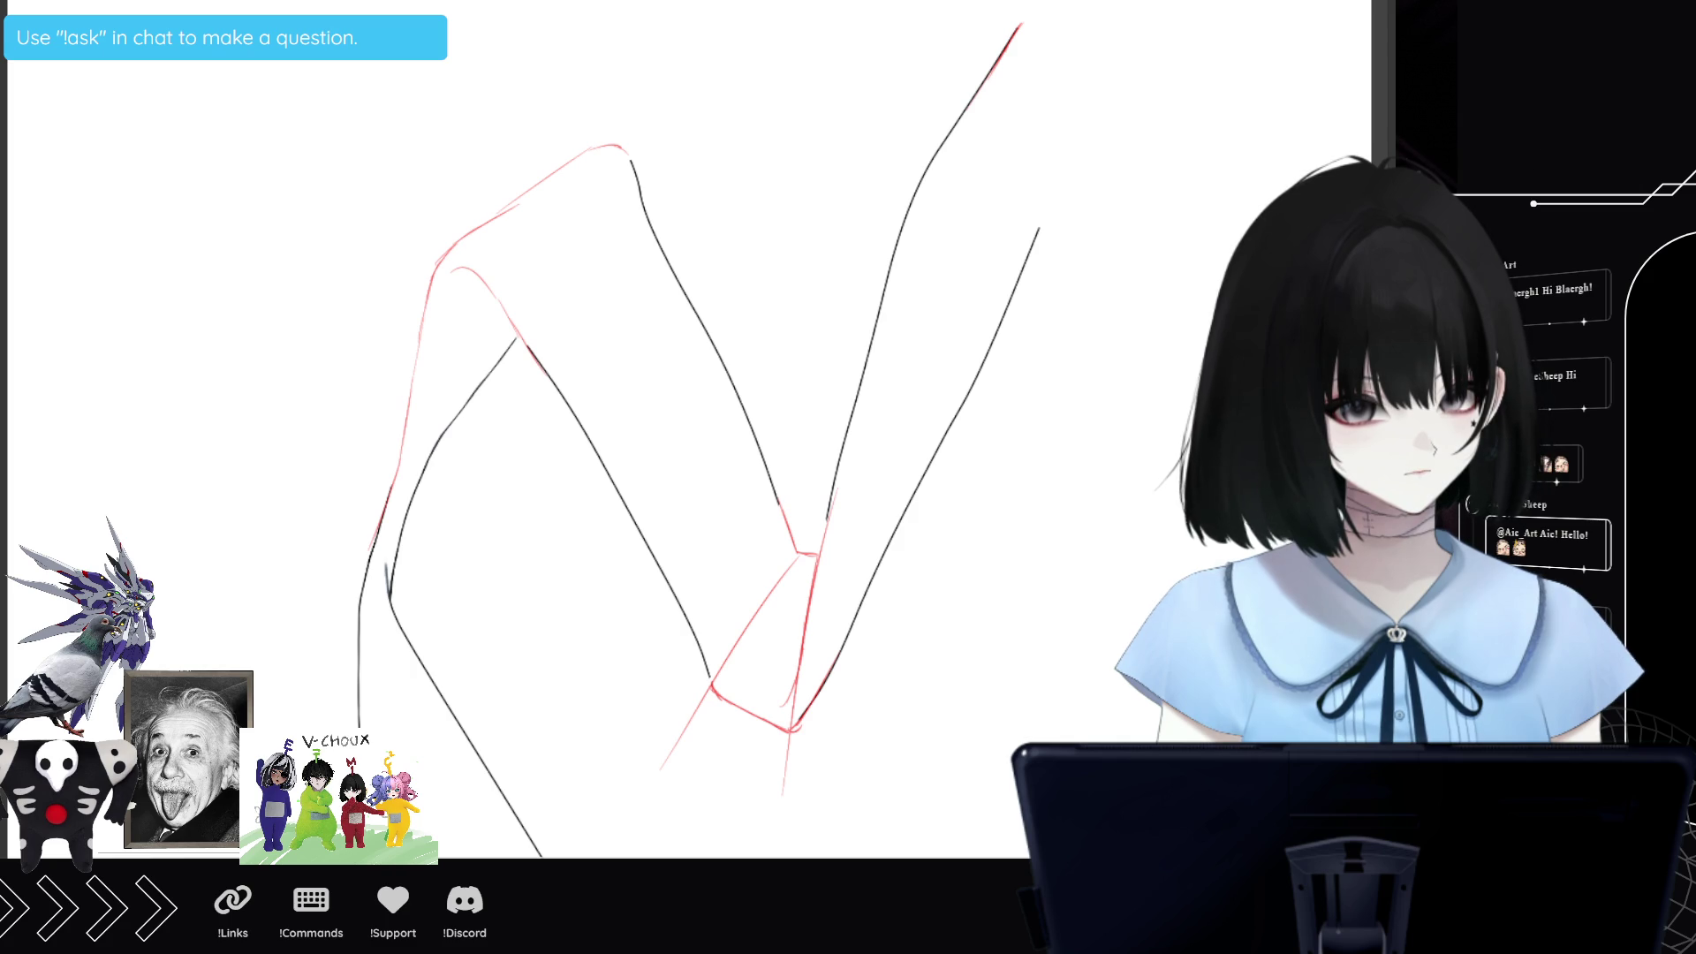
{"action": "key", "text": "minus"}
{"action": "key", "text": "ctrl+plus"}
{"action": "key", "text": "ctrl+plus"}
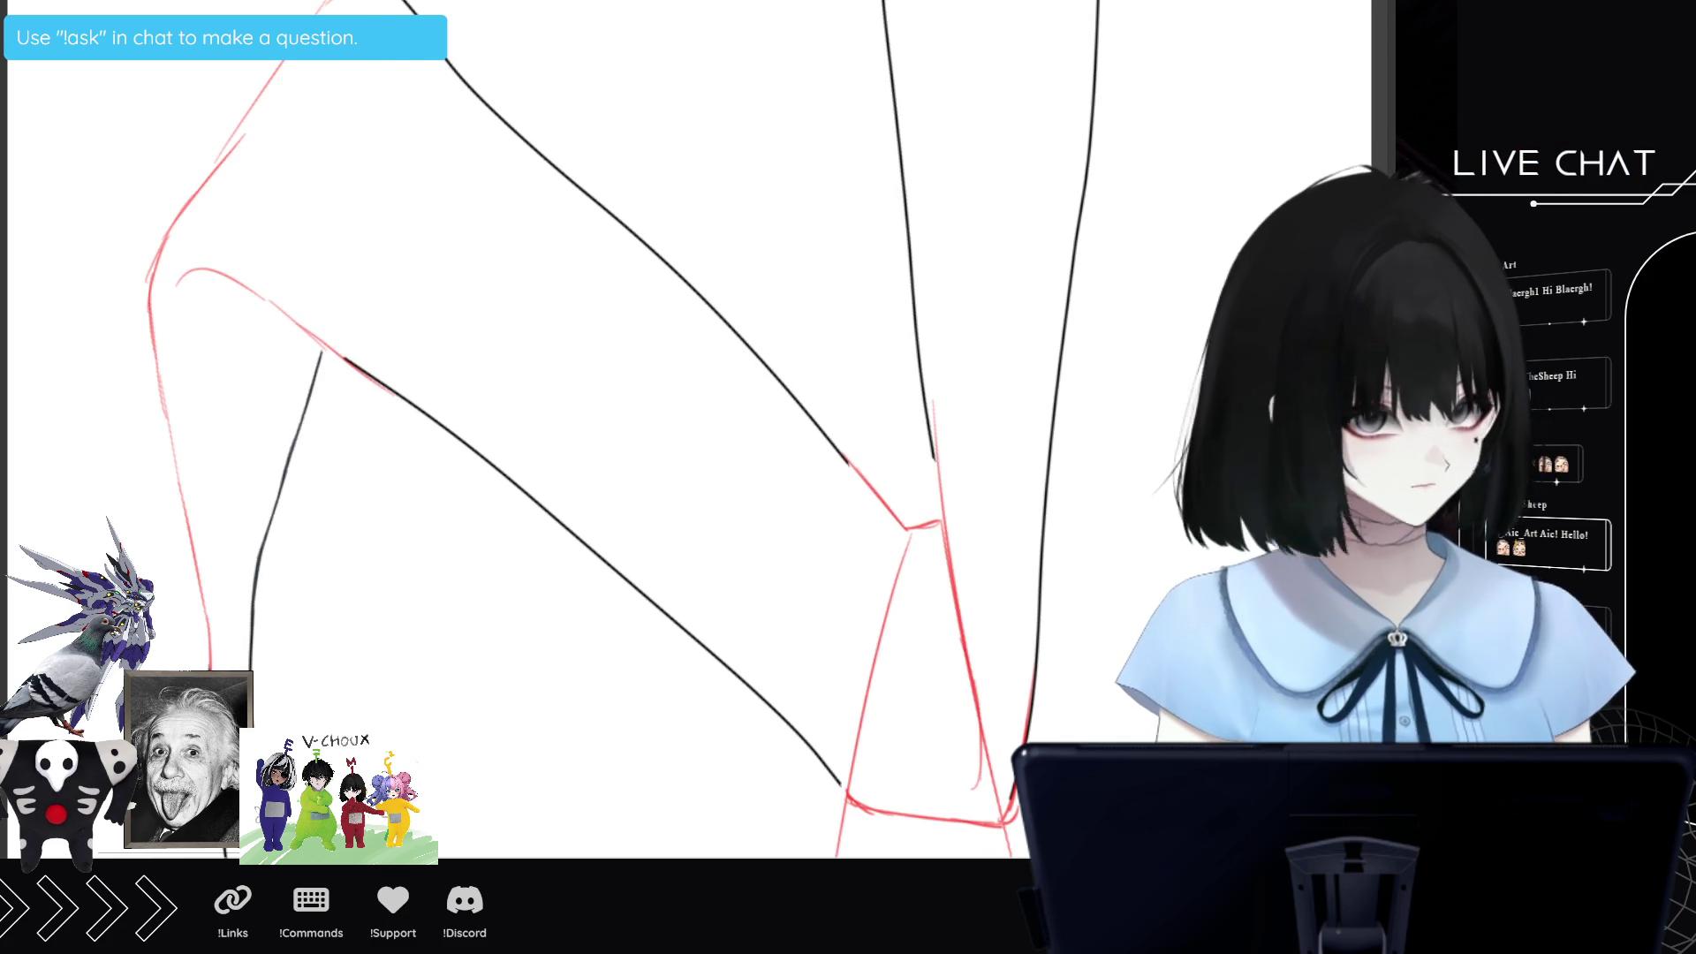
{"action": "scroll", "coordinate": [654, 429], "scroll_direction": "left", "scroll_amount": 5}
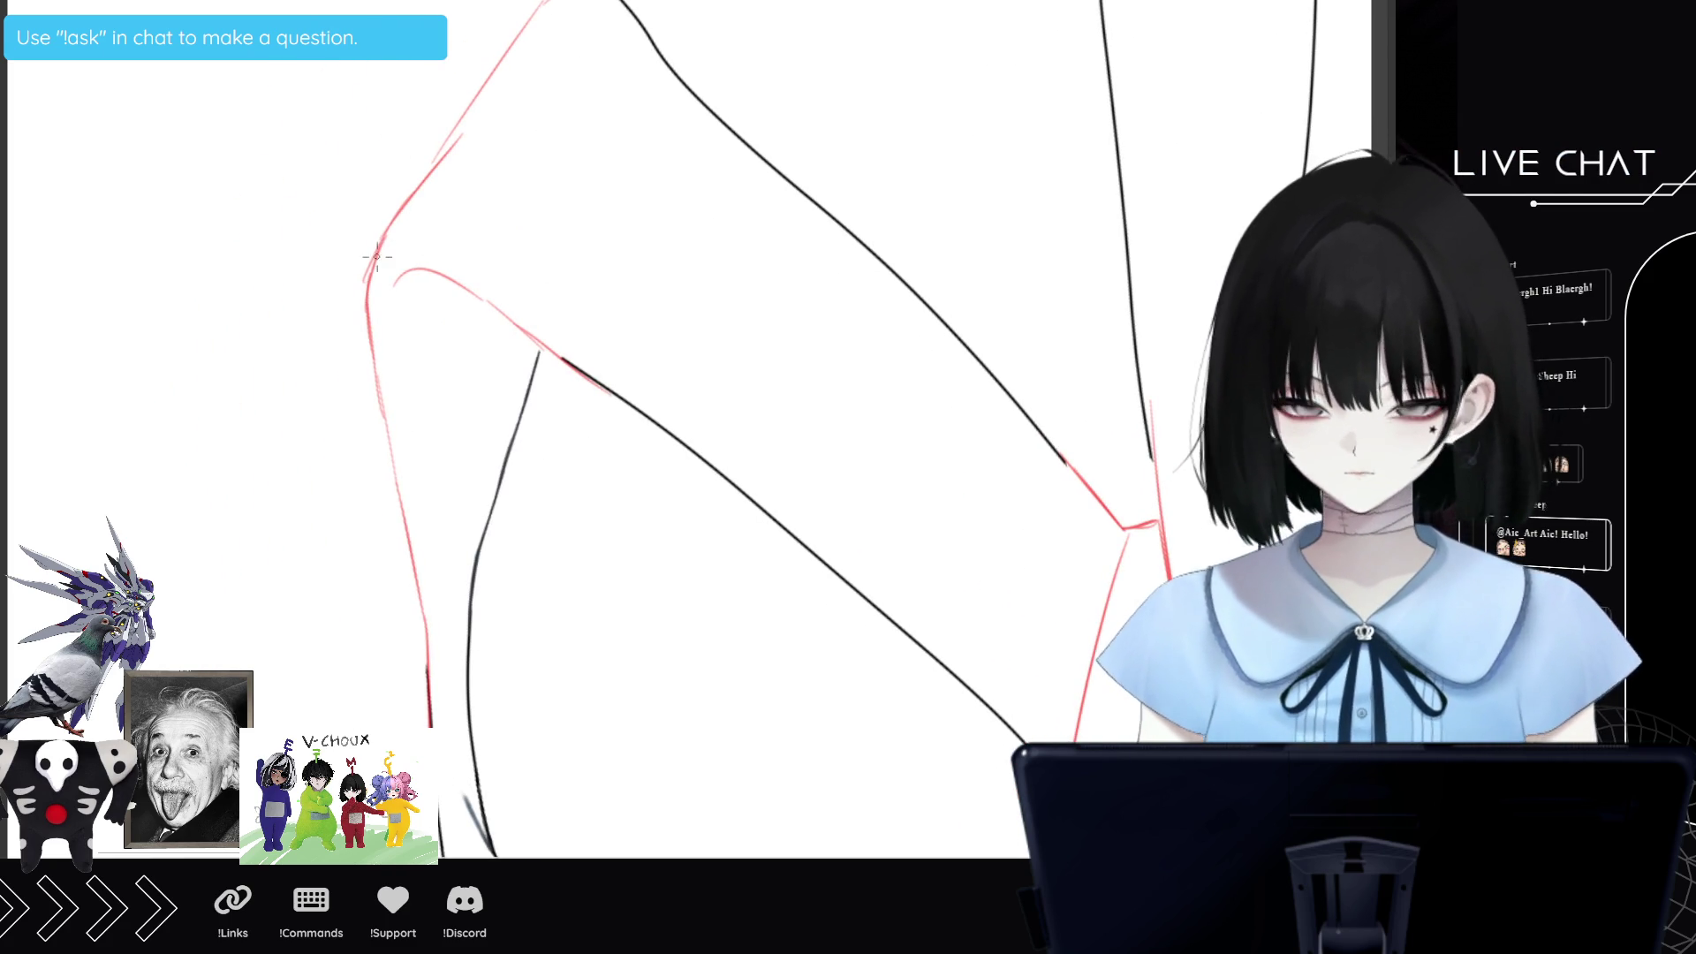
{"action": "mouse_move", "coordinate": [377, 254]}
{"action": "left_mouse_down"}
{"action": "mouse_move", "coordinate": [372, 344]}
{"action": "mouse_move", "coordinate": [422, 610]}
{"action": "left_mouse_up"}
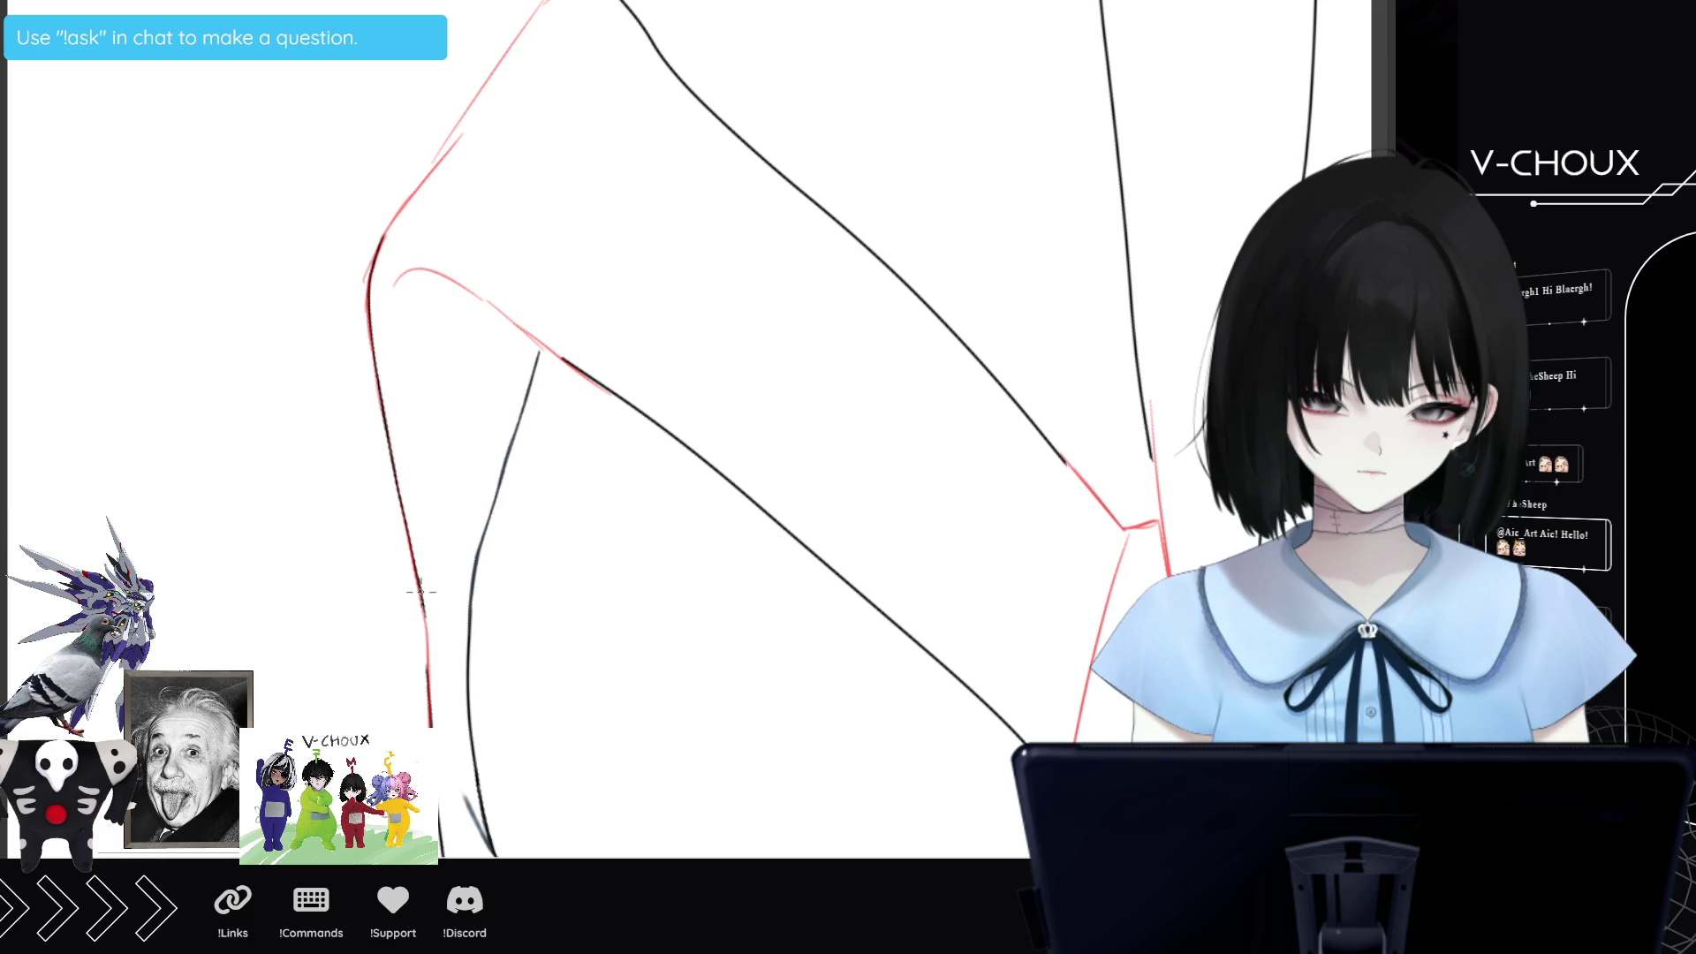
{"action": "left_click_drag", "start_coordinate": [423, 607], "coordinate": [428, 674]}
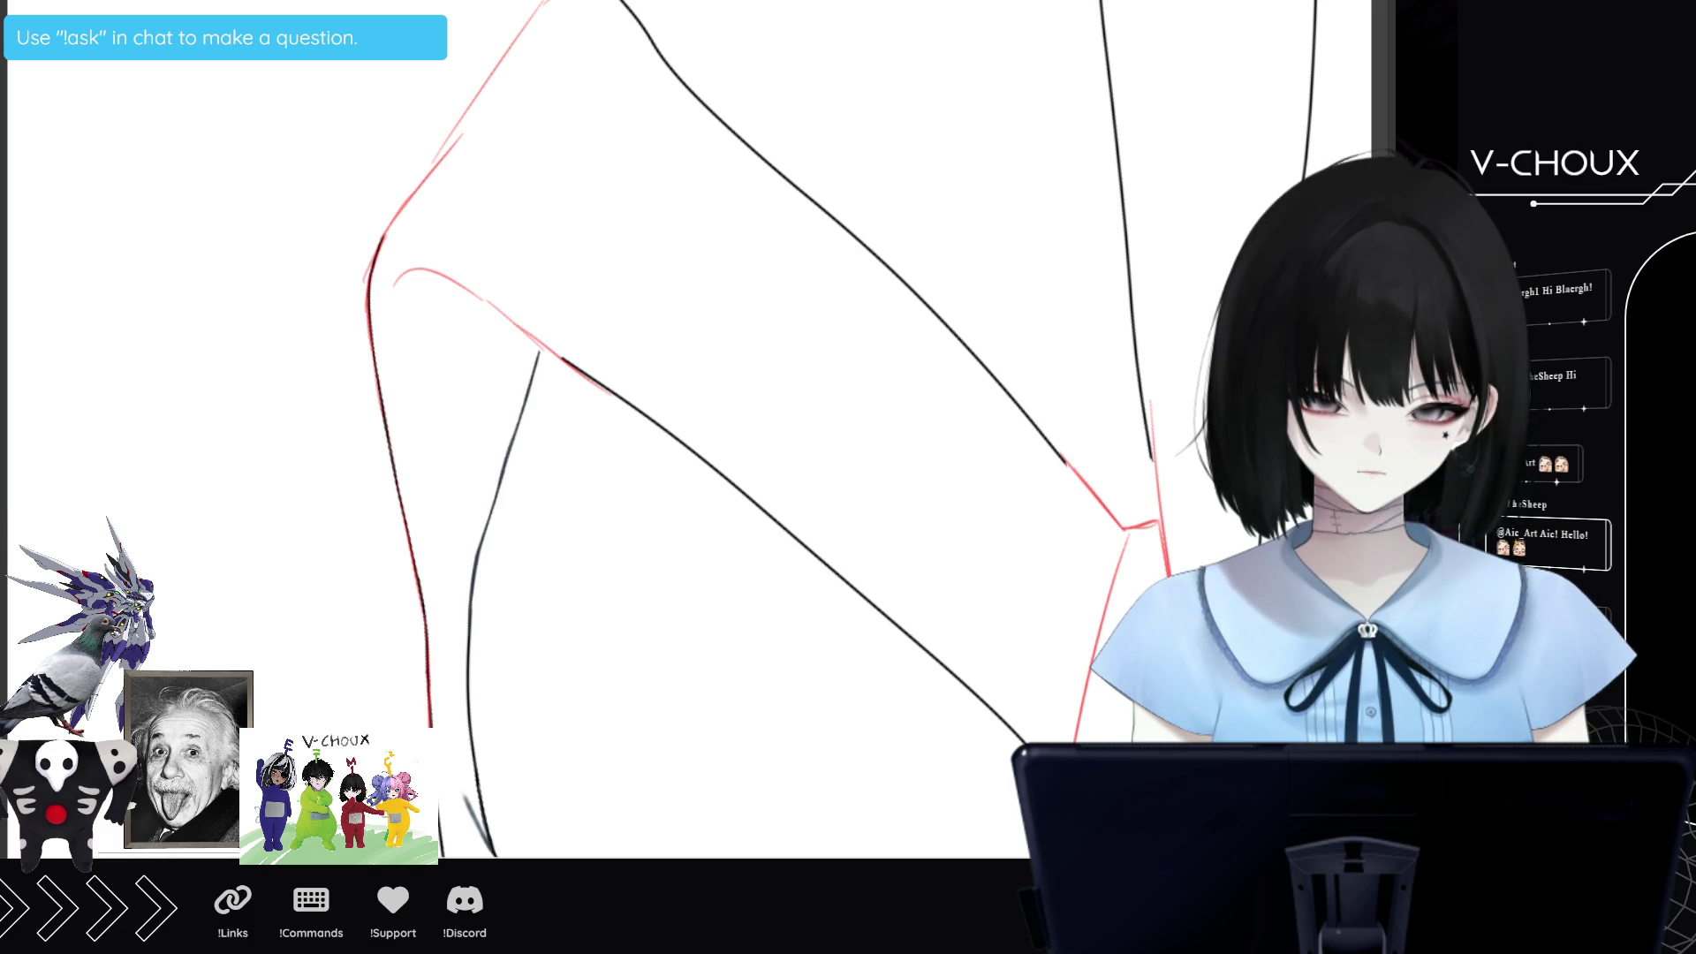
{"action": "left_click_drag", "start_coordinate": [482, 460], "coordinate": [482, 603]}
Resize the pen and ink two black strokes down the bent leg's red-sketched vertical edge.
{"action": "scroll", "coordinate": [482, 603], "scroll_direction": "up", "scroll_amount": 3}
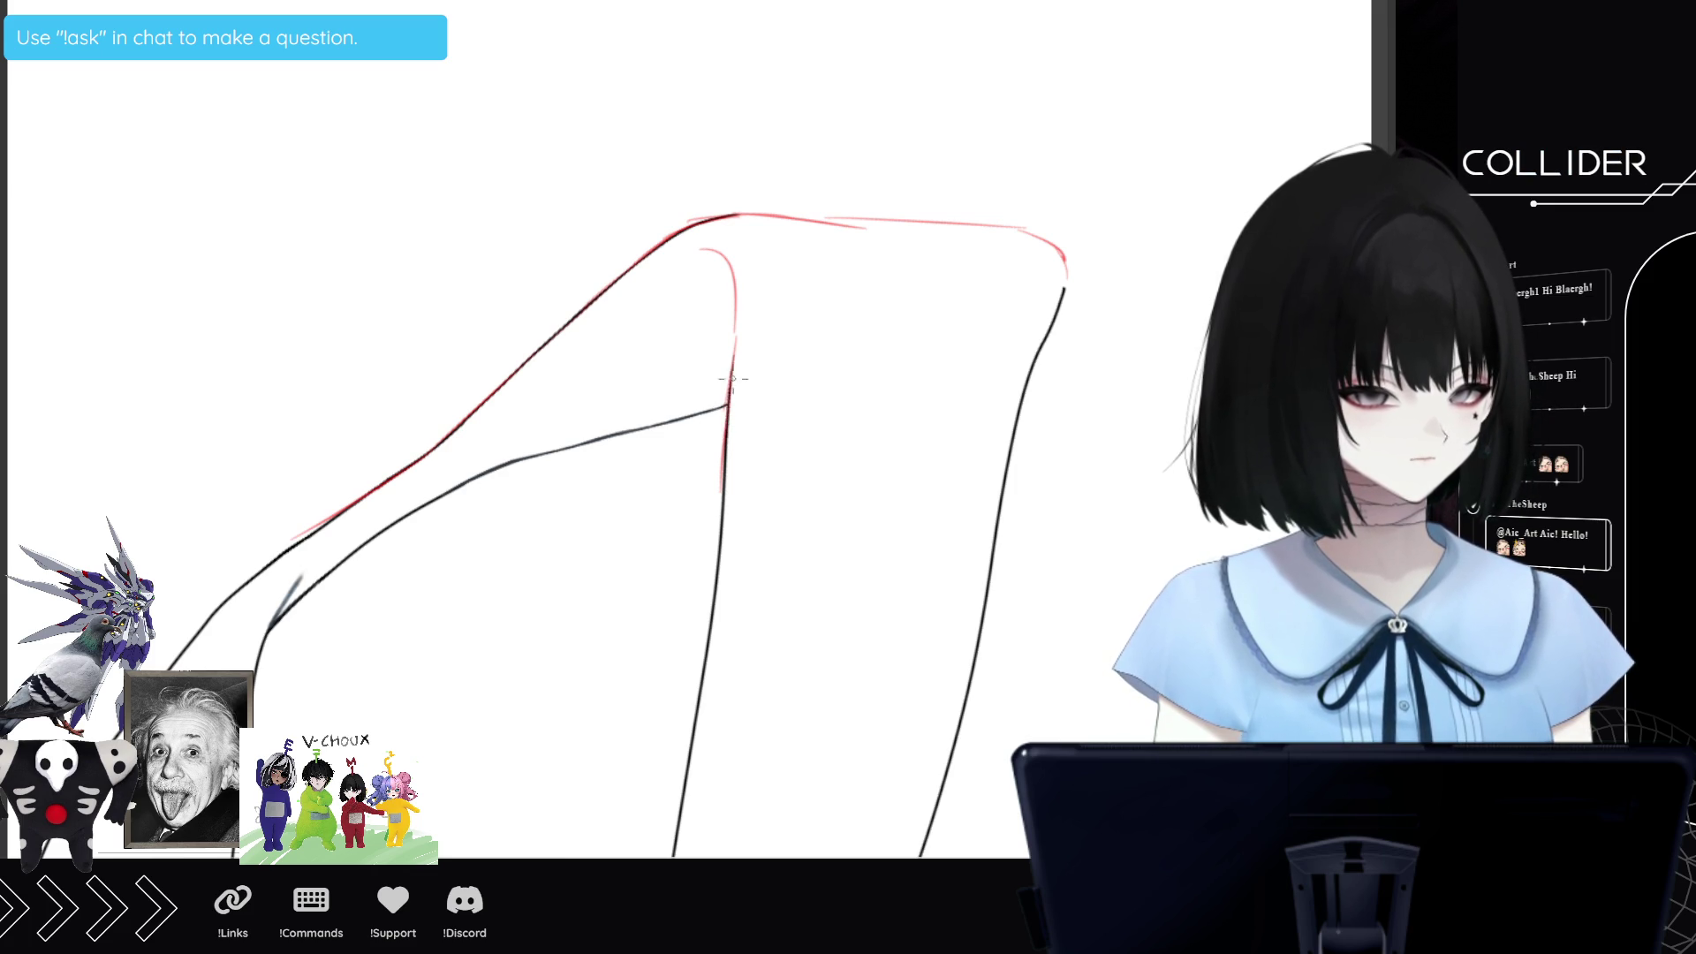
{"action": "left_click_drag", "start_coordinate": [276, 612], "coordinate": [281, 610]}
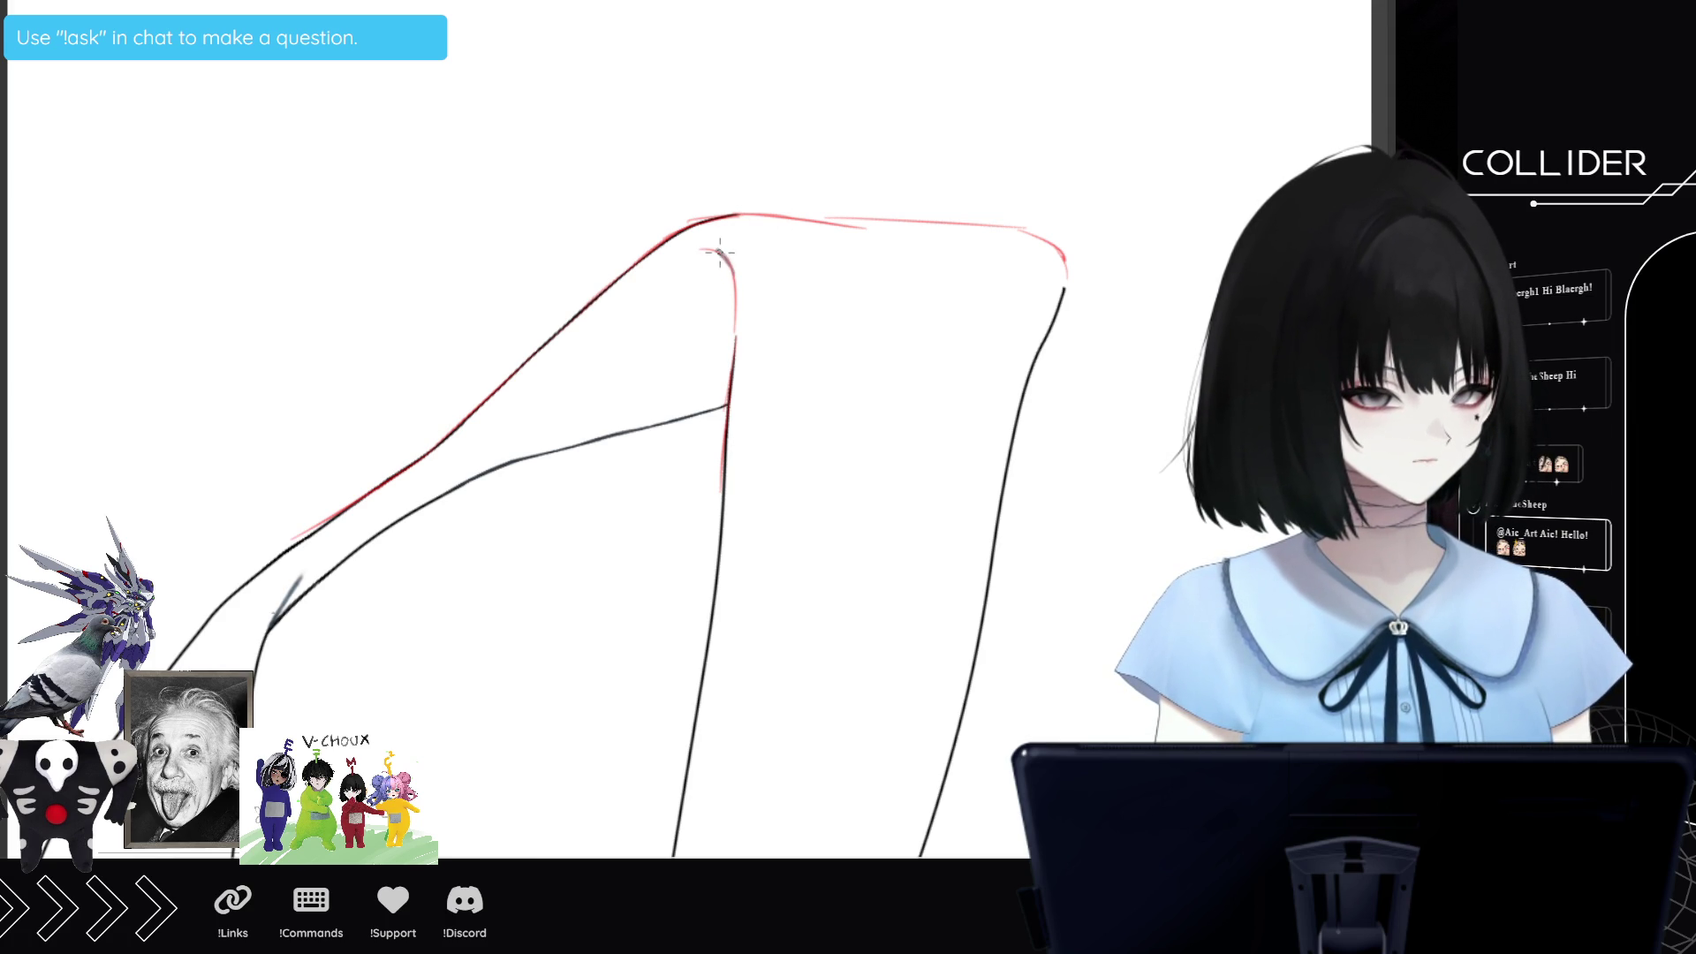
{"action": "left_click_drag", "start_coordinate": [736, 297], "coordinate": [734, 345]}
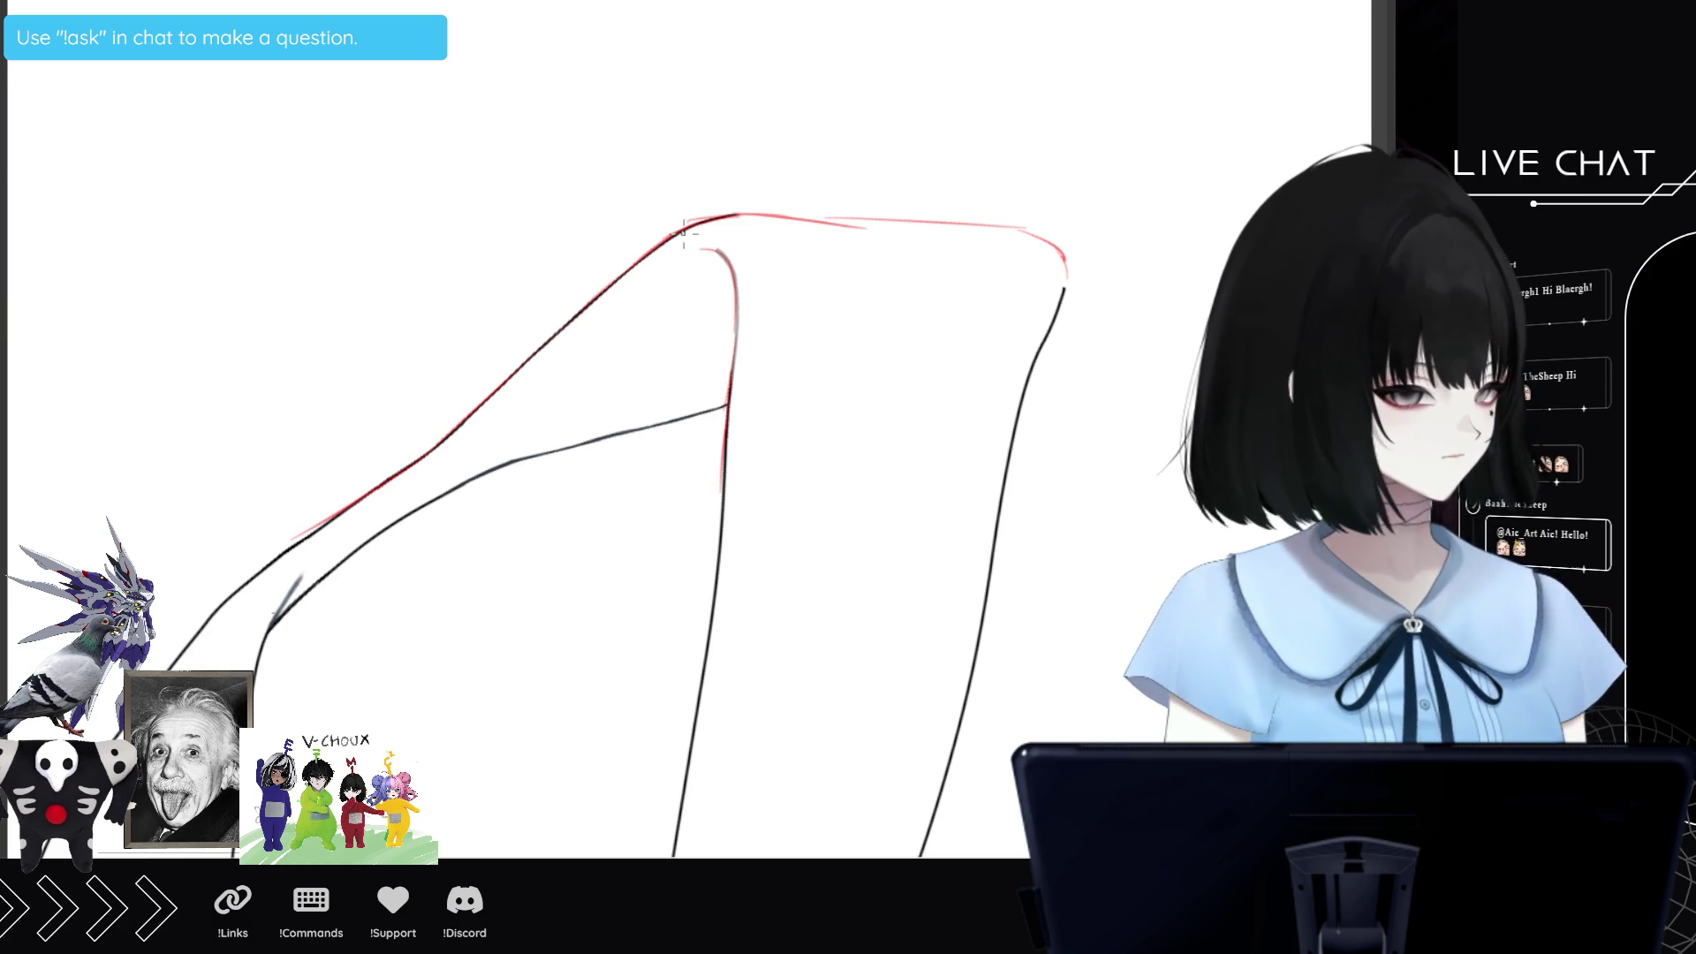
{"action": "left_click_drag", "start_coordinate": [730, 387], "coordinate": [735, 305]}
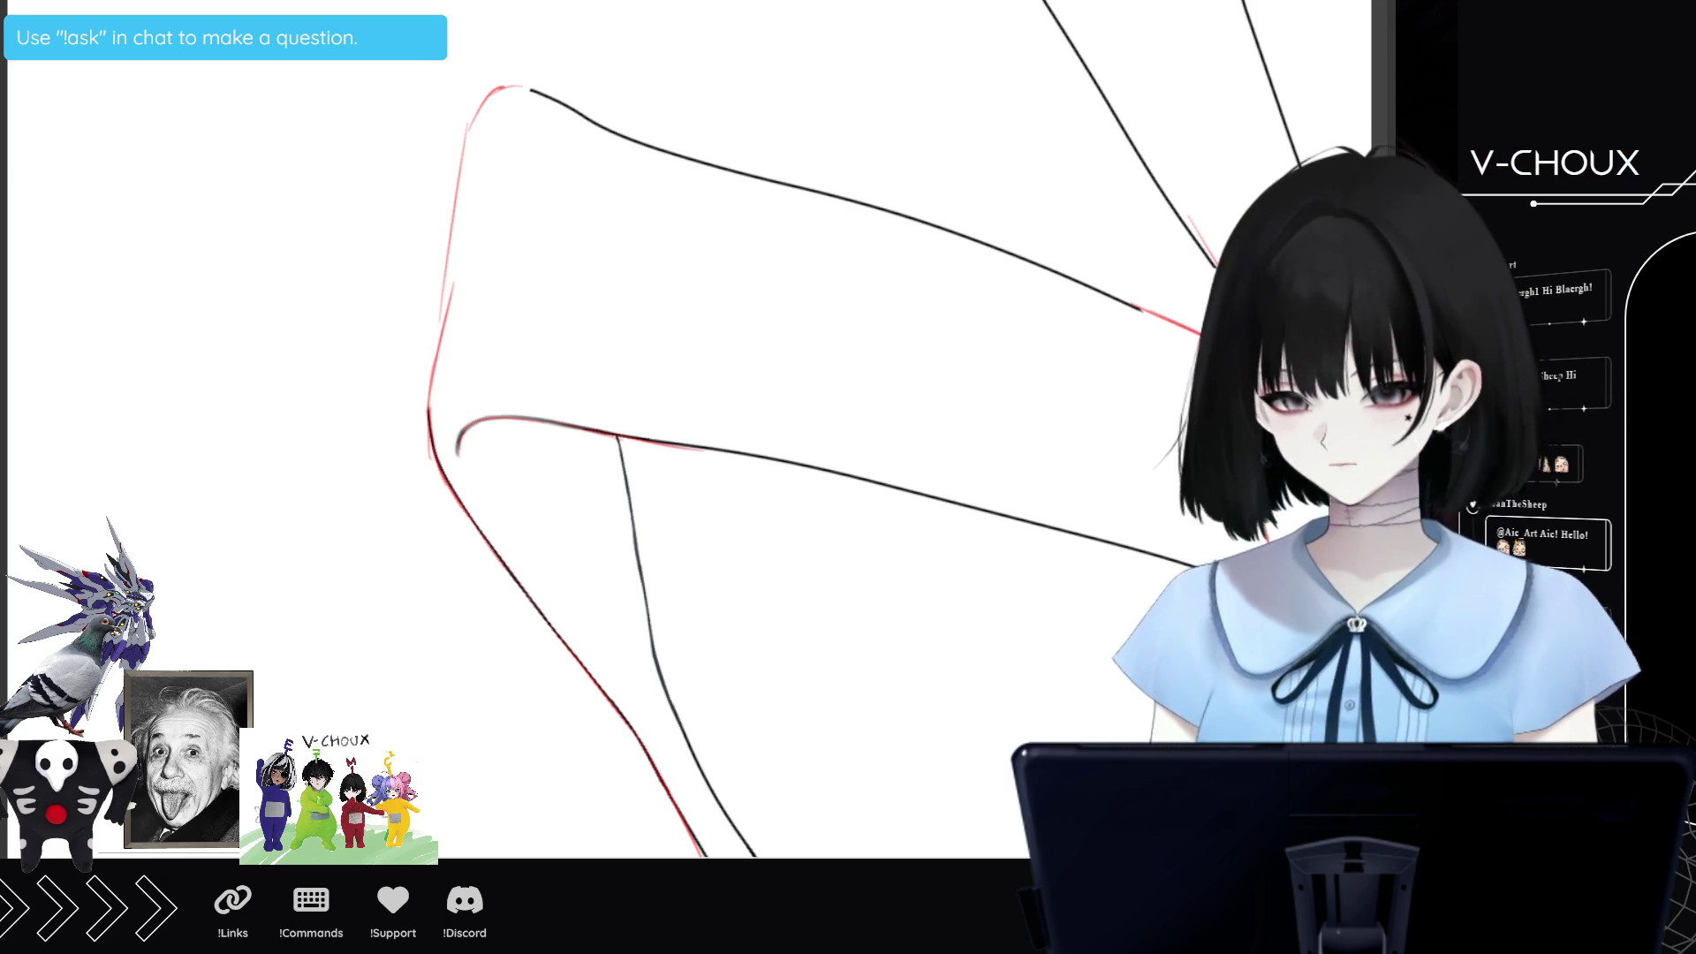
Trace the red line and left leg edge in black, then join it to the lower contour.
{"action": "scroll", "coordinate": [672, 441], "scroll_direction": "up", "scroll_amount": 2}
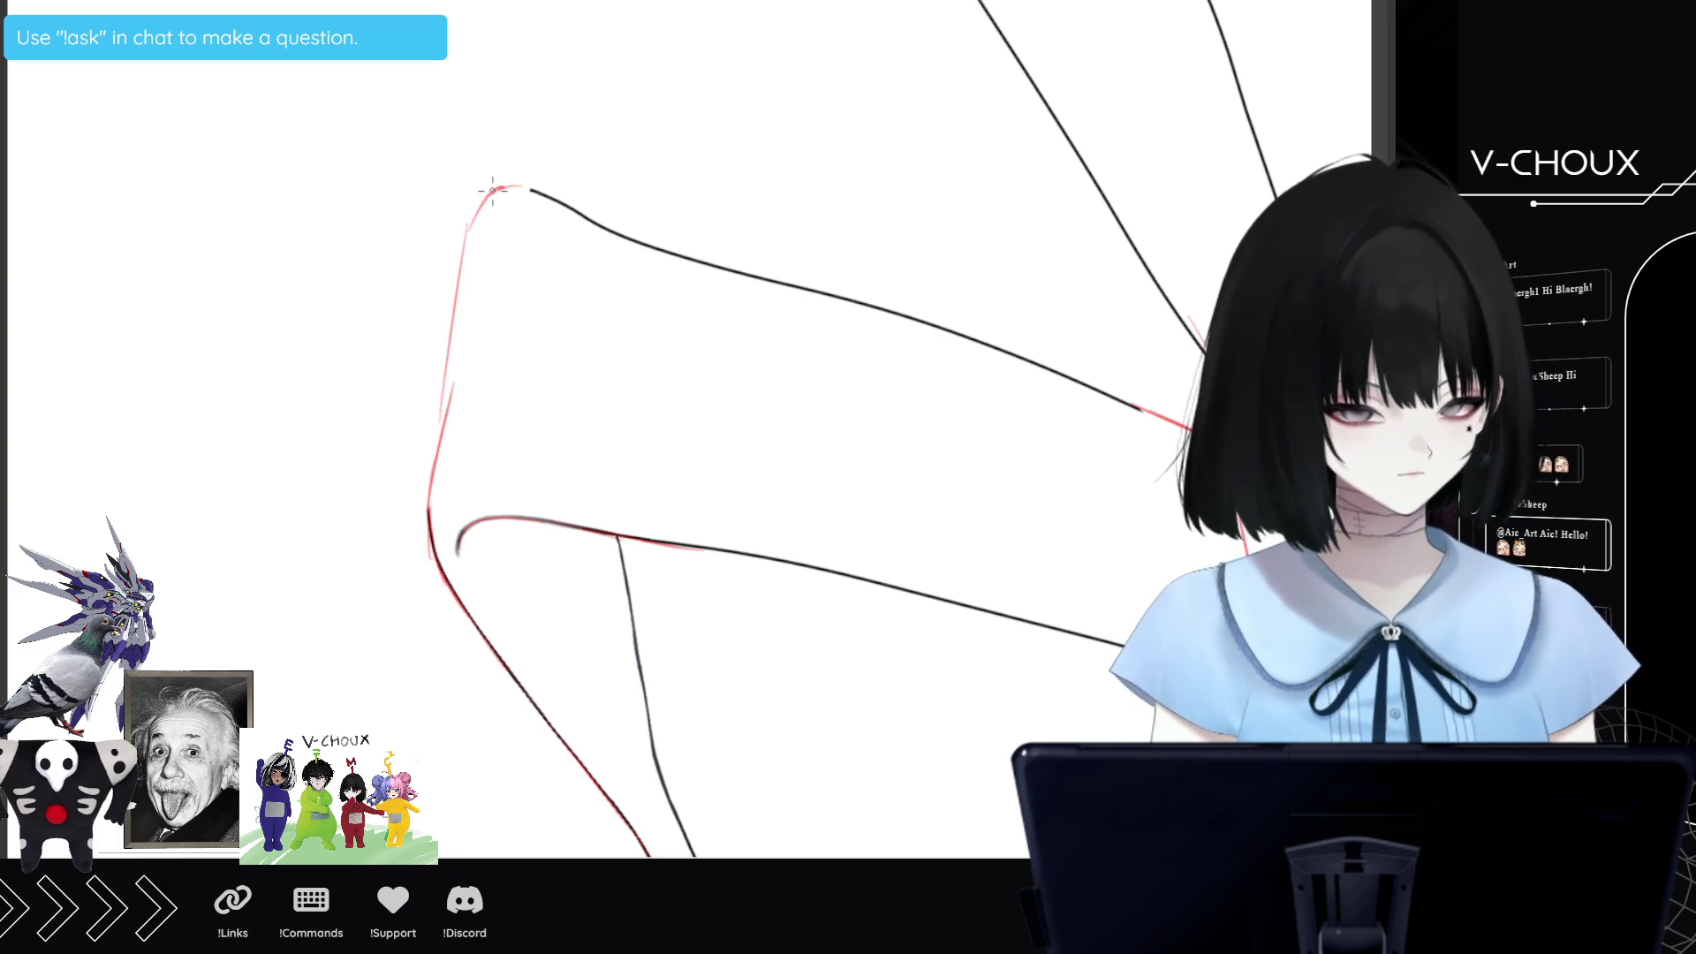
{"action": "mouse_move", "coordinate": [492, 193]}
{"action": "left_mouse_down"}
{"action": "mouse_move", "coordinate": [449, 321]}
{"action": "mouse_move", "coordinate": [433, 495]}
{"action": "left_mouse_up"}
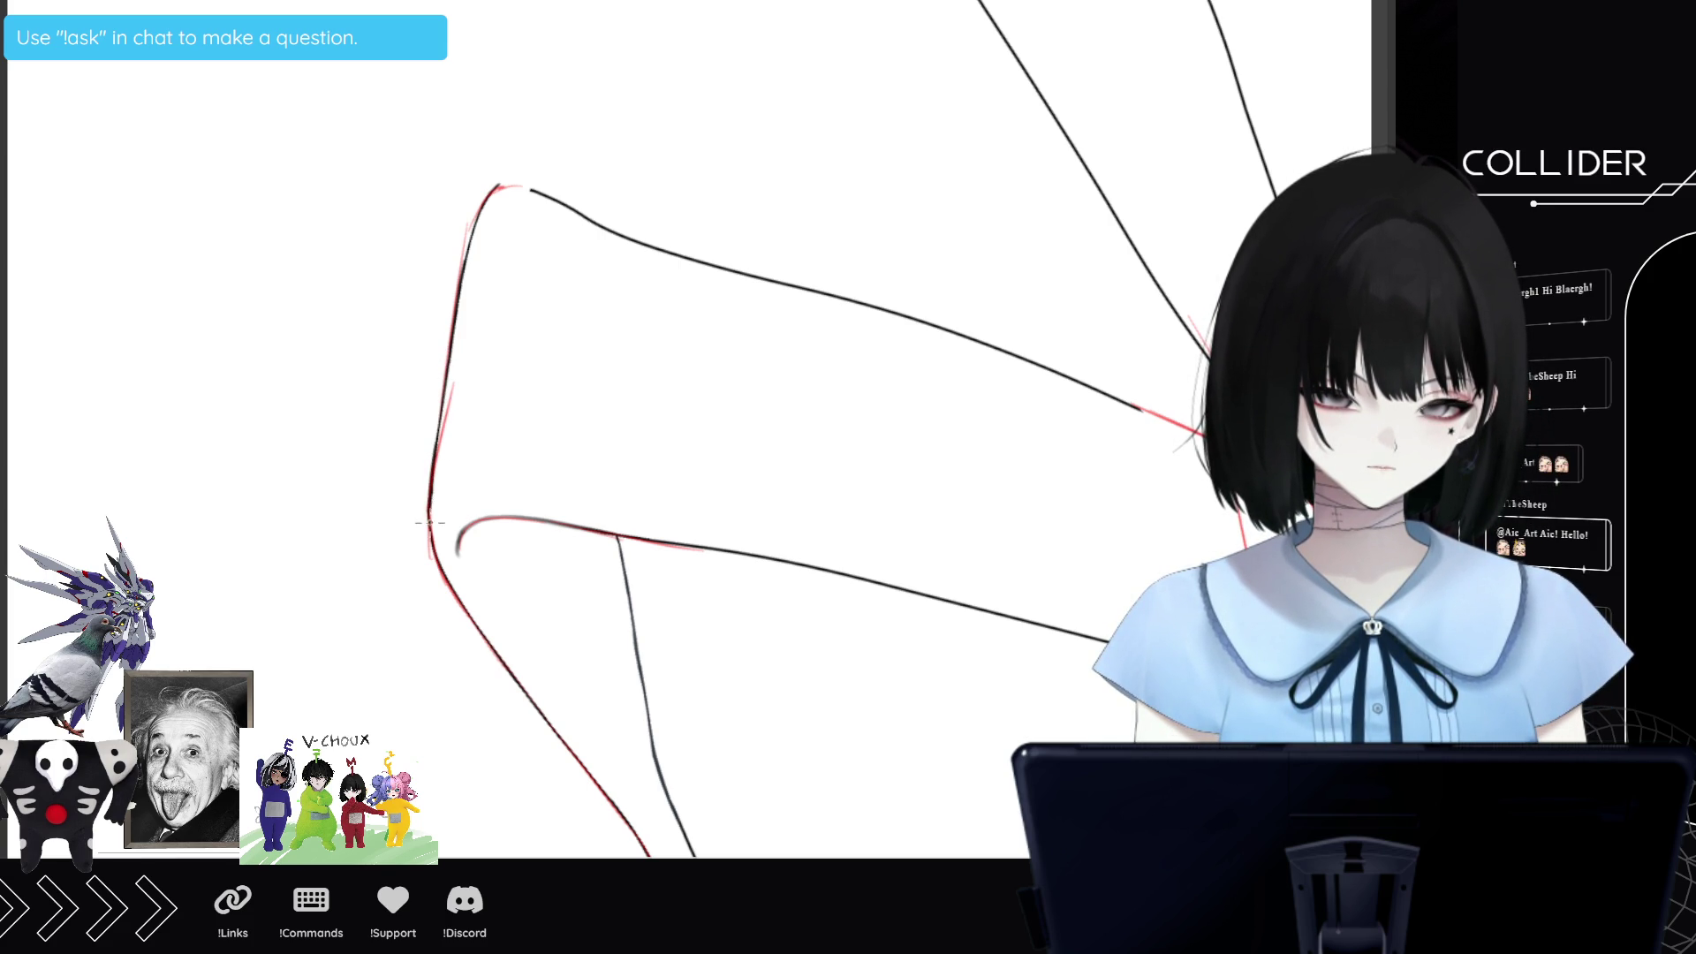
{"action": "left_click_drag", "start_coordinate": [434, 468], "coordinate": [444, 392]}
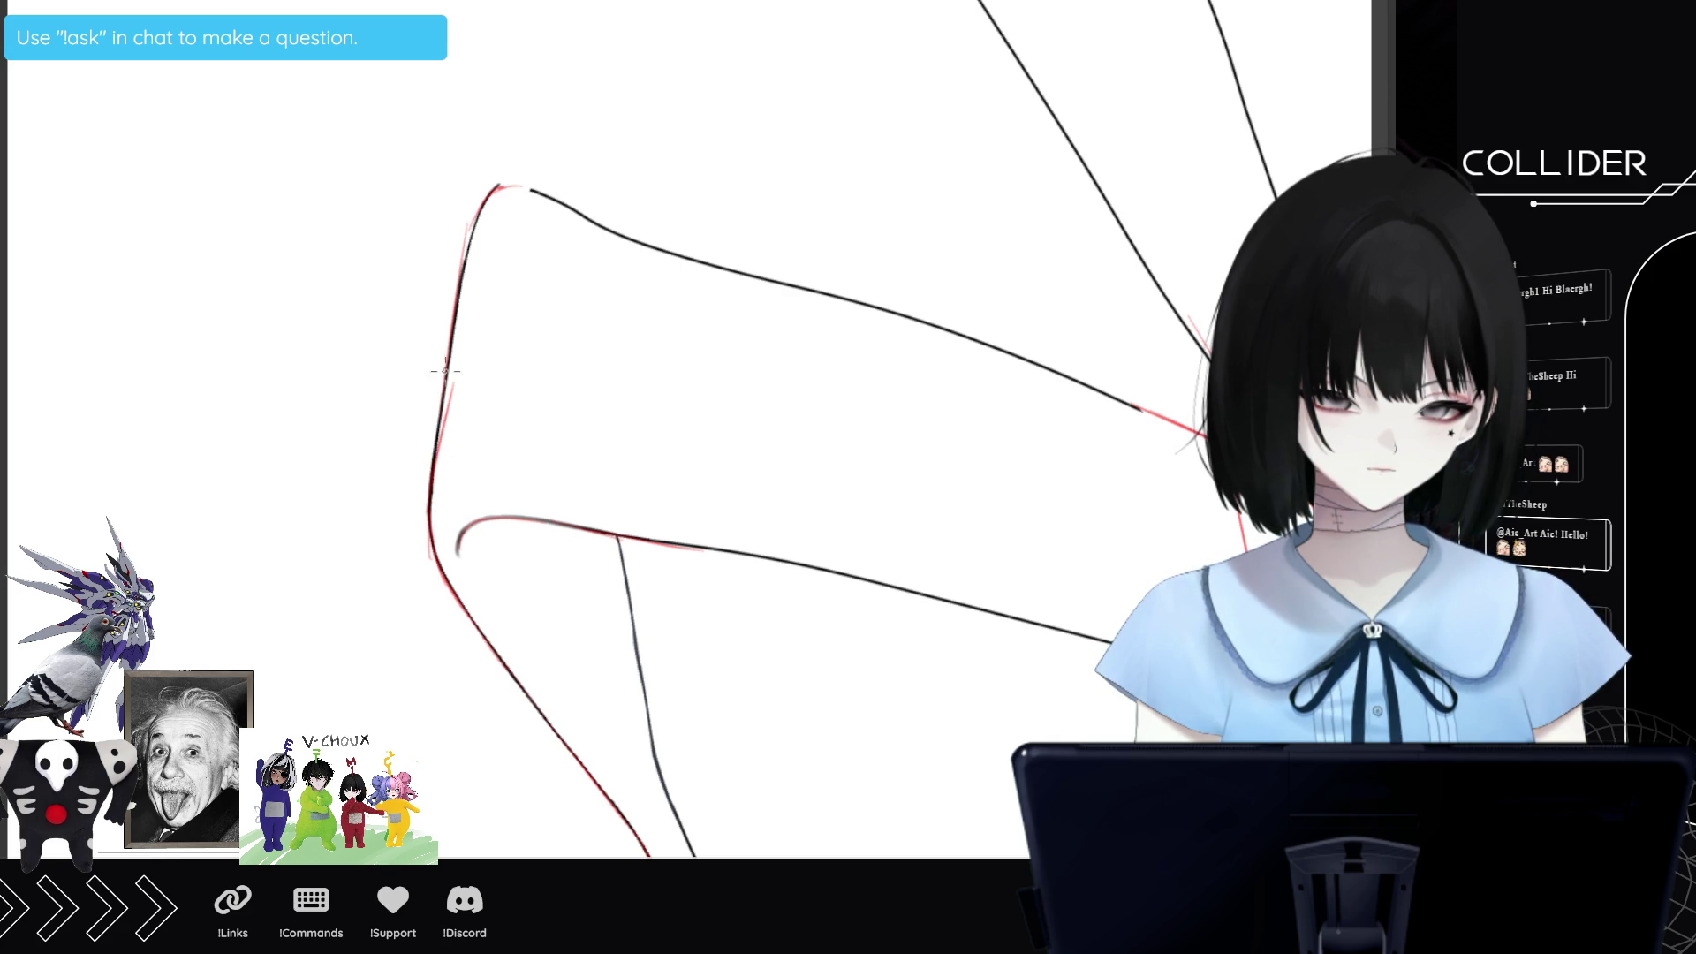
{"action": "key", "text": "asciicircum"}
{"action": "key", "text": "asciicircum"}
{"action": "key", "text": "asciicircum"}
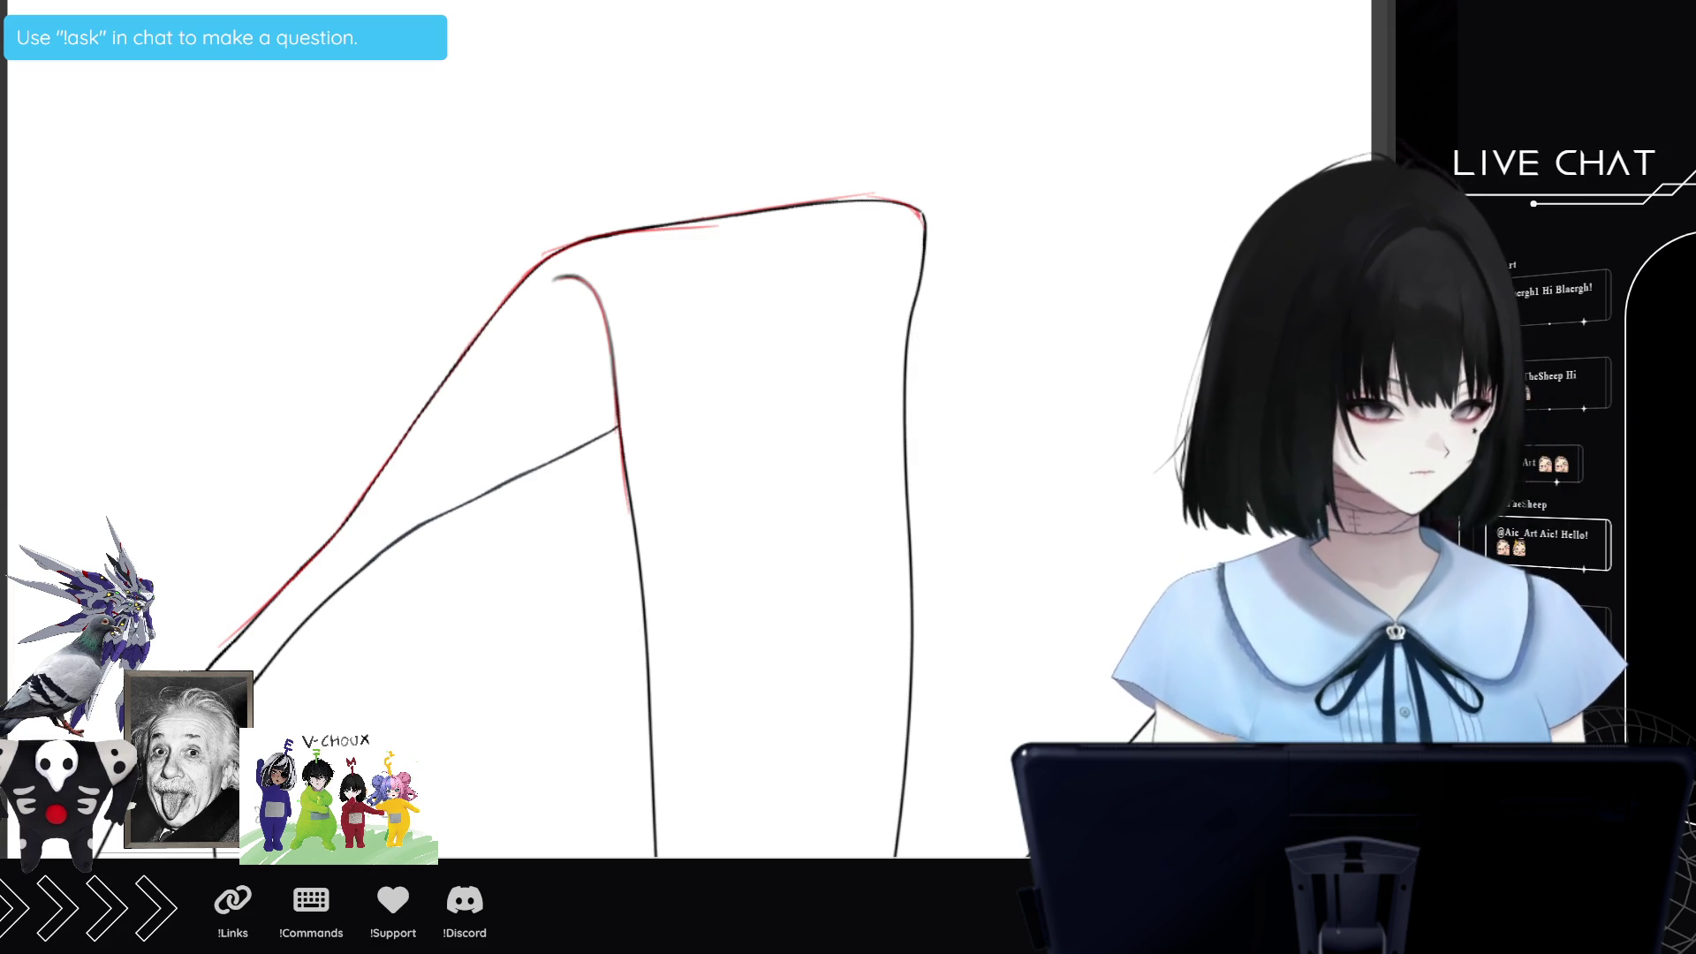
{"action": "scroll", "coordinate": [689, 424], "scroll_direction": "down", "scroll_amount": 5}
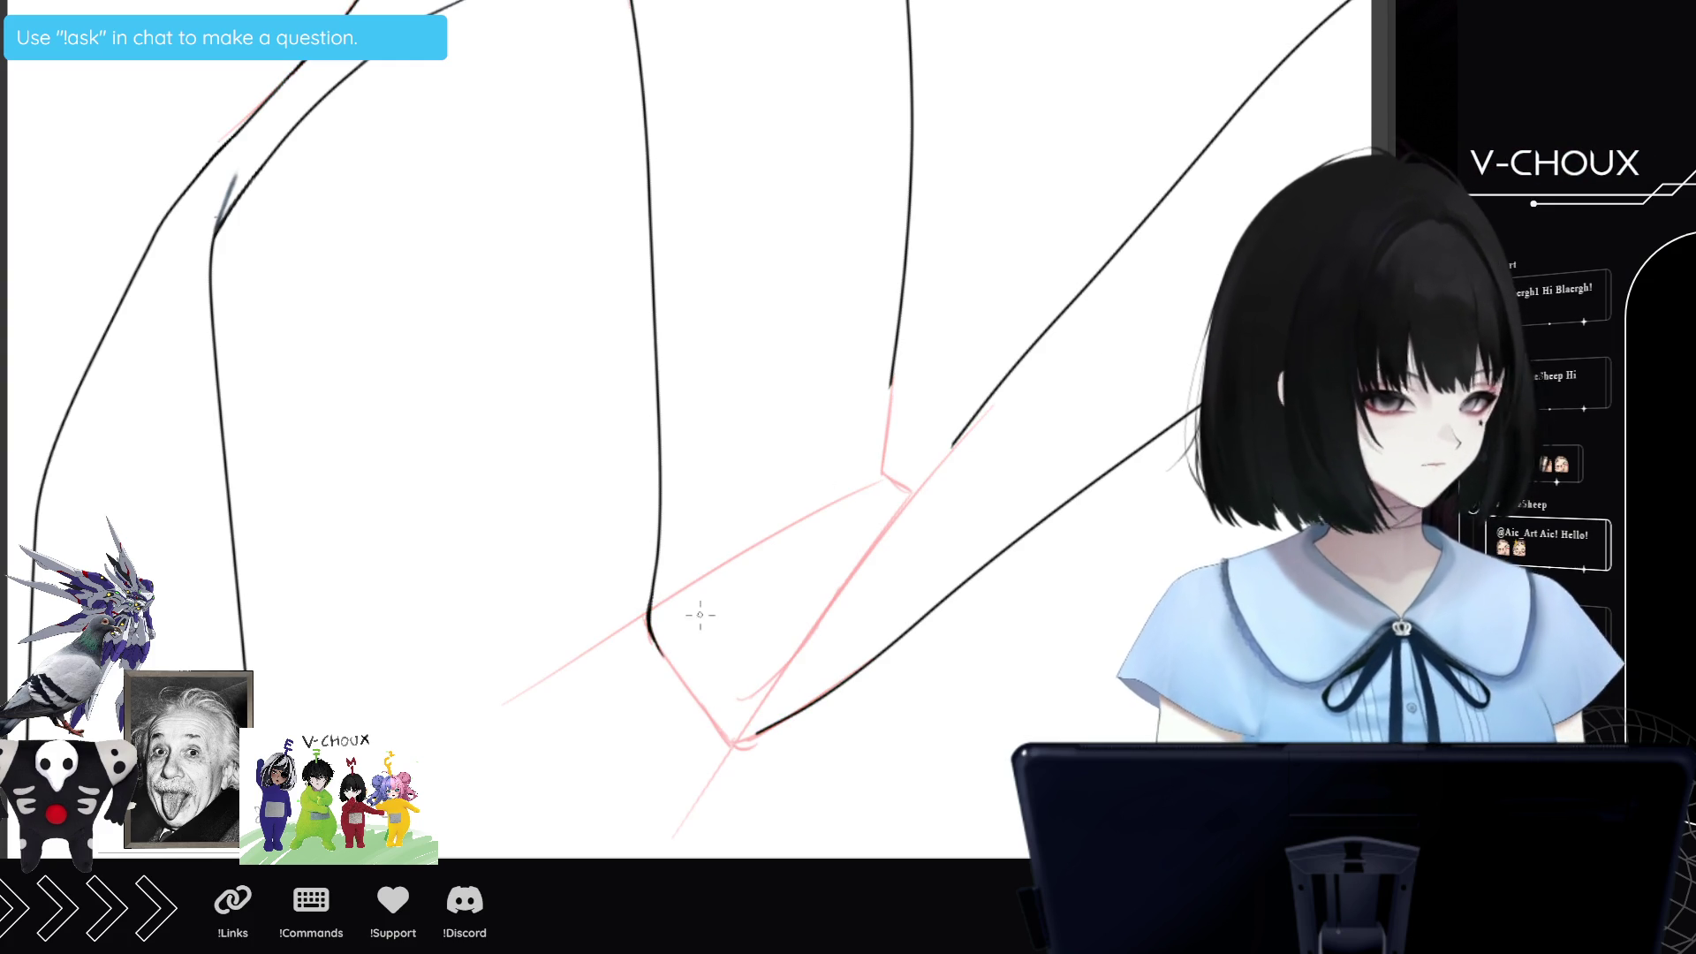
{"action": "left_click_drag", "start_coordinate": [653, 643], "coordinate": [731, 734]}
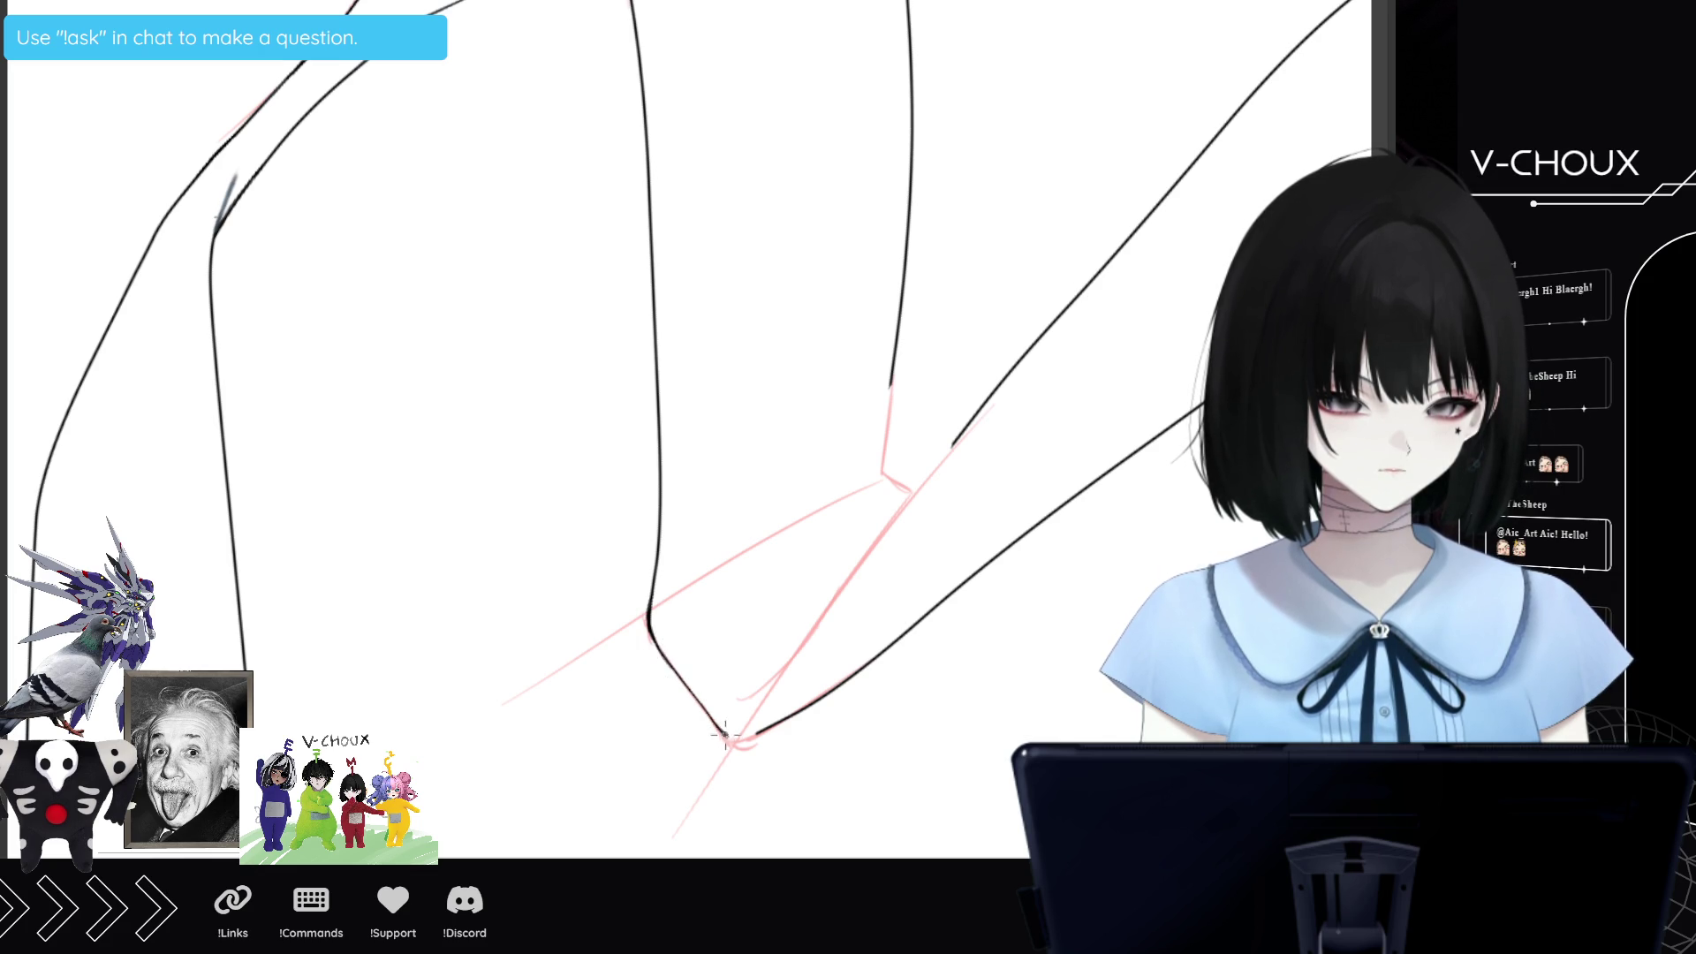
{"action": "mouse_move", "coordinate": [733, 740]}
{"action": "left_mouse_down"}
{"action": "mouse_move", "coordinate": [807, 698]}
{"action": "mouse_move", "coordinate": [806, 677]}
{"action": "mouse_move", "coordinate": [897, 642]}
{"action": "left_mouse_up"}
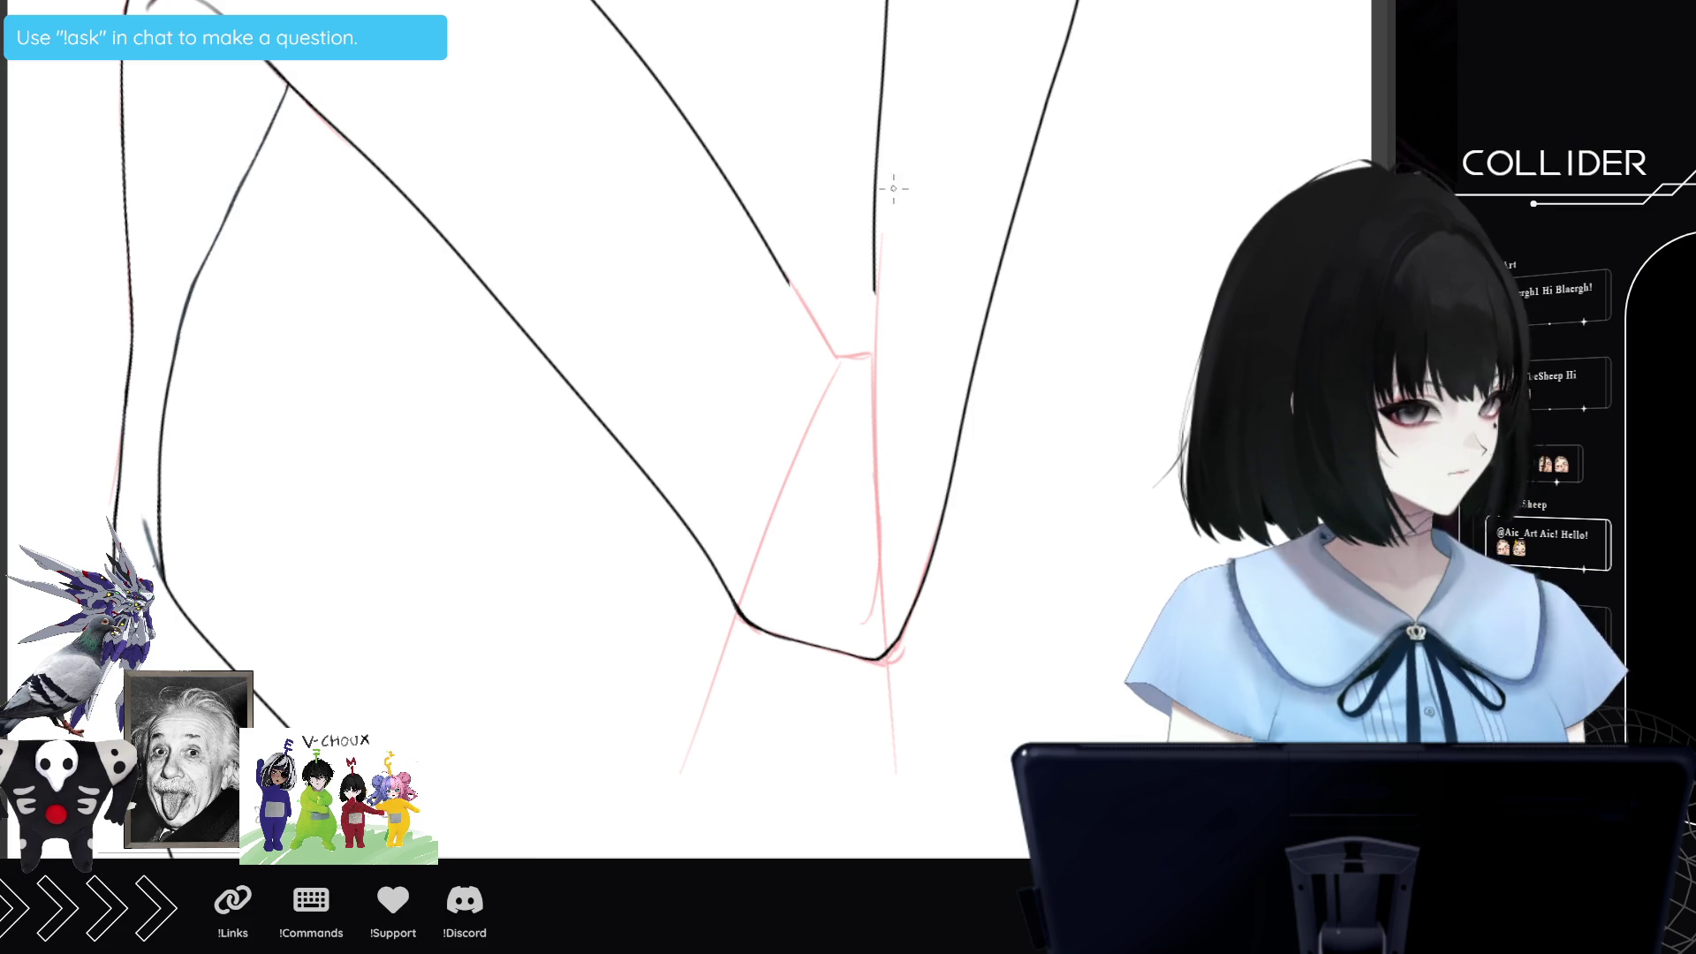
Extend the inner leg line down into the knee and add a short crease along the red guide.
{"action": "left_click_drag", "start_coordinate": [875, 246], "coordinate": [873, 372]}
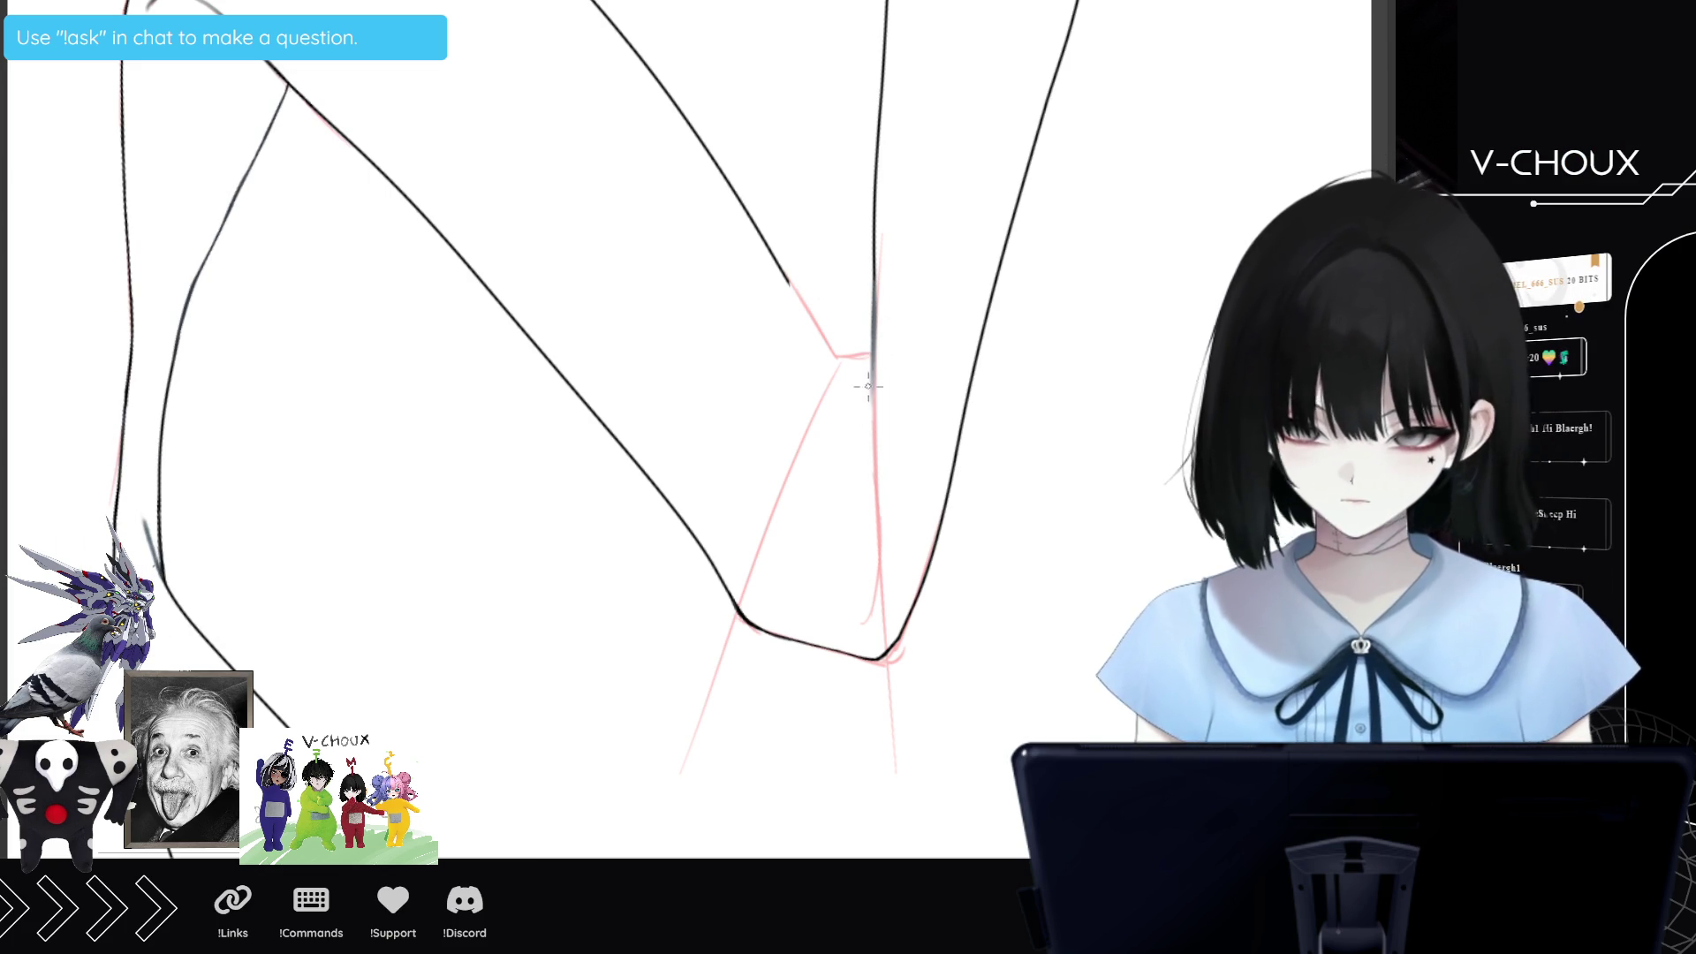
{"action": "left_click_drag", "start_coordinate": [870, 362], "coordinate": [876, 480]}
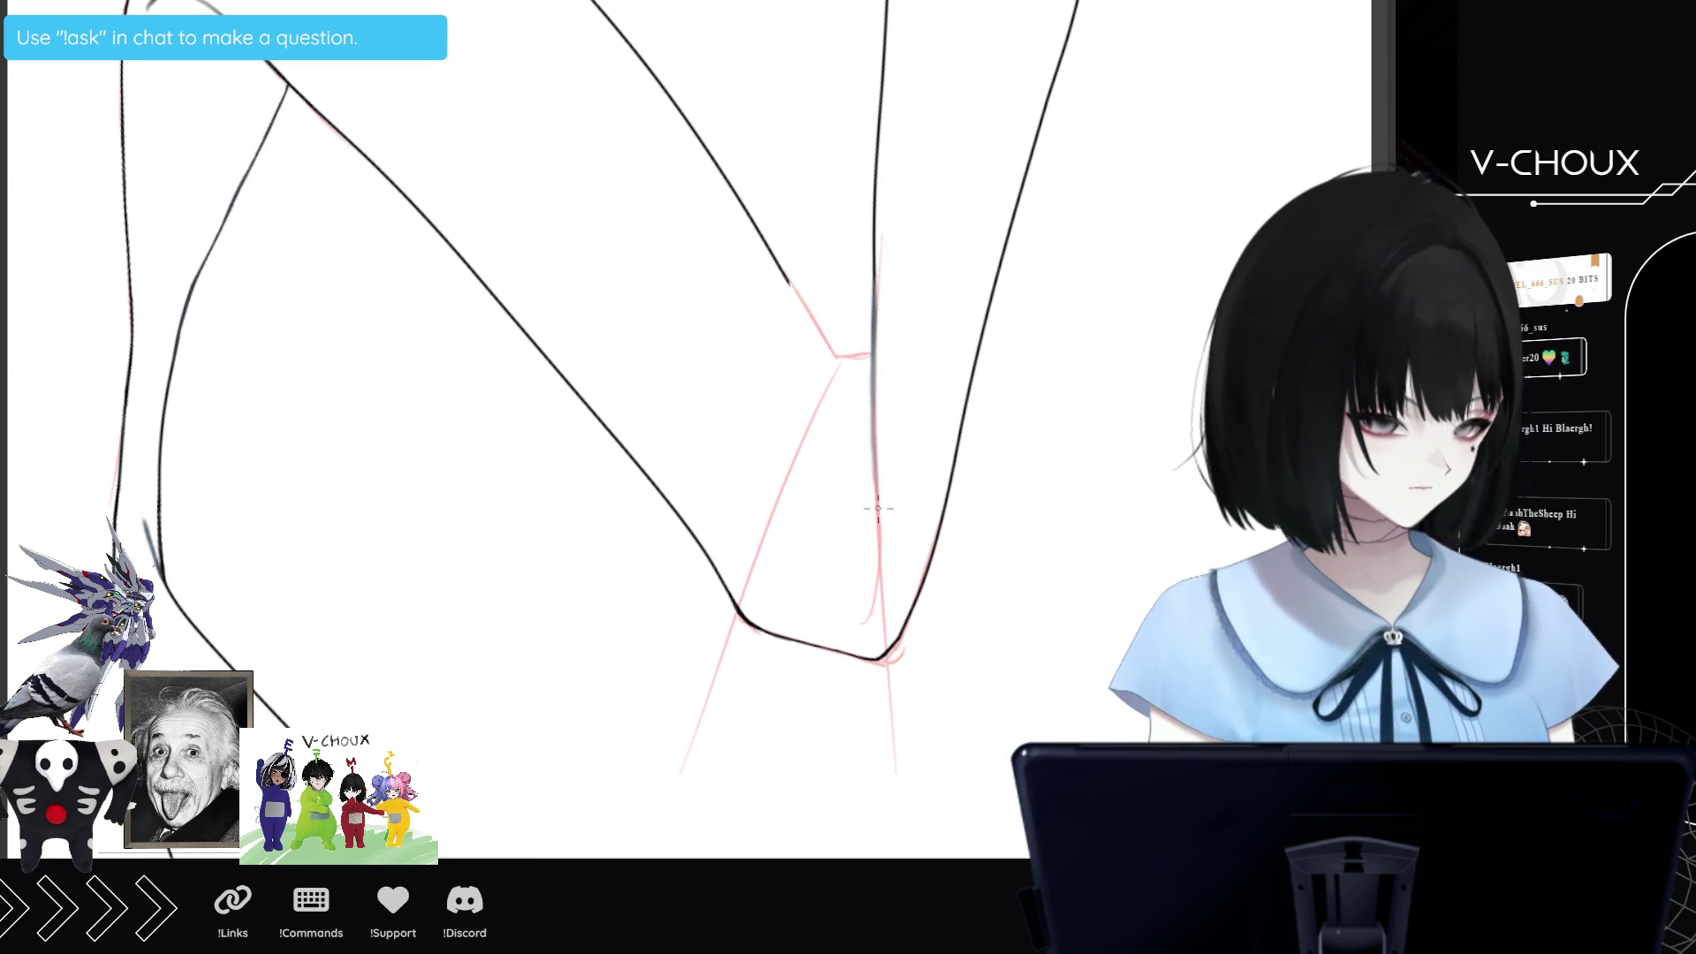
{"action": "mouse_move", "coordinate": [873, 564]}
{"action": "left_mouse_down"}
{"action": "mouse_move", "coordinate": [864, 624]}
{"action": "mouse_move", "coordinate": [877, 521]}
{"action": "left_mouse_up"}
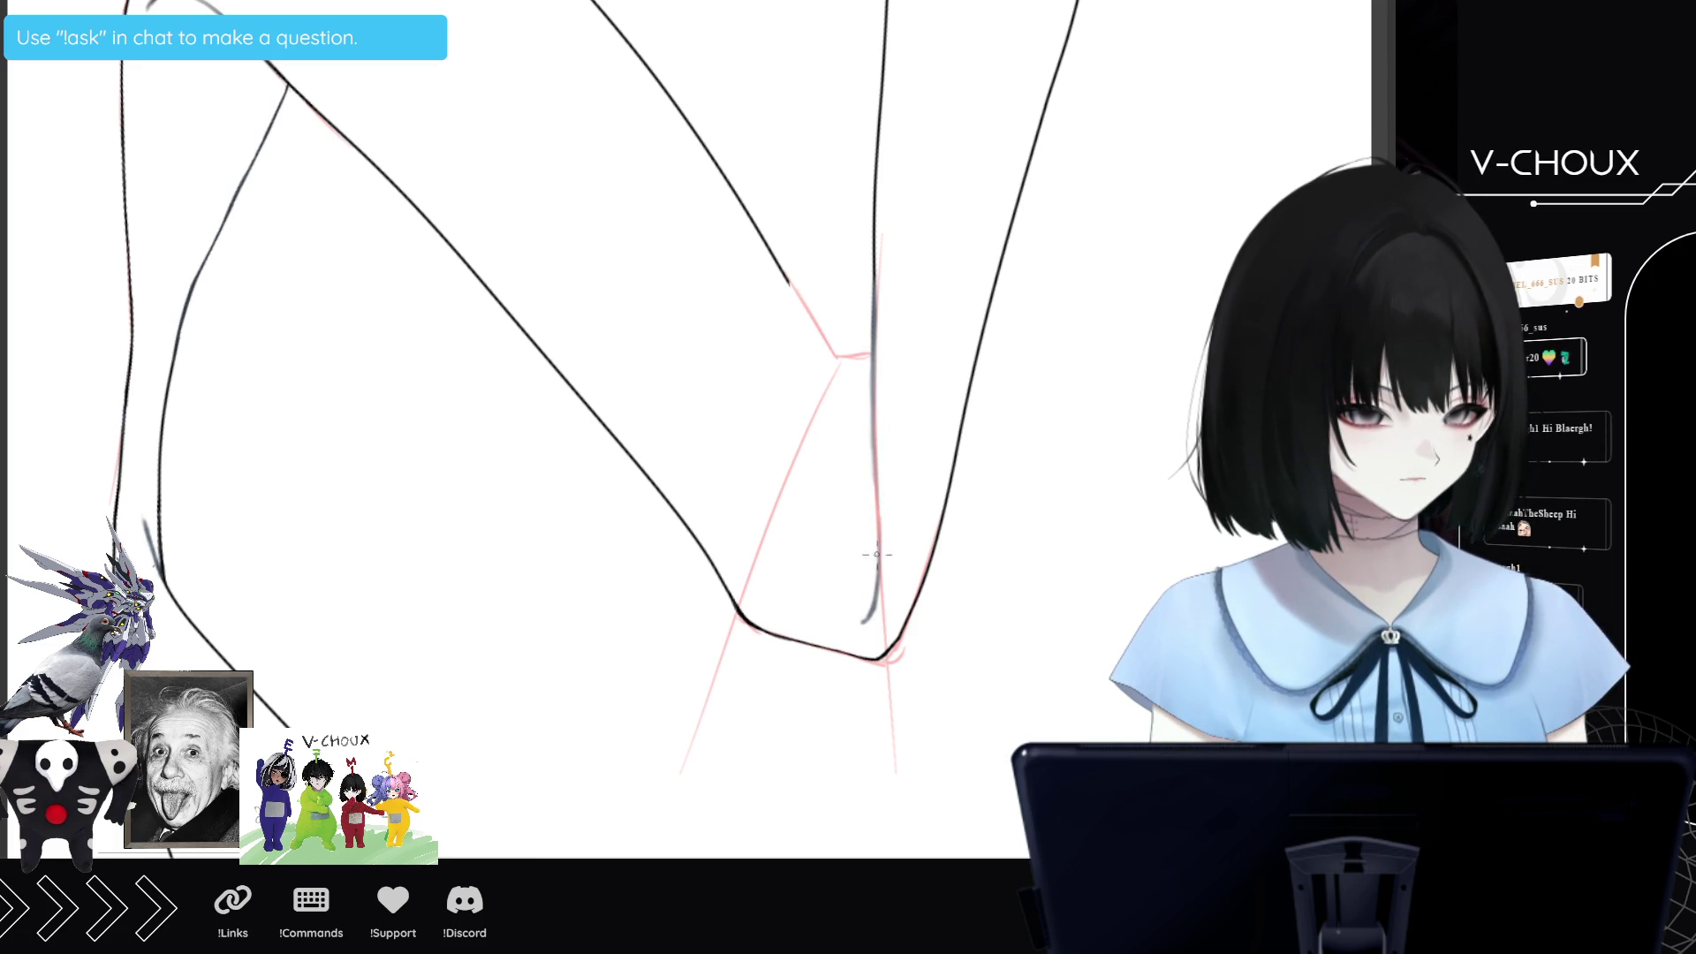
{"action": "mouse_move", "coordinate": [877, 609]}
{"action": "left_mouse_down"}
{"action": "mouse_move", "coordinate": [859, 624]}
{"action": "mouse_move", "coordinate": [870, 612]}
{"action": "left_mouse_up"}
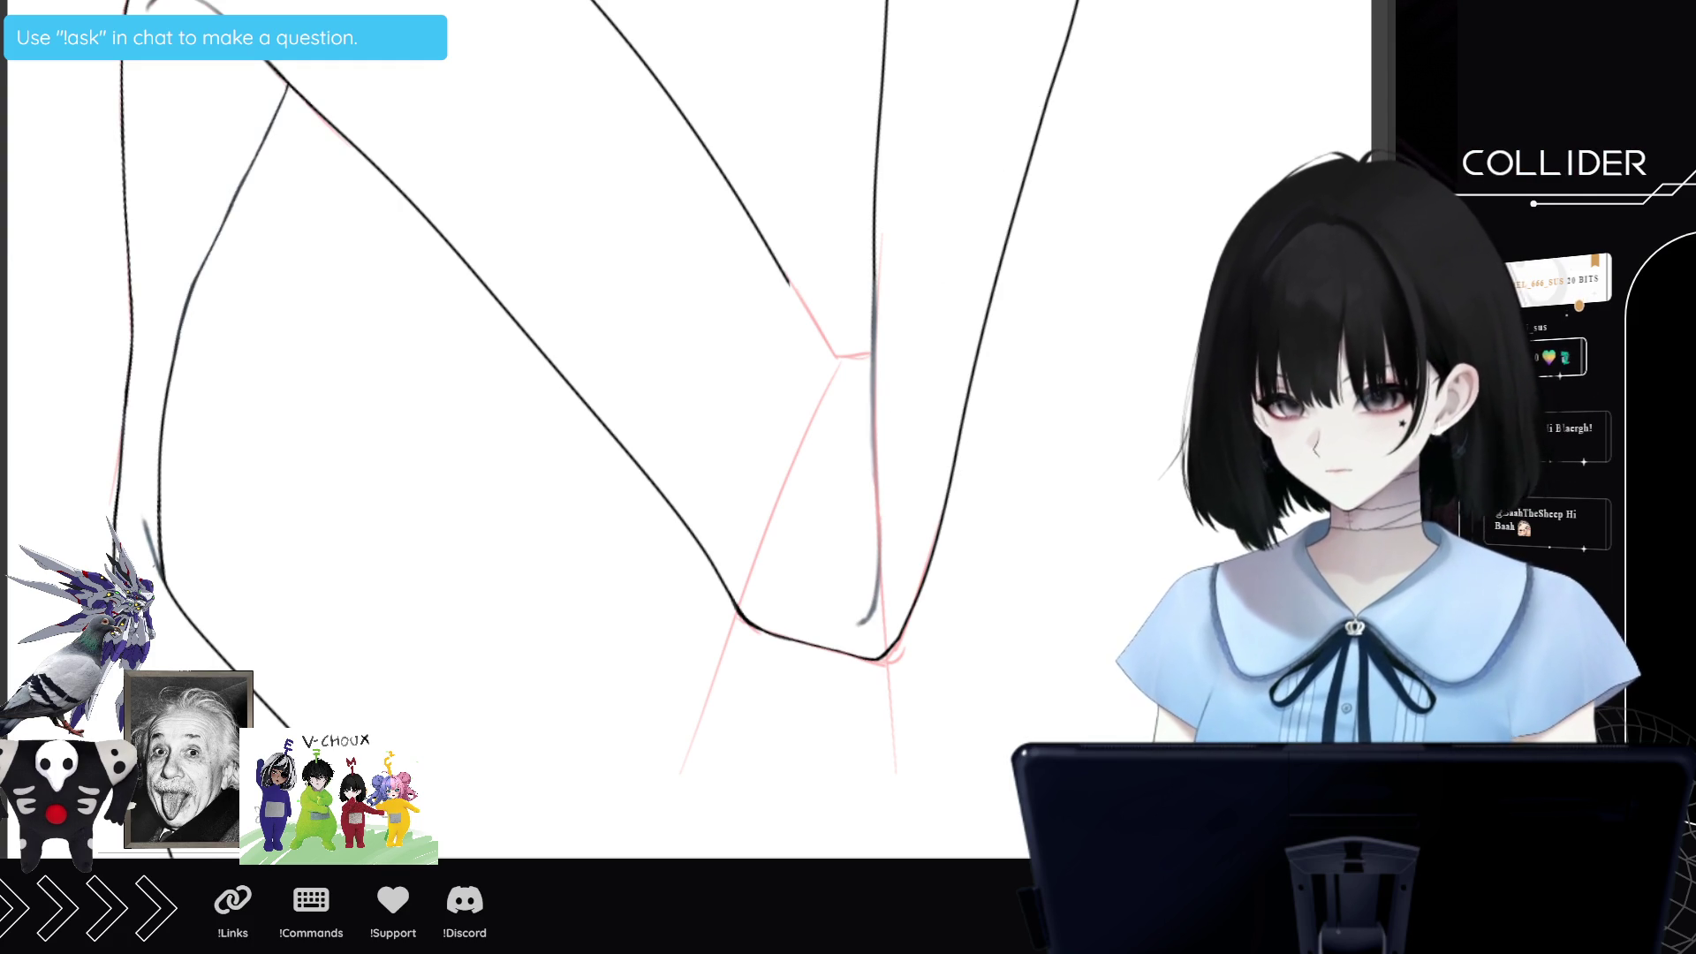
{"action": "key", "text": "m"}
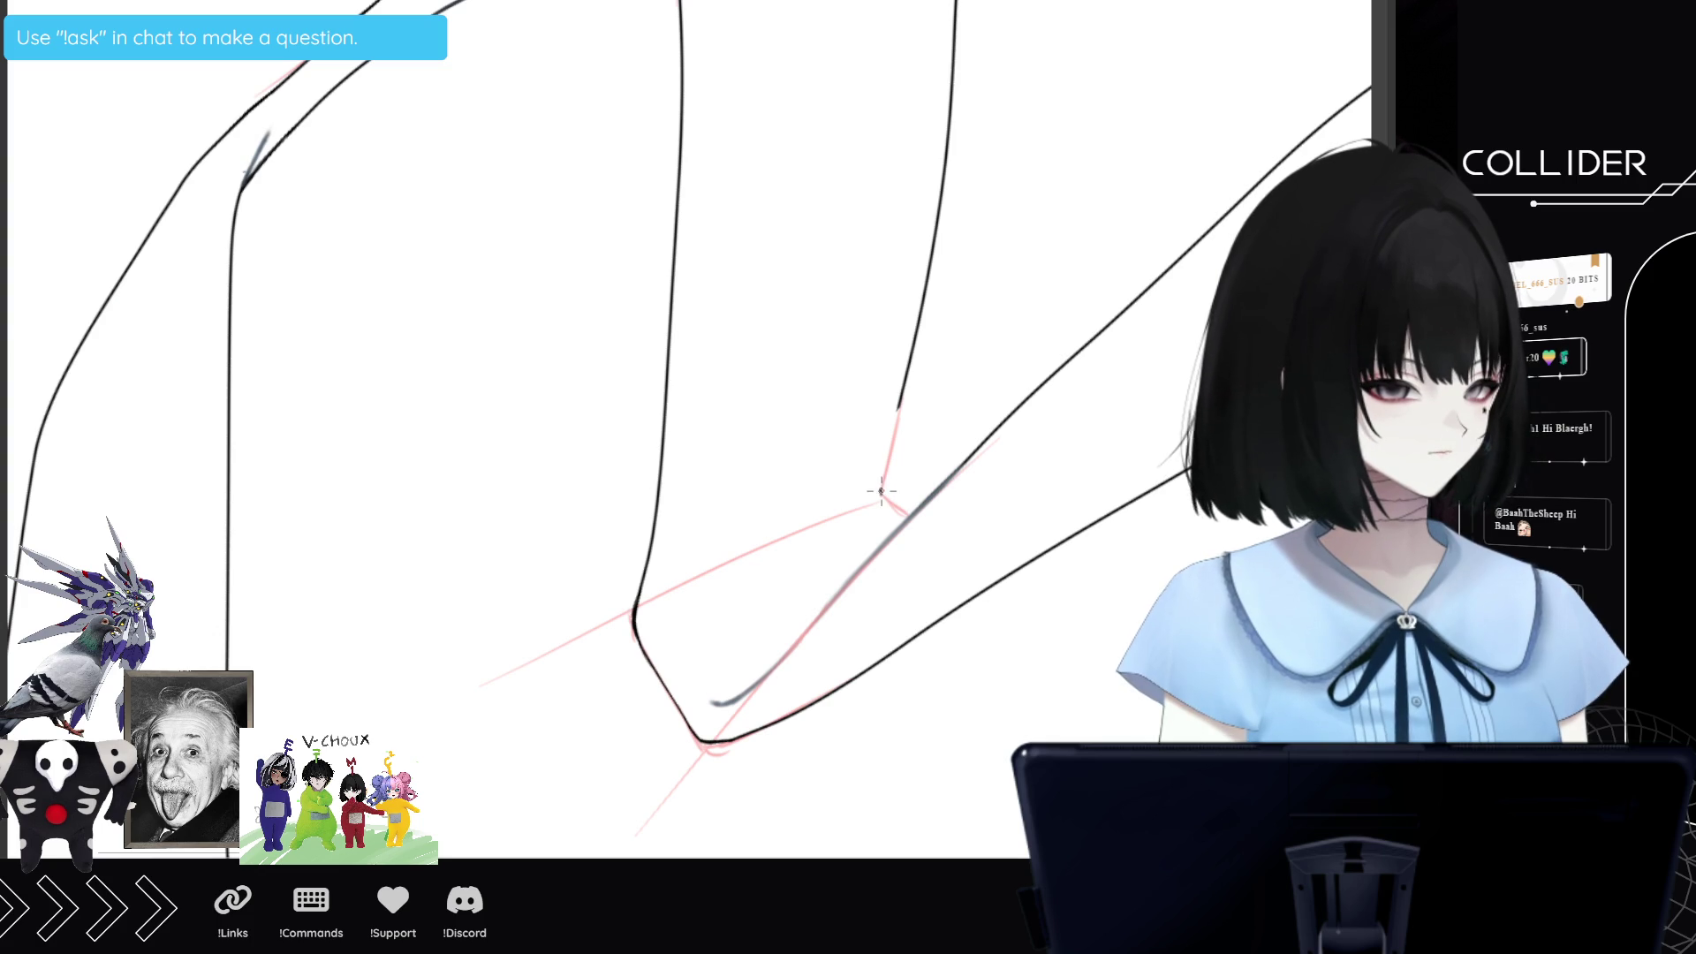
{"action": "mouse_move", "coordinate": [882, 491]}
{"action": "left_mouse_down"}
{"action": "mouse_move", "coordinate": [894, 433]}
{"action": "mouse_move", "coordinate": [886, 463]}
{"action": "left_mouse_up"}
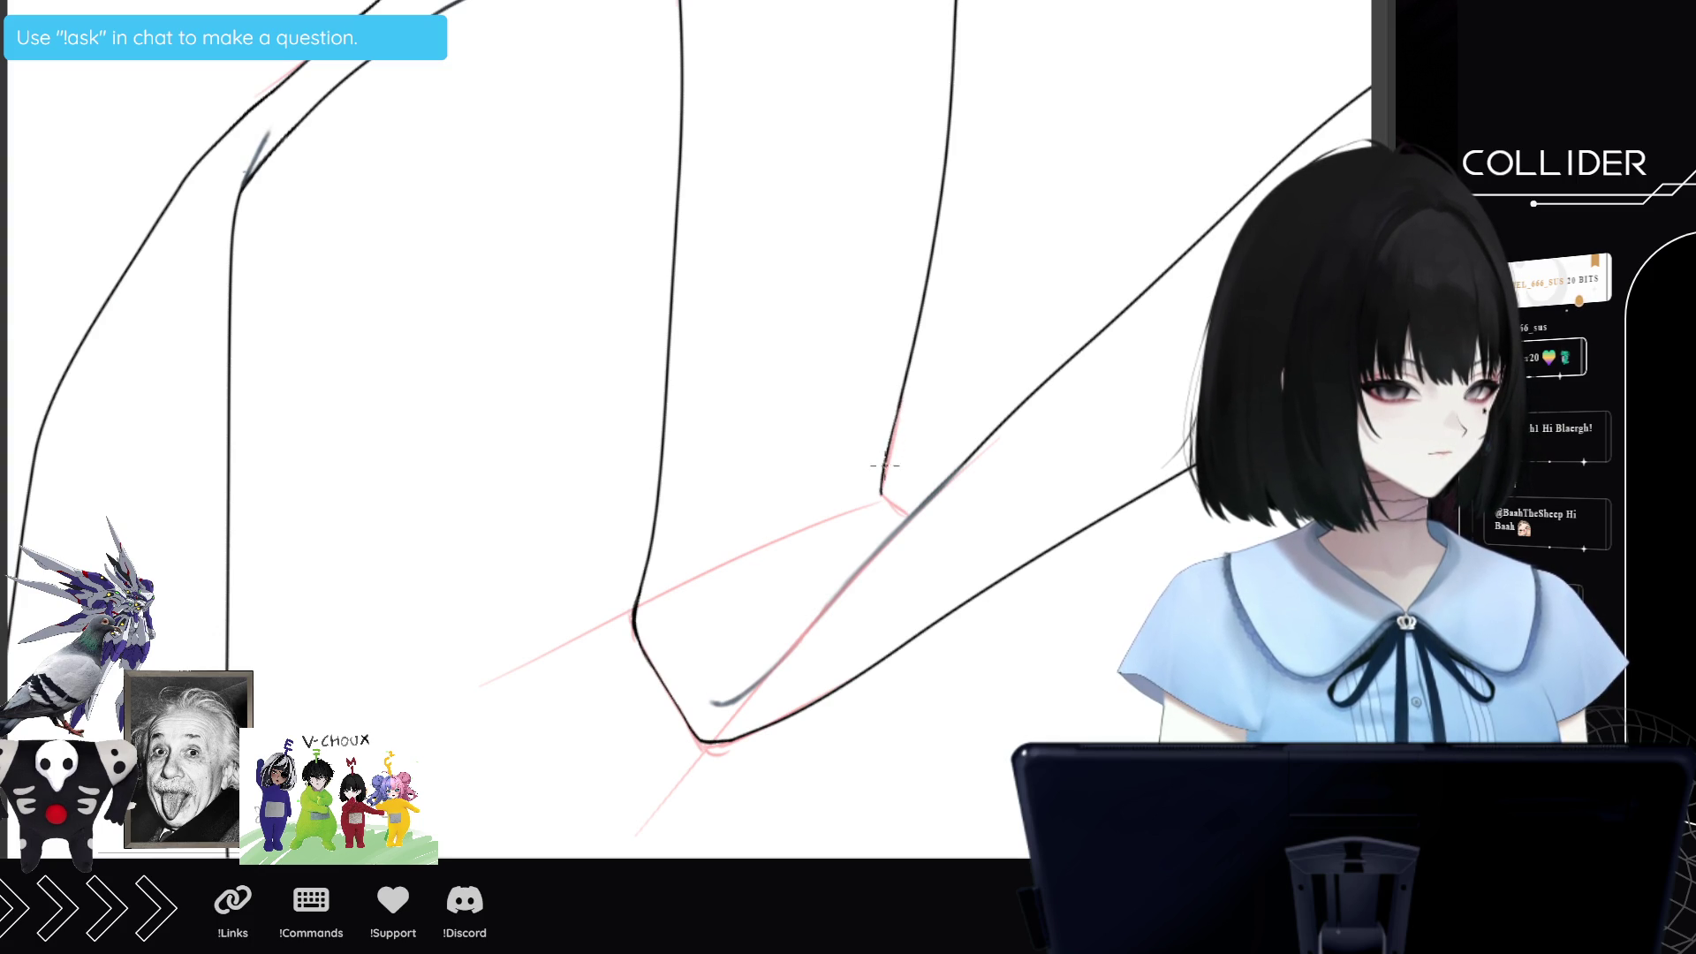
{"action": "key", "text": "r"}
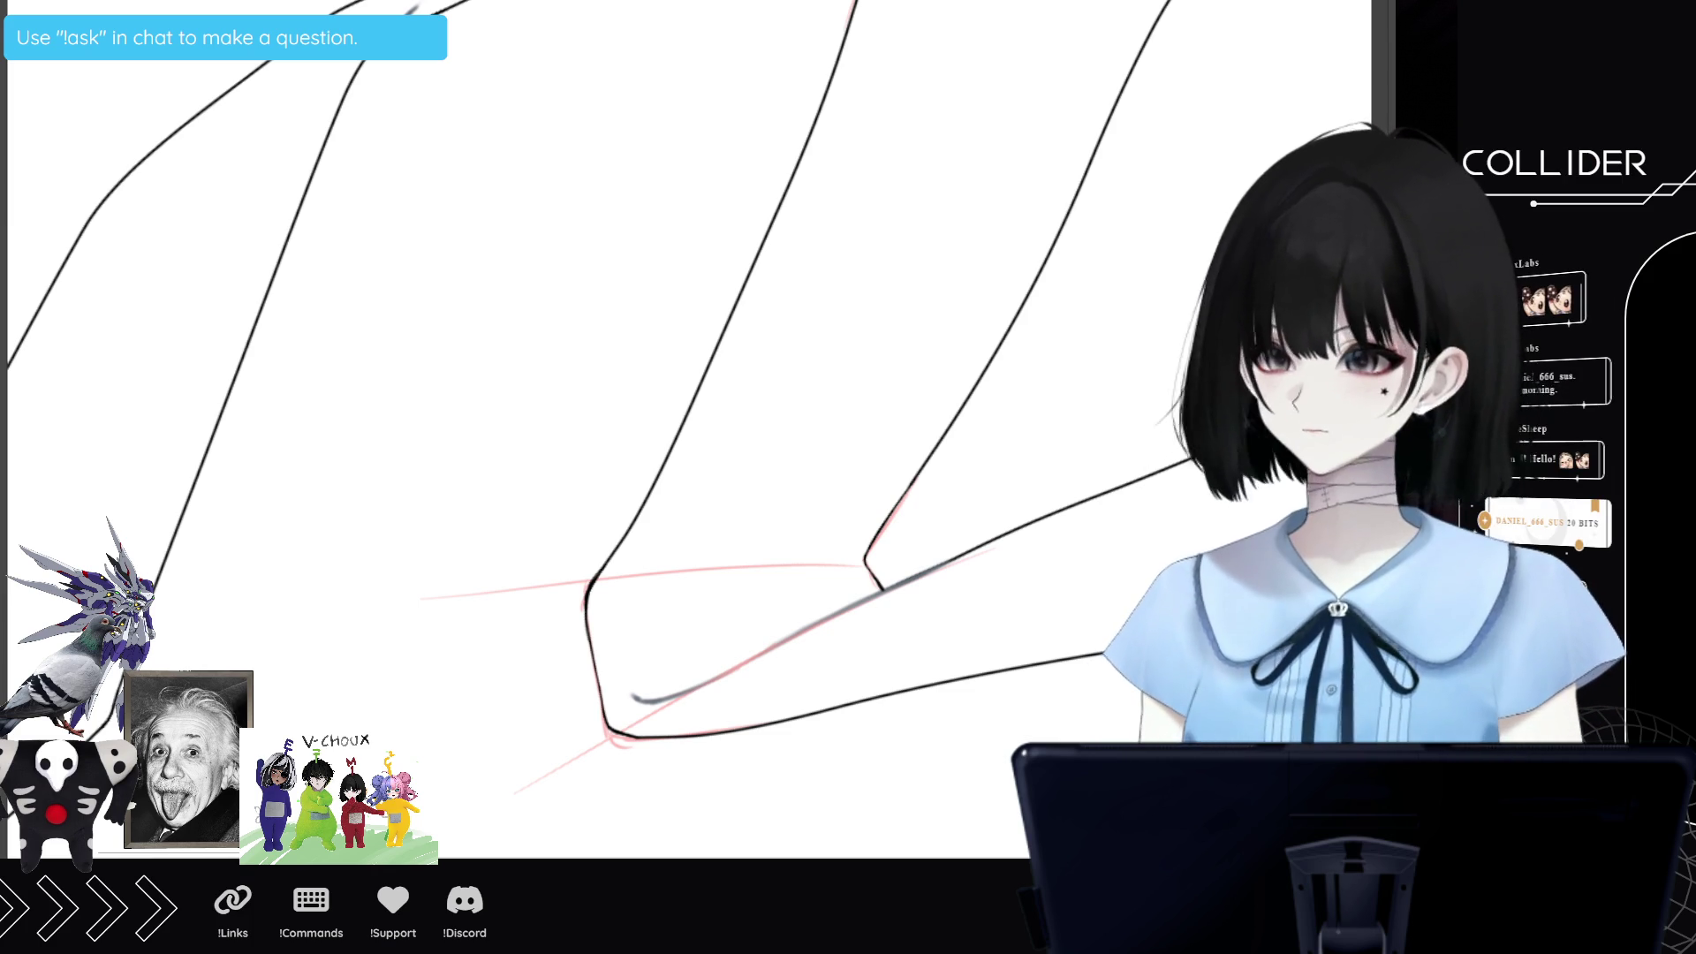
Retrace the inner leg outline toward the knee in two passes so it reads solid black.
{"action": "scroll", "coordinate": [834, 540], "scroll_direction": "down", "scroll_amount": 5}
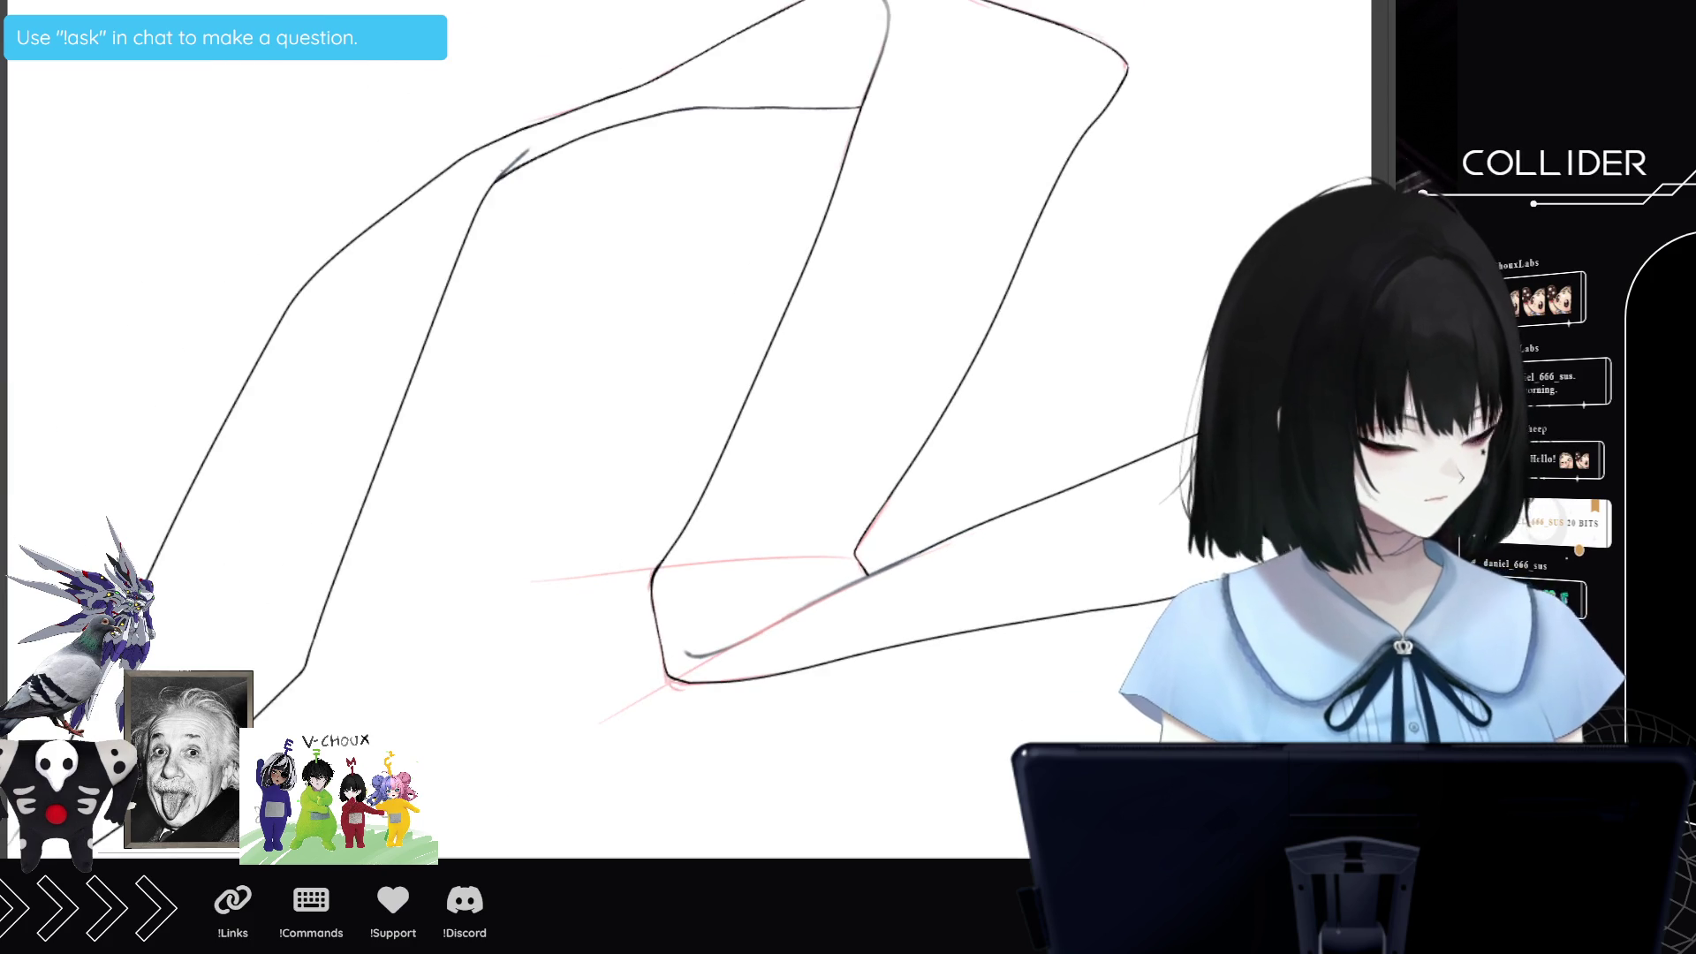
{"action": "scroll", "coordinate": [1082, 546], "scroll_direction": "up", "scroll_amount": 2}
{"action": "mouse_move", "coordinate": [778, 495]}
{"action": "left_mouse_down"}
{"action": "mouse_move", "coordinate": [749, 542]}
{"action": "mouse_move", "coordinate": [795, 242]}
{"action": "mouse_move", "coordinate": [759, 442]}
{"action": "left_mouse_up"}
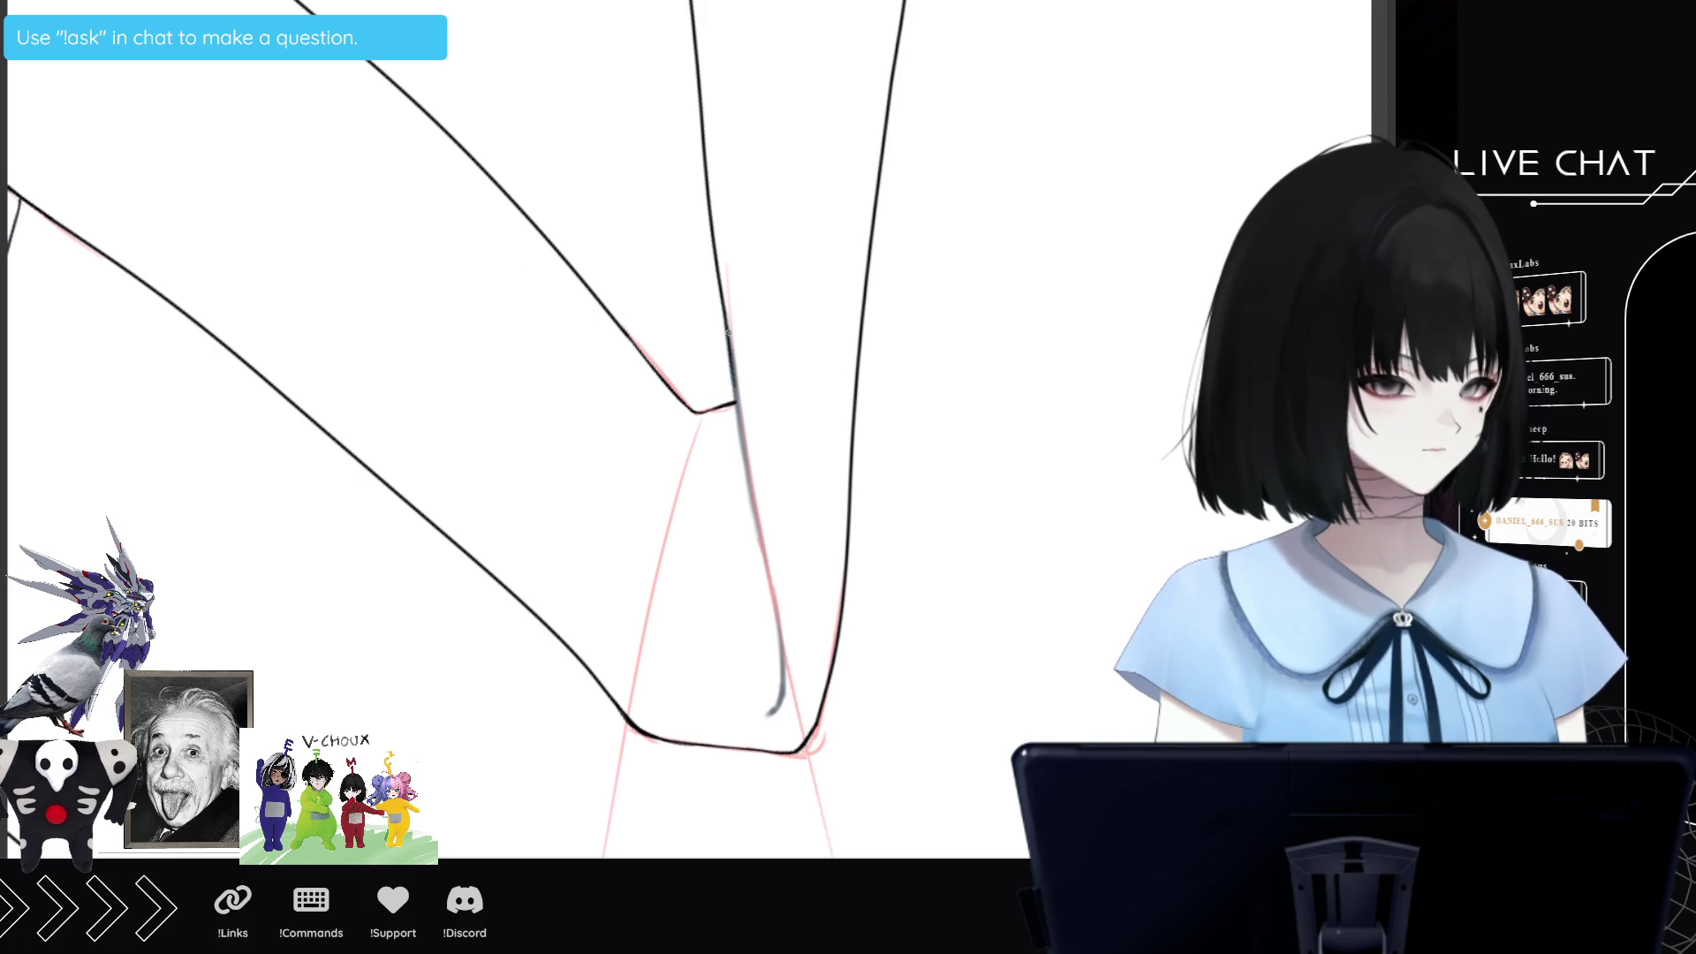
{"action": "left_click_drag", "start_coordinate": [733, 374], "coordinate": [747, 461]}
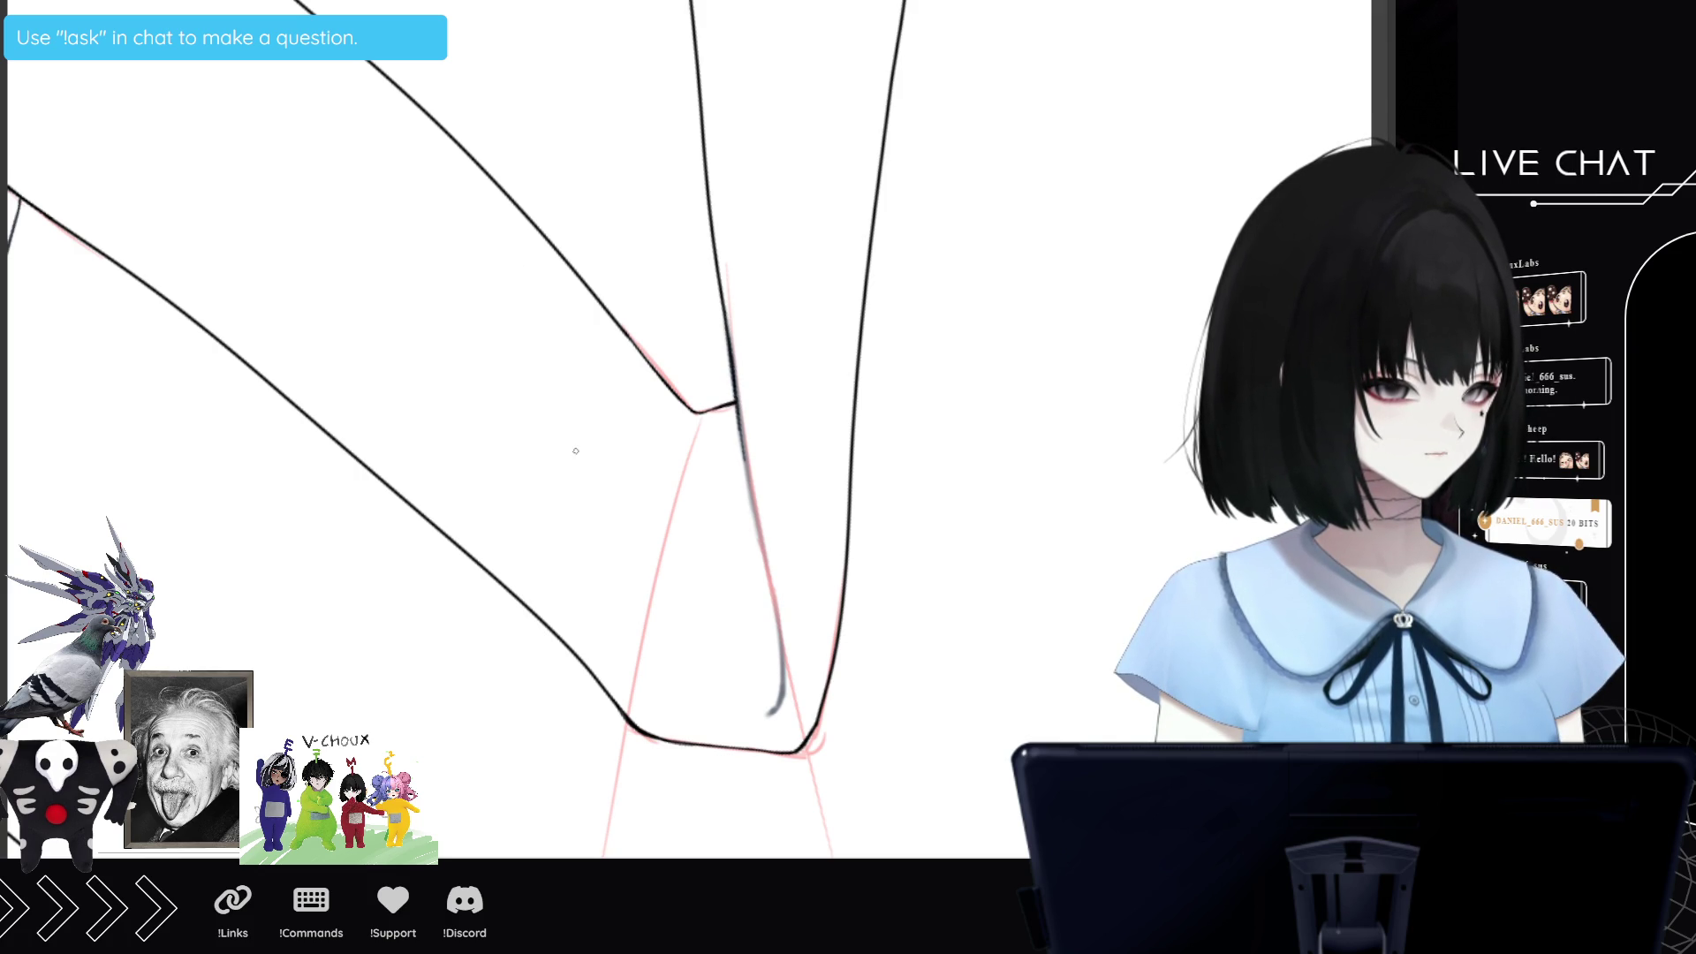
{"action": "left_click_drag", "start_coordinate": [737, 414], "coordinate": [753, 488]}
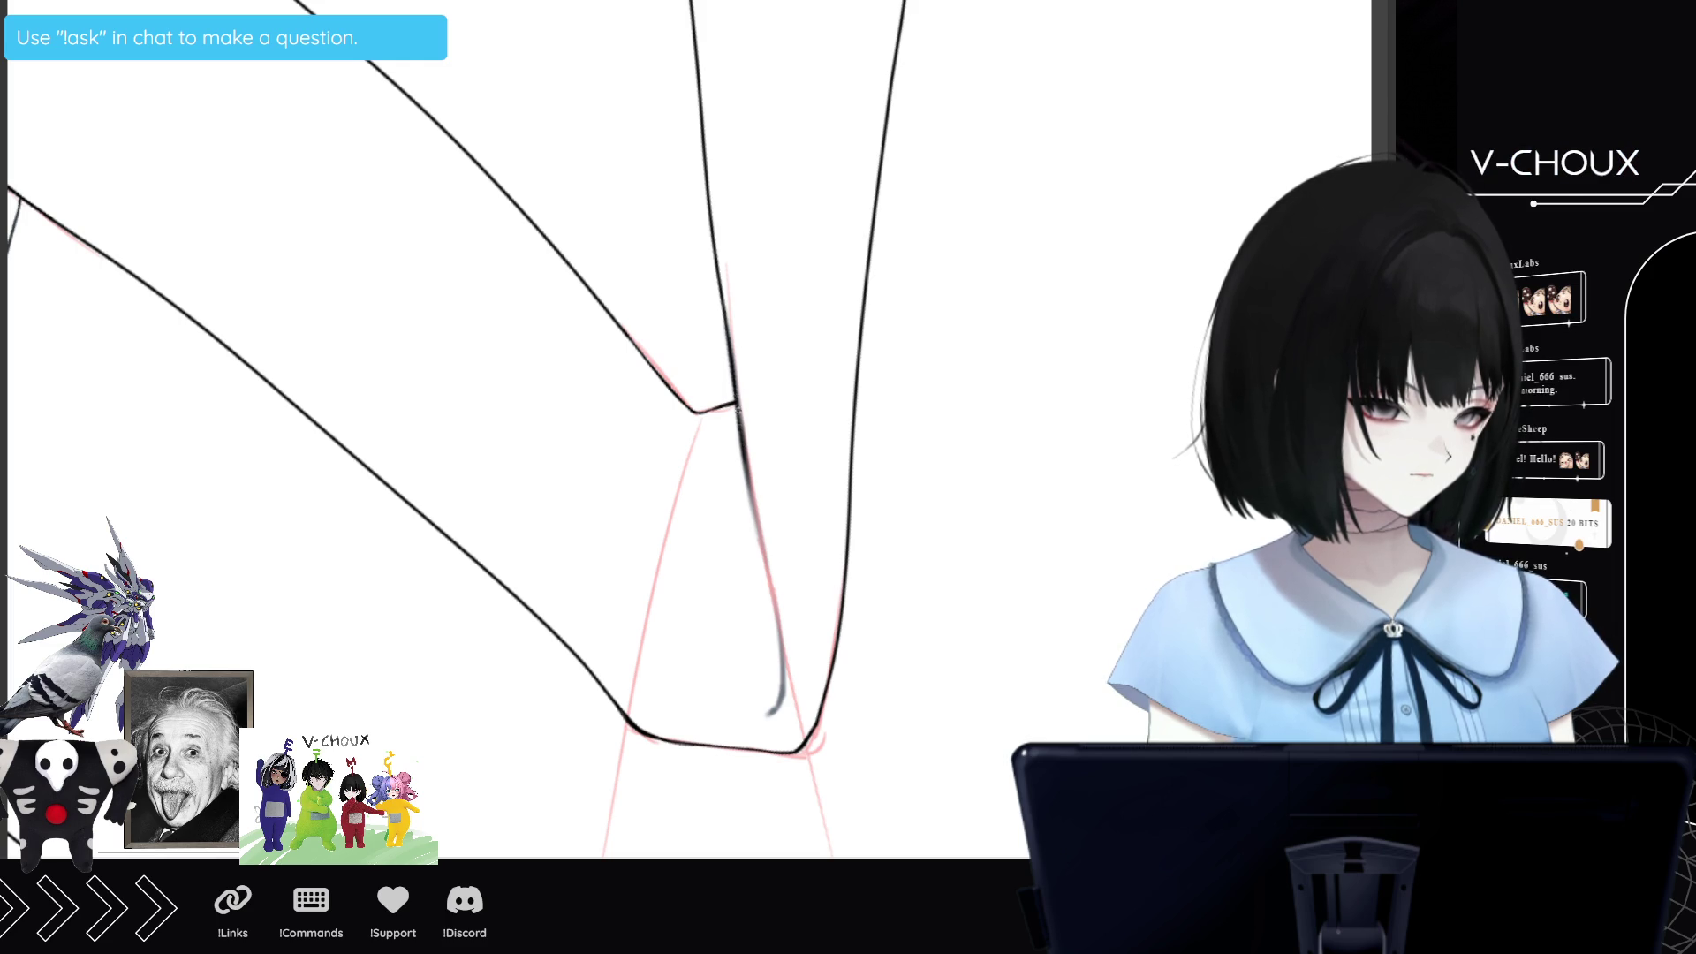
{"action": "scroll", "coordinate": [684, 428], "scroll_direction": "down", "scroll_amount": 5}
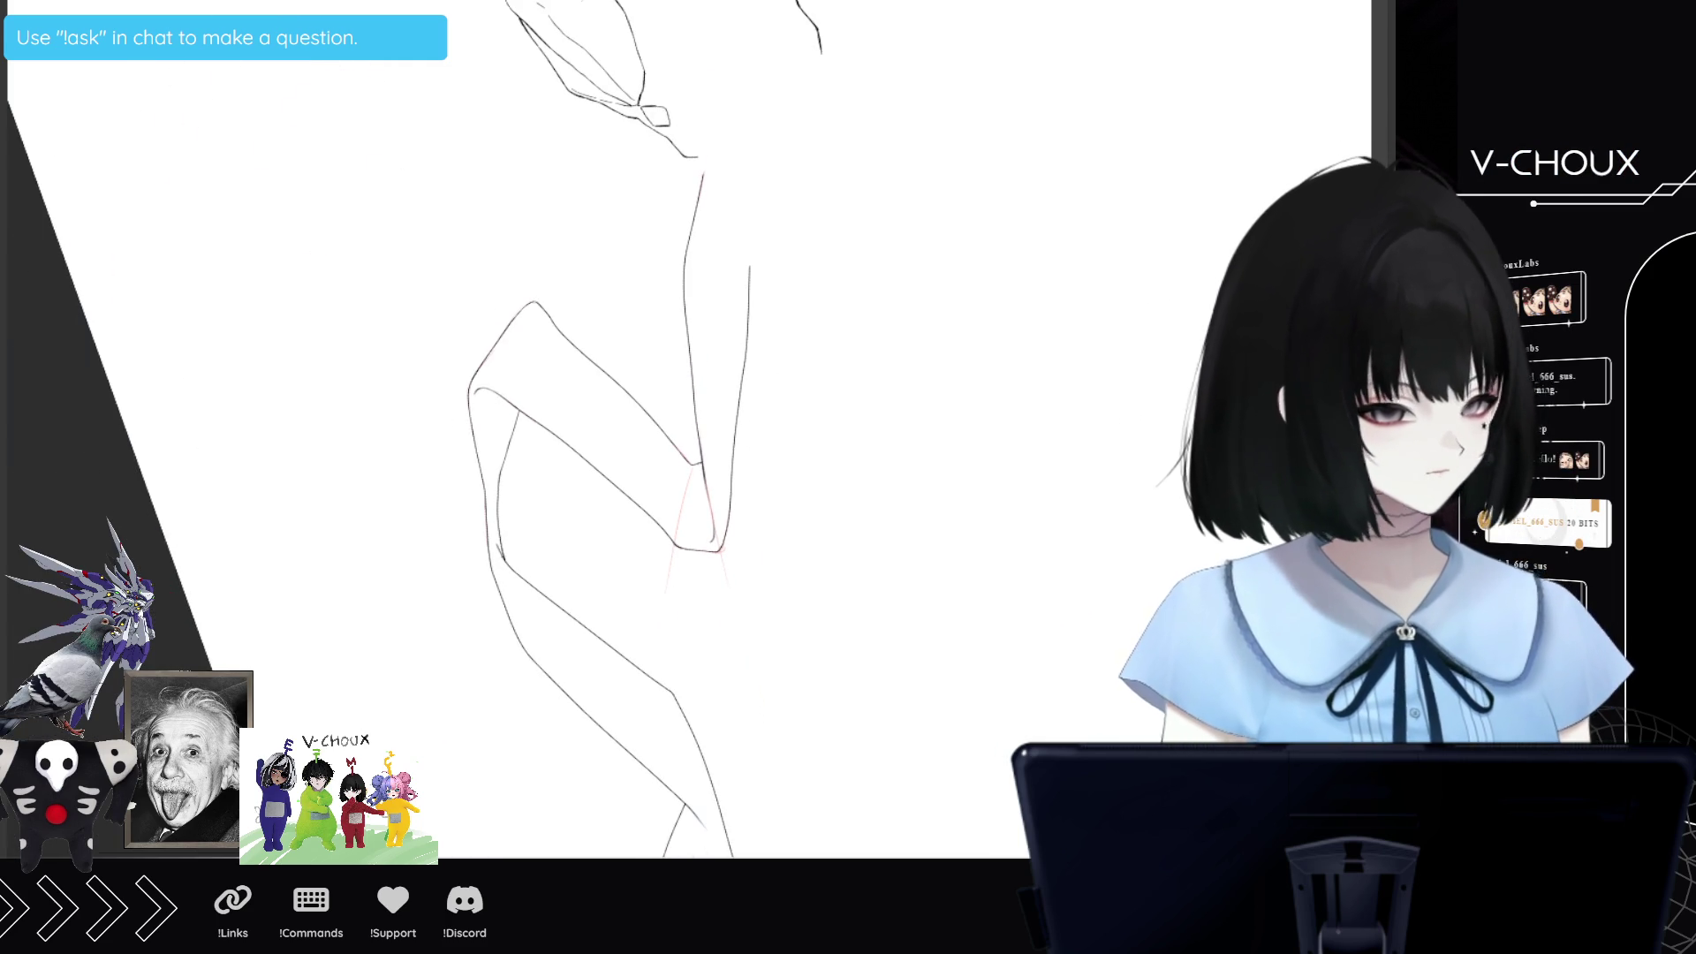
Rotate the view back, undo the faint red knee strokes, and zoom out over the whole figure.
{"action": "key", "text": "6"}
{"action": "key", "text": "6"}
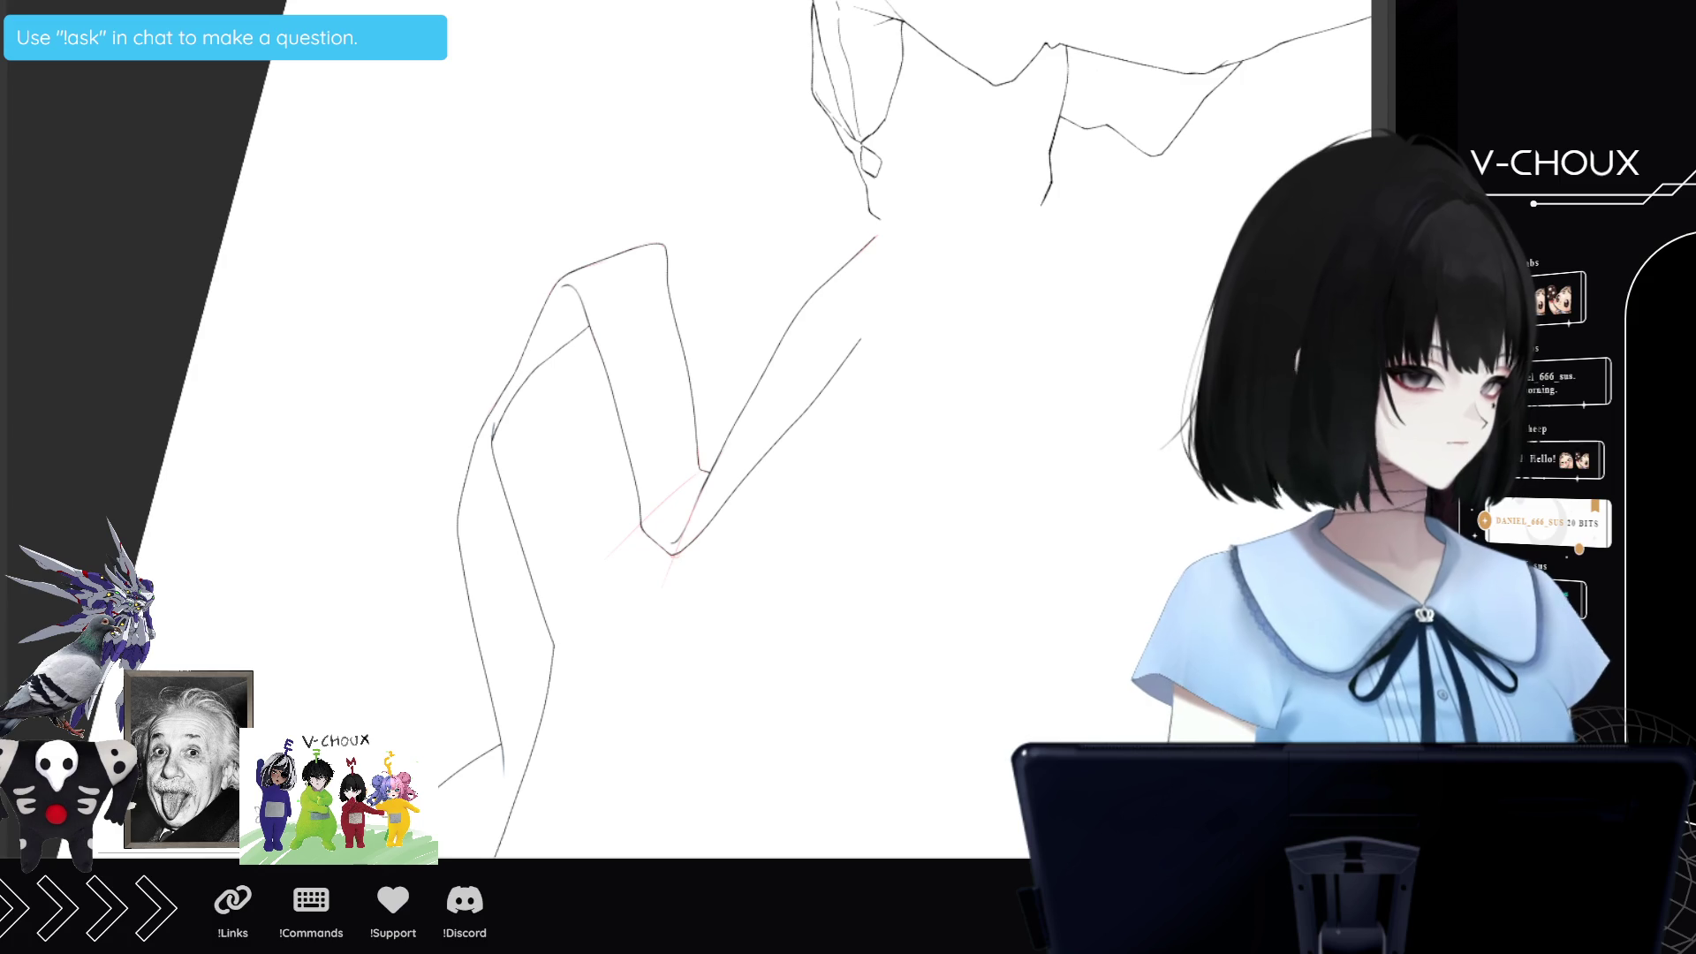
{"action": "key", "text": "ctrl+z"}
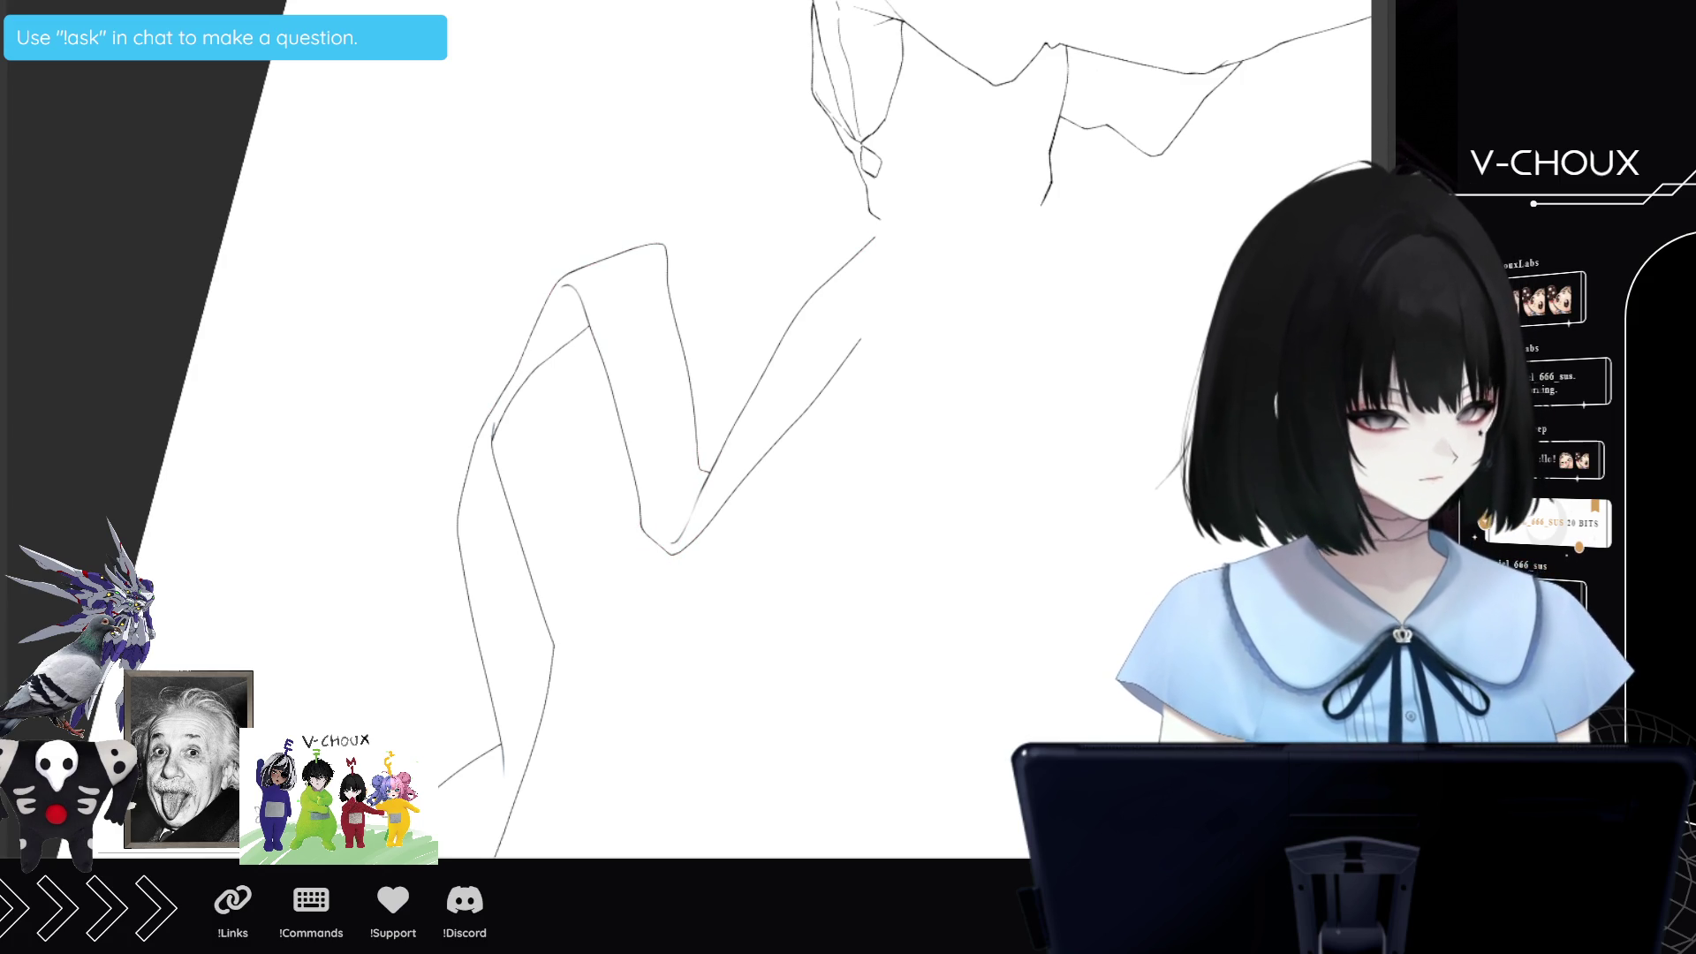
{"action": "scroll", "coordinate": [421, 443], "scroll_direction": "down", "scroll_amount": 3}
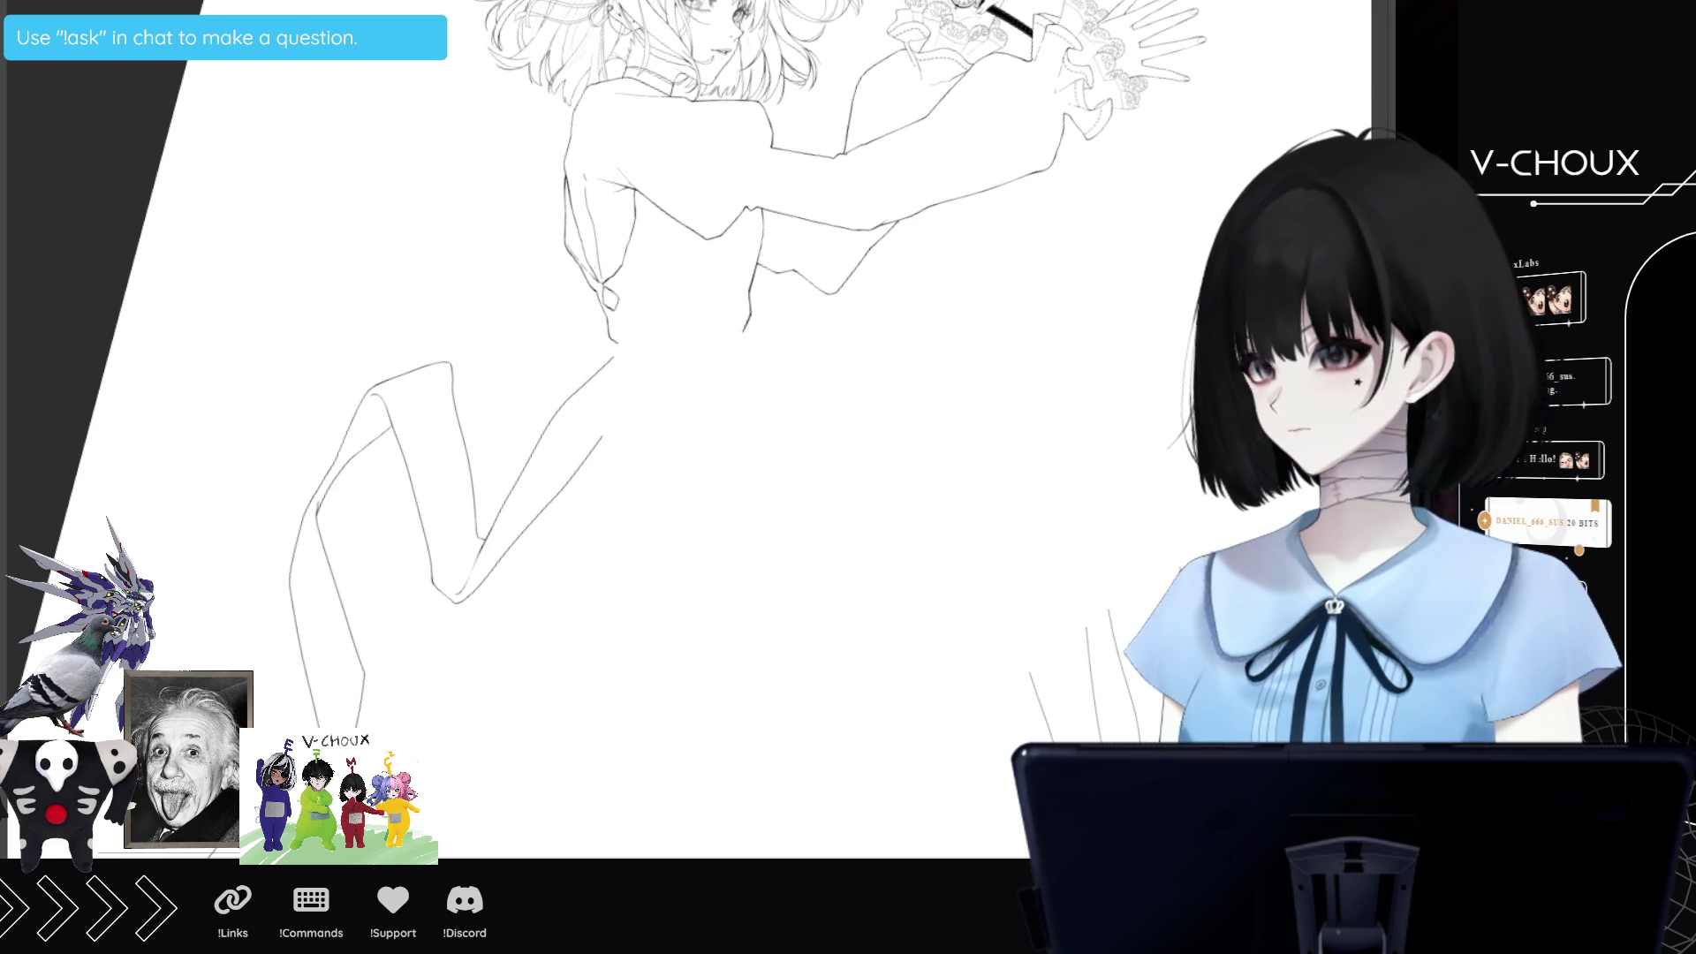
{"action": "key", "text": "ctrl+minus"}
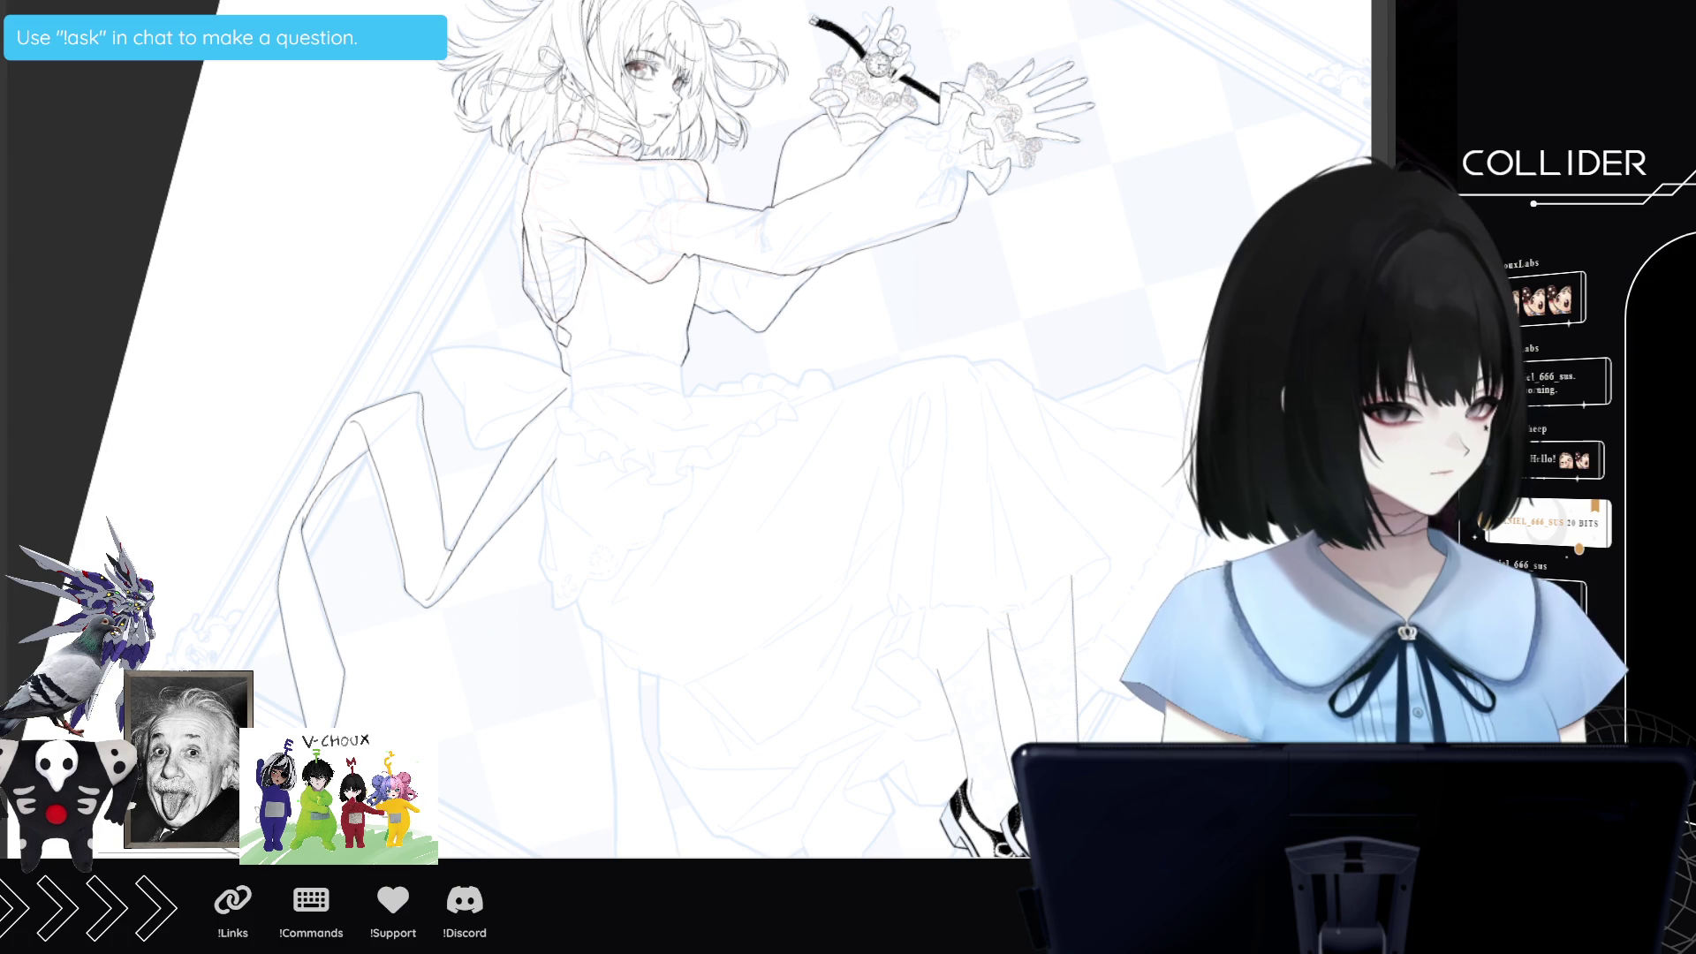
{"action": "left_click_drag", "start_coordinate": [779, 397], "coordinate": [926, 772]}
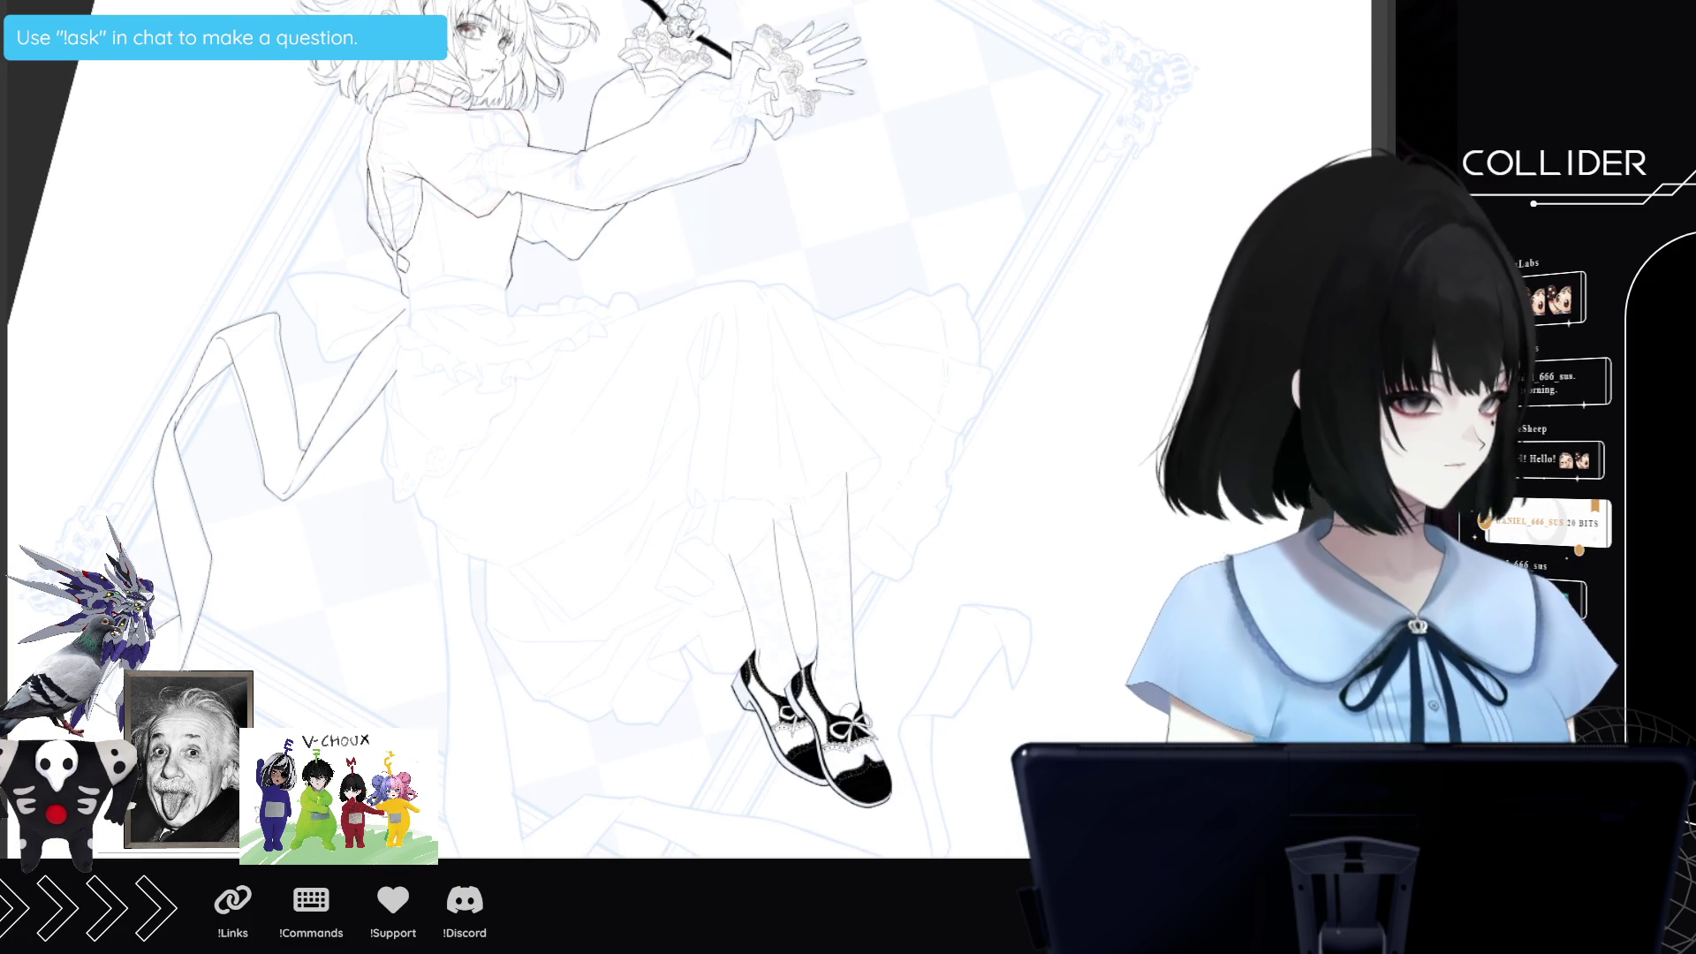
{"action": "scroll", "coordinate": [530, 398], "scroll_direction": "up", "scroll_amount": 2}
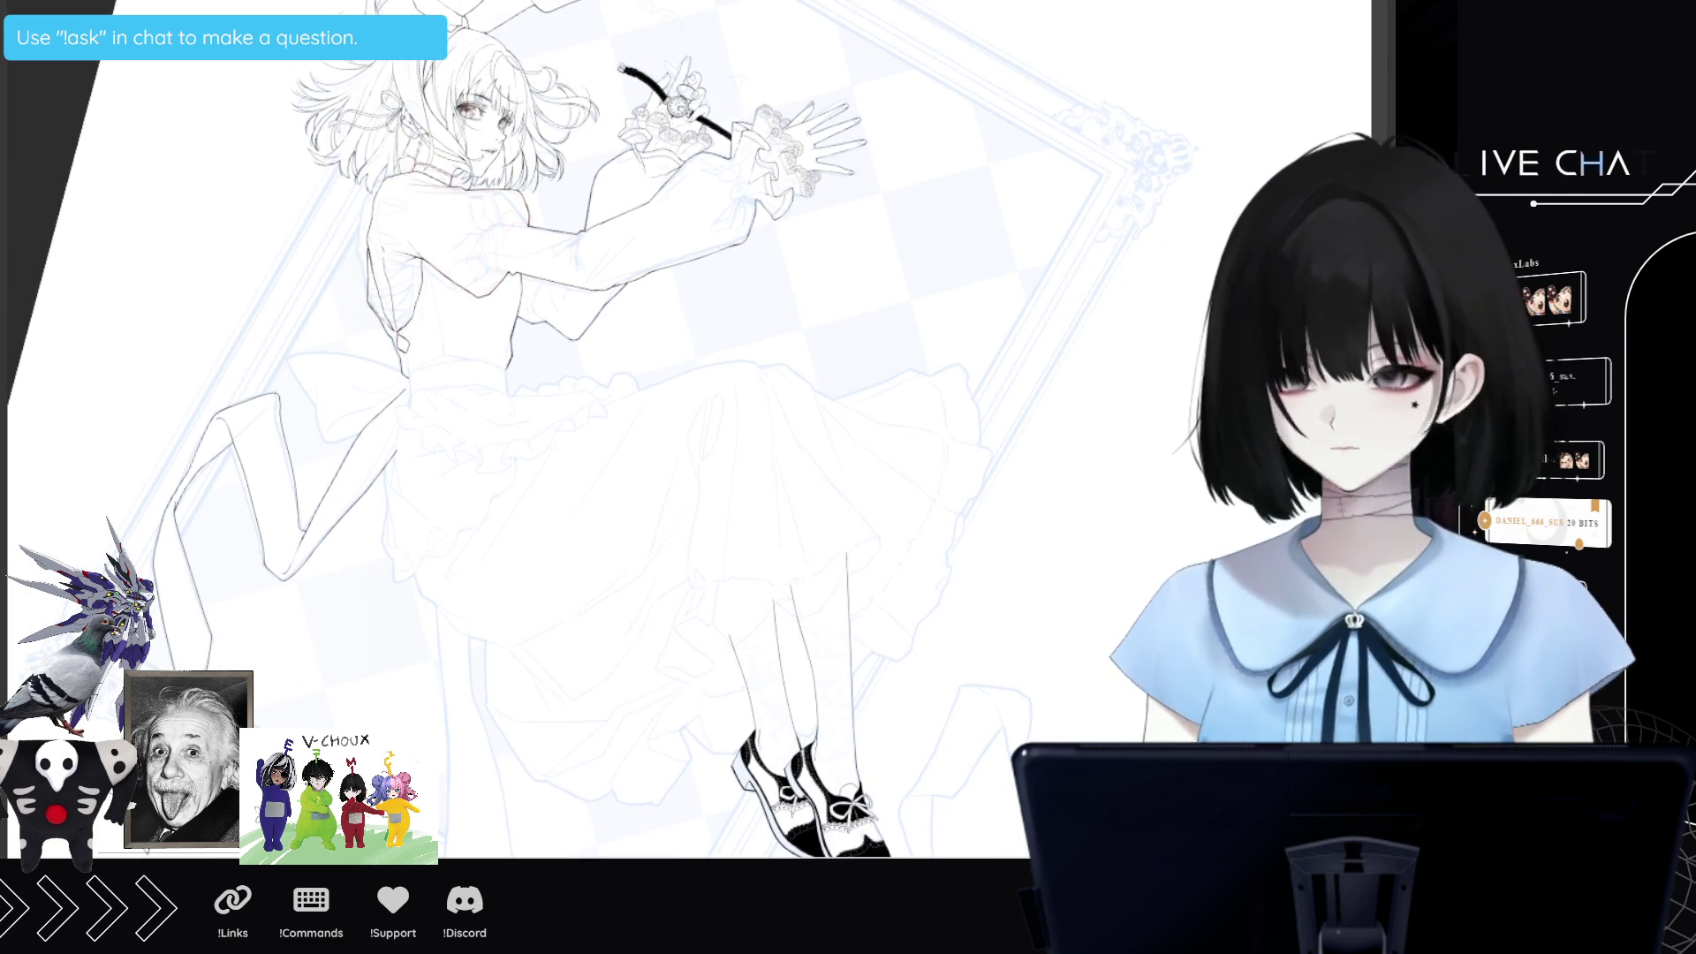
{"action": "scroll", "coordinate": [530, 397], "scroll_direction": "down", "scroll_amount": 5}
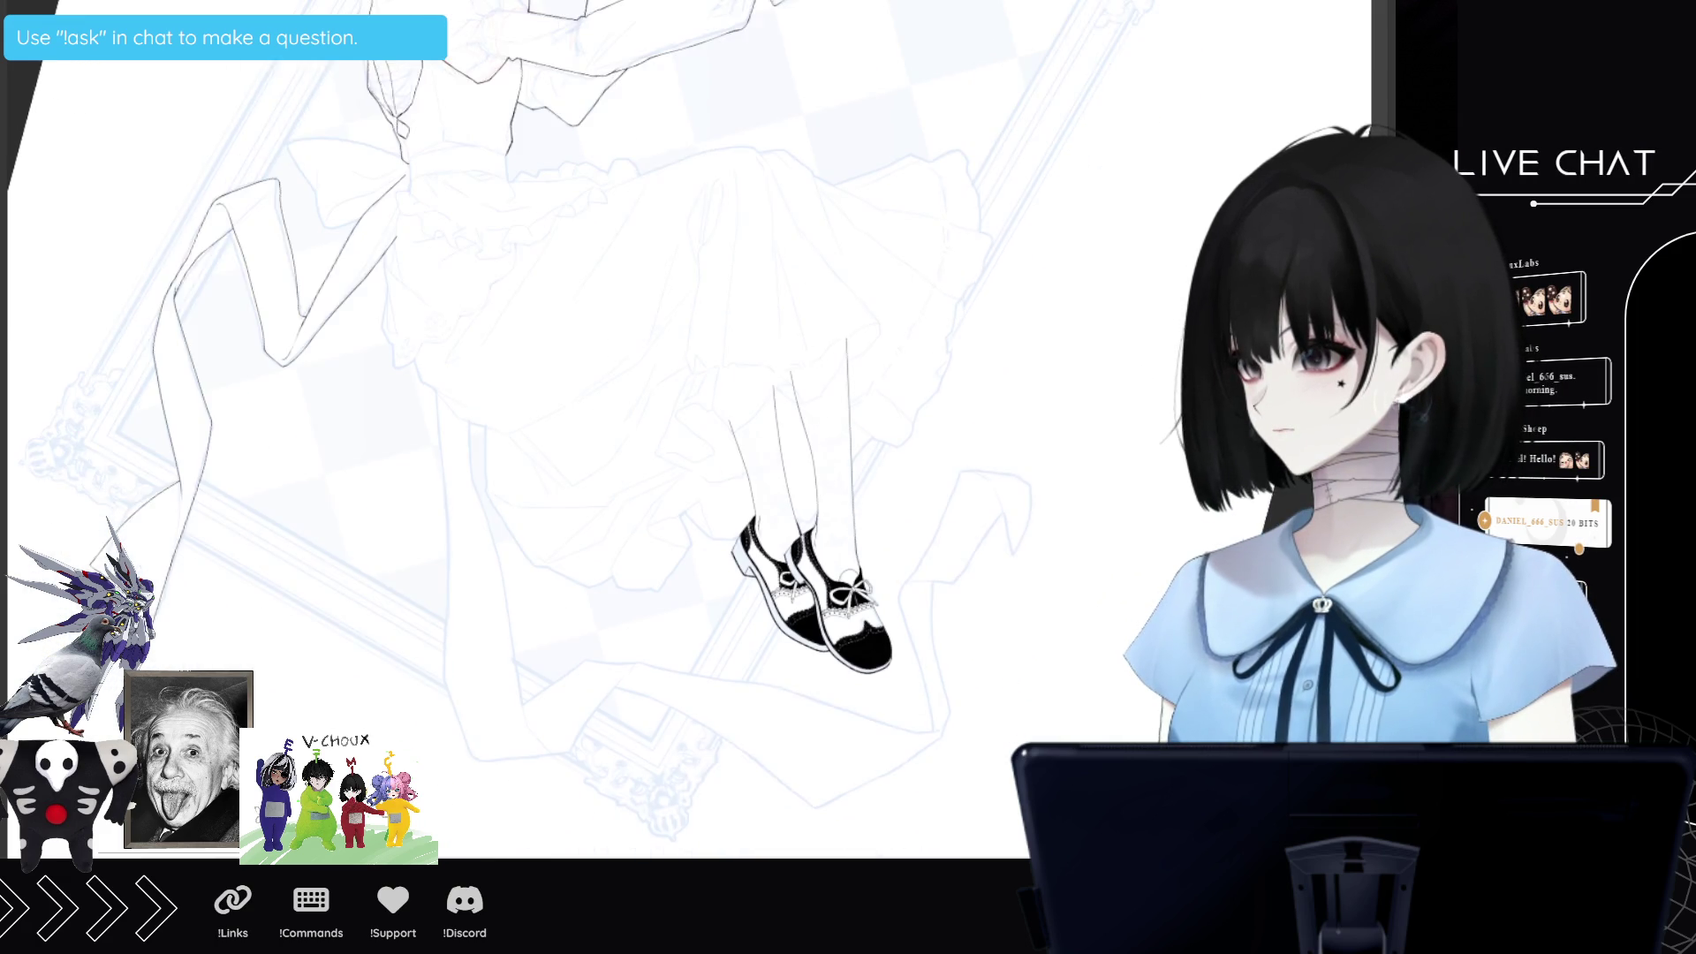
{"action": "scroll", "coordinate": [530, 397], "scroll_direction": "up", "scroll_amount": 4}
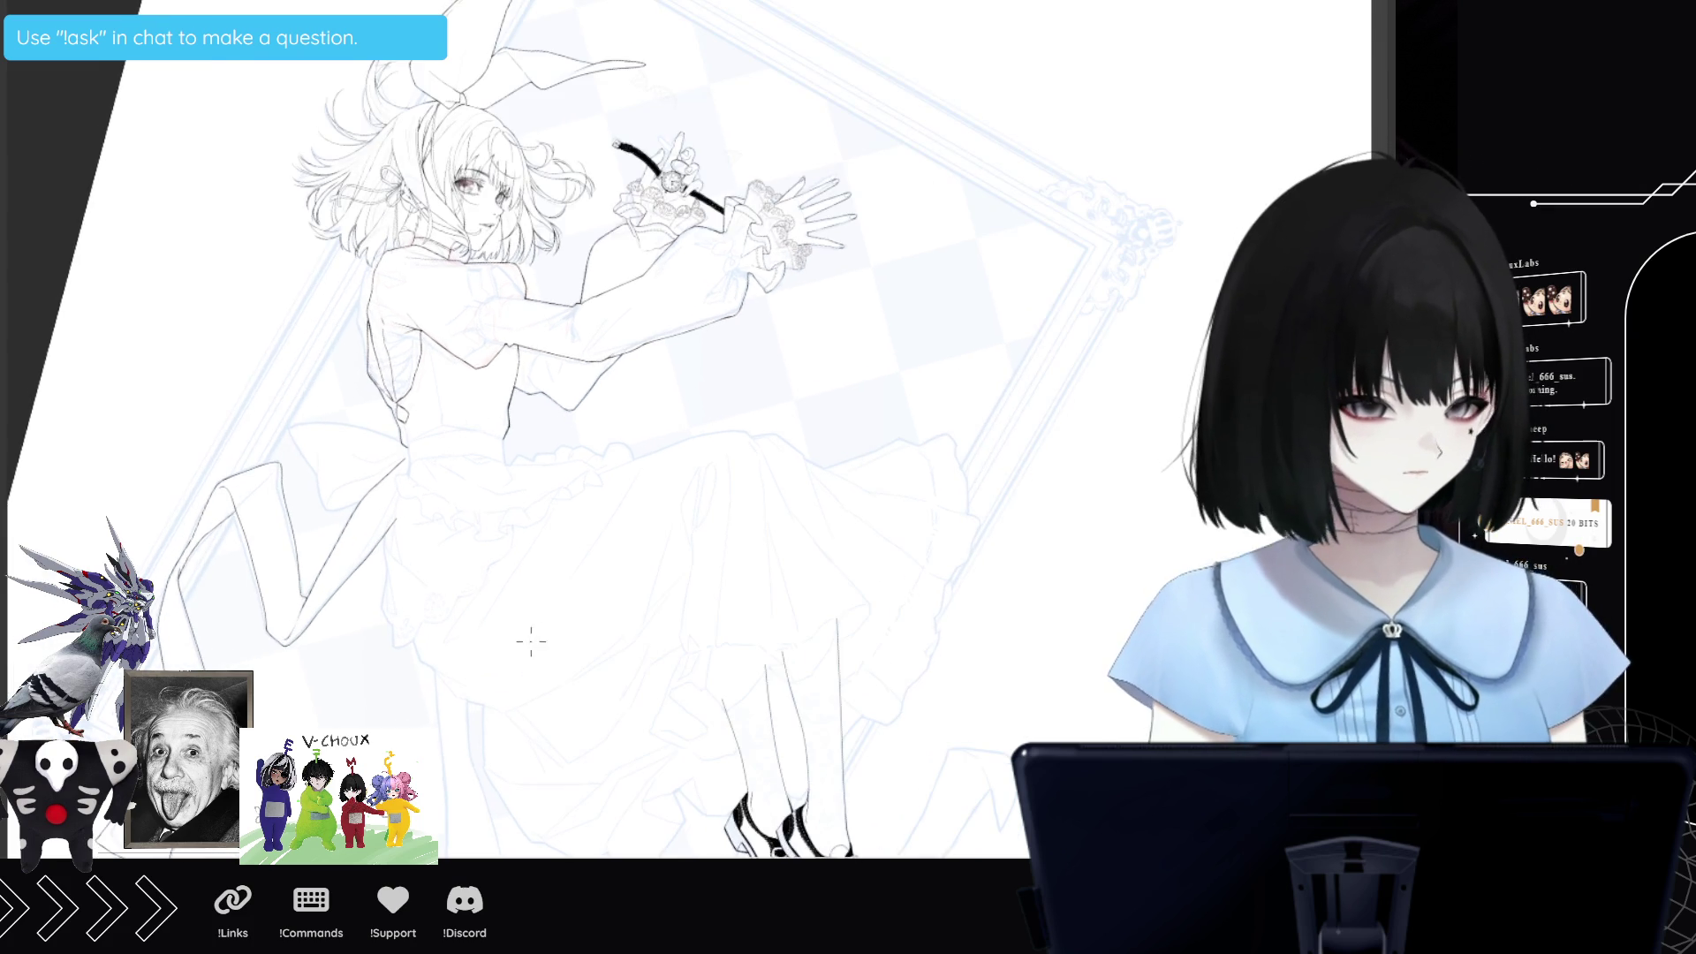
{"action": "scroll", "coordinate": [540, 714], "scroll_direction": "down", "scroll_amount": 2}
{"action": "scroll", "coordinate": [539, 714], "scroll_direction": "down", "scroll_amount": 5}
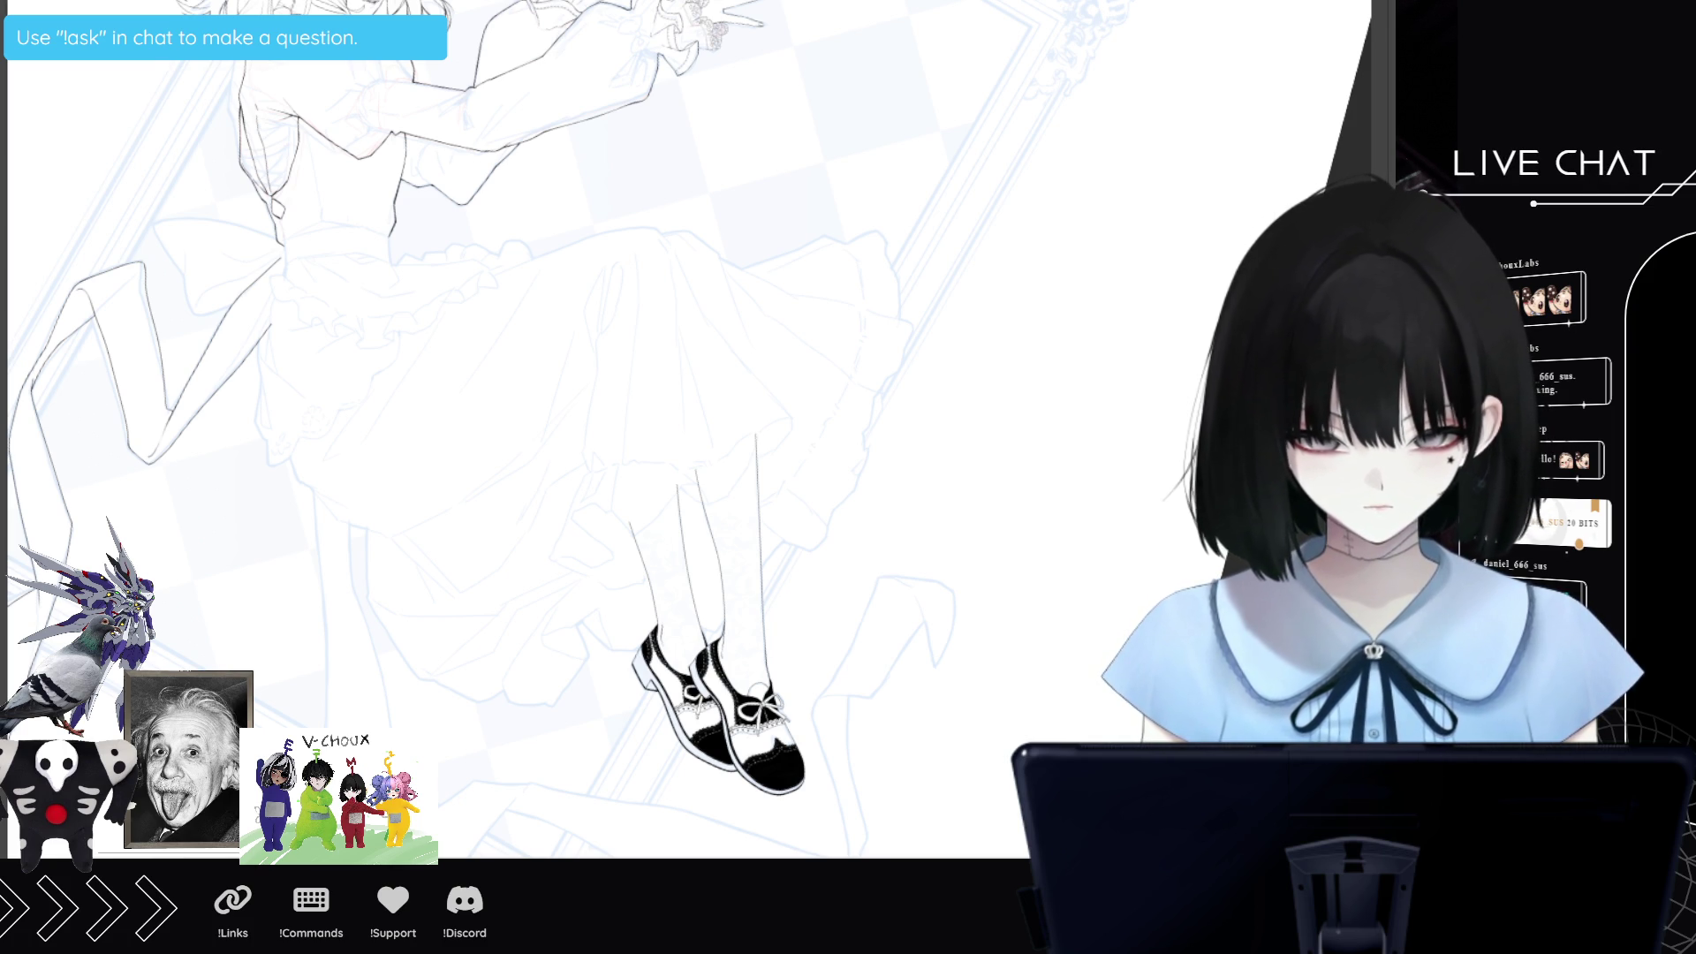
{"action": "scroll", "coordinate": [512, 424], "scroll_direction": "down", "scroll_amount": 2}
{"action": "scroll", "coordinate": [512, 424], "scroll_direction": "up", "scroll_amount": 2}
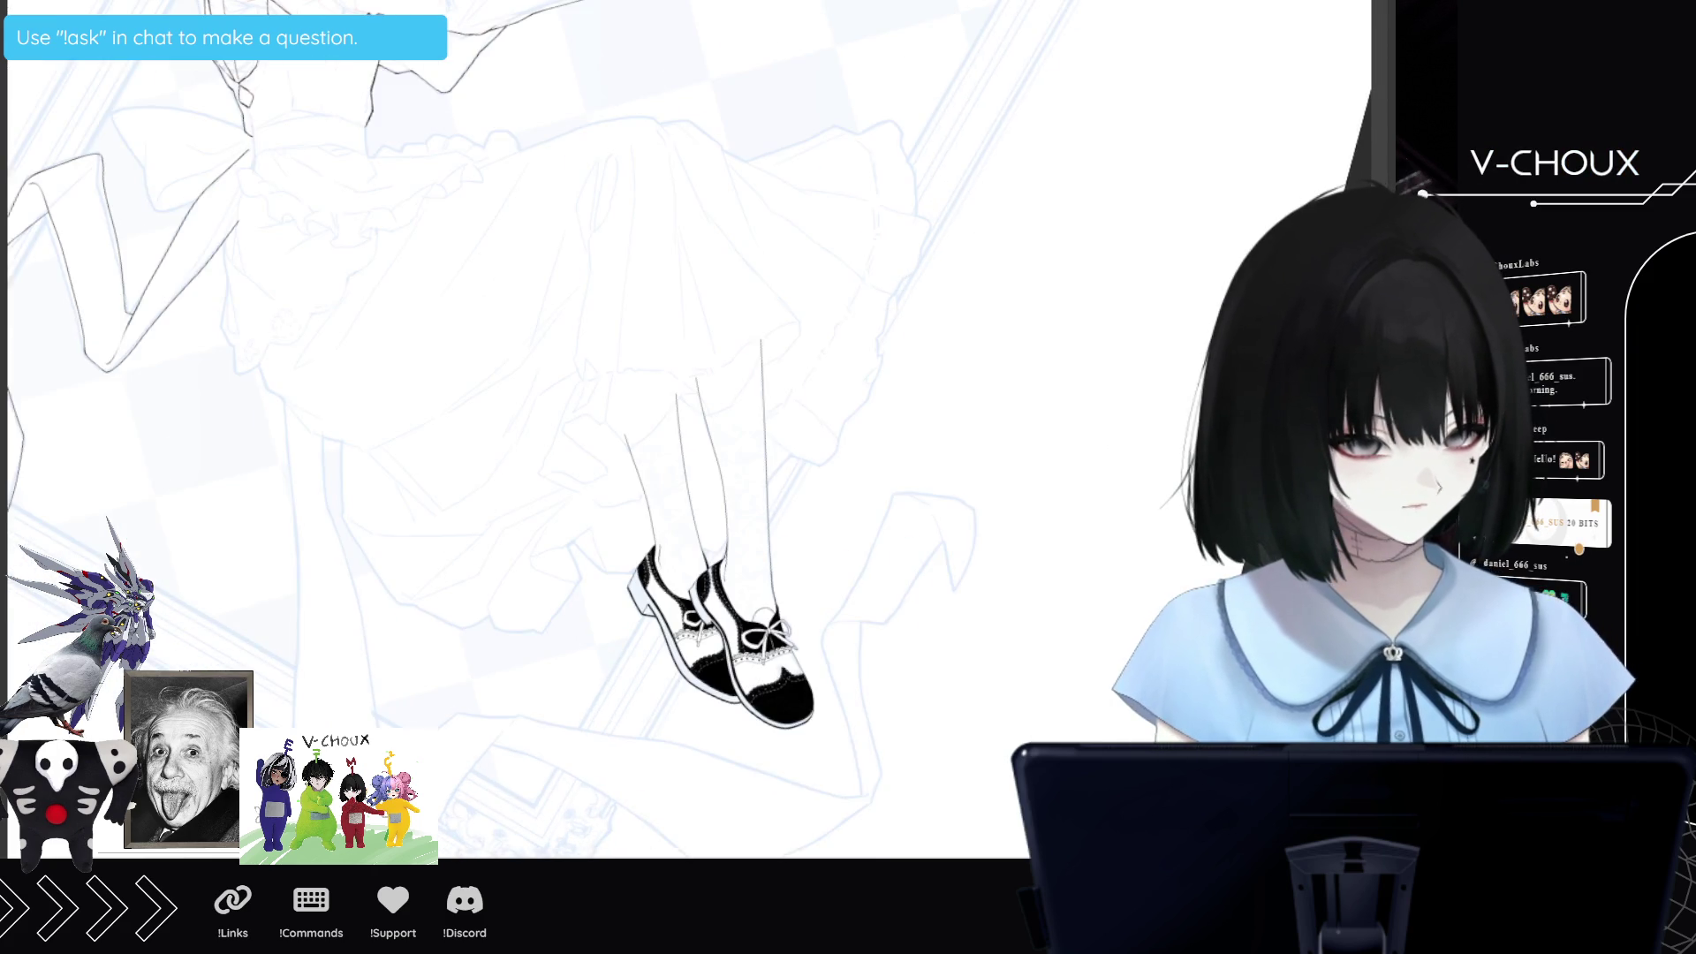
{"action": "scroll", "coordinate": [751, 459], "scroll_direction": "up", "scroll_amount": 1}
{"action": "scroll", "coordinate": [339, 714], "scroll_direction": "down", "scroll_amount": 1}
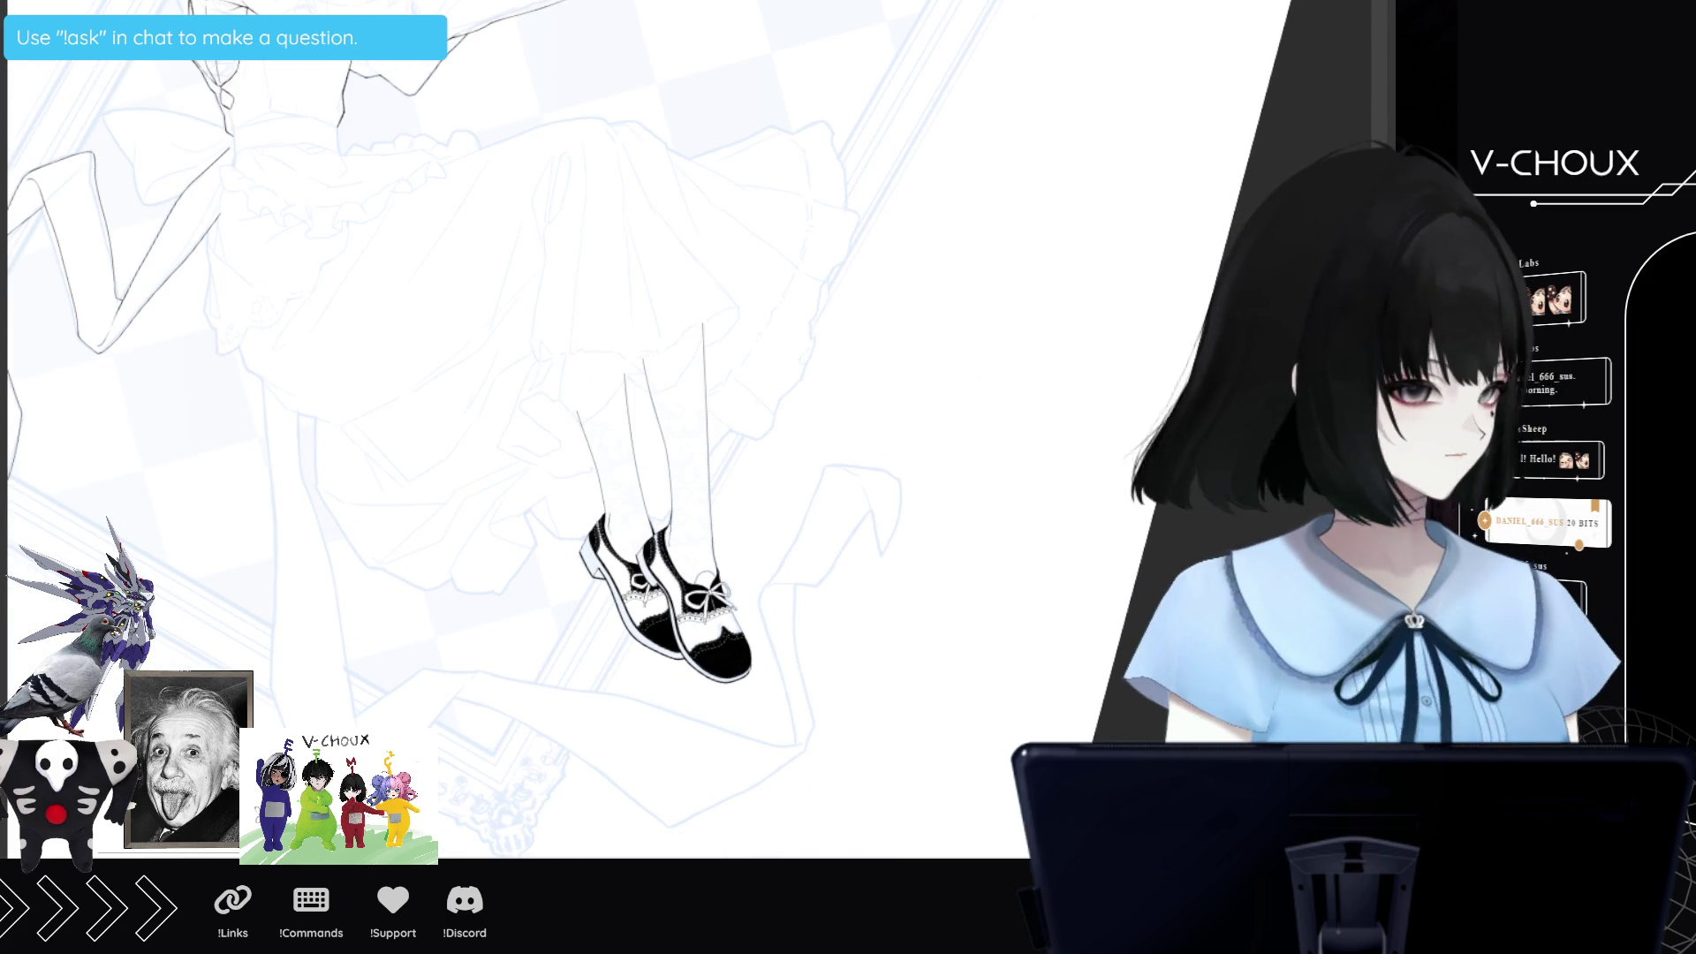
{"action": "scroll", "coordinate": [649, 477], "scroll_direction": "down", "scroll_amount": 2}
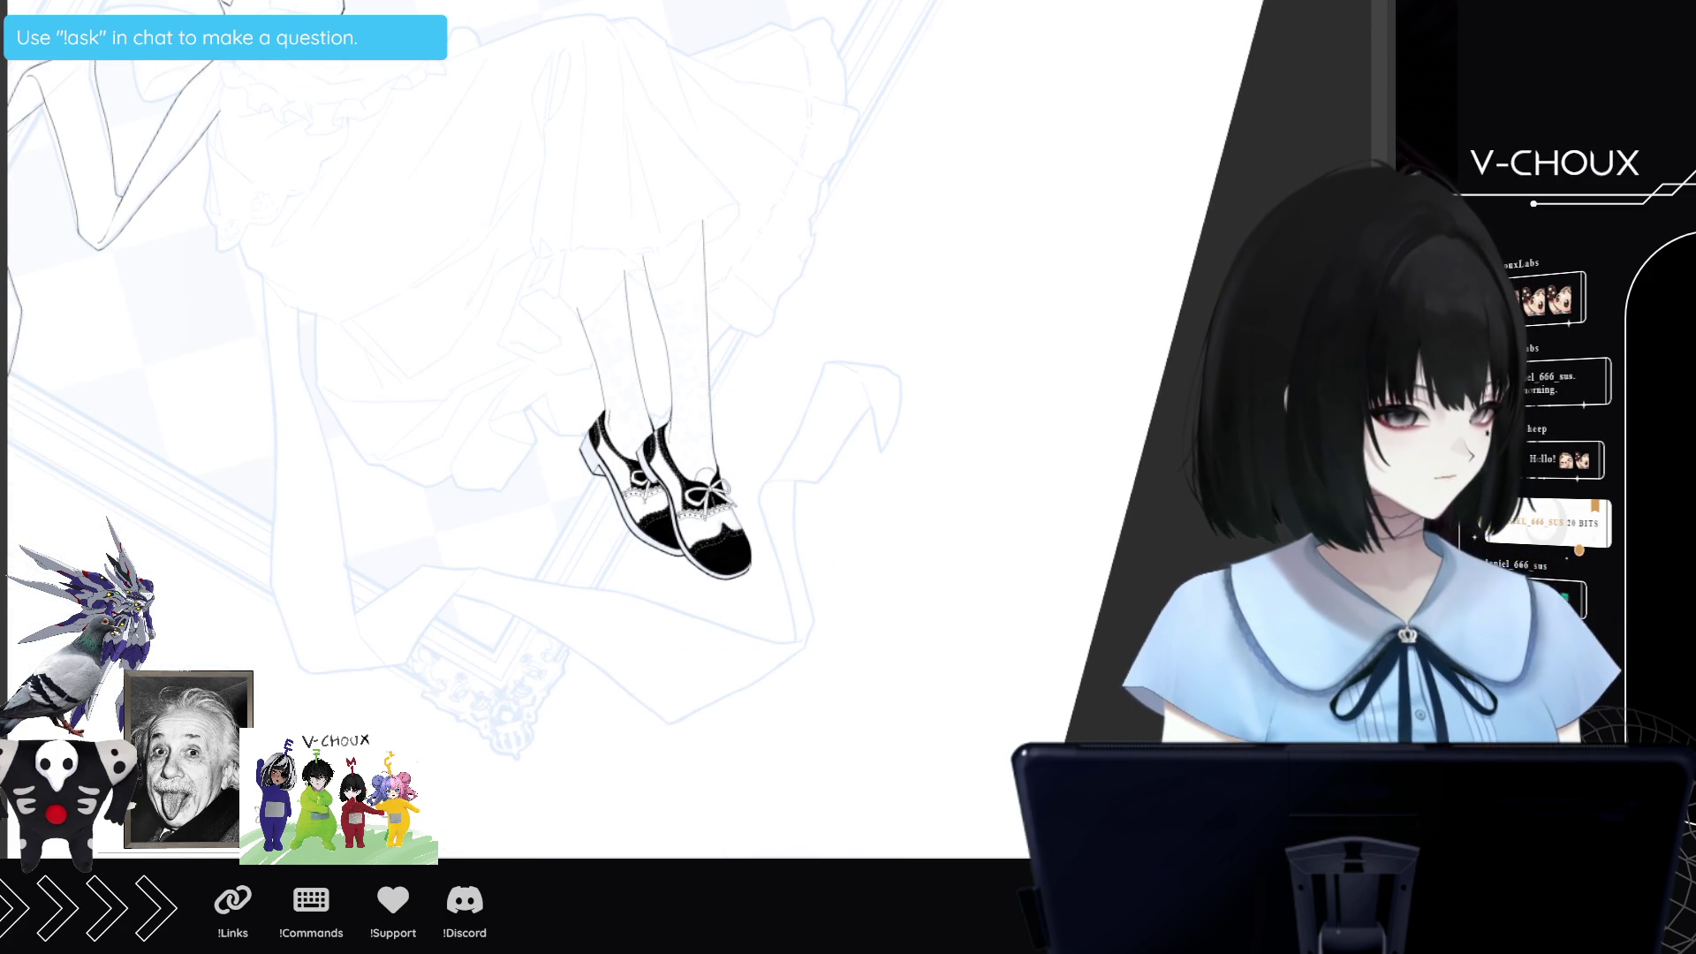
{"action": "scroll", "coordinate": [680, 380], "scroll_direction": "left", "scroll_amount": 2}
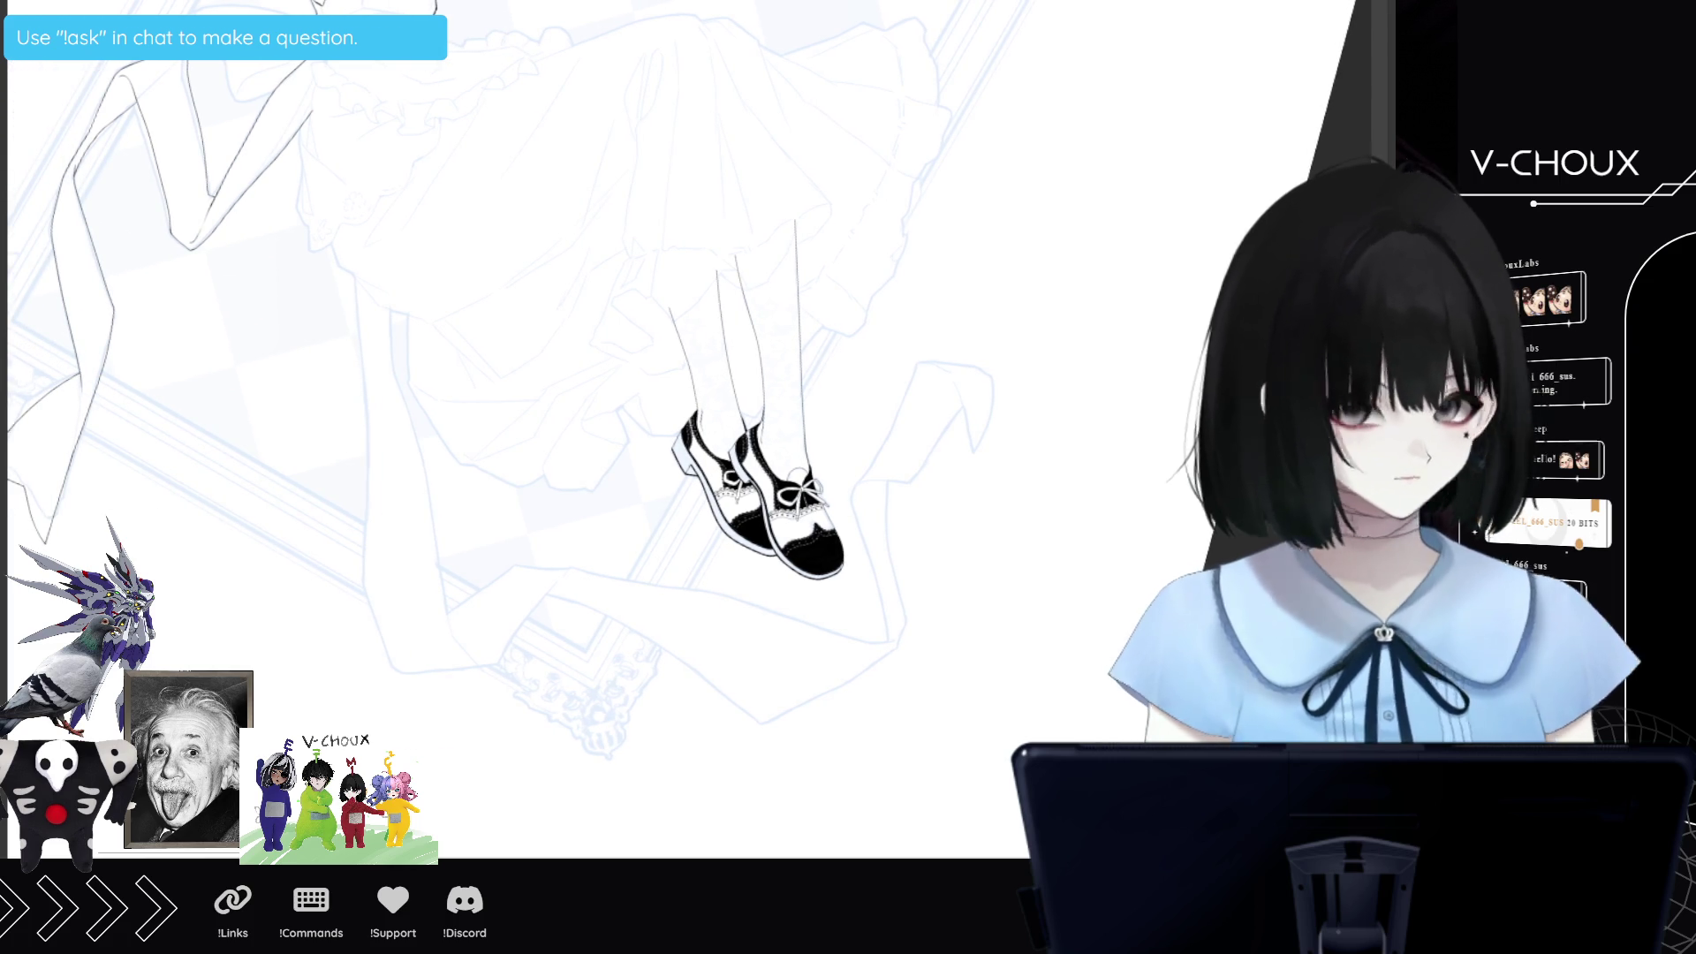
{"action": "scroll", "coordinate": [449, 682], "scroll_direction": "up", "scroll_amount": 1}
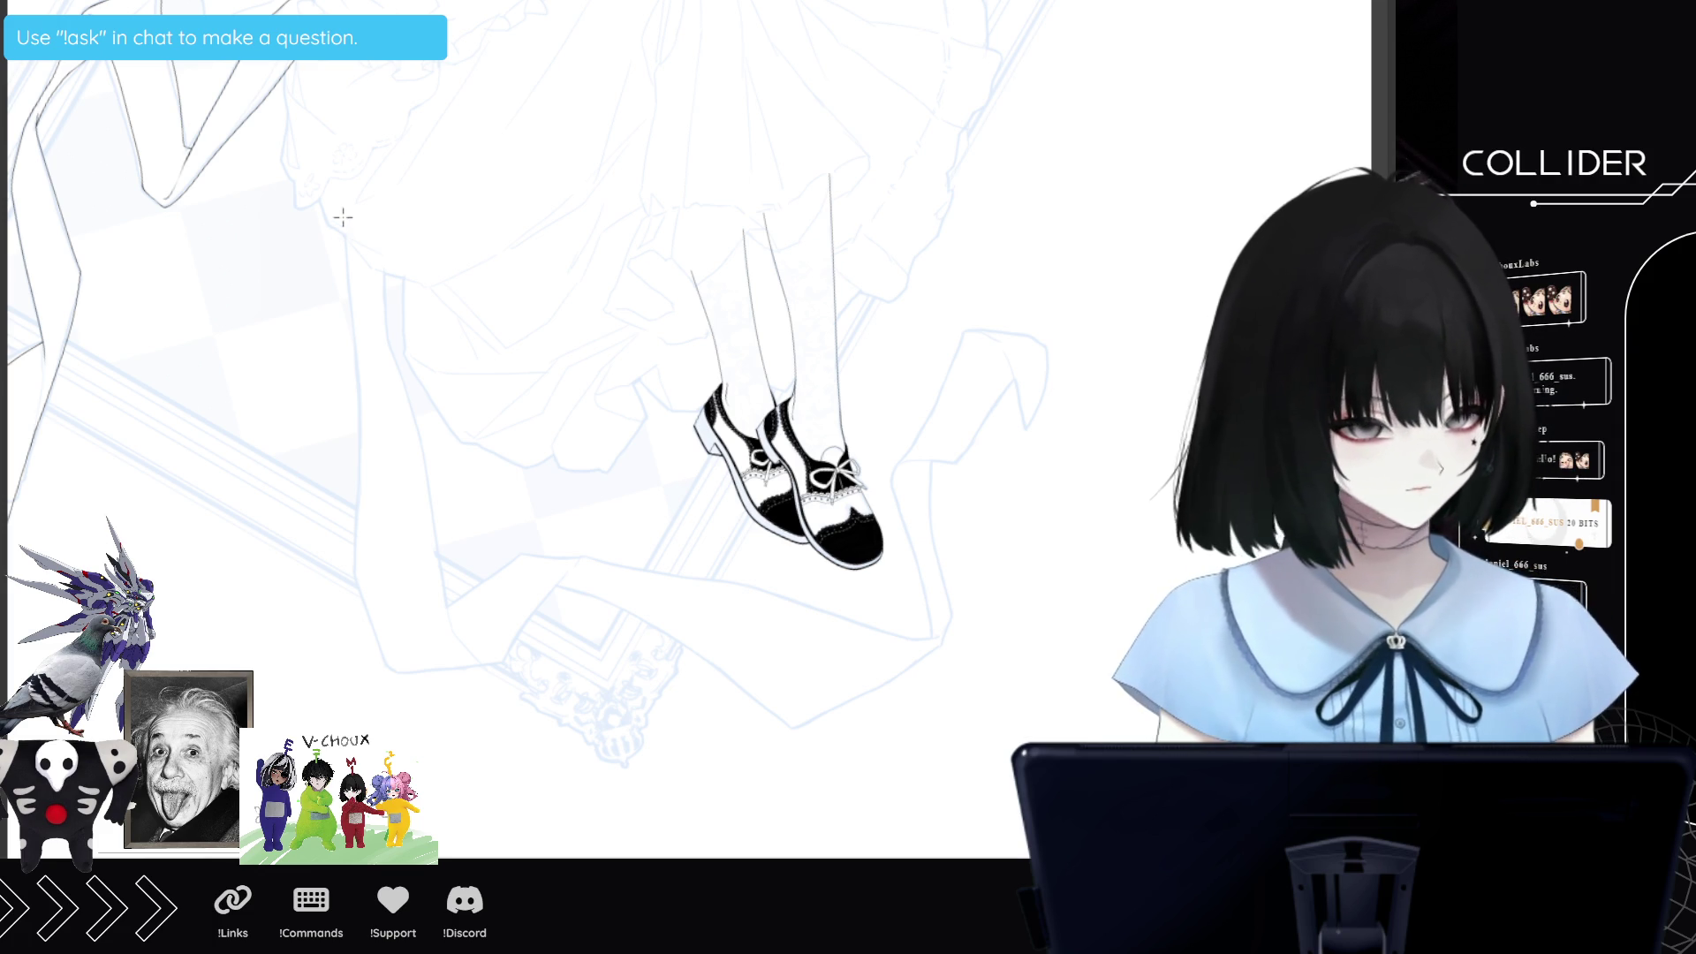
{"action": "mouse_move", "coordinate": [347, 261]}
{"action": "left_mouse_down"}
{"action": "mouse_move", "coordinate": [369, 296]}
{"action": "mouse_move", "coordinate": [342, 214]}
{"action": "left_mouse_up"}
Undo the stray teardrop stroke and ink the left leg outline from the skirt downward.
{"action": "key", "text": "ctrl+z"}
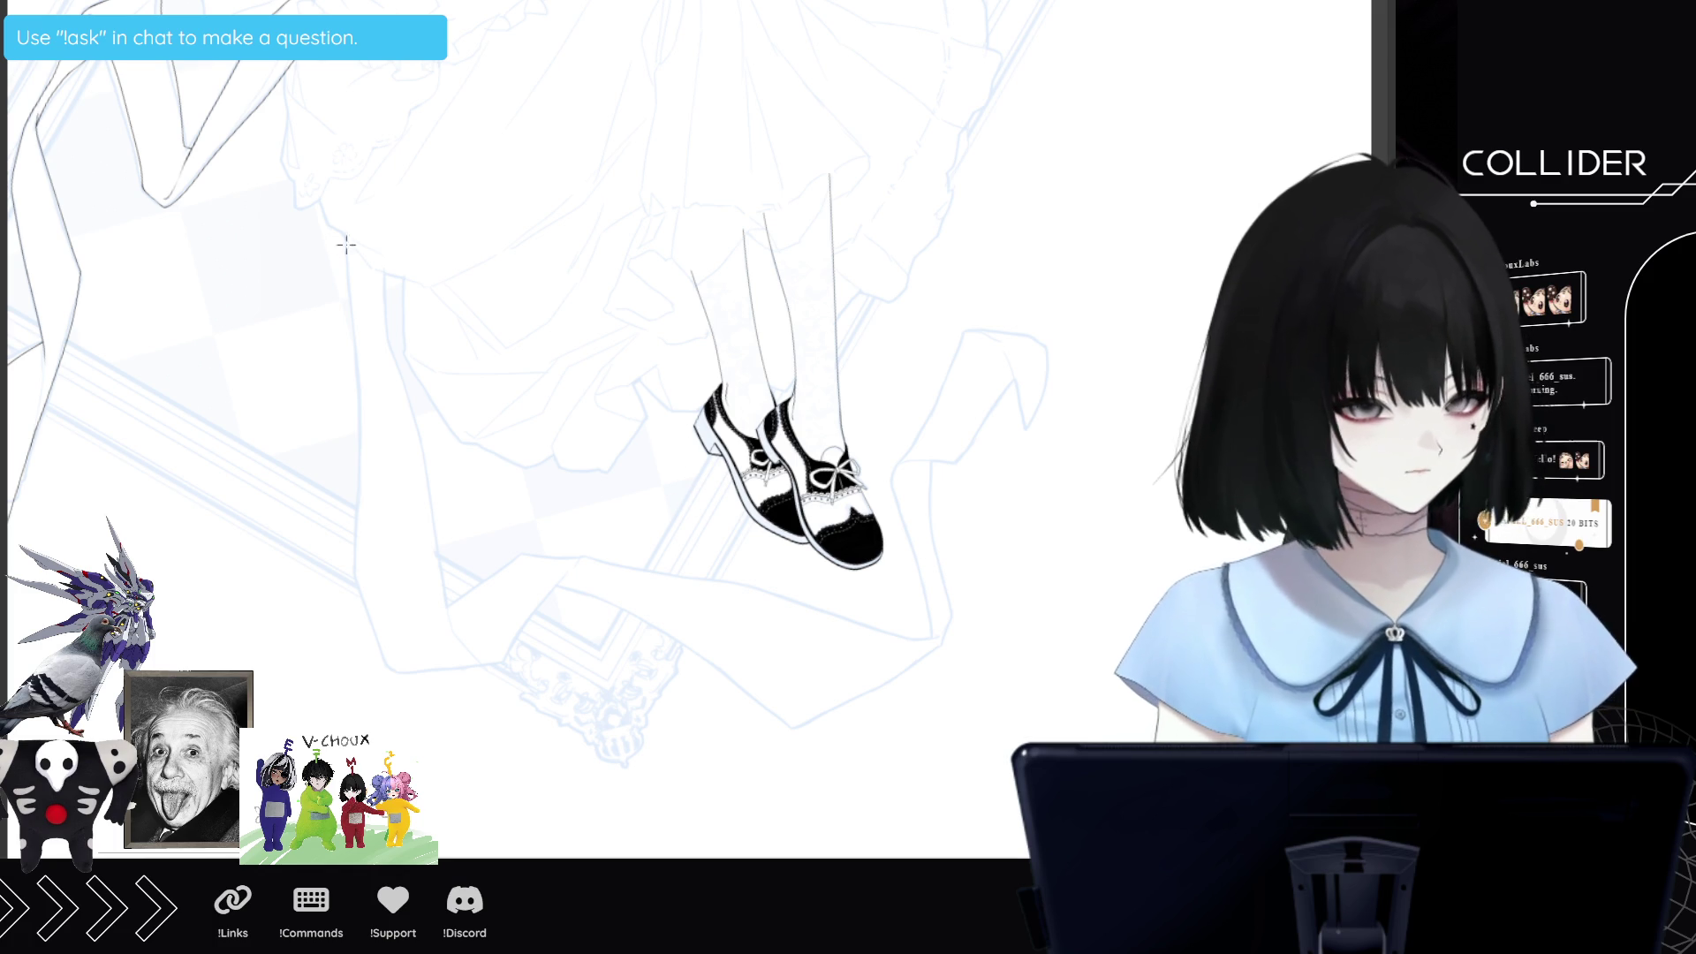
{"action": "left_click", "coordinate": [348, 258]}
{"action": "left_click", "coordinate": [355, 327]}
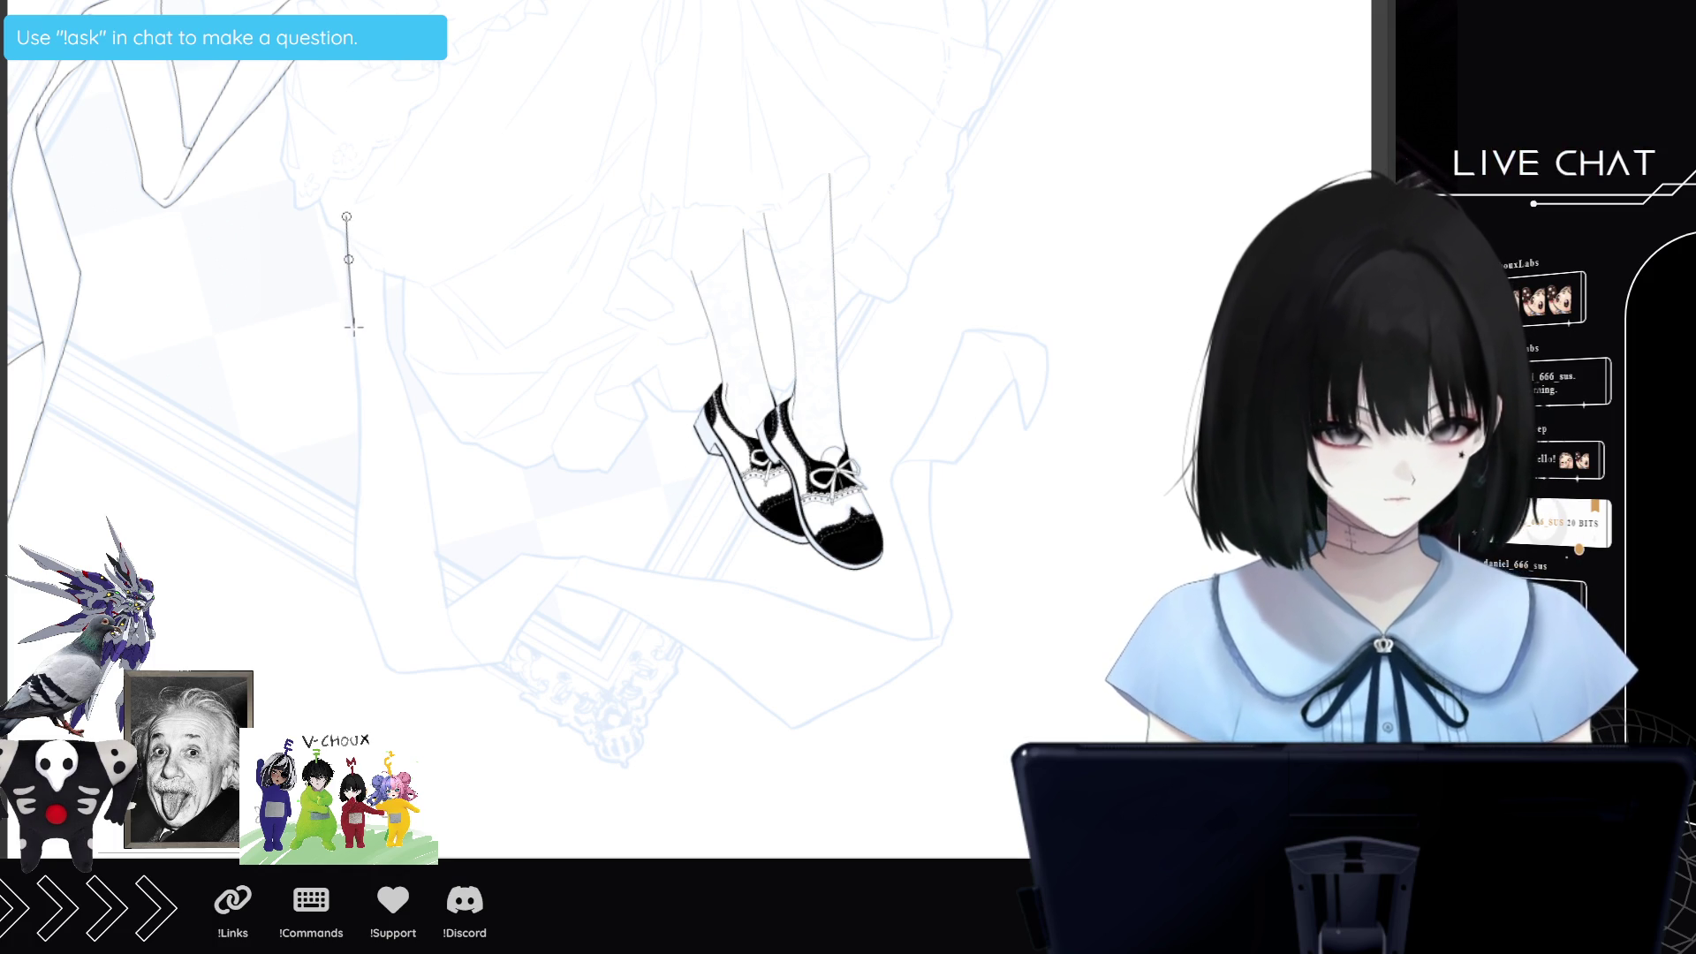
{"action": "left_click", "coordinate": [358, 392]}
{"action": "left_click", "coordinate": [359, 506]}
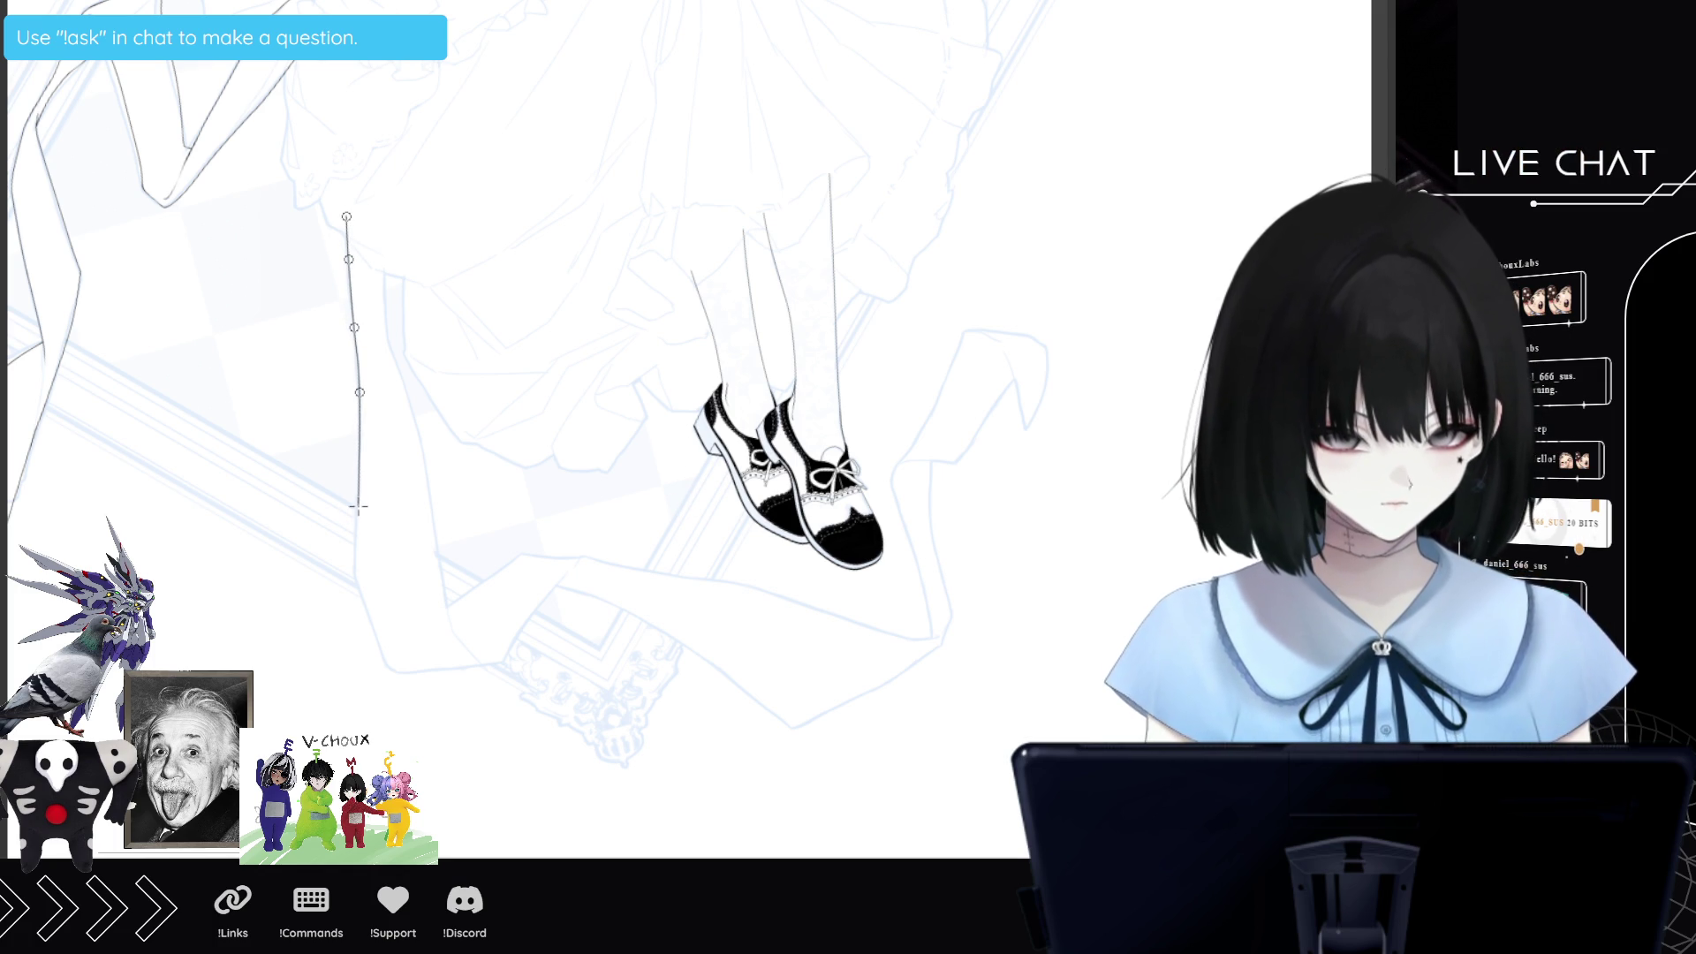
{"action": "double_click", "coordinate": [355, 566]}
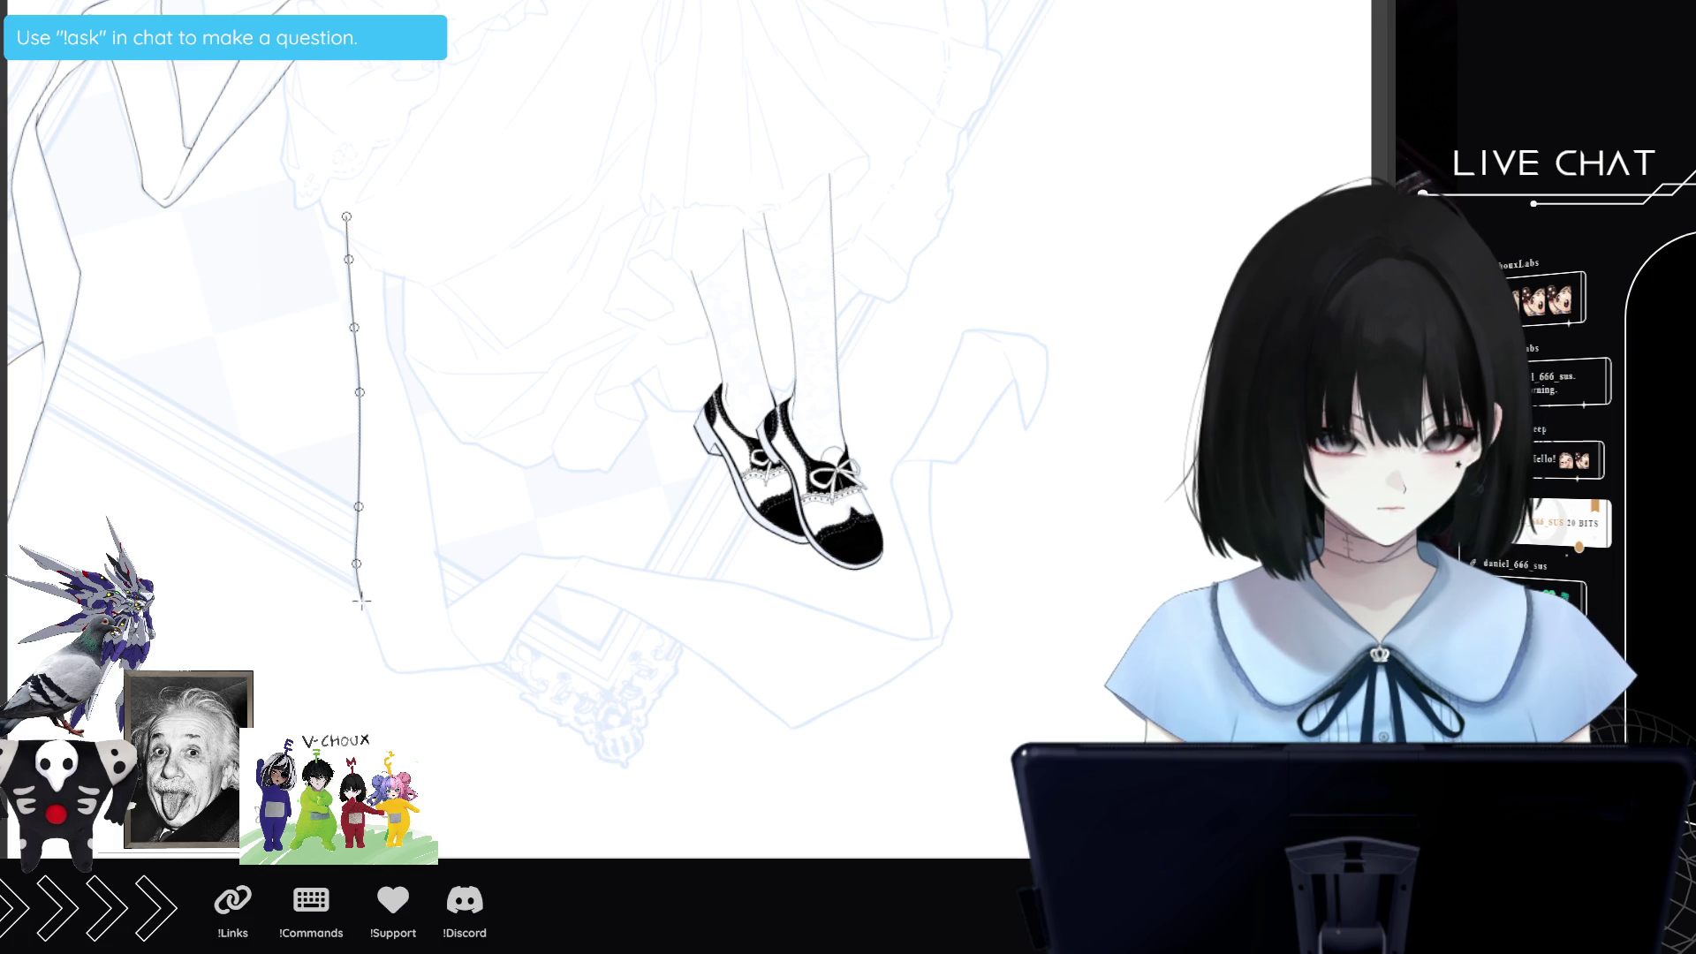
Ink the lower leg outline curving around the heel and rising toward the knee.
{"action": "left_click", "coordinate": [363, 603]}
{"action": "left_click", "coordinate": [376, 637]}
{"action": "left_click", "coordinate": [398, 674]}
{"action": "left_click", "coordinate": [415, 673]}
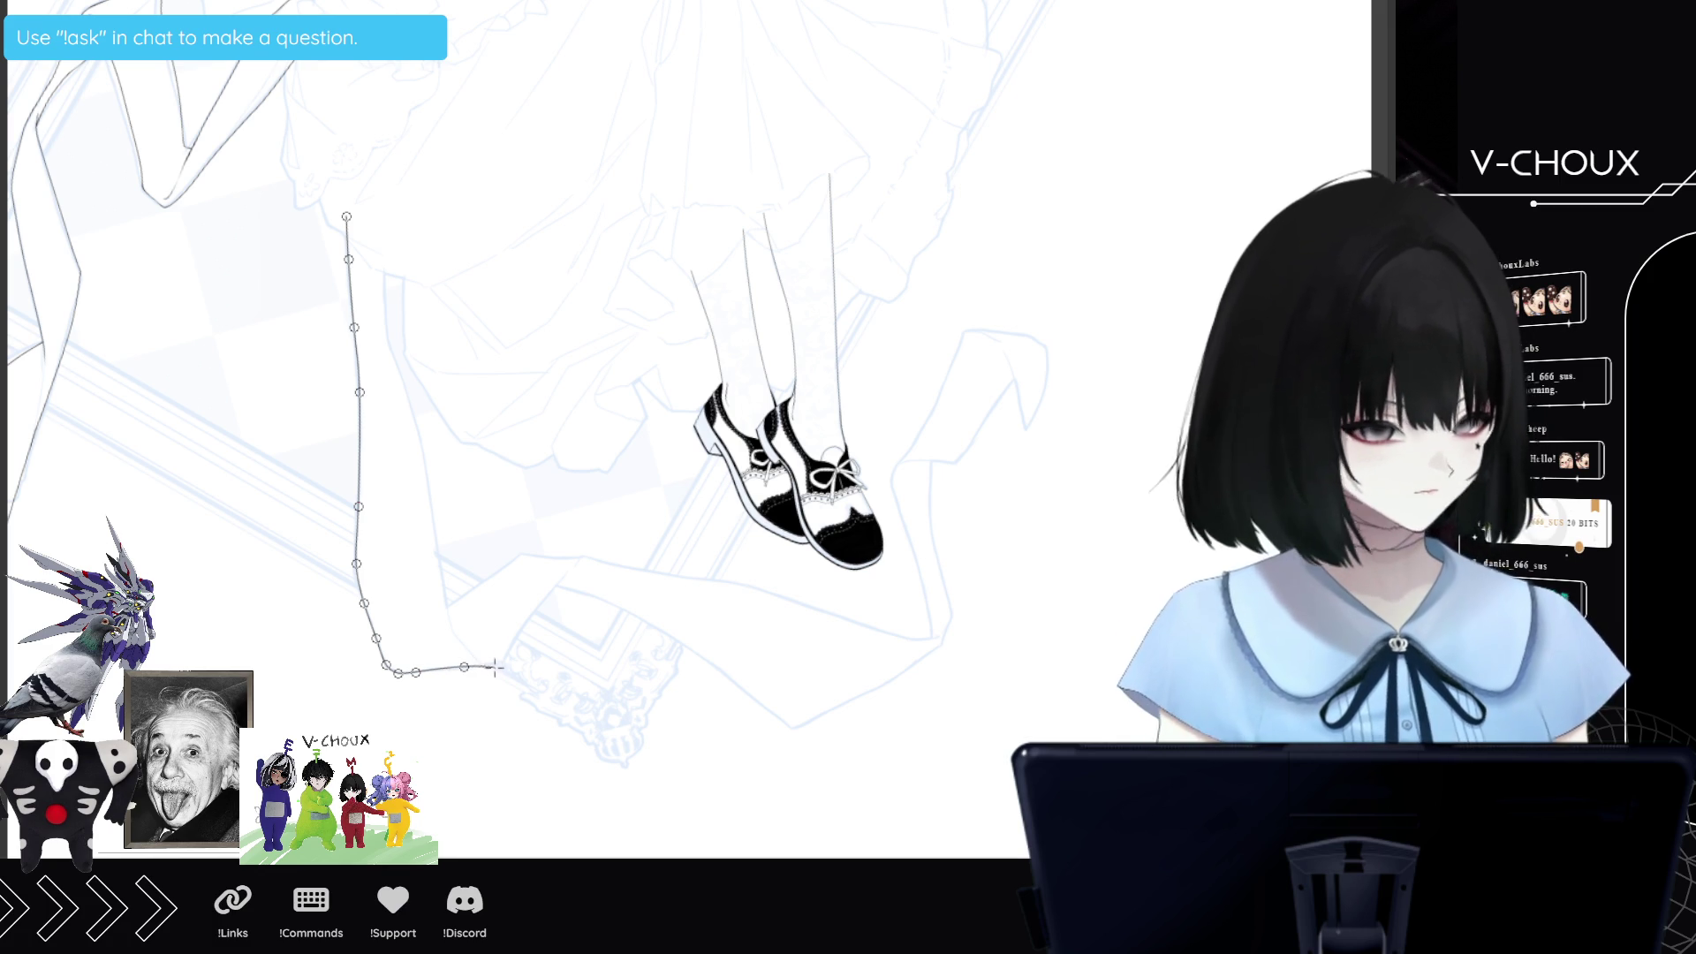
{"action": "left_click", "coordinate": [493, 666]}
{"action": "left_click", "coordinate": [509, 650]}
{"action": "left_click", "coordinate": [534, 611]}
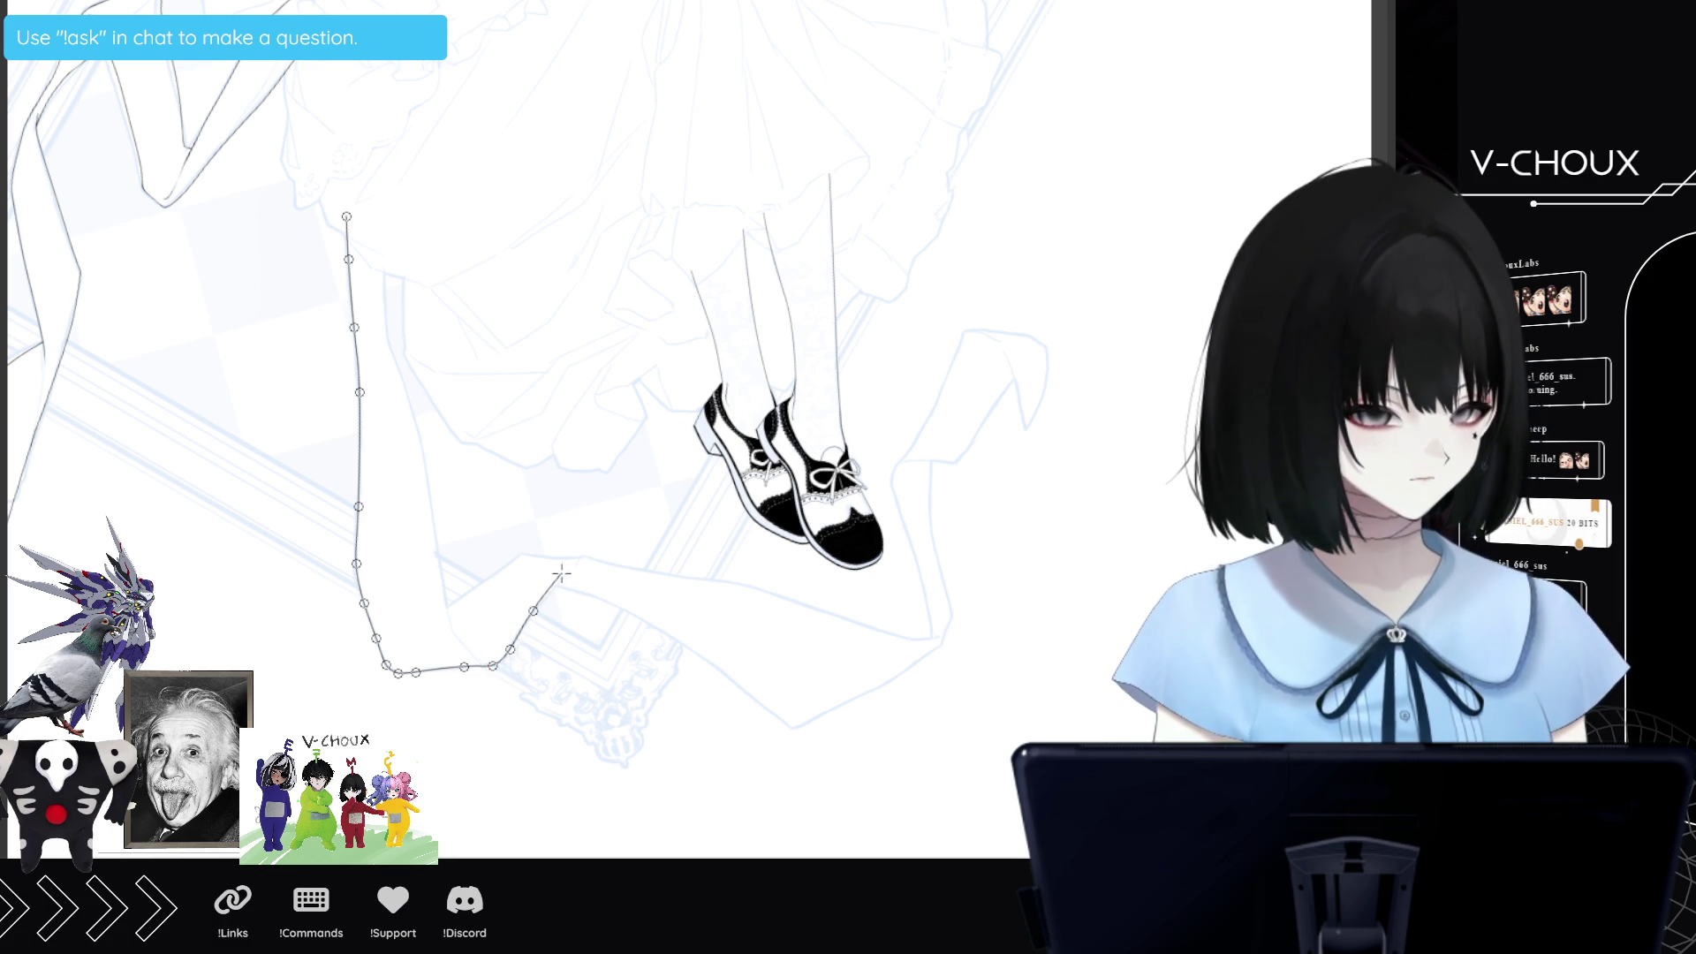
{"action": "double_click", "coordinate": [561, 572]}
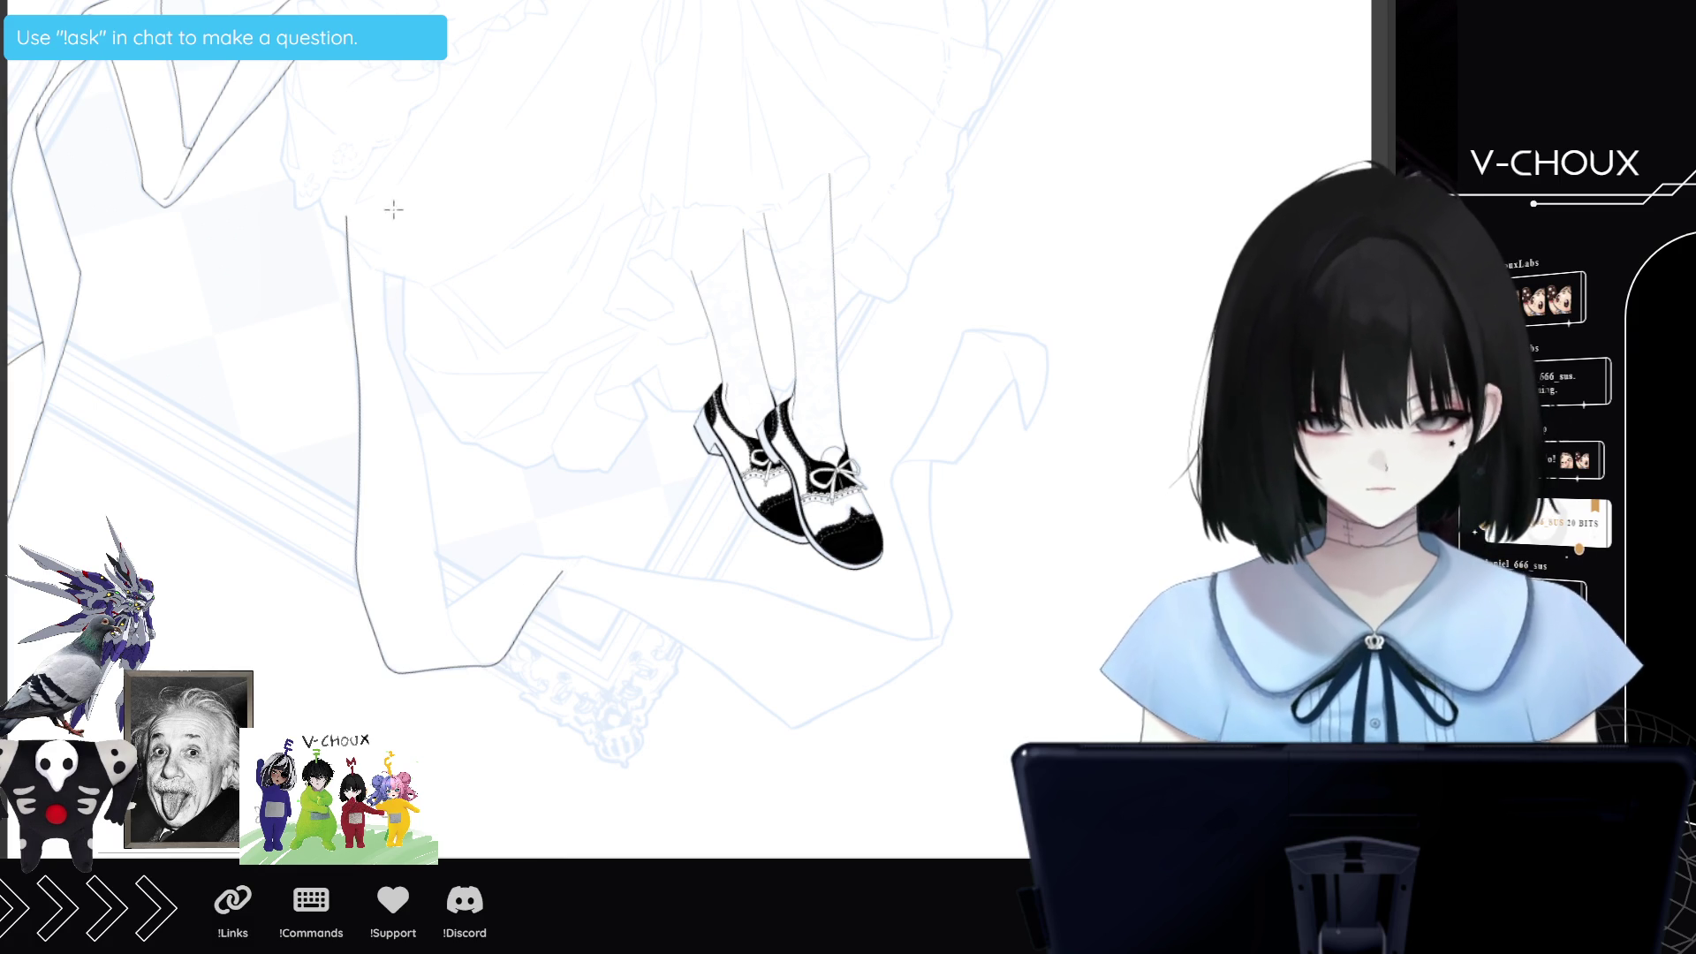
Ink the inner leg line running down from below the skirt.
{"action": "left_click", "coordinate": [384, 252]}
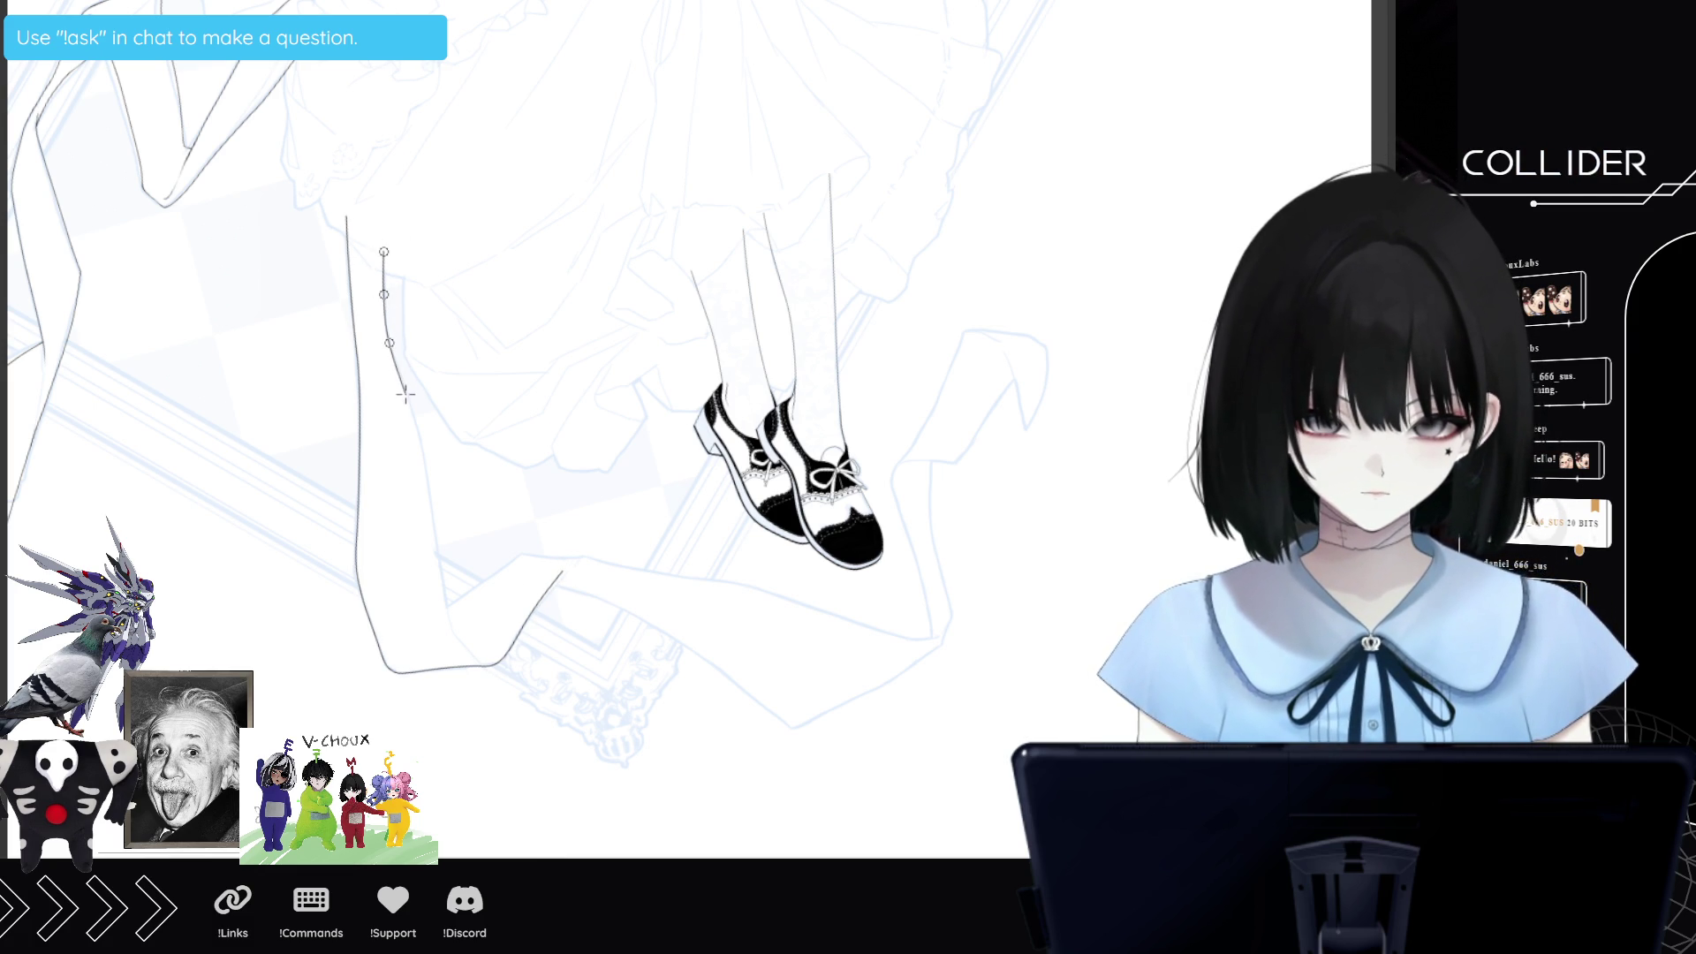
{"action": "left_click", "coordinate": [427, 473]}
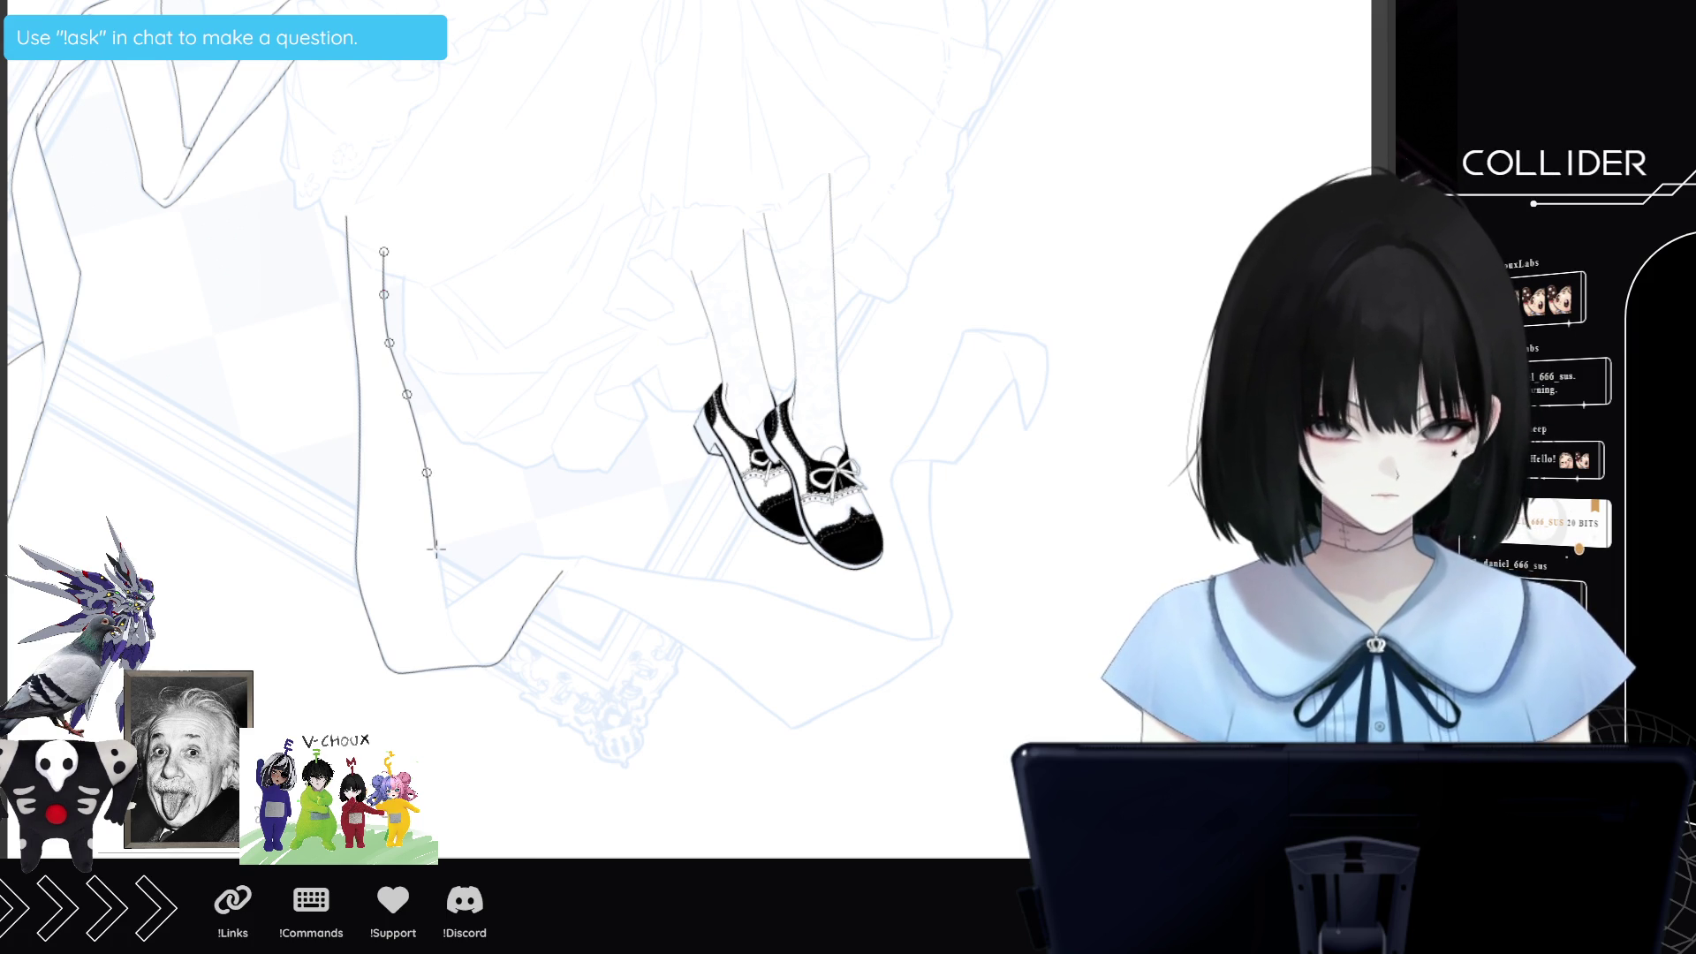
{"action": "left_click", "coordinate": [437, 551]}
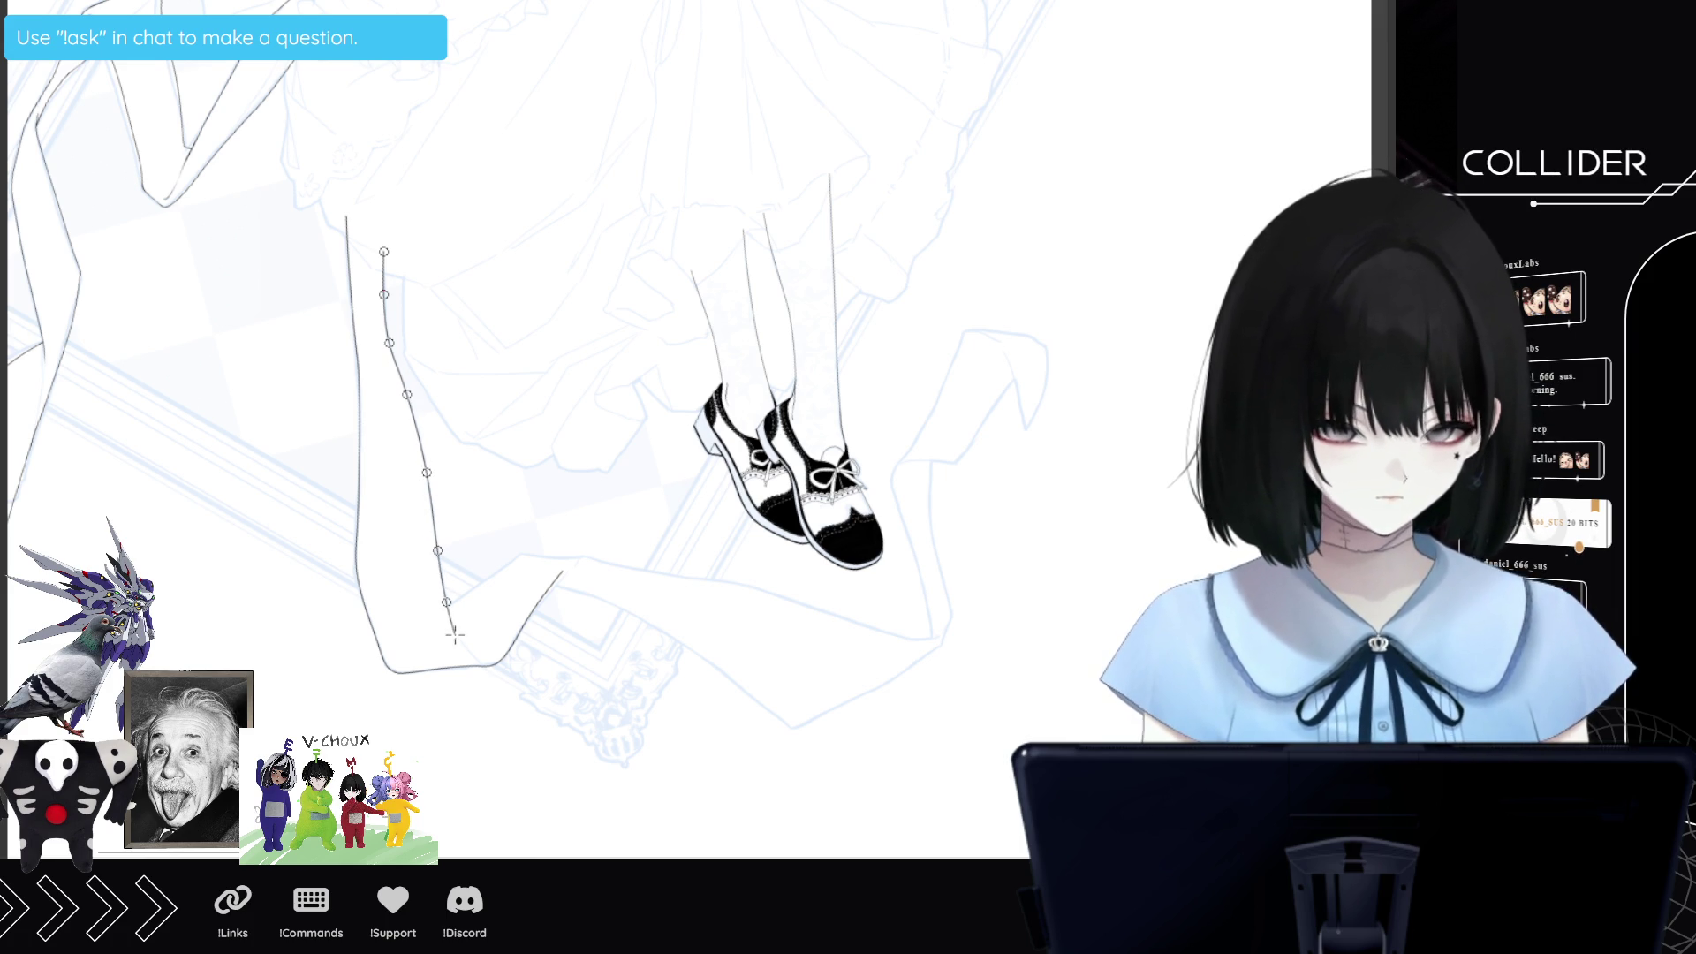
{"action": "double_click", "coordinate": [453, 633]}
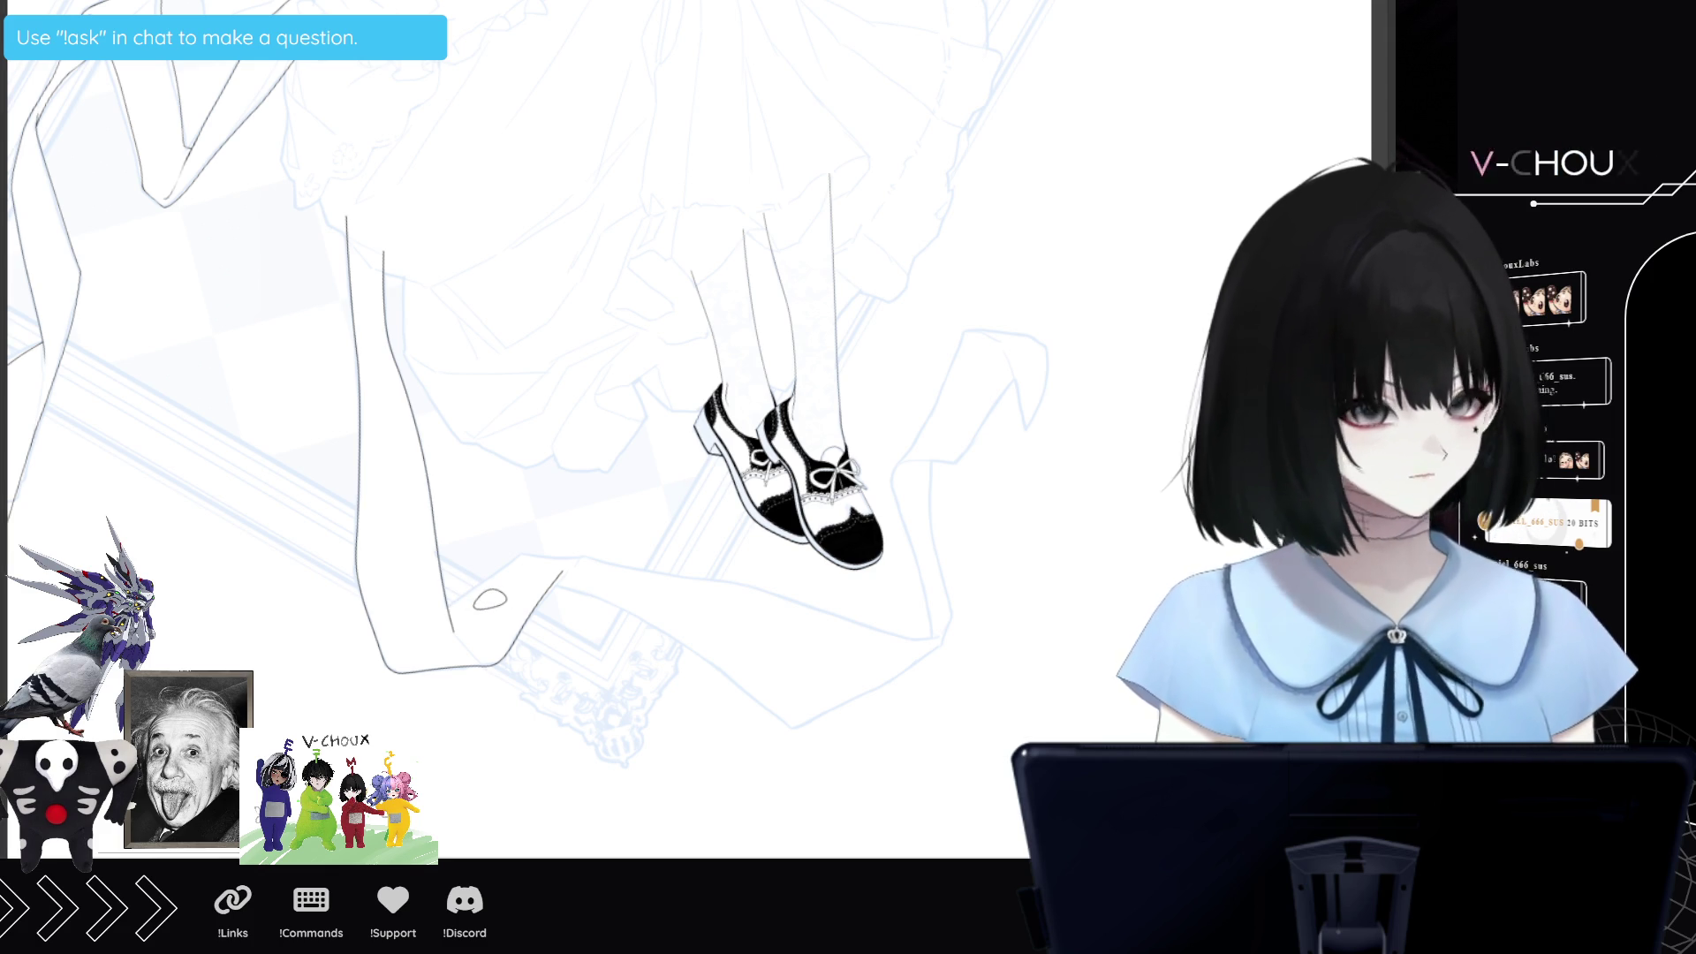
Ink the upper calf contour from the leg's end across to the right.
{"action": "left_click_drag", "start_coordinate": [457, 610], "coordinate": [500, 579]}
{"action": "left_click", "coordinate": [502, 575]}
{"action": "left_click", "coordinate": [520, 556]}
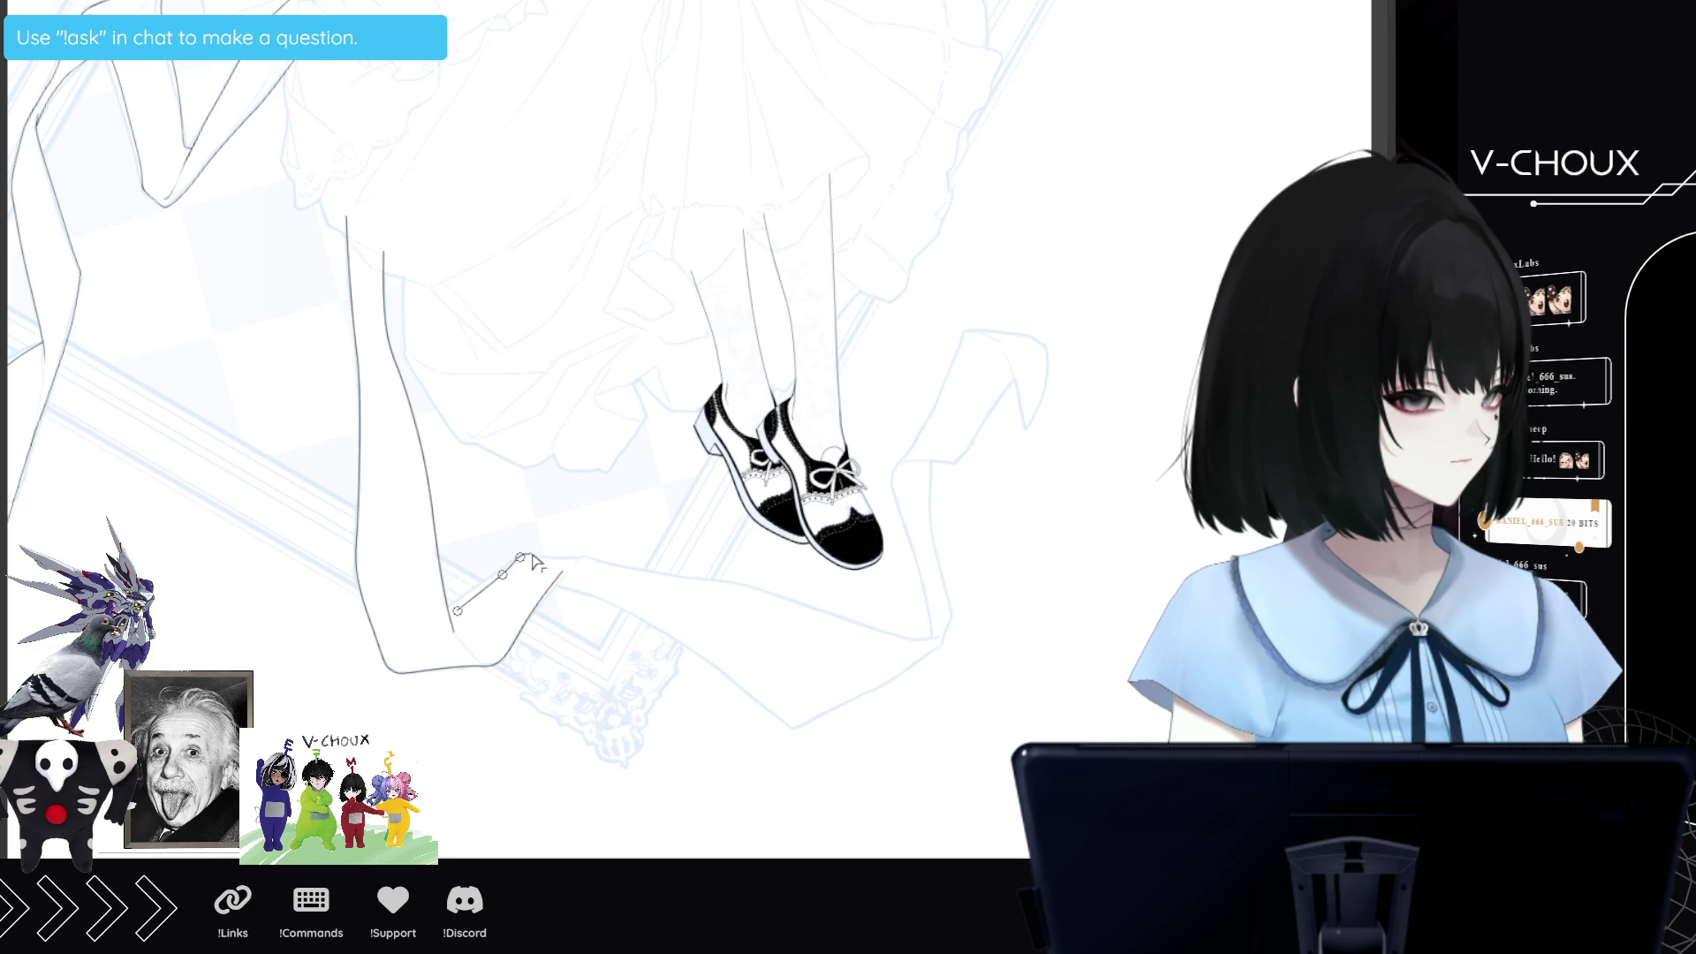
{"action": "left_click", "coordinate": [535, 554]}
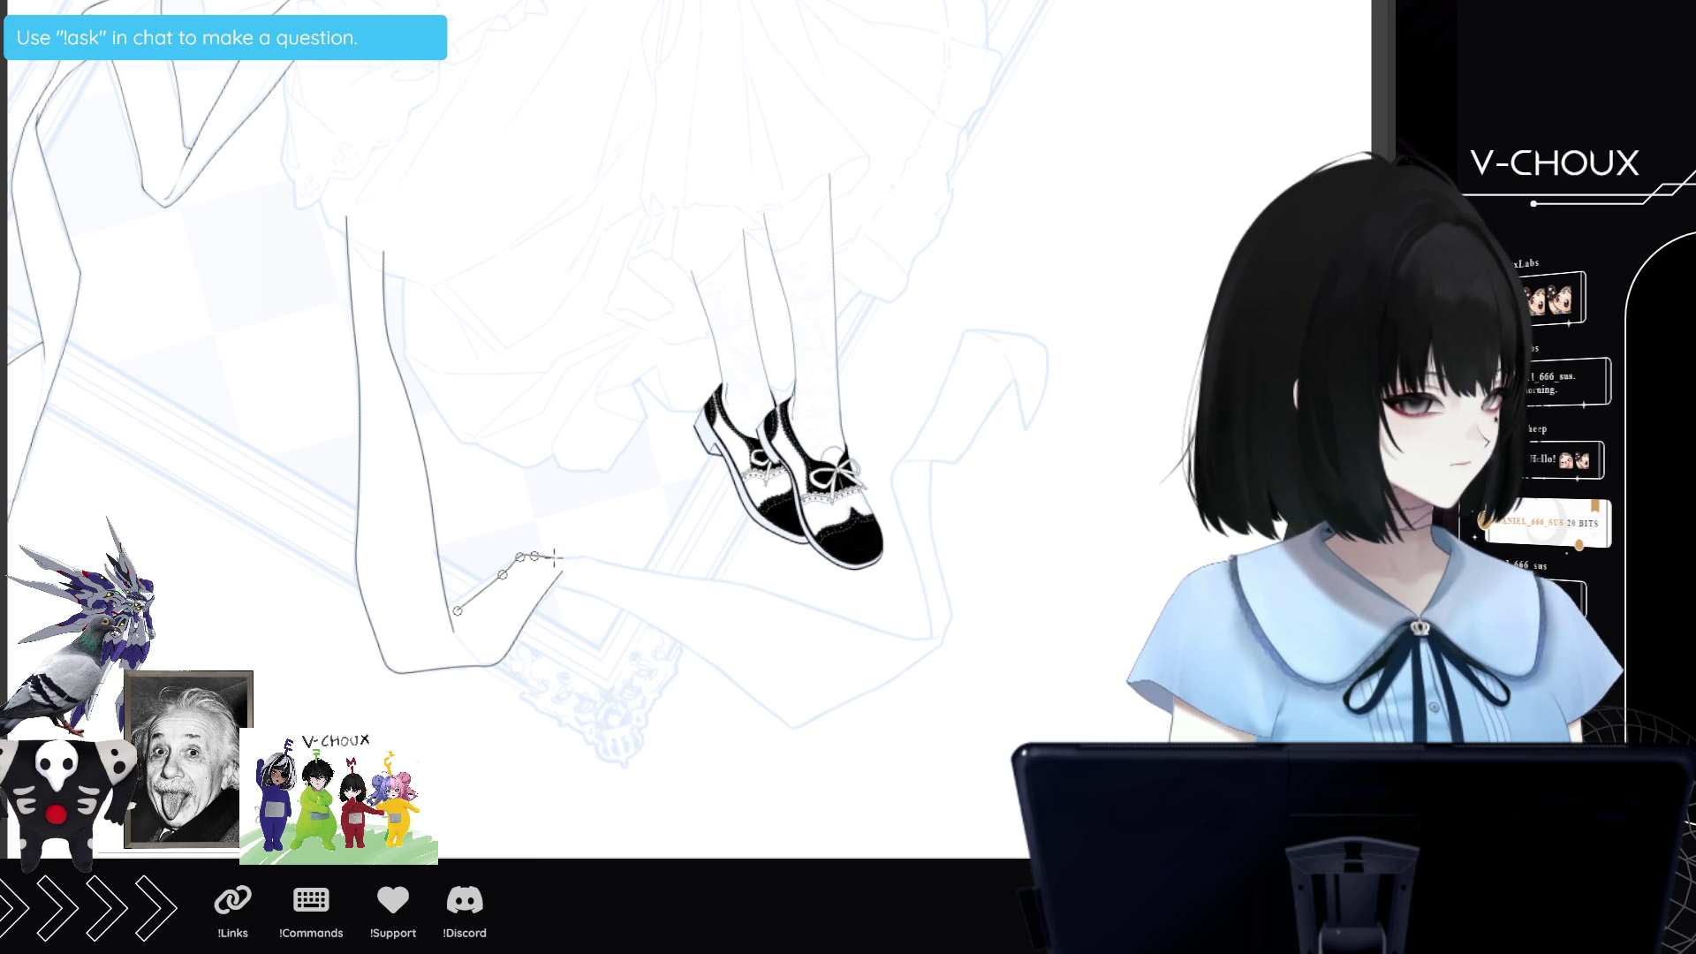
{"action": "left_click", "coordinate": [576, 556]}
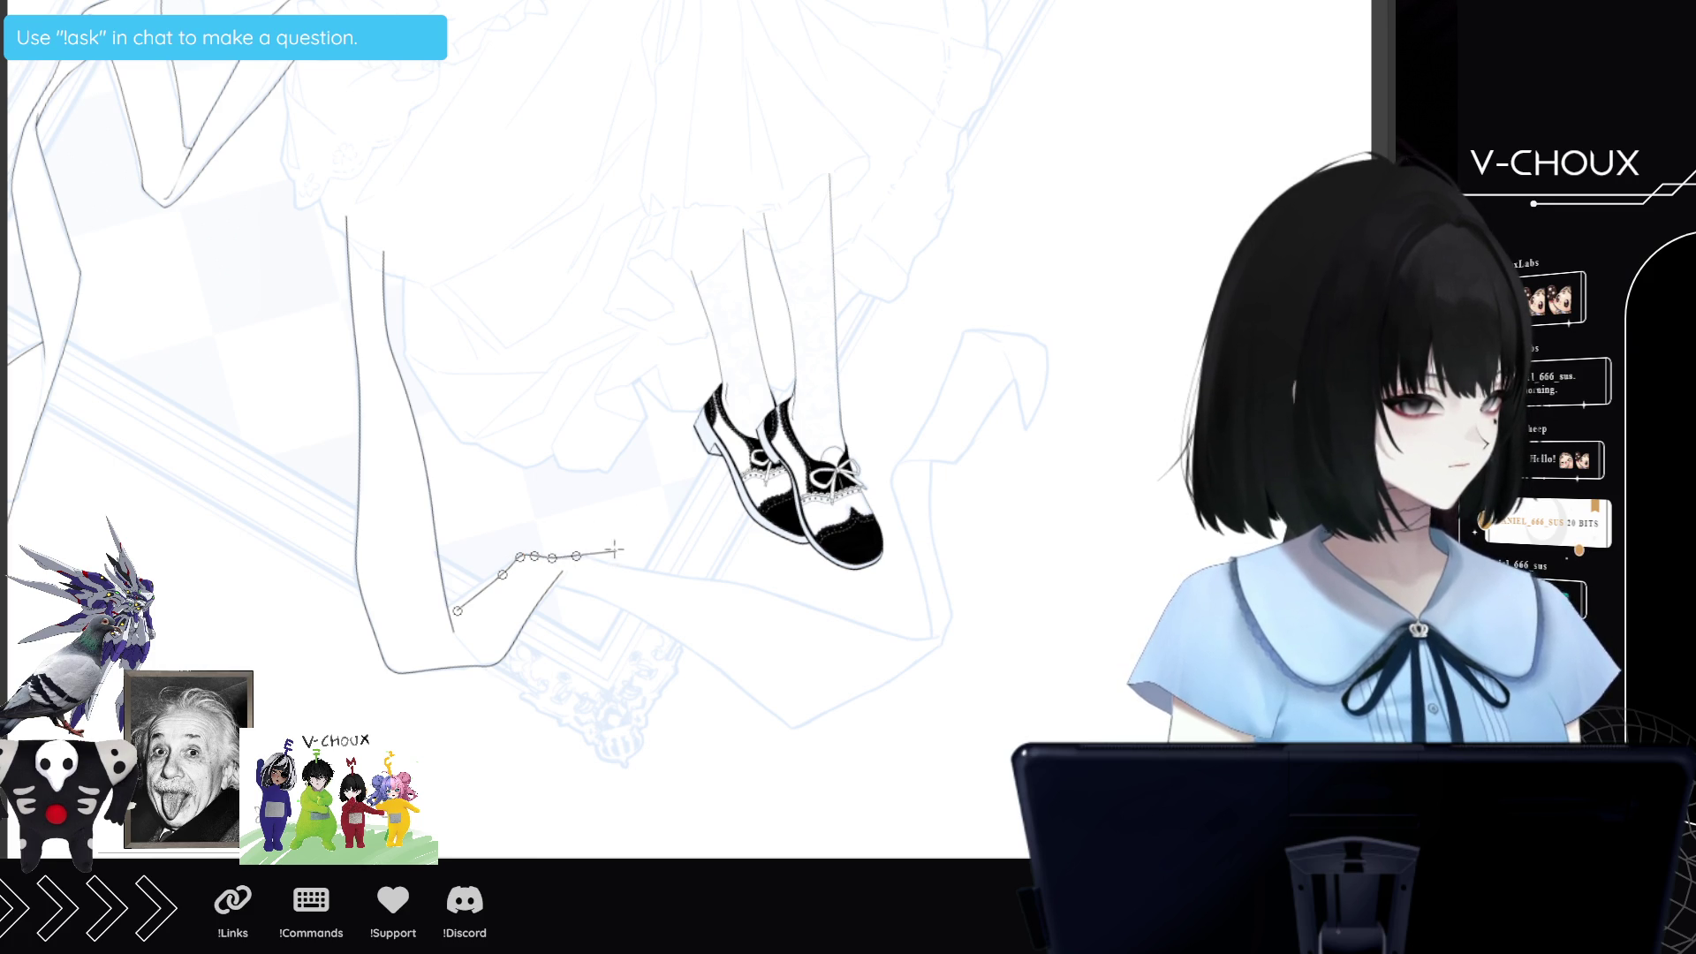
{"action": "left_click", "coordinate": [642, 571]}
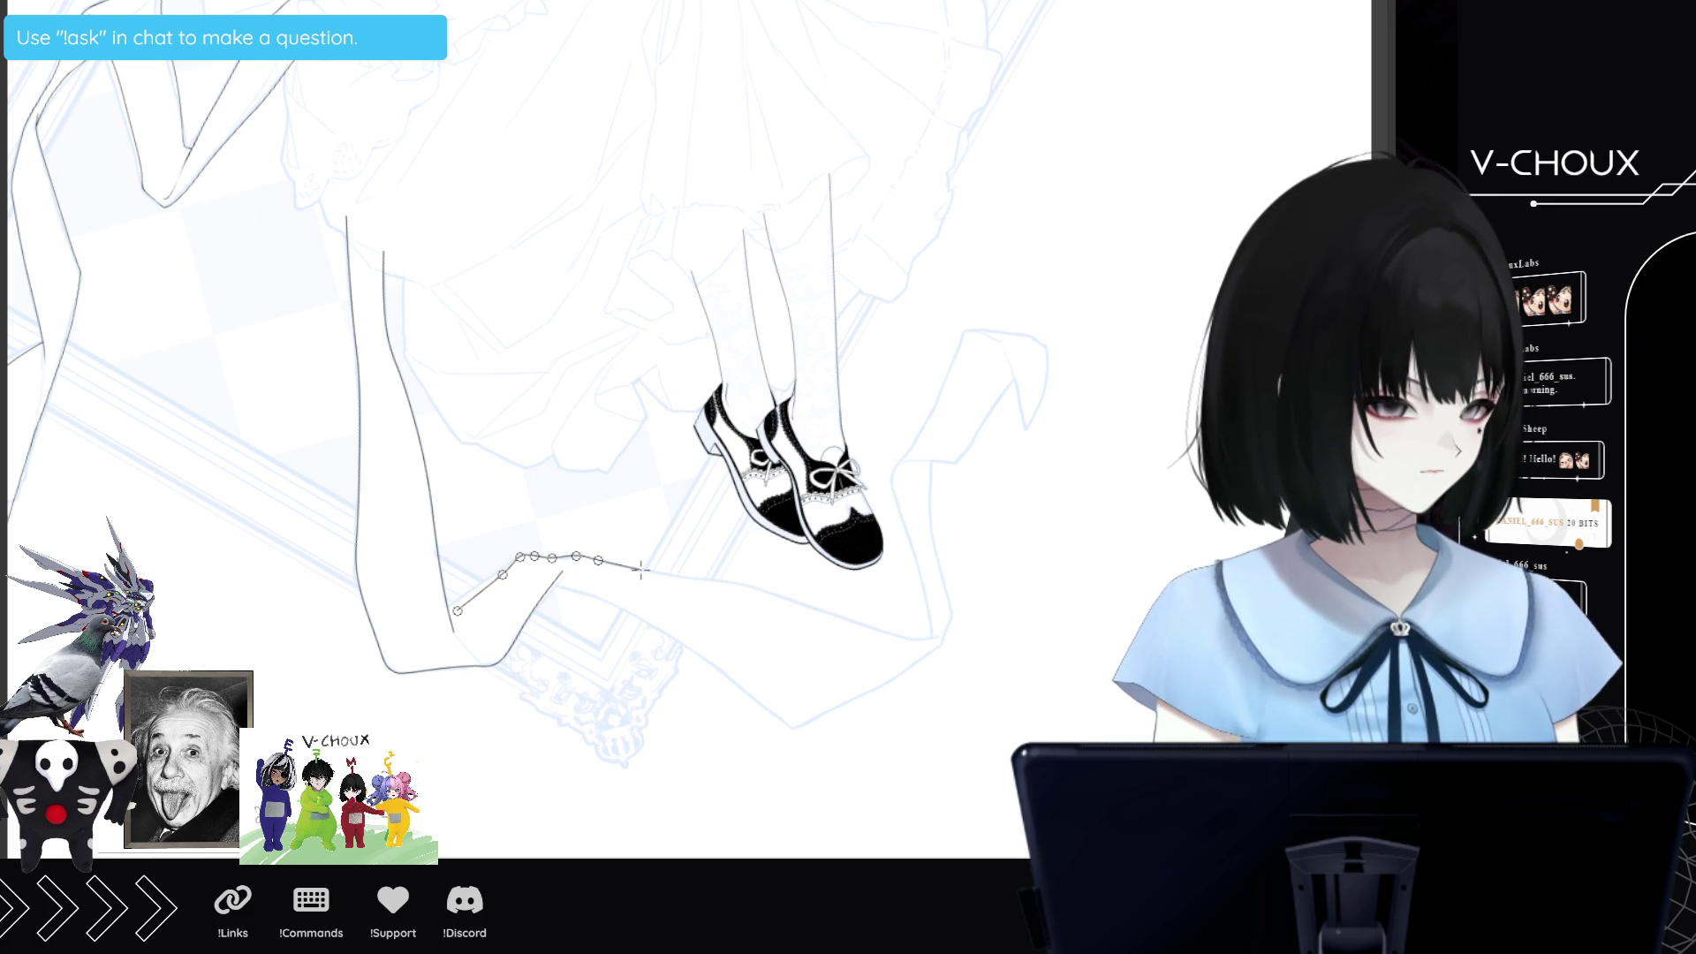
{"action": "left_click", "coordinate": [769, 592]}
{"action": "left_click", "coordinate": [839, 619]}
{"action": "left_click", "coordinate": [907, 637]}
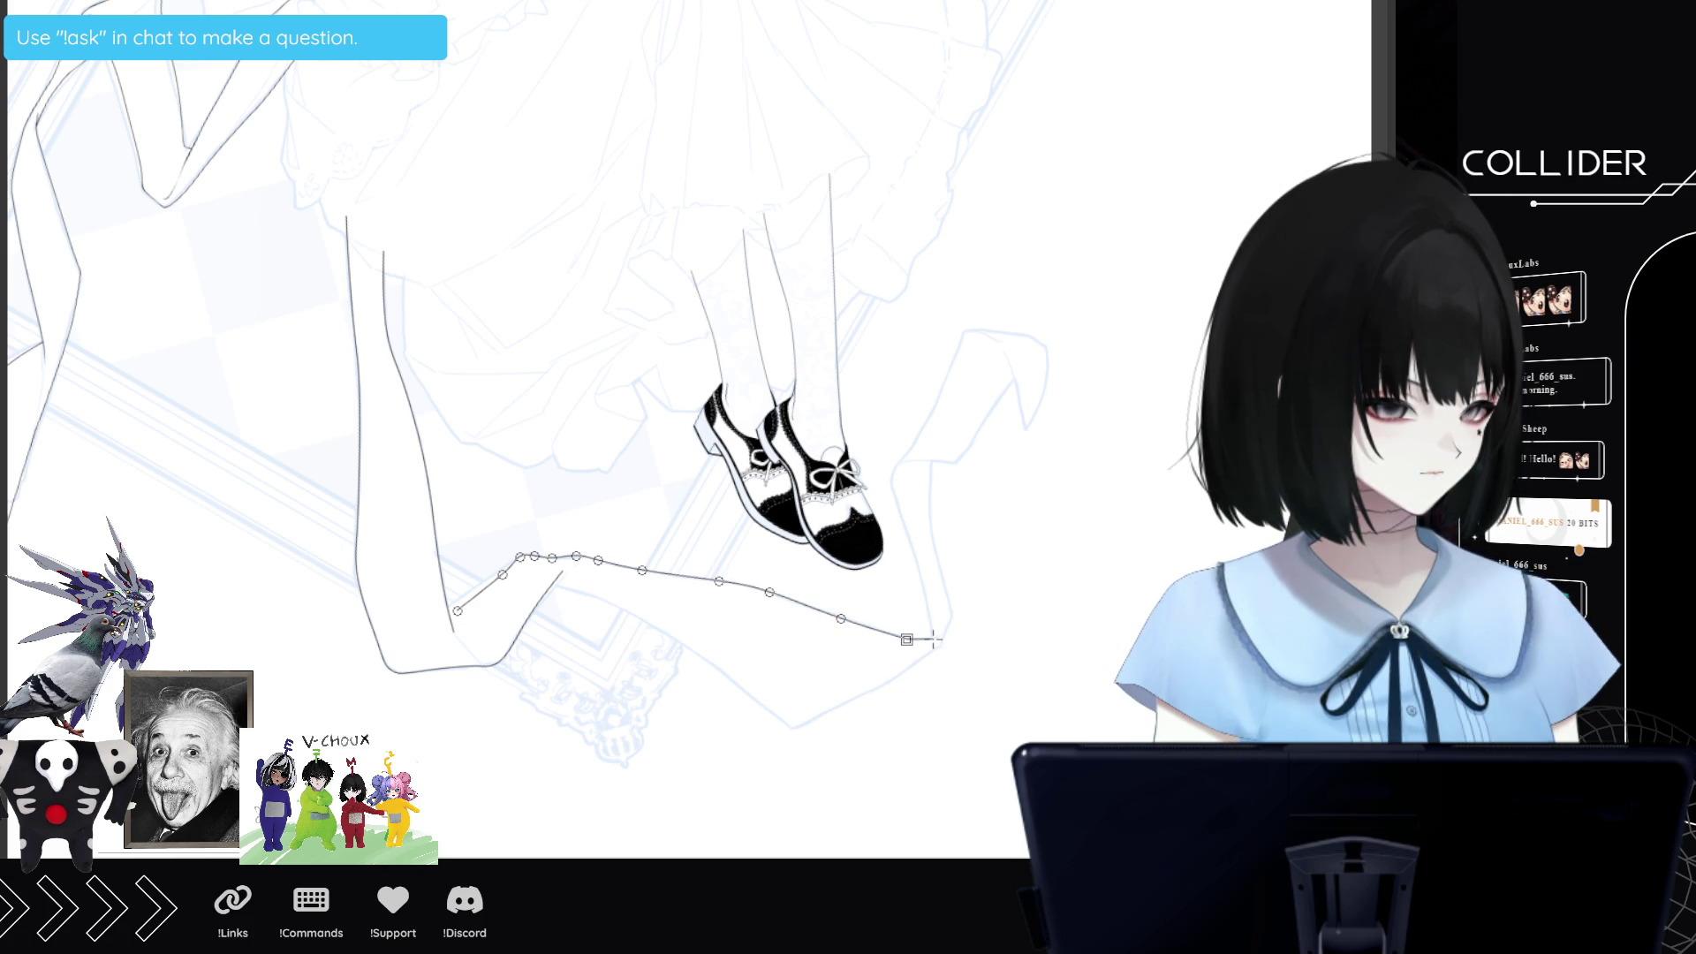
{"action": "double_click", "coordinate": [934, 643]}
Ink the lower calf outline dipping toward the shin and rising back to the right.
{"action": "left_click", "coordinate": [567, 589]}
{"action": "left_click", "coordinate": [606, 601]}
{"action": "left_click", "coordinate": [666, 633]}
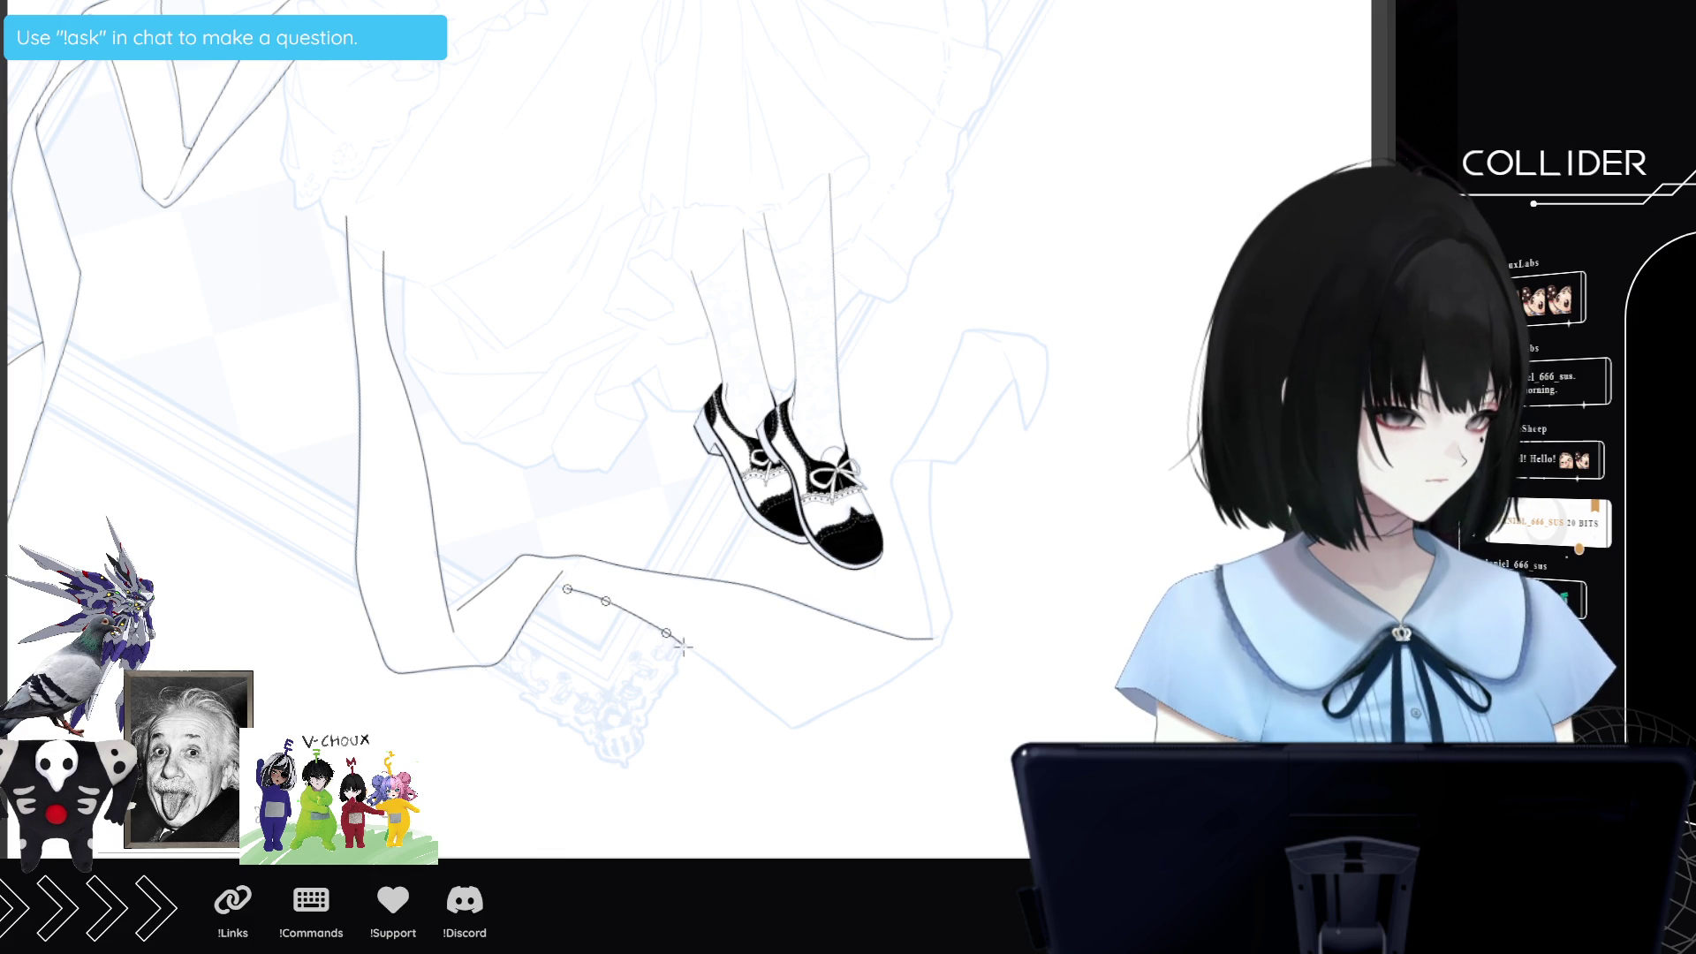
{"action": "left_click", "coordinate": [684, 643]}
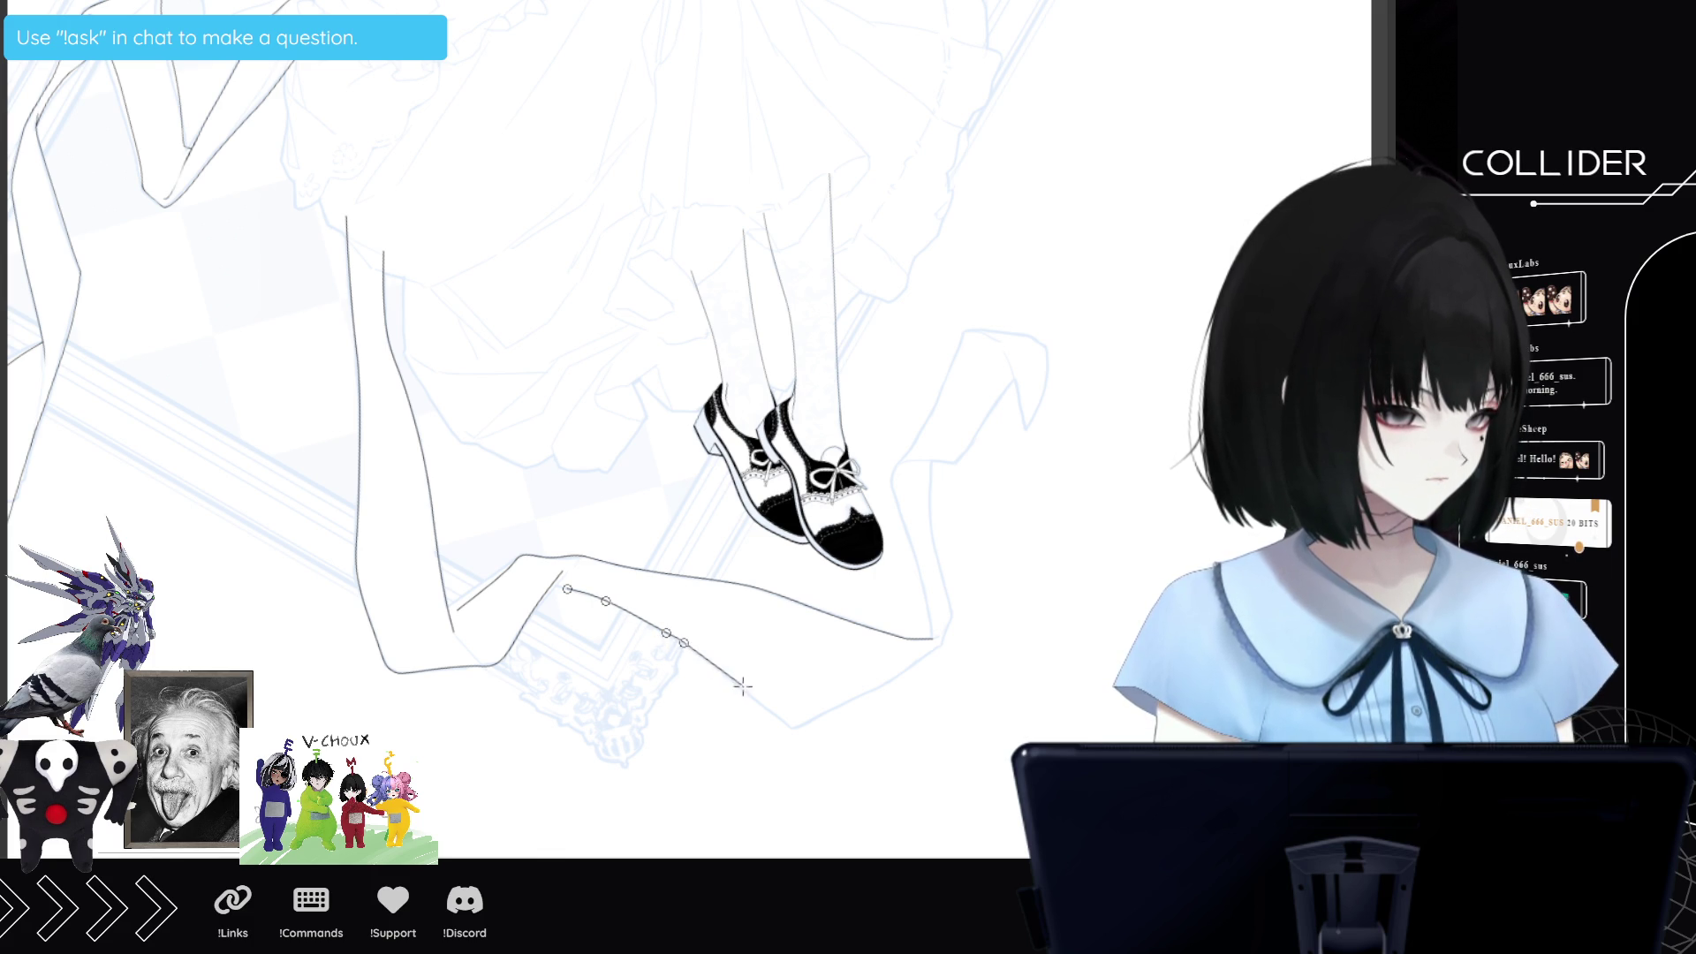
{"action": "left_click", "coordinate": [777, 712]}
{"action": "left_click", "coordinate": [793, 727]}
{"action": "left_click", "coordinate": [812, 720]}
{"action": "left_click", "coordinate": [856, 699]}
{"action": "left_click", "coordinate": [913, 669]}
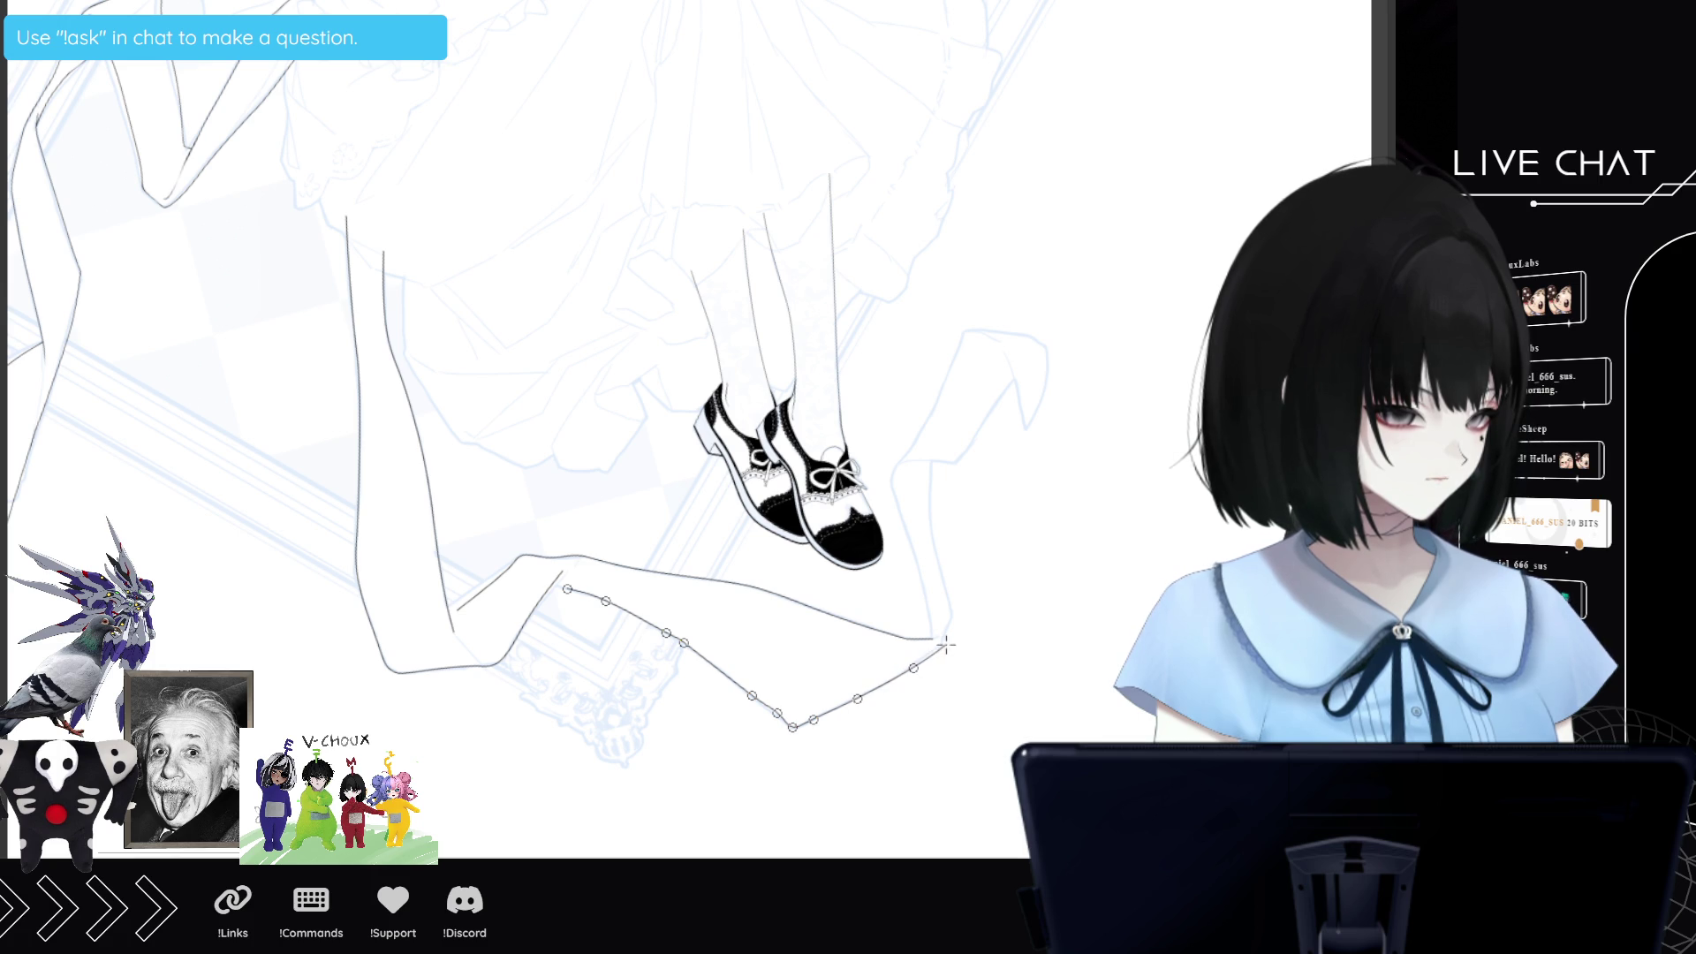
{"action": "left_click", "coordinate": [942, 646]}
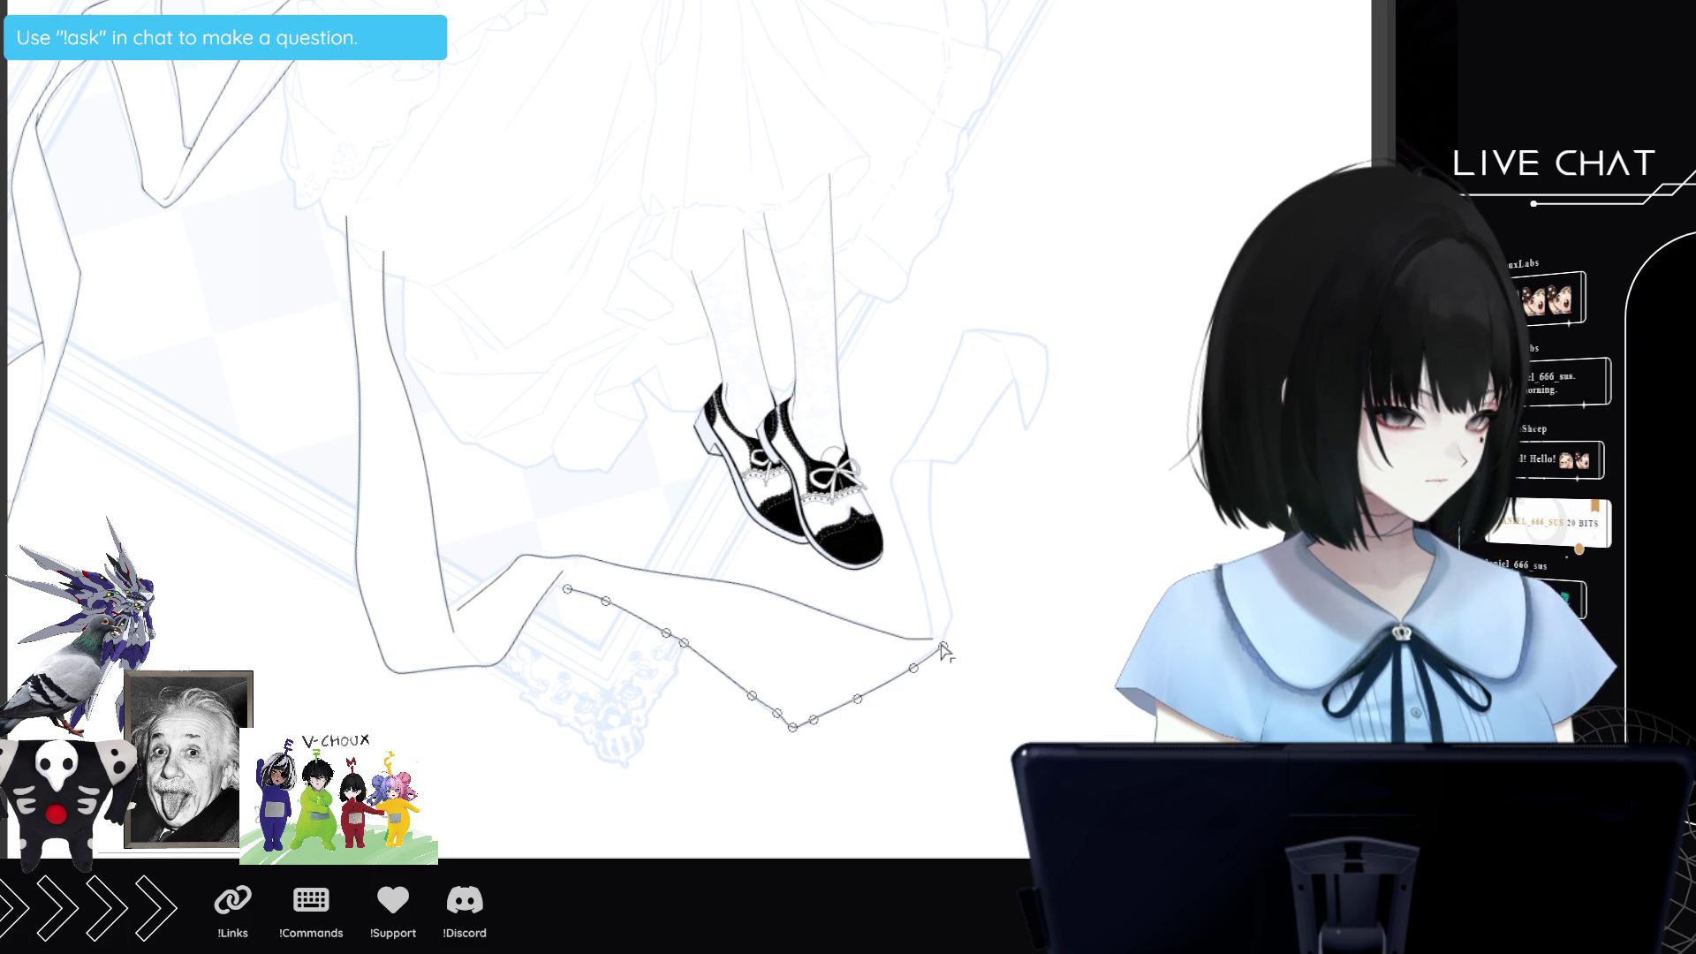
{"action": "left_click", "coordinate": [941, 649]}
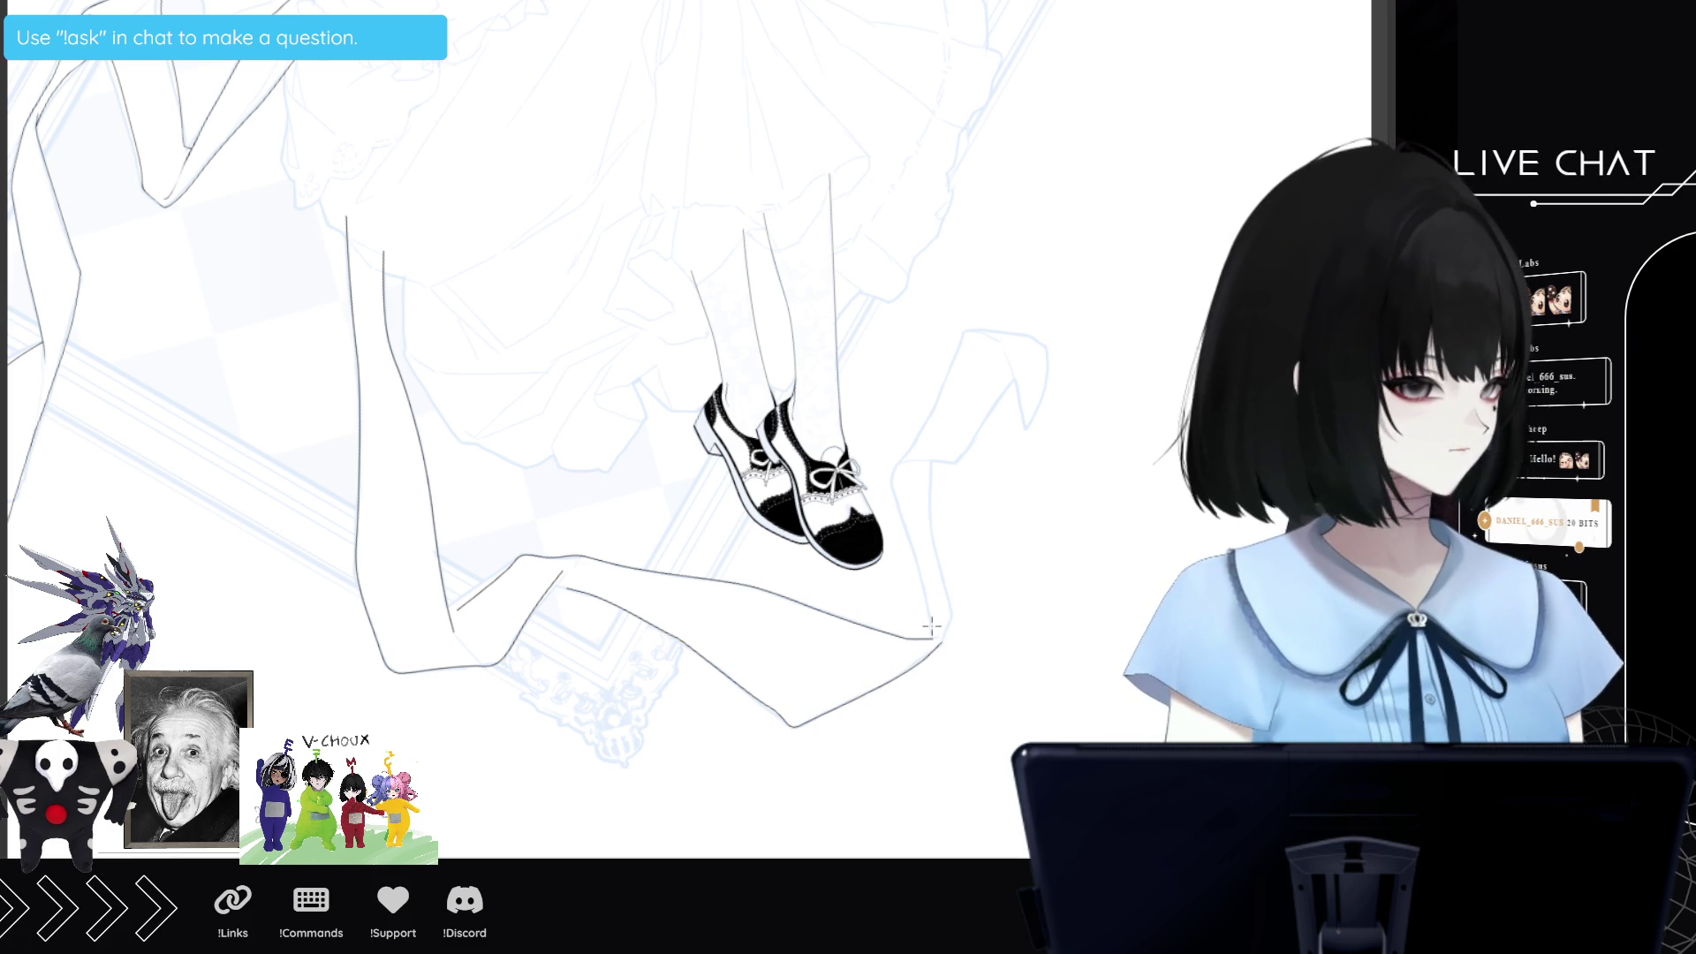
Ink the right leg line rising upward toward the top.
{"action": "left_click", "coordinate": [932, 623]}
{"action": "left_click", "coordinate": [924, 585]}
{"action": "left_click", "coordinate": [910, 533]}
{"action": "left_click", "coordinate": [896, 464]}
{"action": "left_click", "coordinate": [923, 433]}
{"action": "left_click", "coordinate": [945, 388]}
{"action": "double_click", "coordinate": [966, 331]}
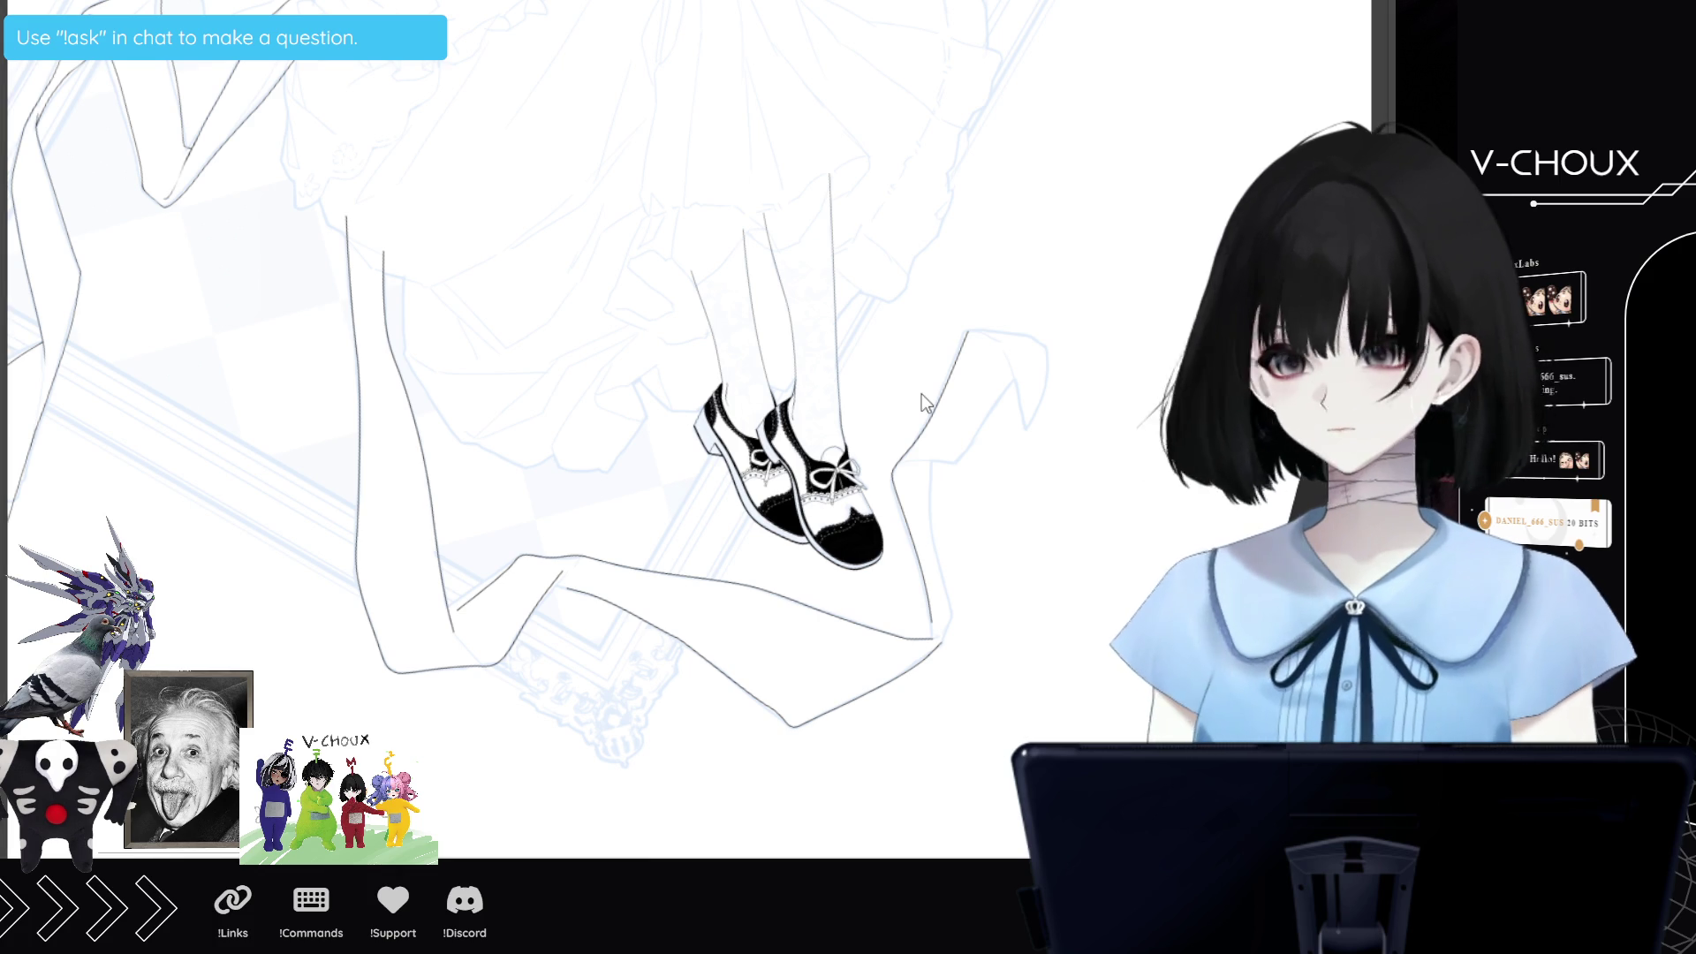
Ink the inner right leg line and a second line up to the leg's tip.
{"action": "left_click", "coordinate": [931, 464]}
{"action": "left_click", "coordinate": [931, 496]}
{"action": "left_click", "coordinate": [931, 540]}
{"action": "left_click", "coordinate": [941, 583]}
{"action": "double_click", "coordinate": [947, 616]}
{"action": "left_click", "coordinate": [915, 466]}
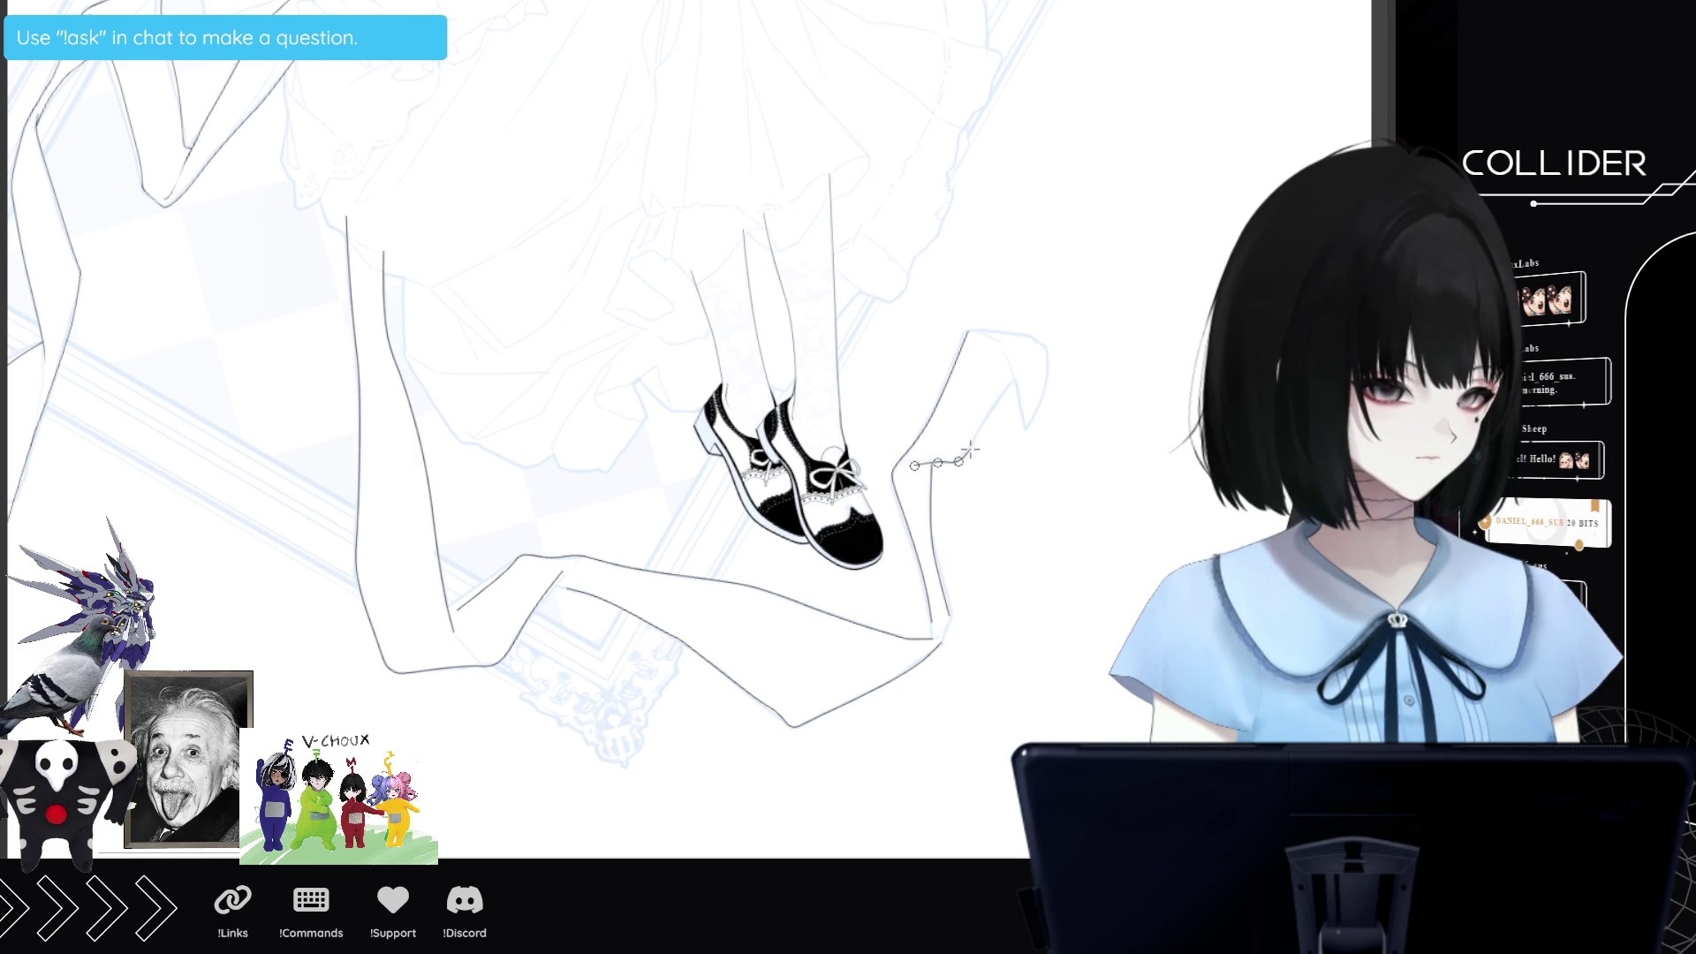
{"action": "double_click", "coordinate": [1014, 378]}
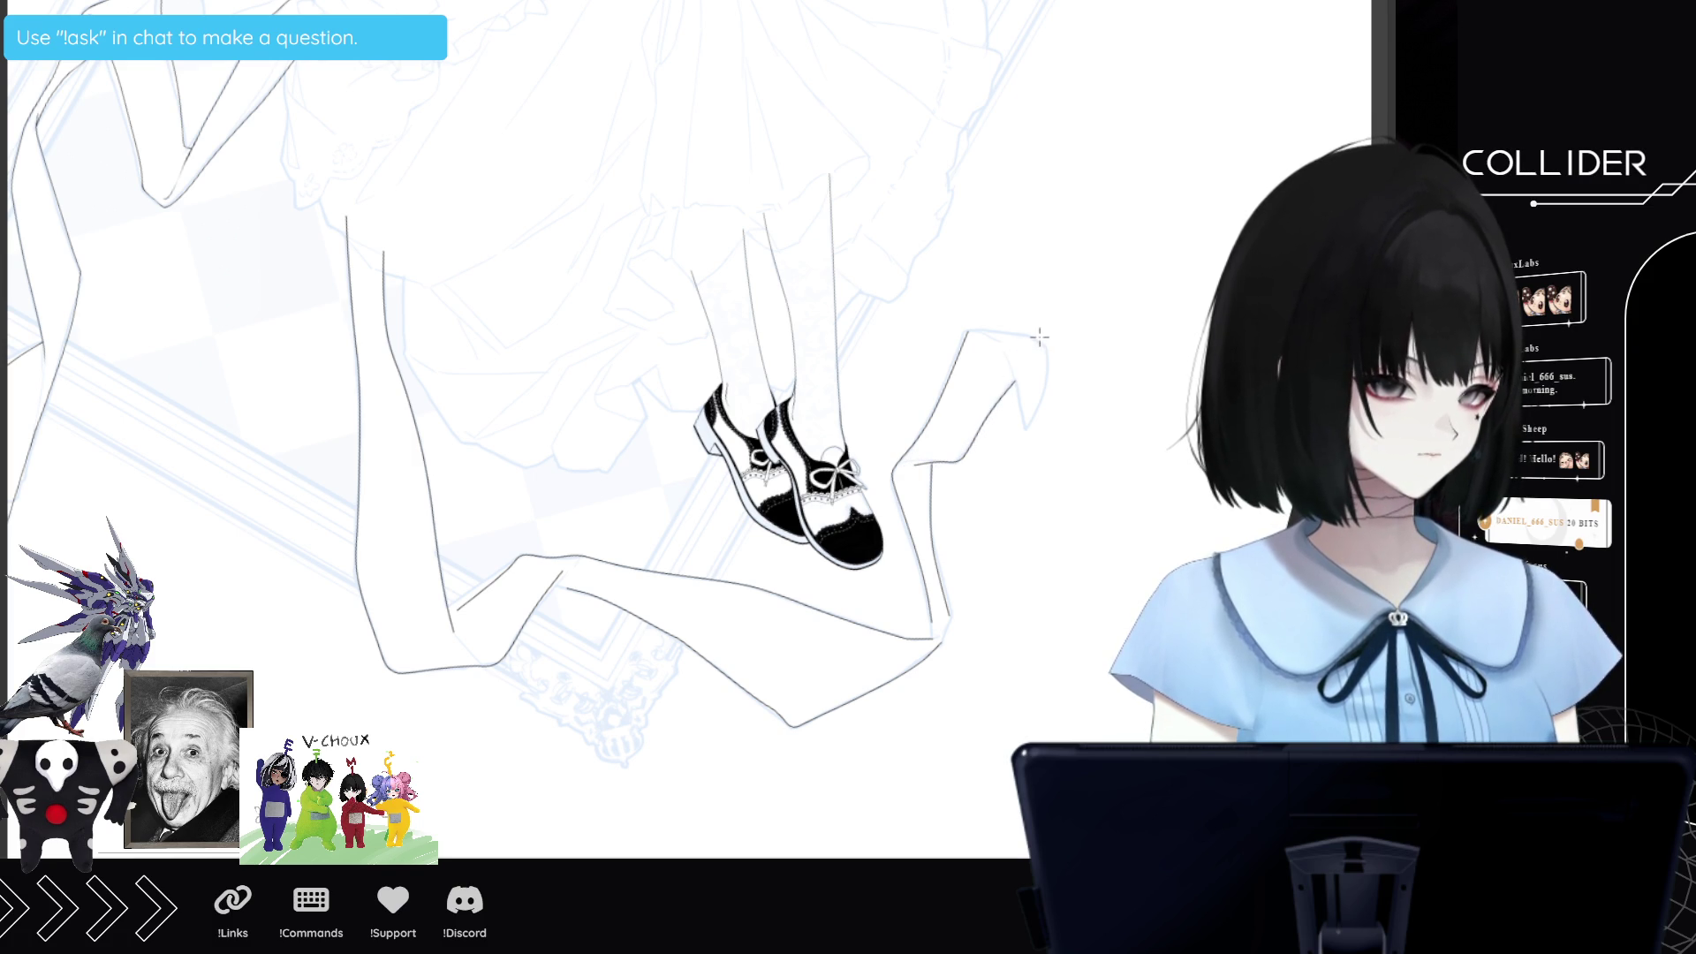
Ink a short line down the right foot.
{"action": "left_click", "coordinate": [1047, 350]}
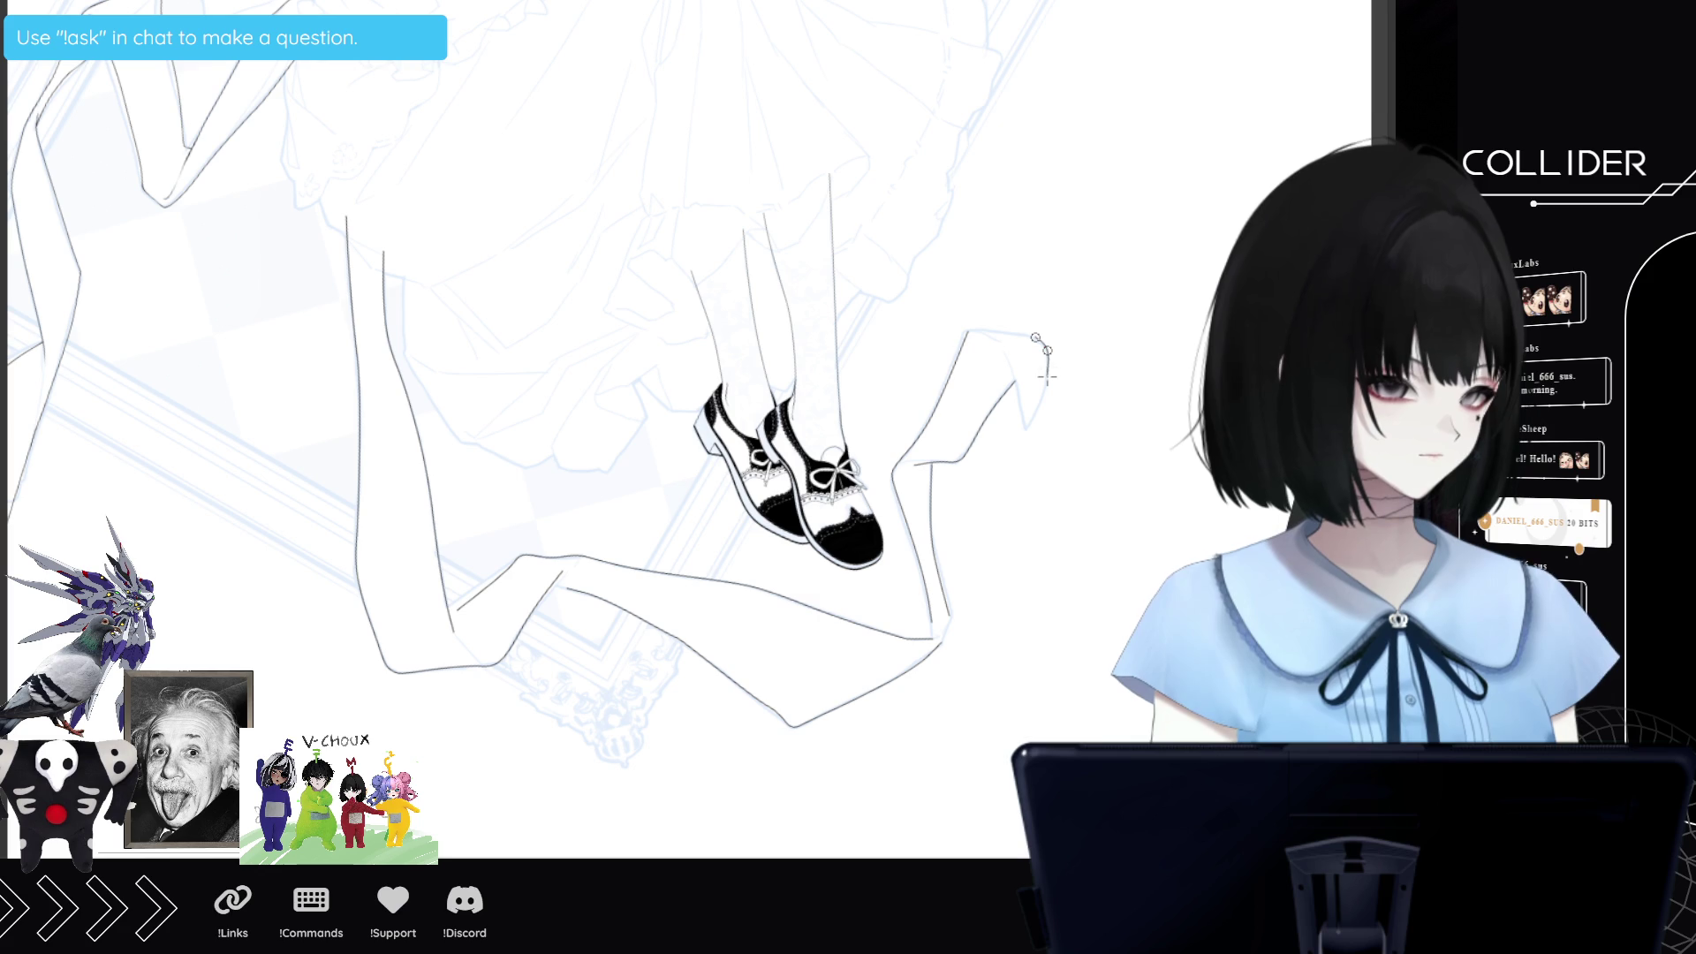
{"action": "left_click", "coordinate": [1047, 379]}
{"action": "left_click", "coordinate": [1043, 402]}
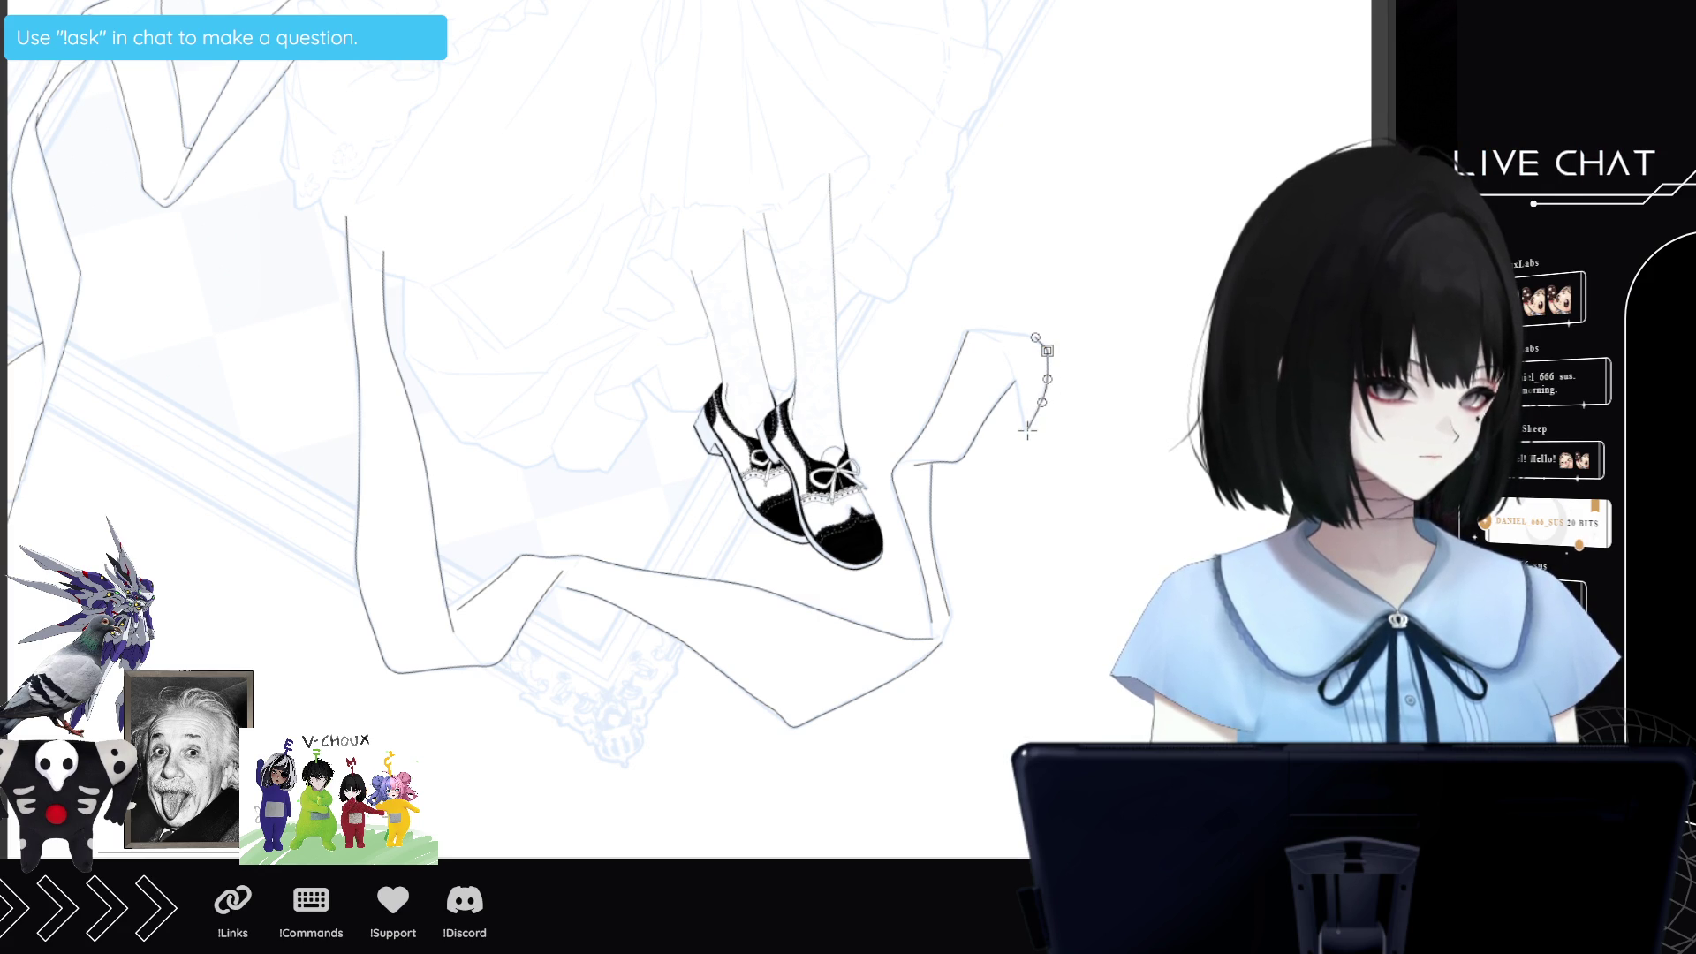
{"action": "double_click", "coordinate": [1030, 415]}
Ink the right foot edge line, closing the angular shape's pointed right tip.
{"action": "left_click_drag", "start_coordinate": [1030, 415], "coordinate": [1062, 356]}
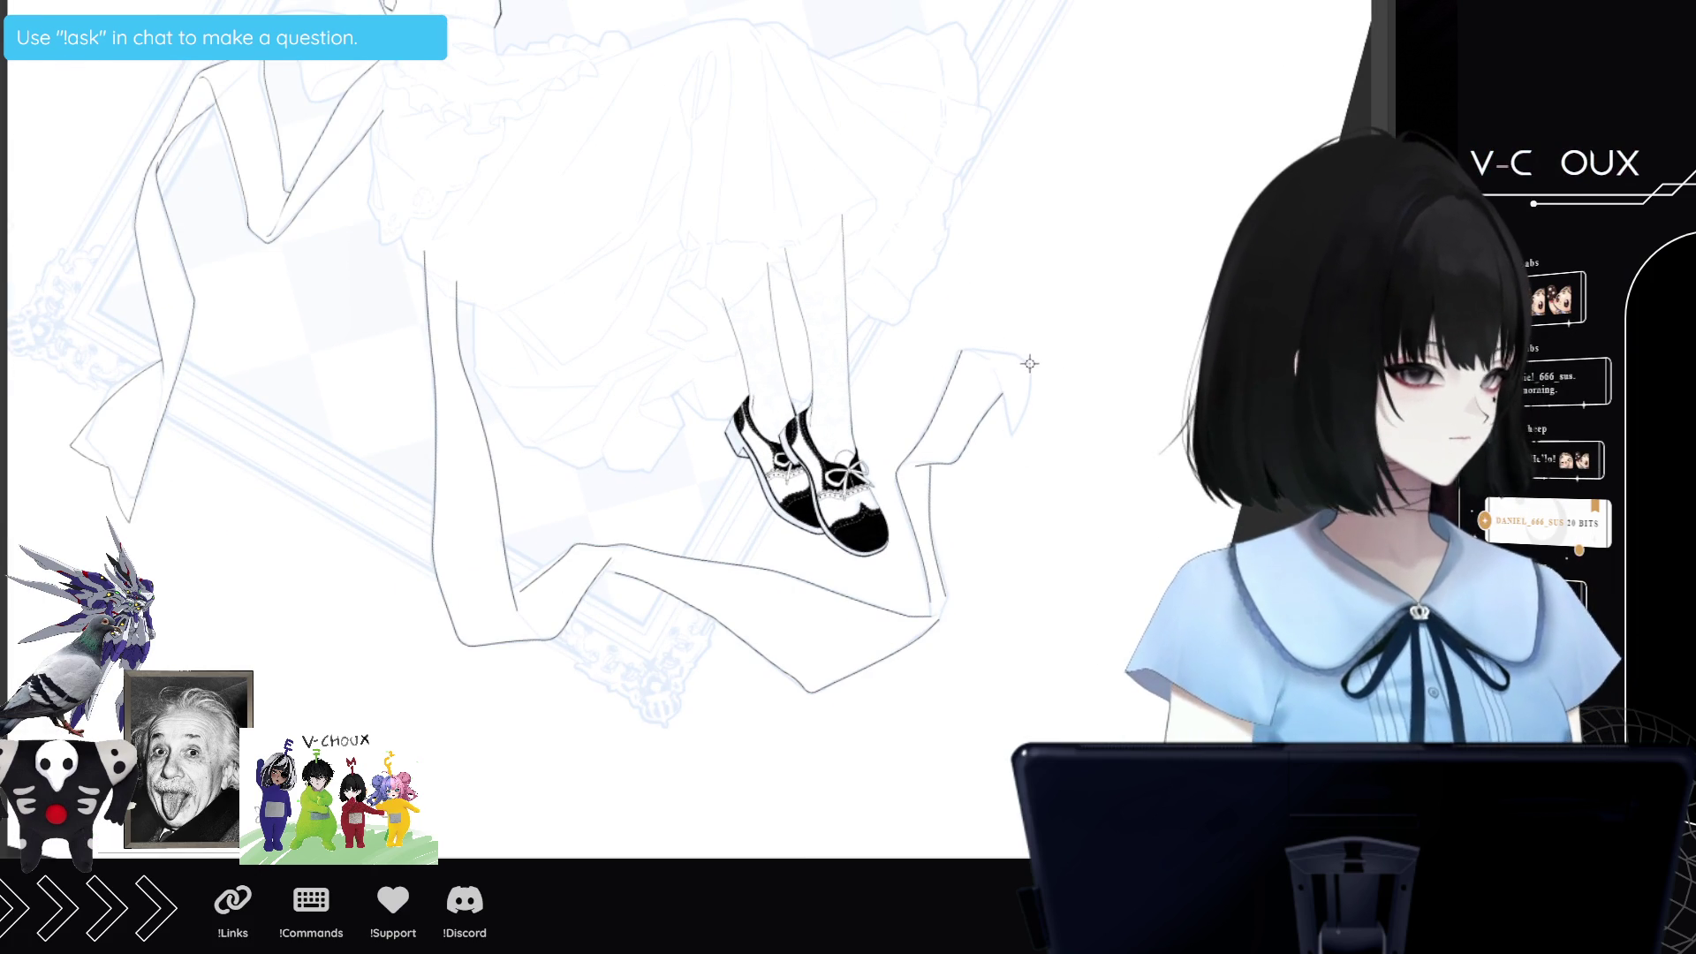
{"action": "left_click", "coordinate": [1045, 389]}
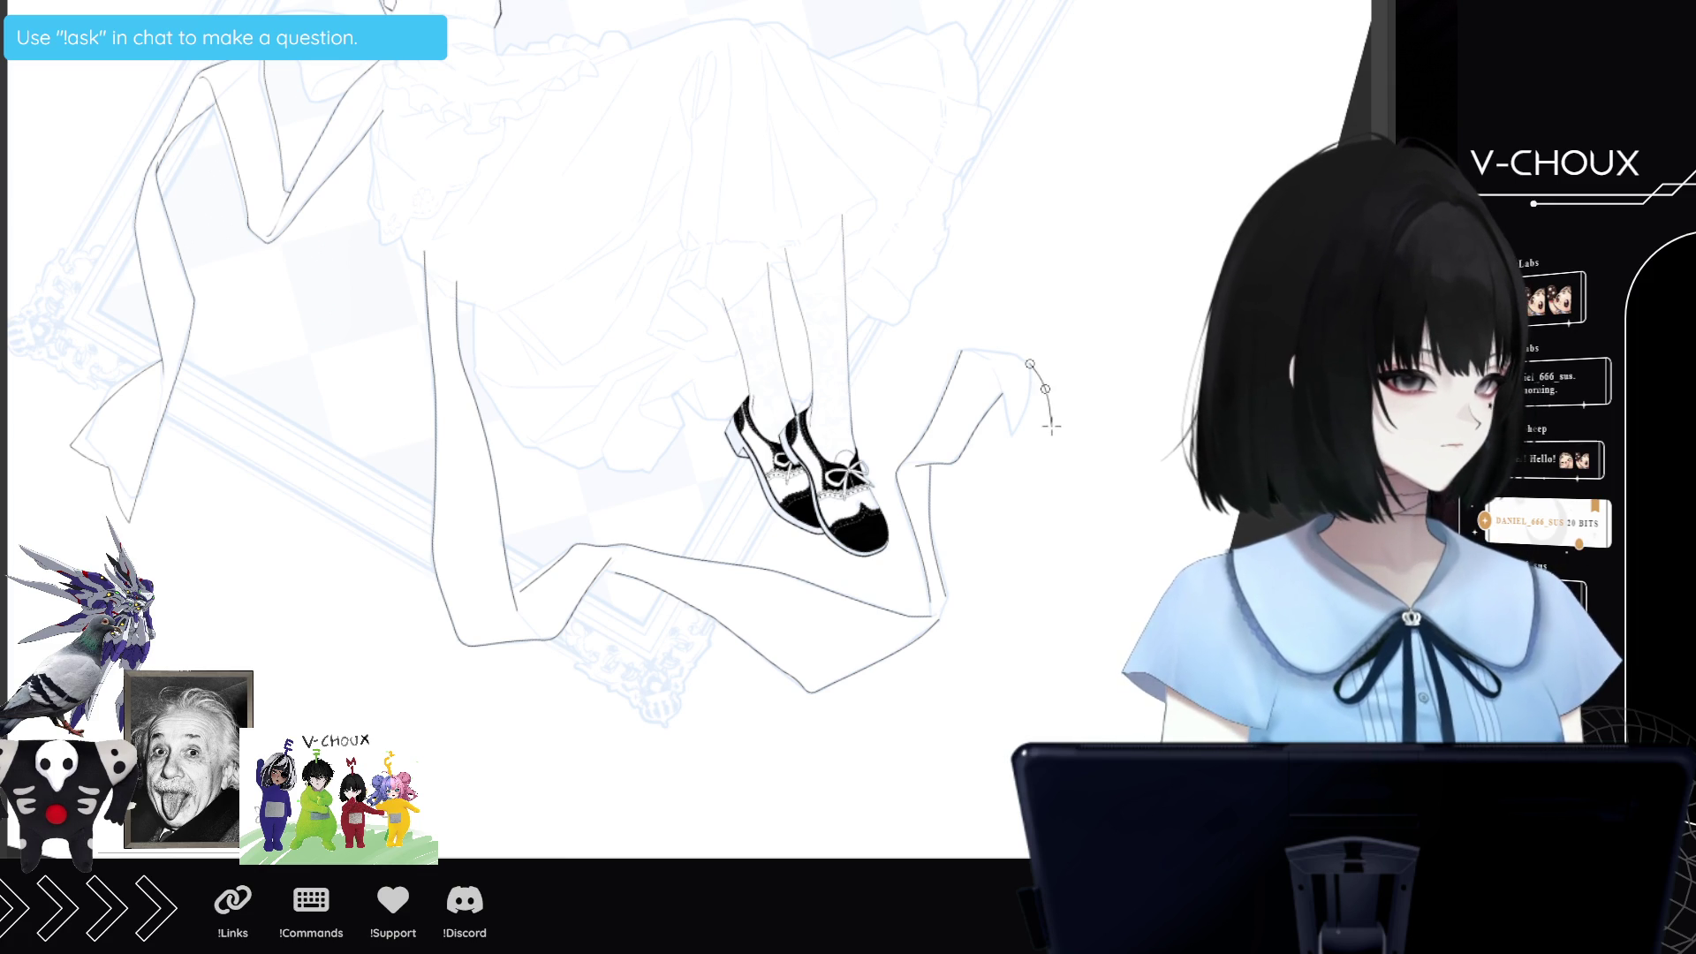
{"action": "left_click", "coordinate": [1061, 435]}
{"action": "left_click", "coordinate": [1060, 429]}
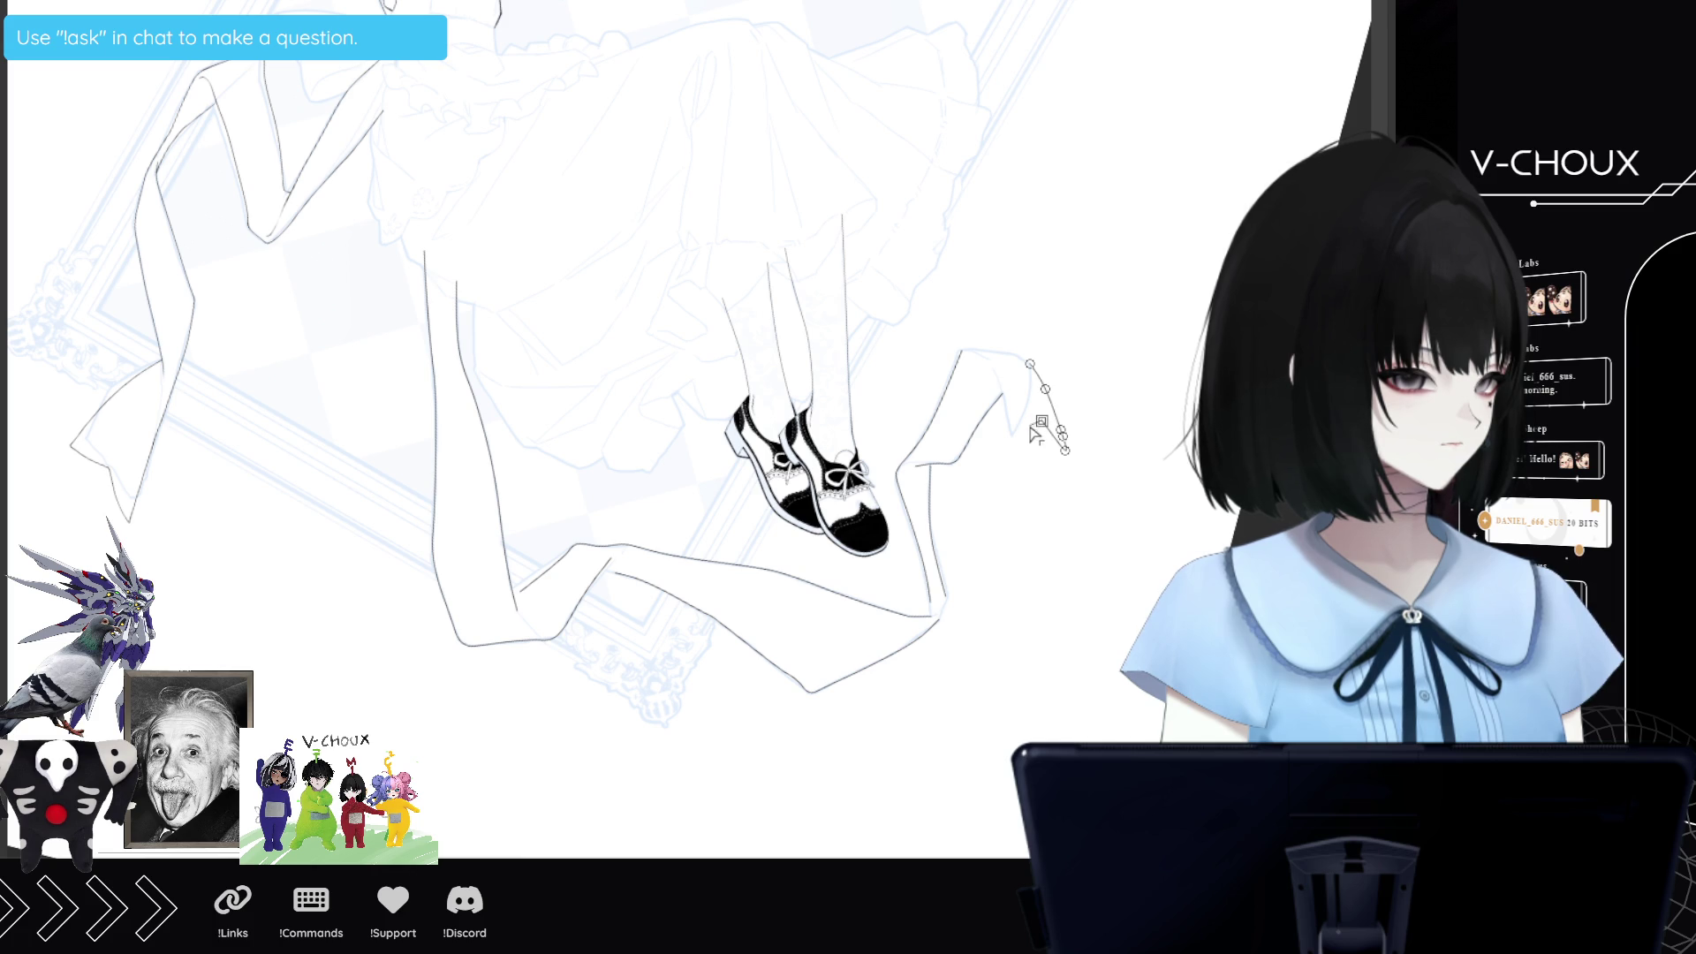
{"action": "left_click", "coordinate": [1005, 466]}
{"action": "left_click", "coordinate": [1006, 403]}
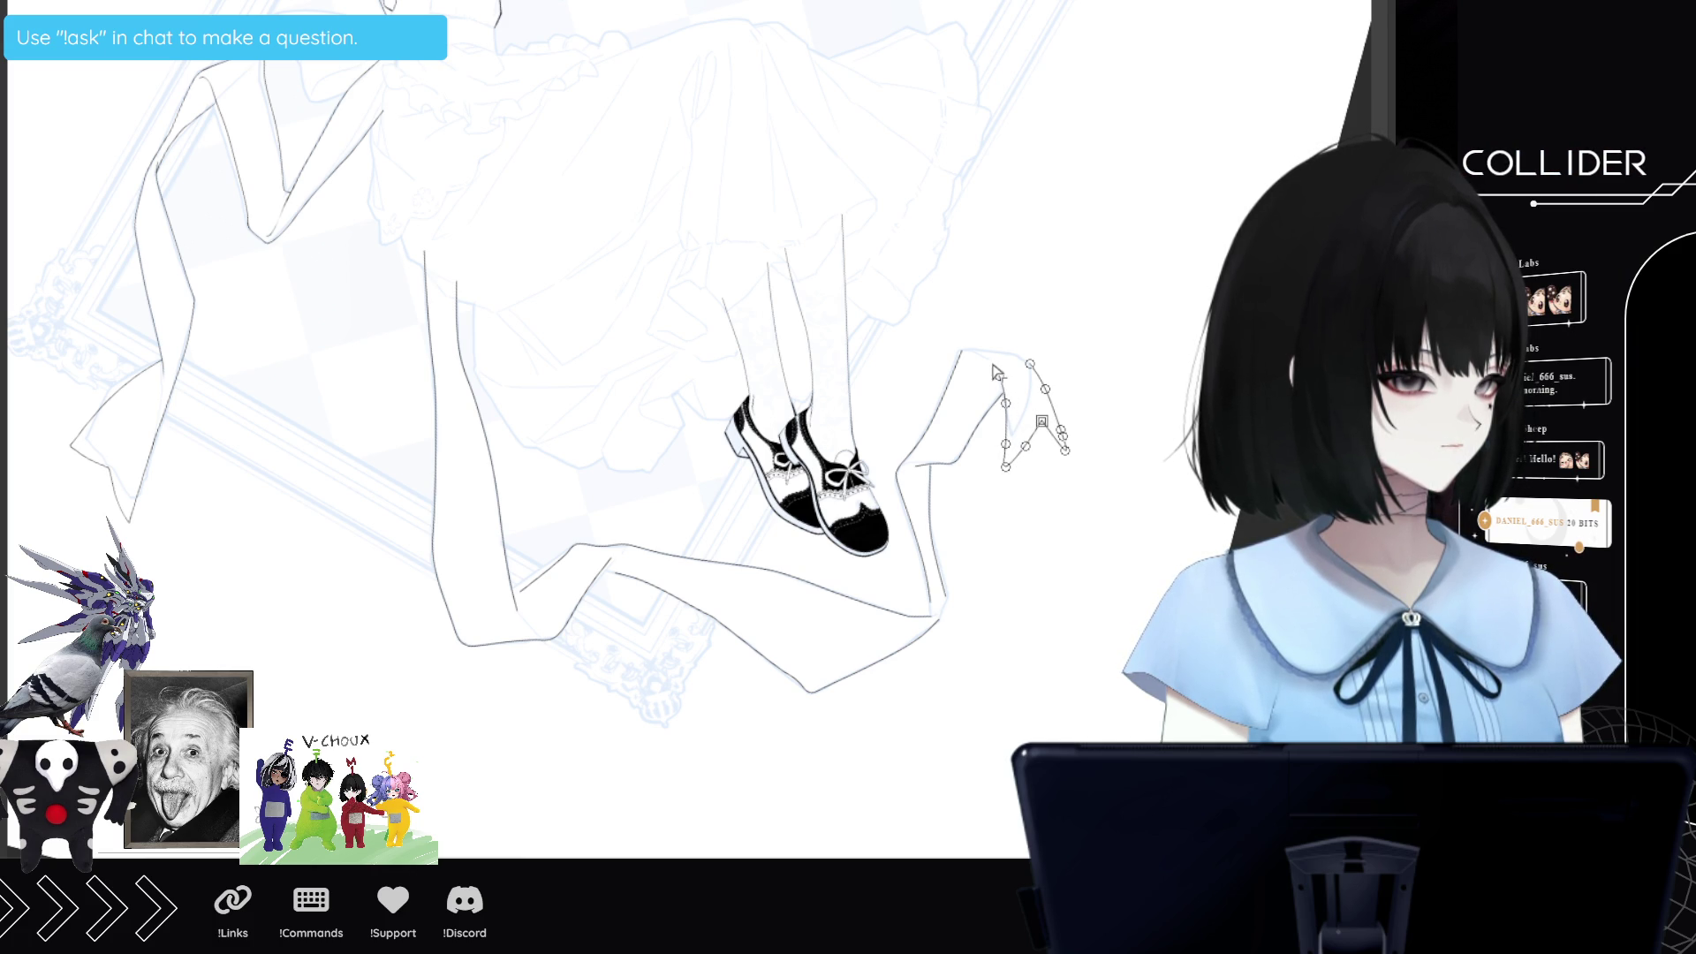
{"action": "double_click", "coordinate": [993, 365]}
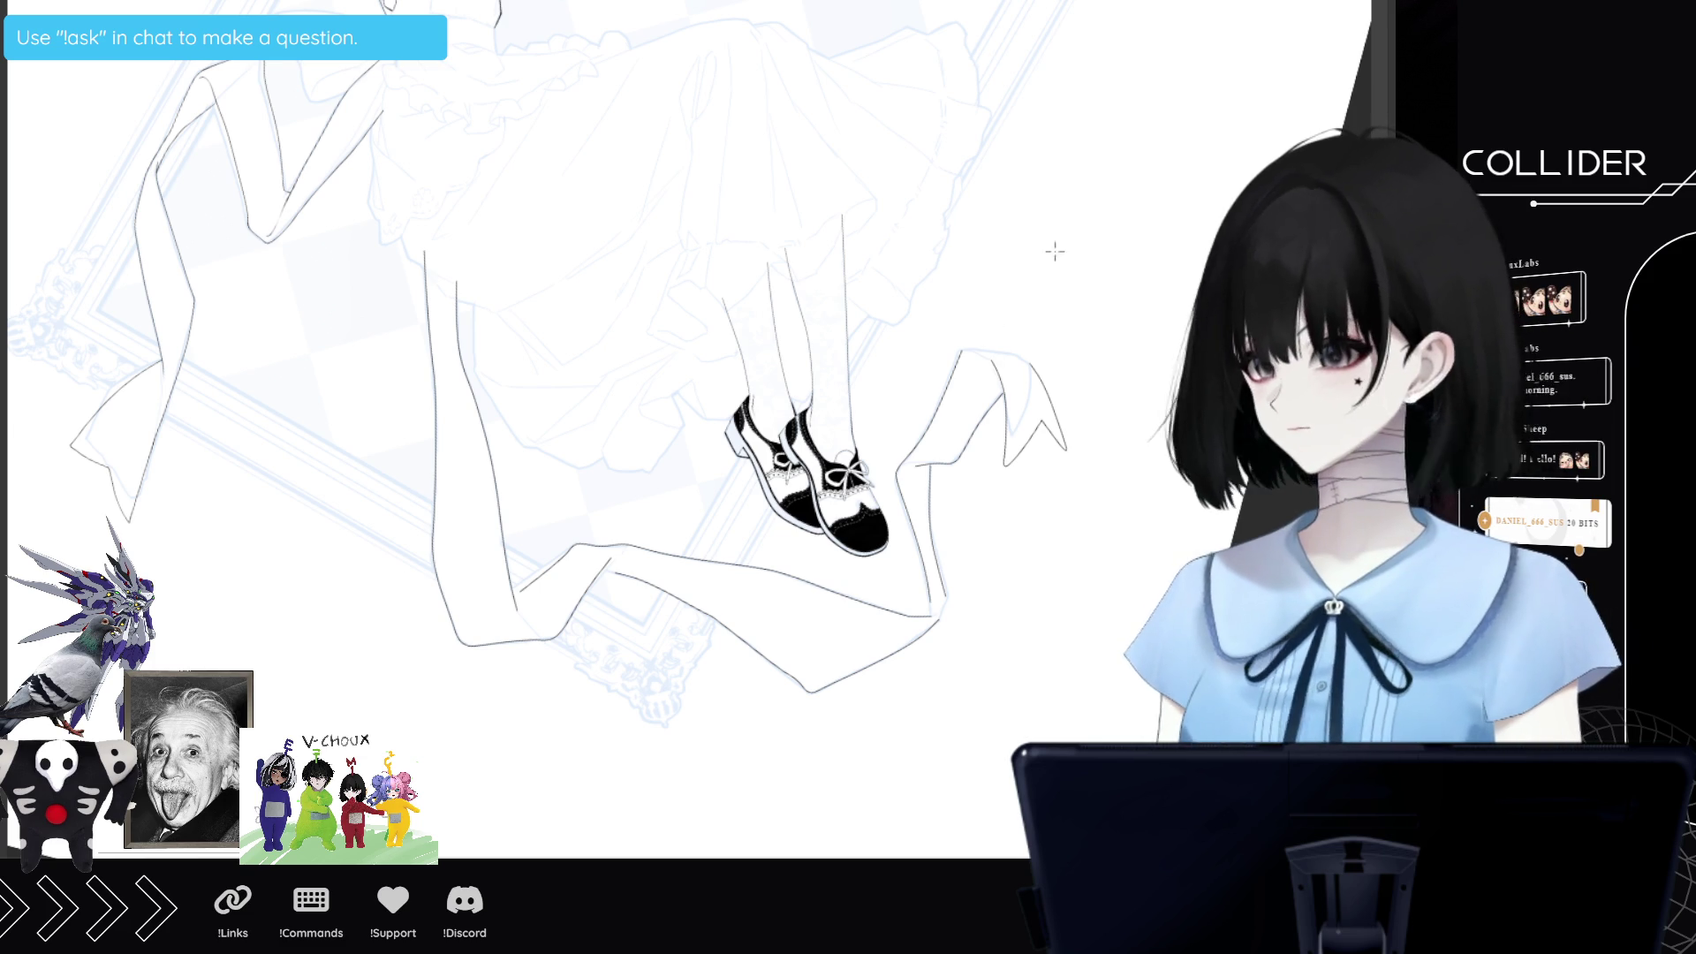
{"action": "left_click_drag", "start_coordinate": [1068, 606], "coordinate": [938, 576]}
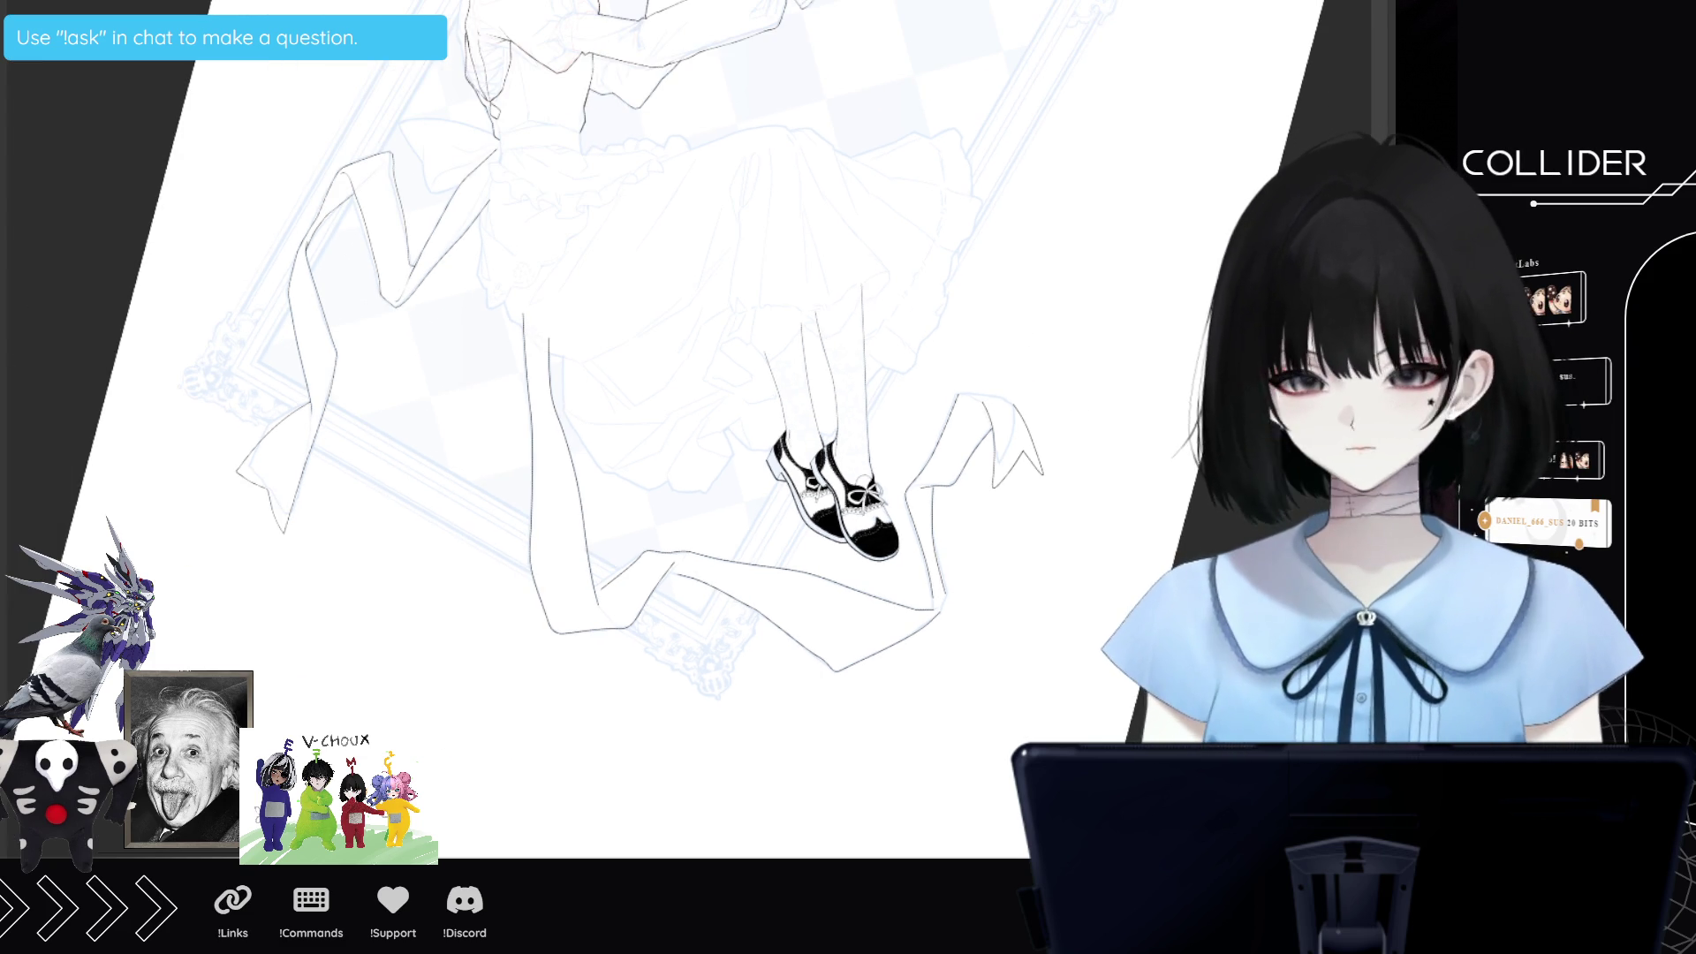
Shrink the inking brush with [ and zoom in on the legs.
{"action": "key", "text": "bracketleft"}
{"action": "key", "text": "bracketleft"}
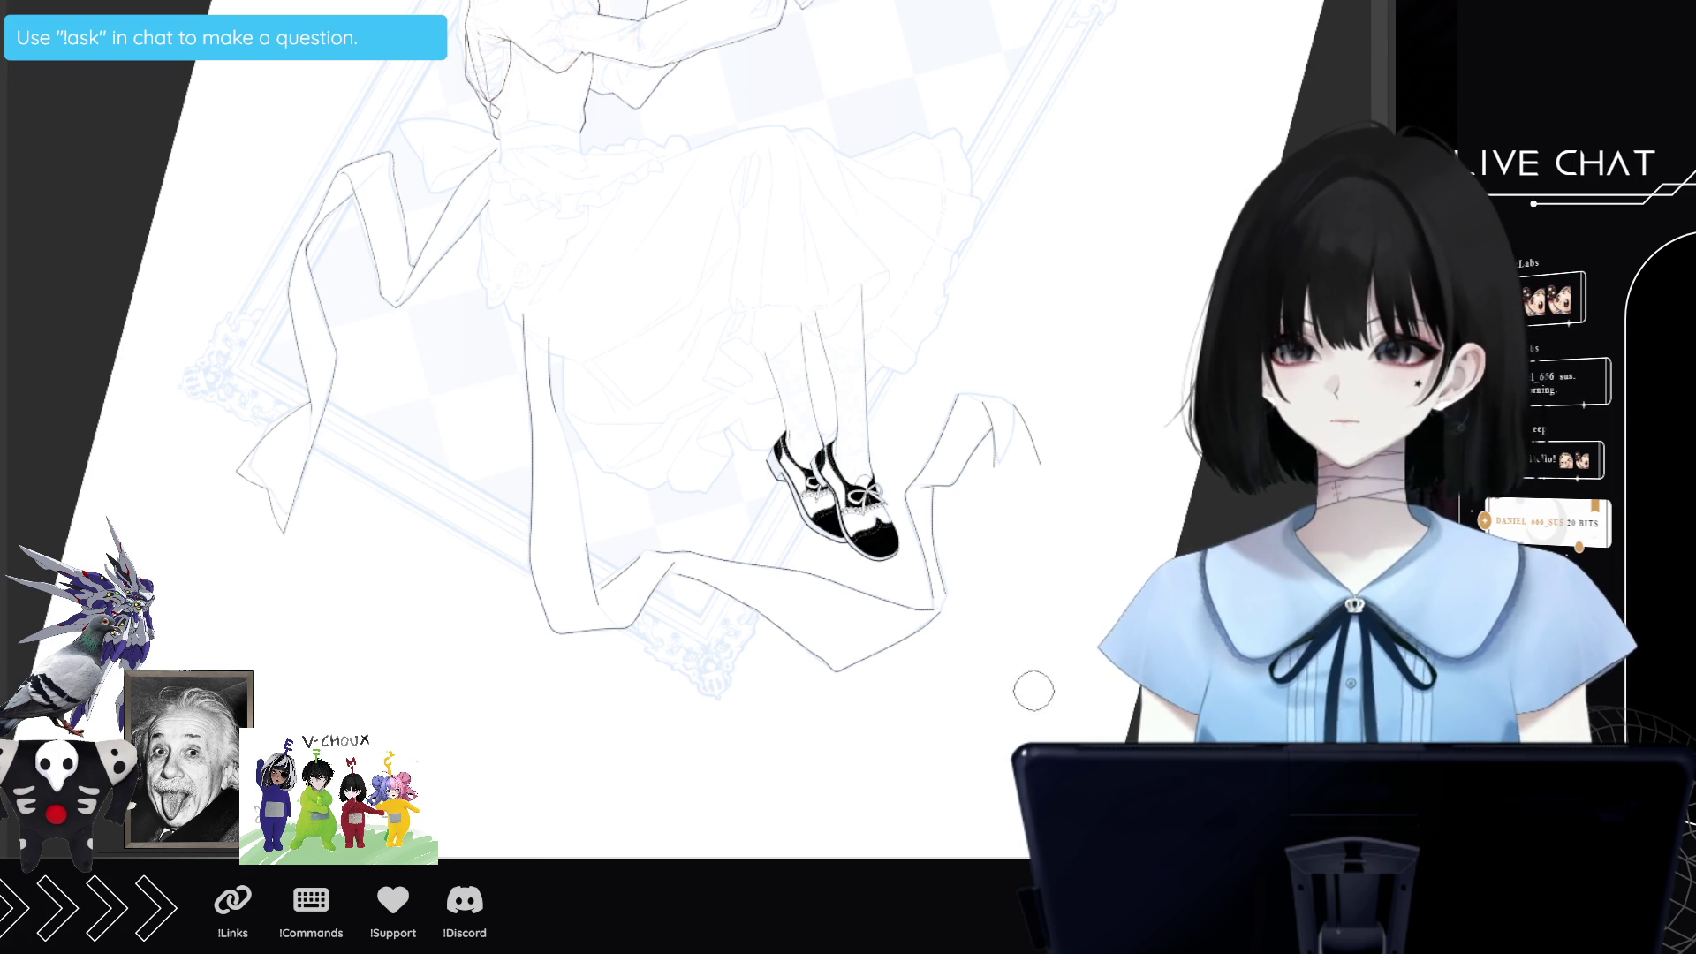
{"action": "scroll", "coordinate": [969, 681], "scroll_direction": "down", "scroll_amount": 1}
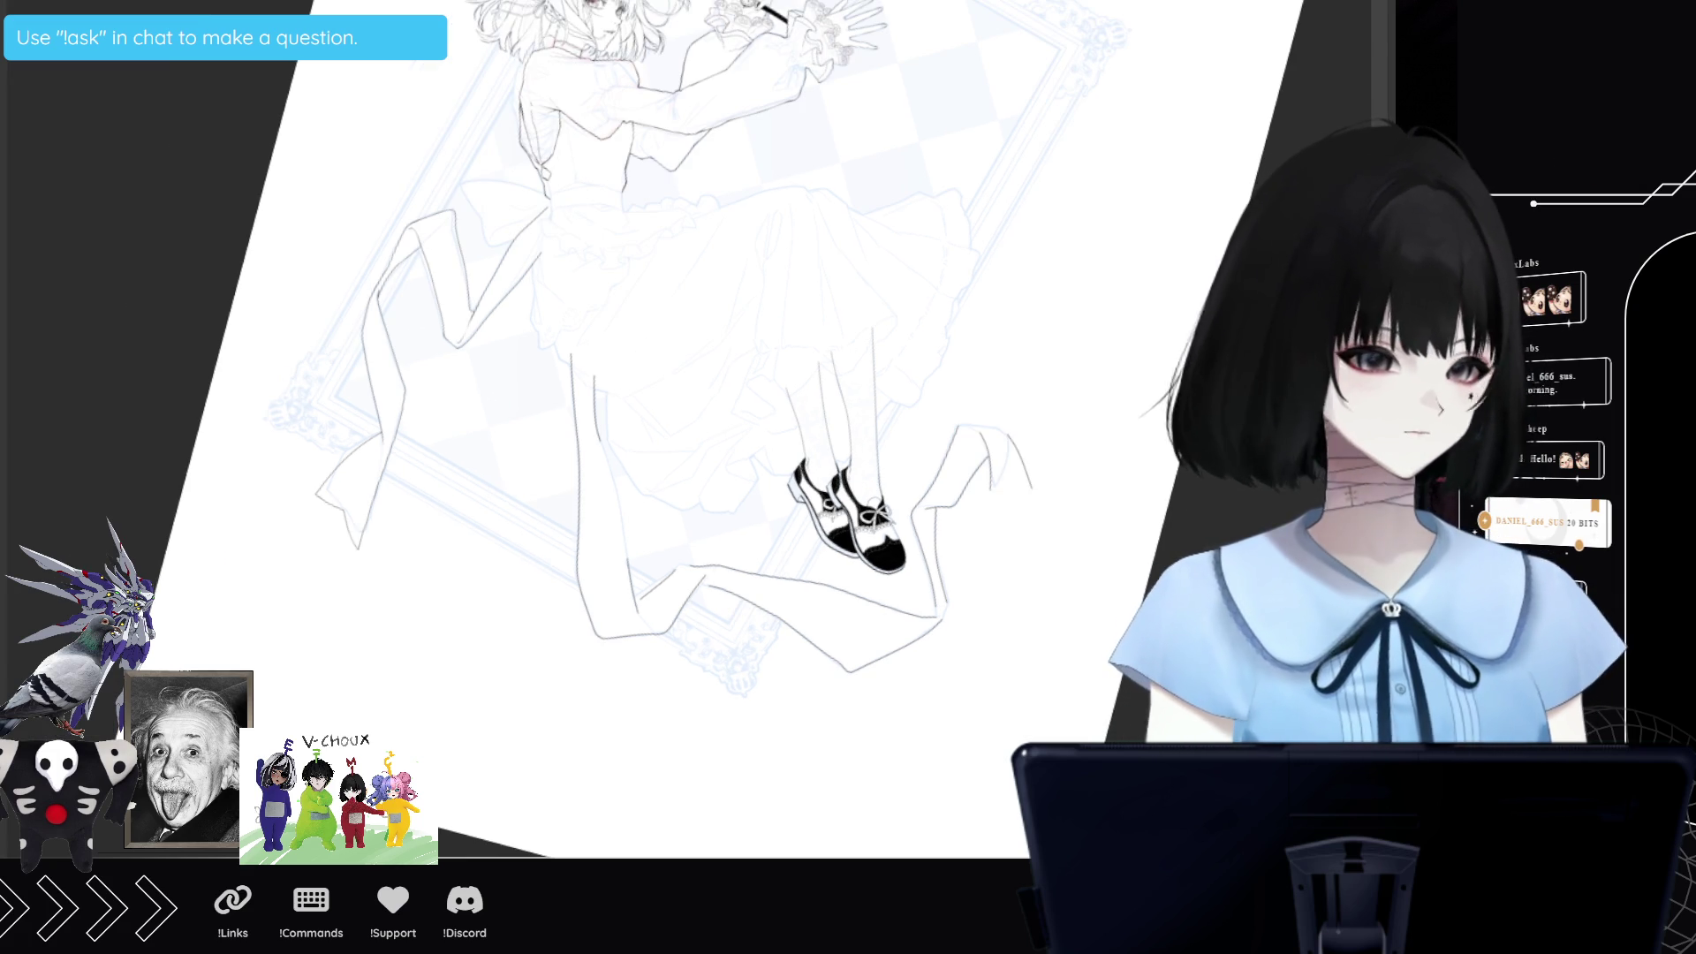
{"action": "scroll", "coordinate": [672, 424], "scroll_direction": "up", "scroll_amount": 3}
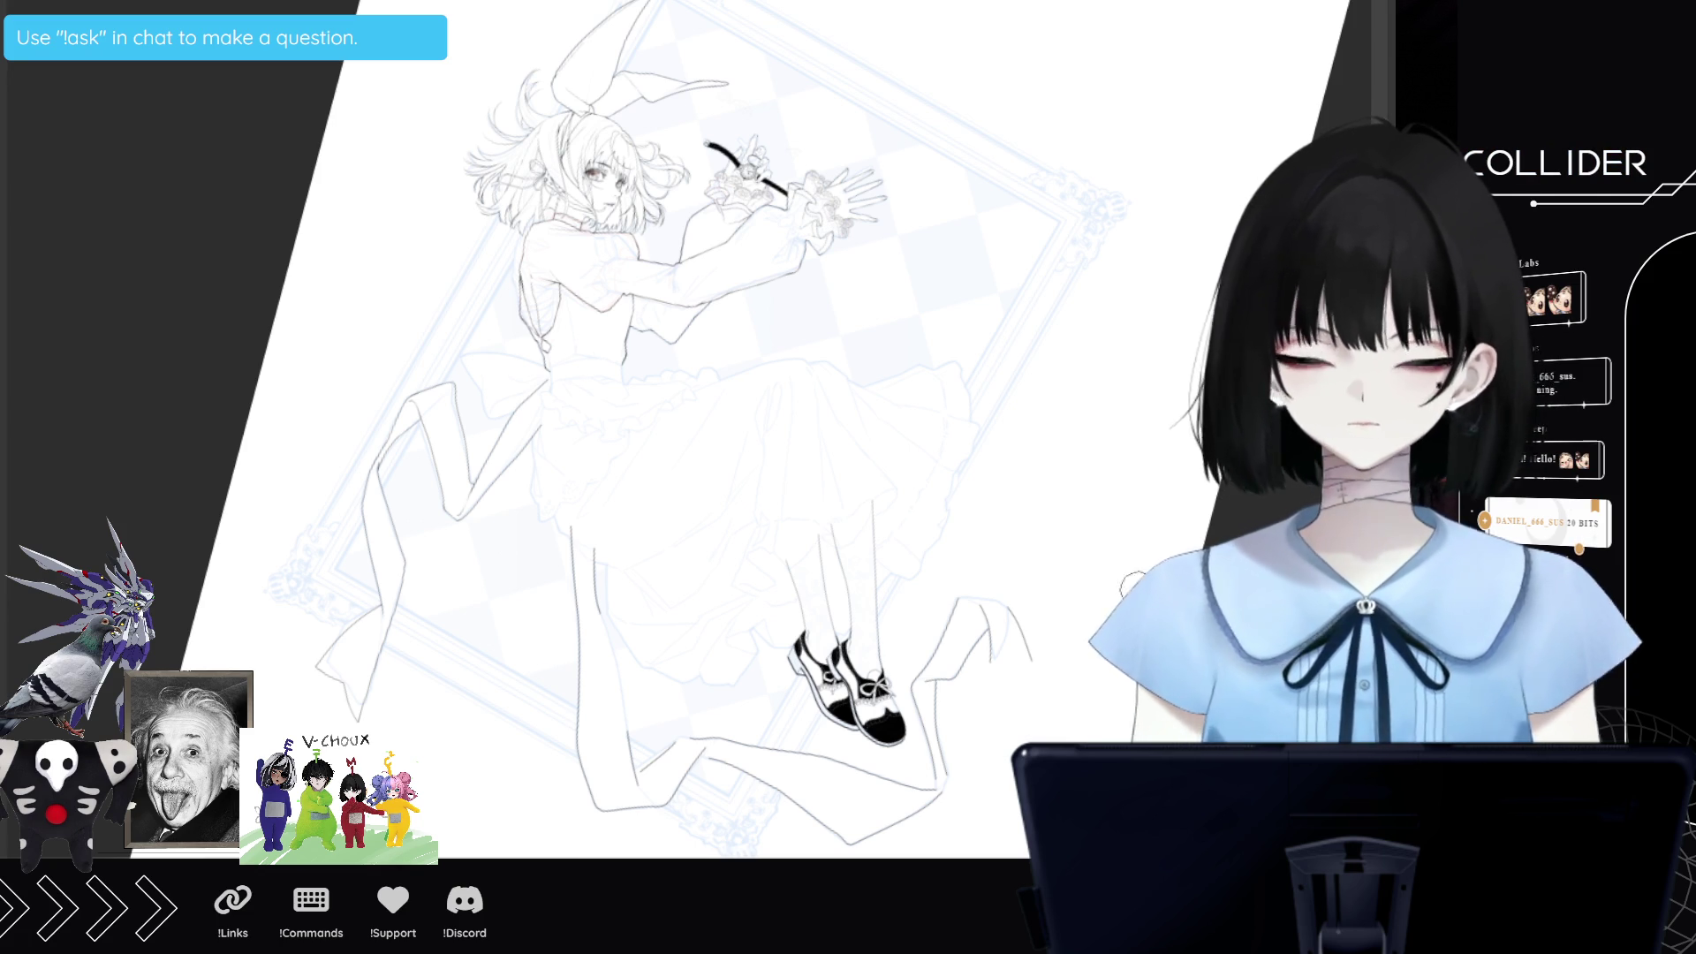
{"action": "scroll", "coordinate": [631, 815], "scroll_direction": "up", "scroll_amount": 5}
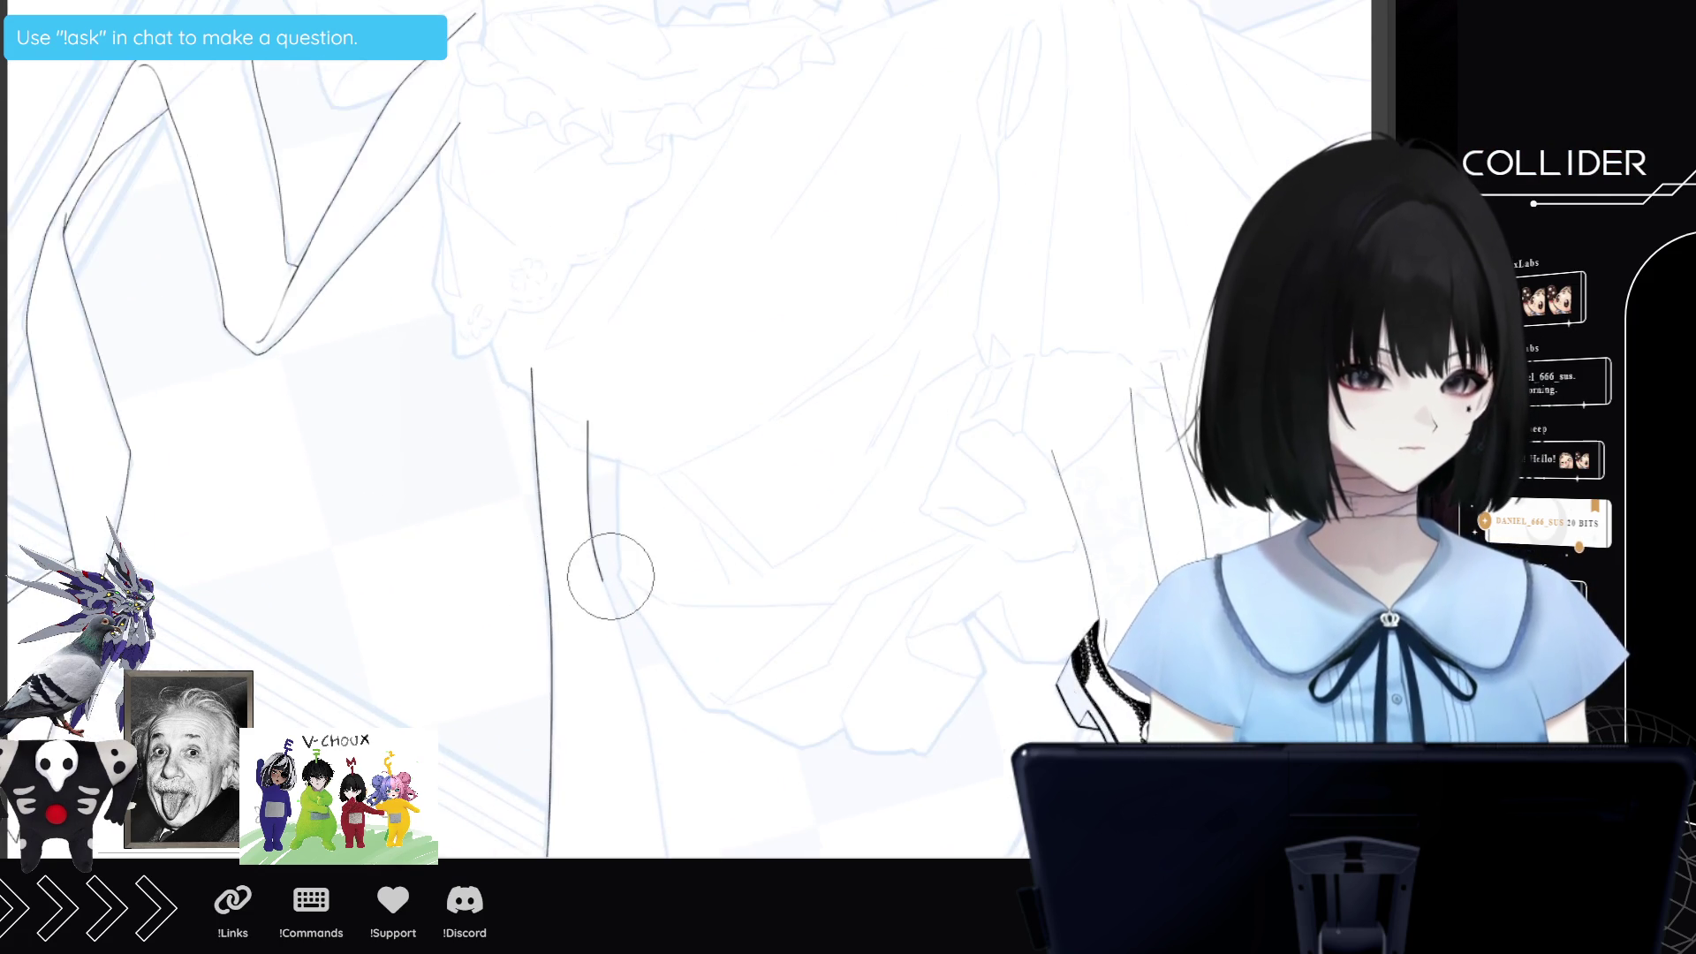
Join the broken contour along the inner edge of the bent knee with one black stroke.
{"action": "scroll", "coordinate": [611, 574], "scroll_direction": "down", "scroll_amount": 3}
{"action": "scroll", "coordinate": [611, 574], "scroll_direction": "up", "scroll_amount": 1}
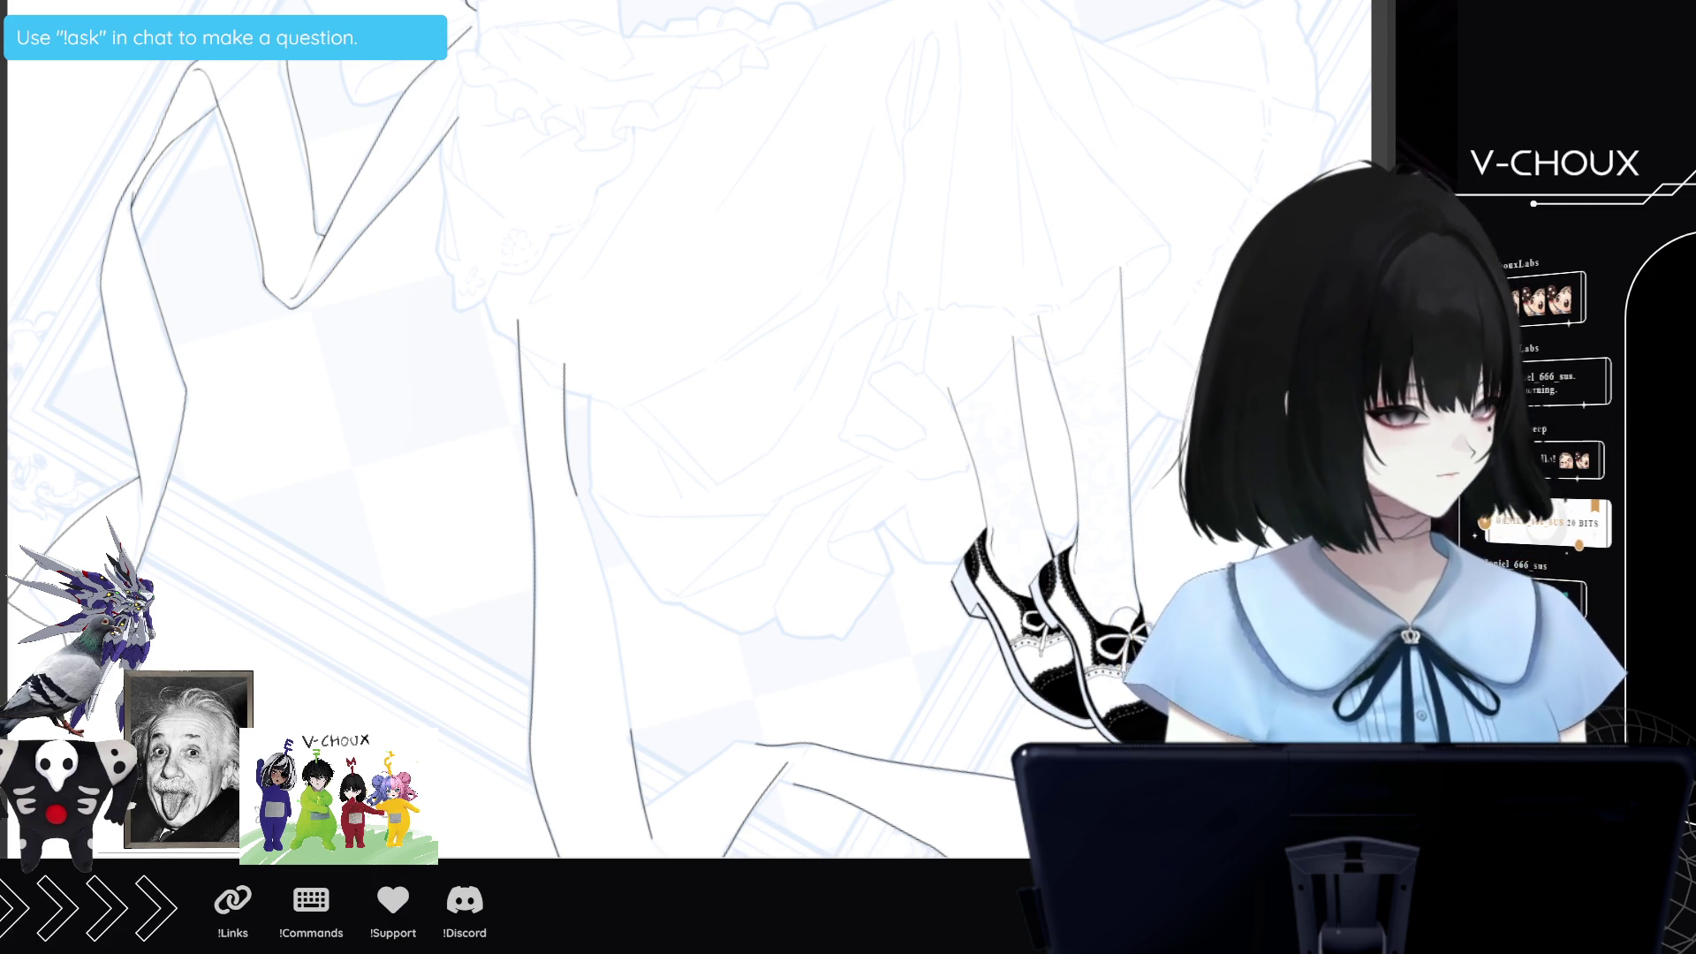
{"action": "scroll", "coordinate": [808, 715], "scroll_direction": "down", "scroll_amount": 5}
{"action": "scroll", "coordinate": [717, 608], "scroll_direction": "right", "scroll_amount": 2}
{"action": "scroll", "coordinate": [717, 608], "scroll_direction": "up", "scroll_amount": 3}
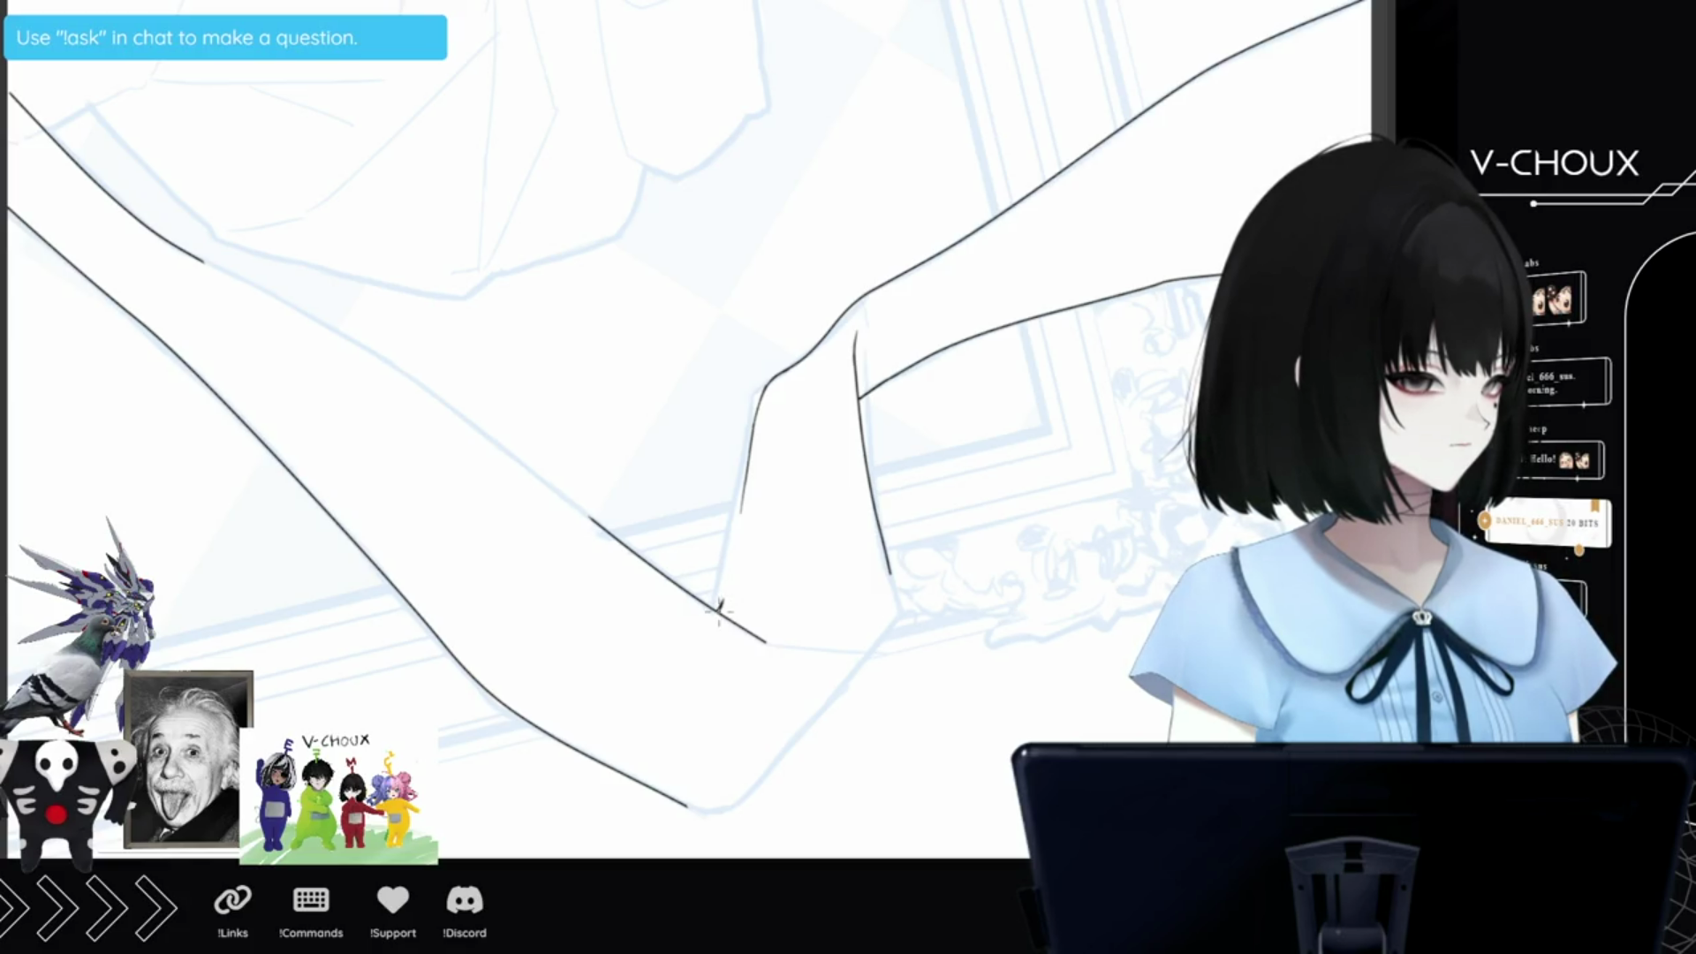
{"action": "left_click_drag", "start_coordinate": [722, 604], "coordinate": [740, 513]}
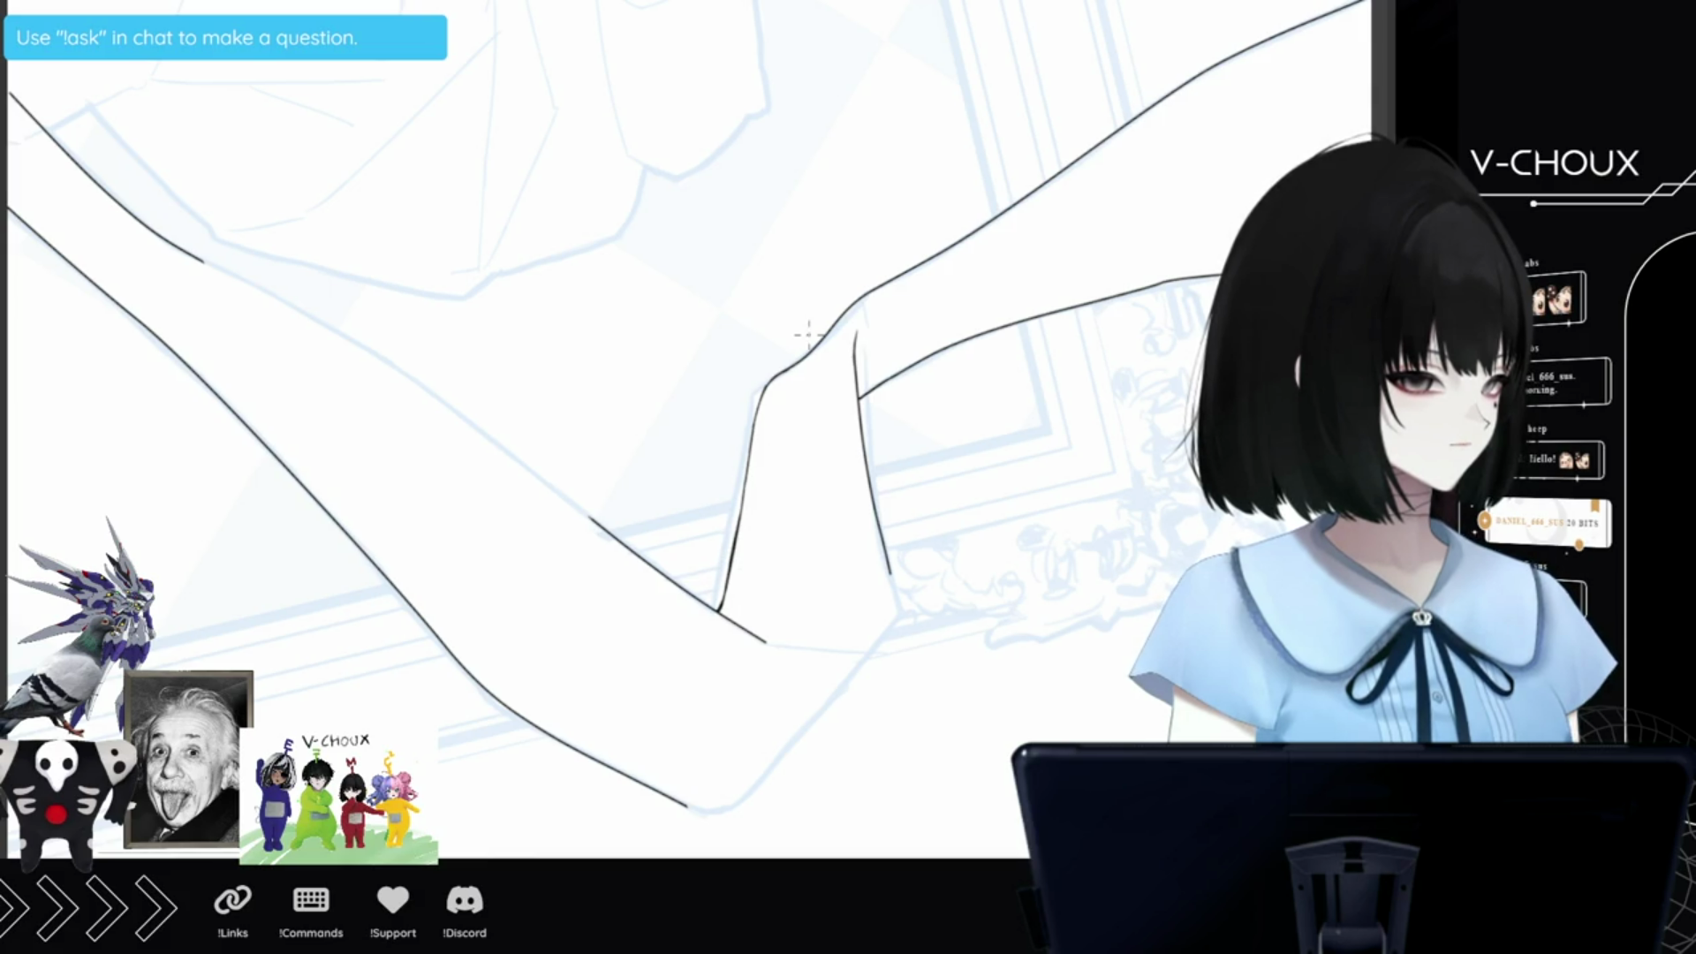
{"action": "key", "text": "r"}
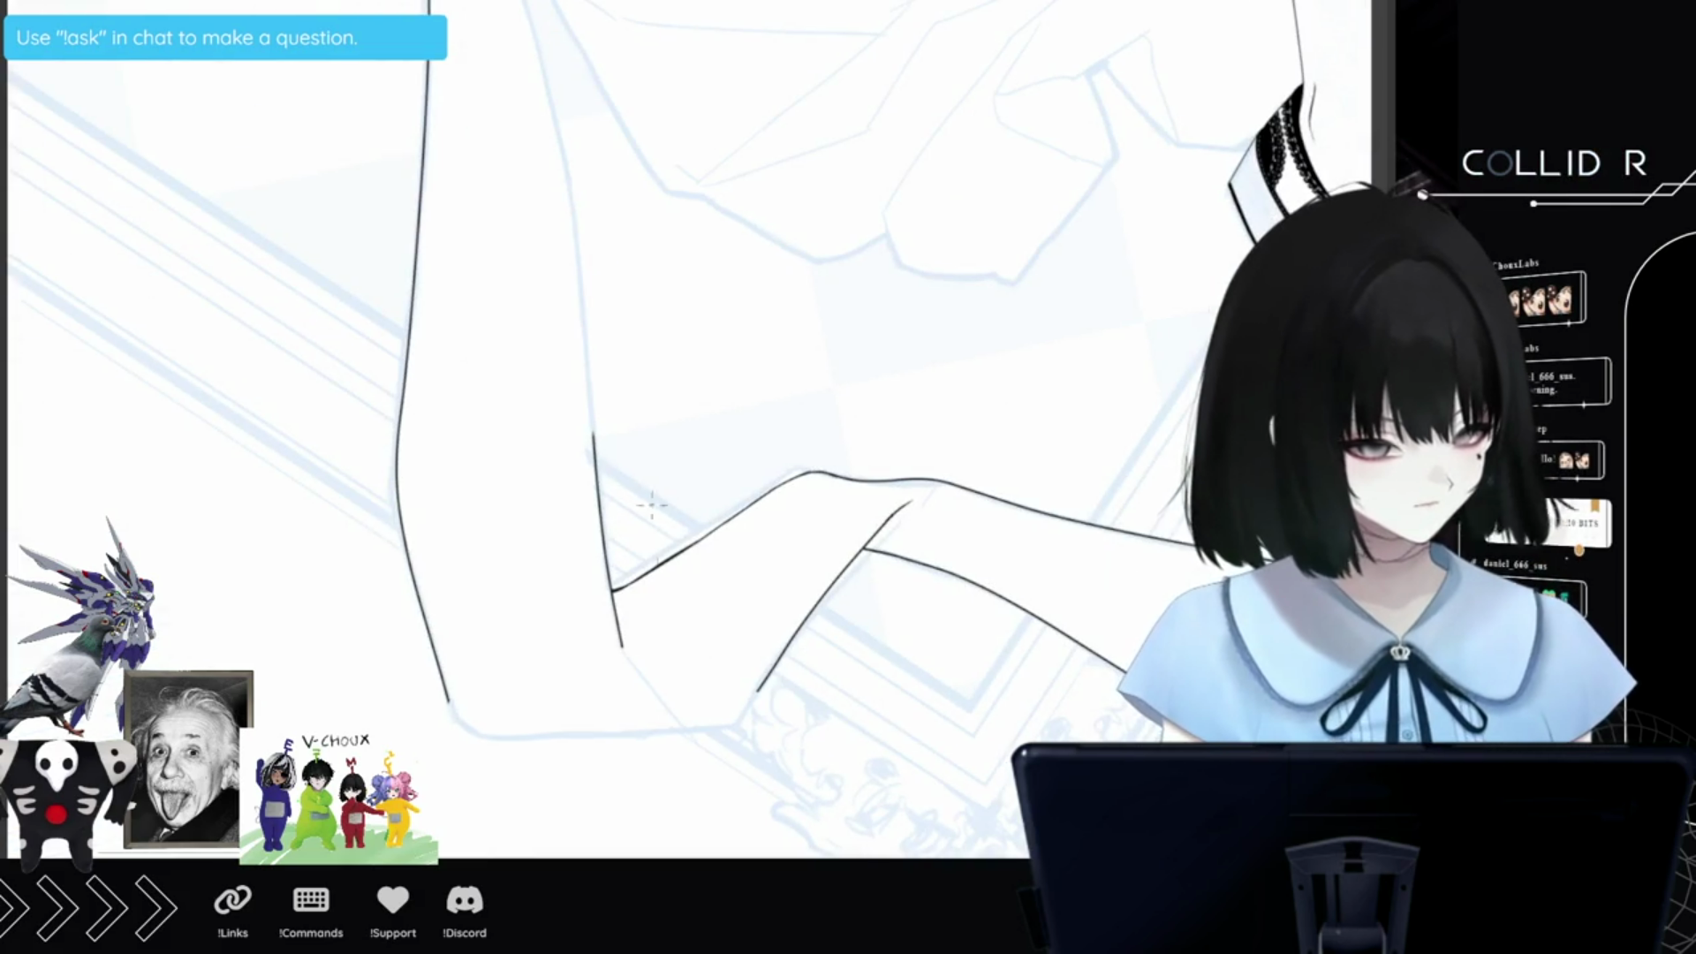
Extend the ink past the bend, redraw the joint contour, and darken a short nearby line.
{"action": "left_click_drag", "start_coordinate": [622, 647], "coordinate": [636, 678]}
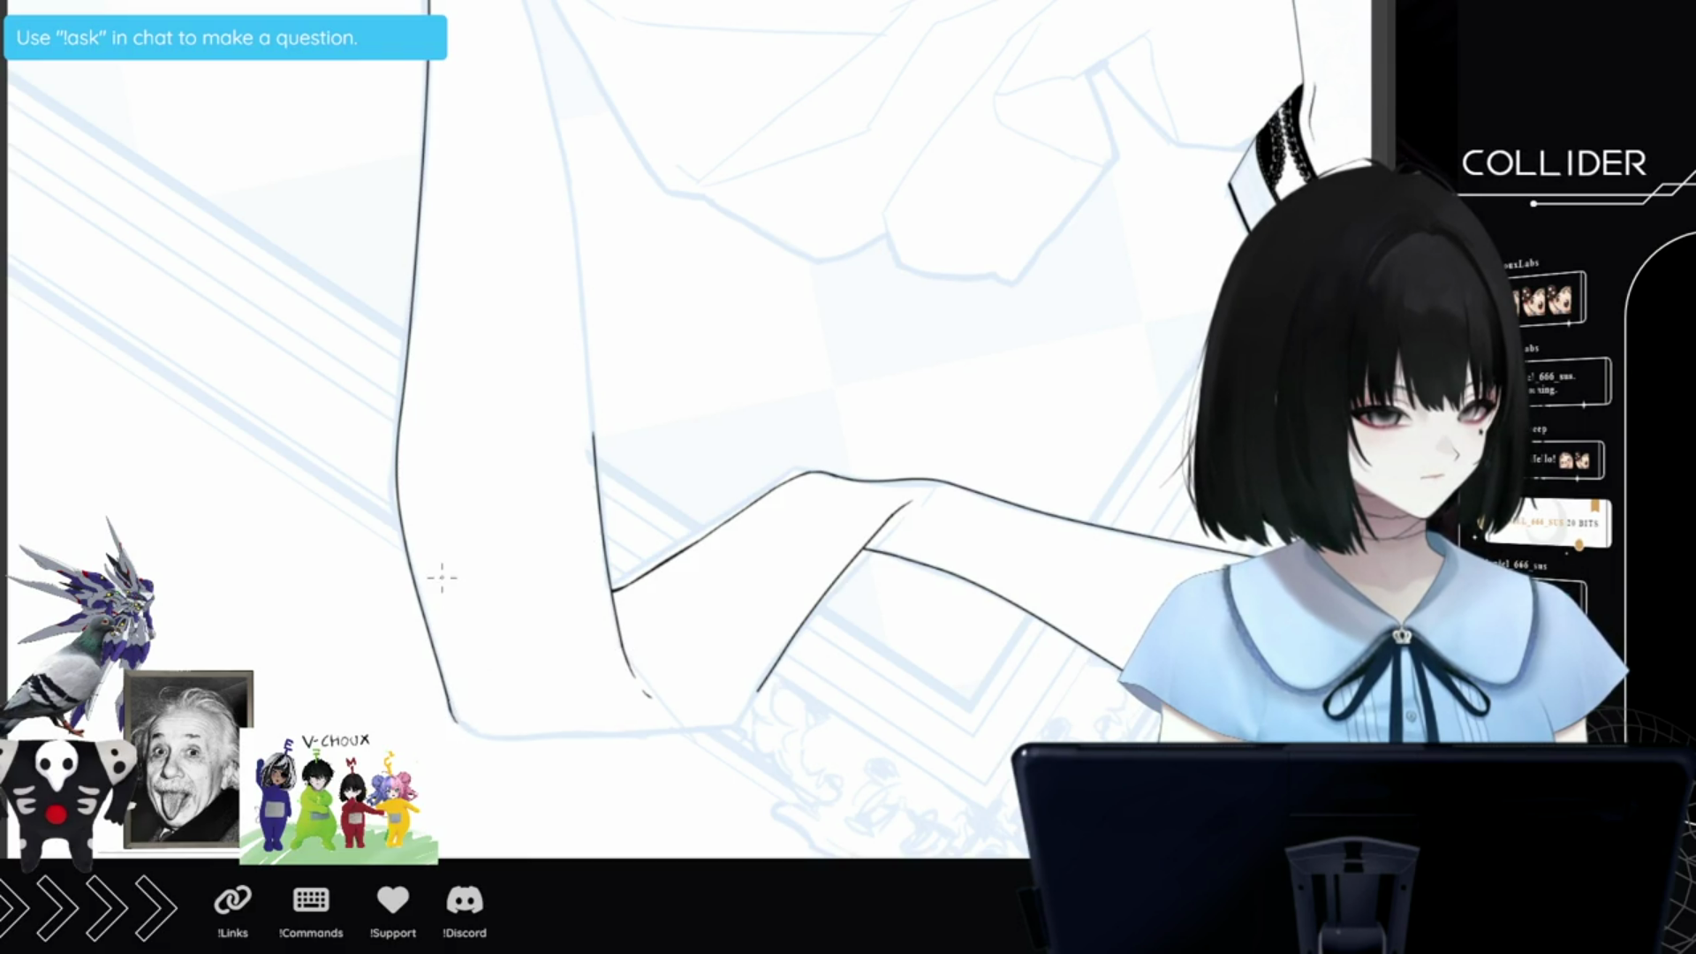
{"action": "mouse_move", "coordinate": [459, 706]}
{"action": "left_mouse_down"}
{"action": "mouse_move", "coordinate": [839, 609]}
{"action": "mouse_move", "coordinate": [909, 455]}
{"action": "mouse_move", "coordinate": [942, 451]}
{"action": "mouse_move", "coordinate": [961, 541]}
{"action": "left_mouse_up"}
{"action": "left_click_drag", "start_coordinate": [935, 436], "coordinate": [976, 612]}
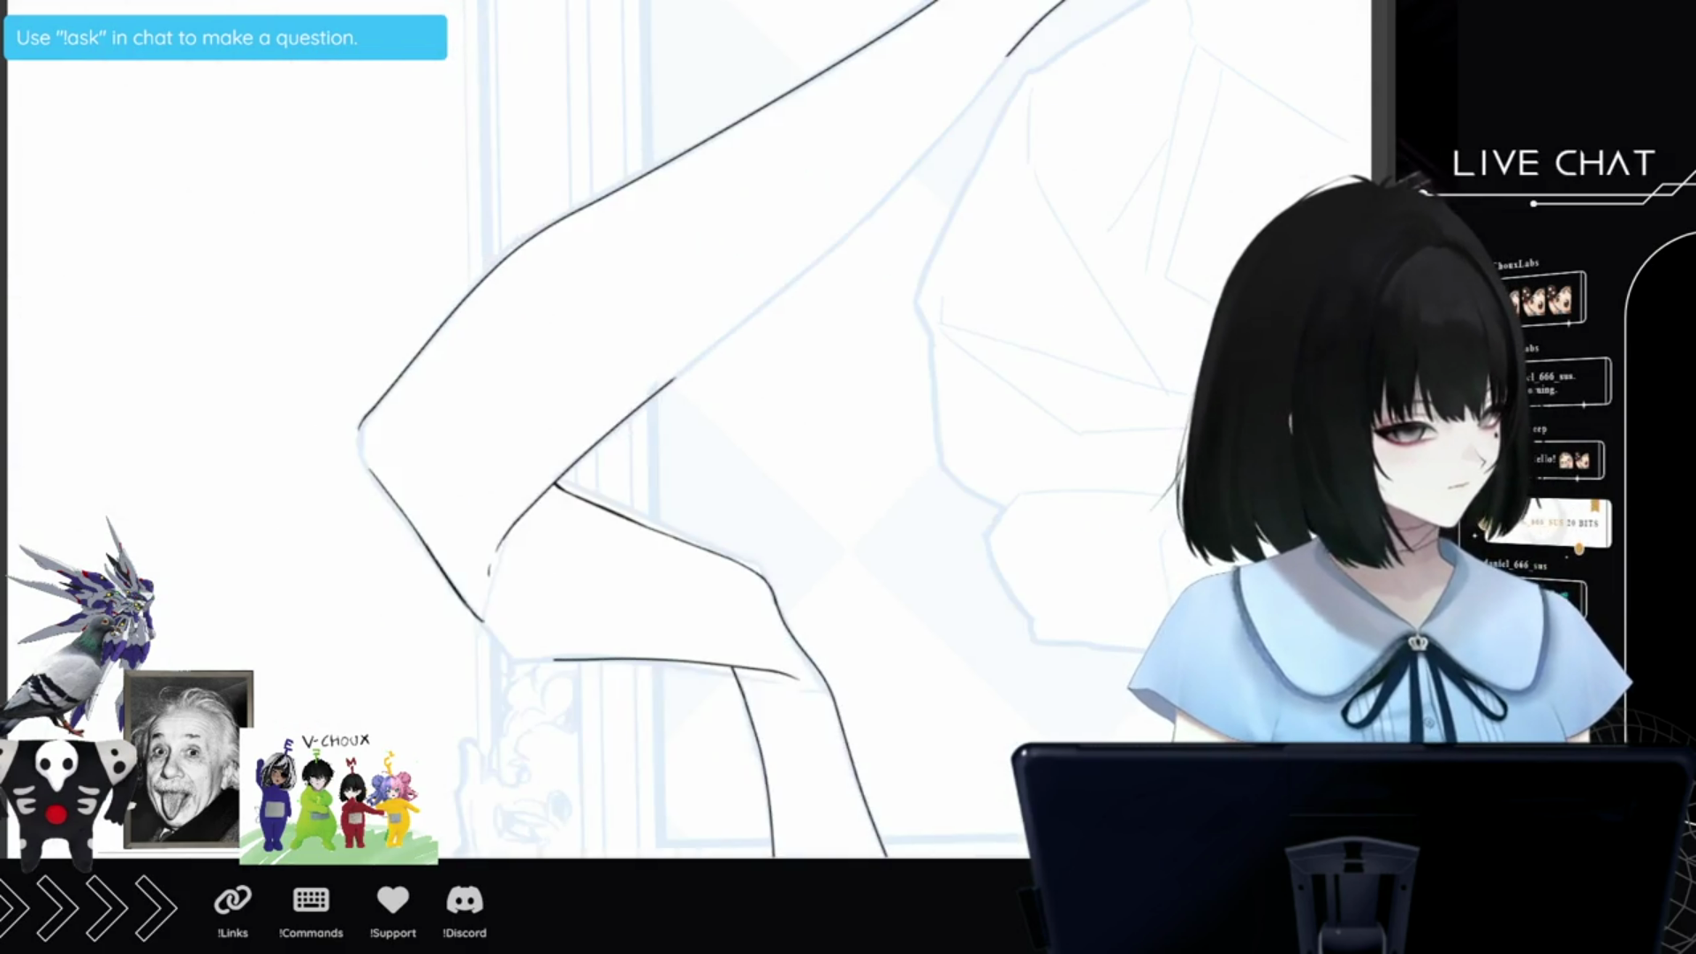
{"action": "left_click_drag", "start_coordinate": [359, 432], "coordinate": [363, 468]}
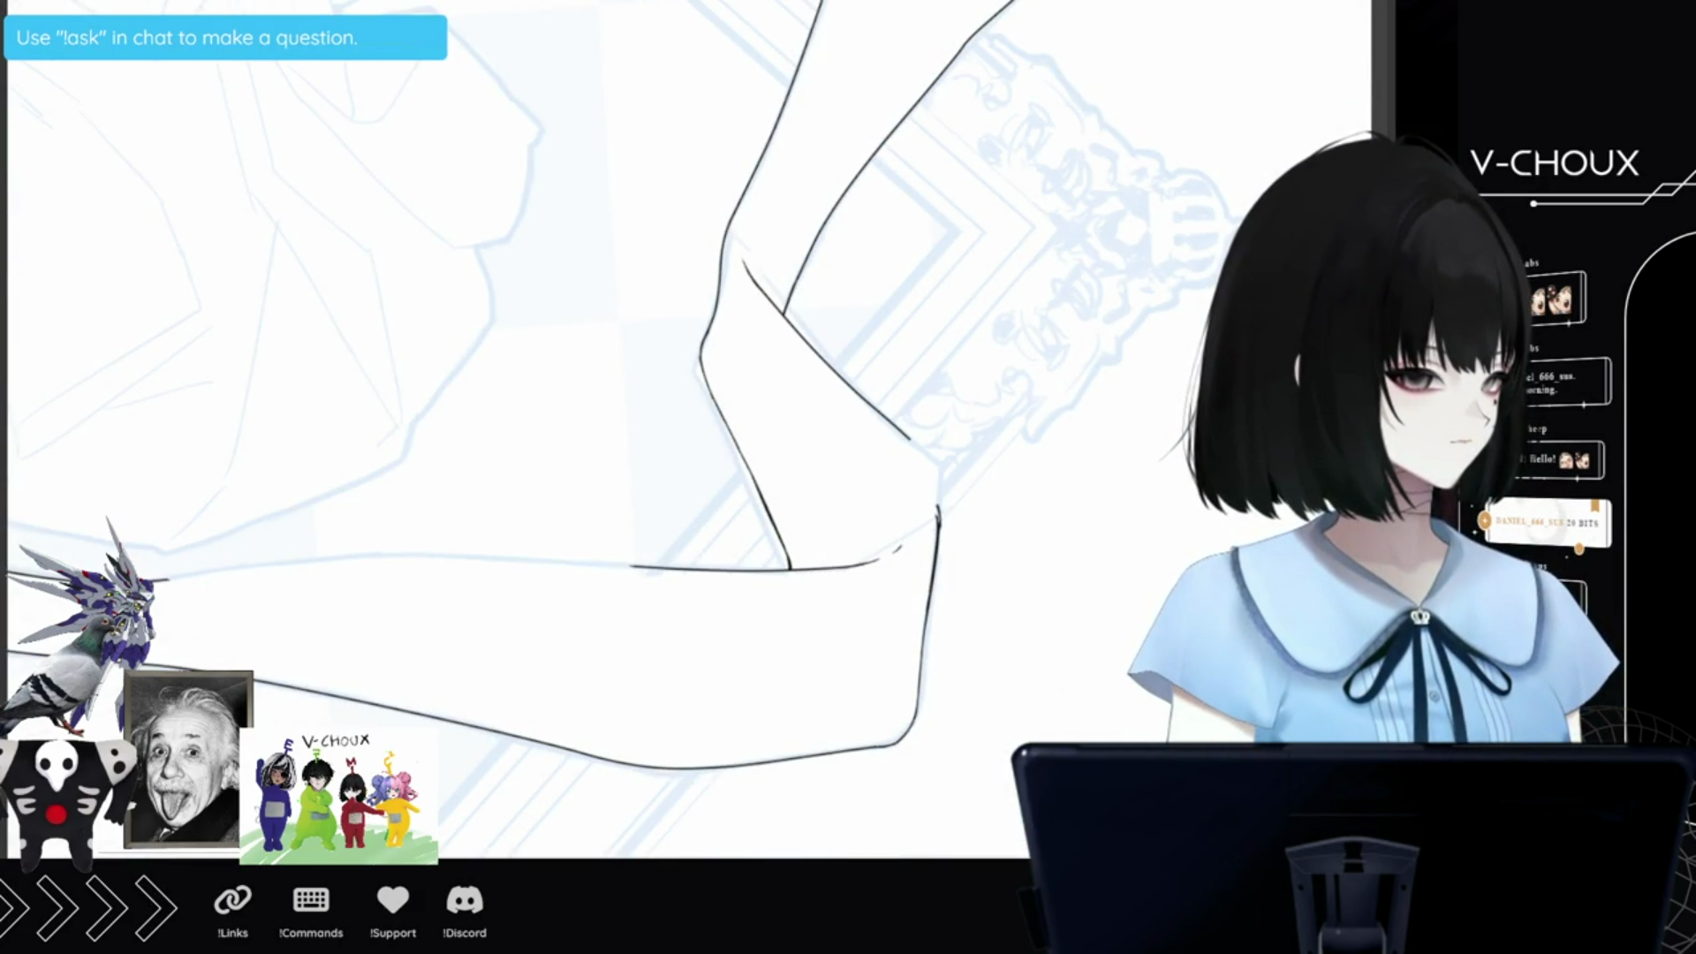
Erase the overshooting diagonal and extend the right knee contour with short strokes.
{"action": "mouse_move", "coordinate": [916, 474]}
{"action": "left_mouse_down"}
{"action": "mouse_move", "coordinate": [934, 530]}
{"action": "mouse_move", "coordinate": [887, 408]}
{"action": "left_mouse_up"}
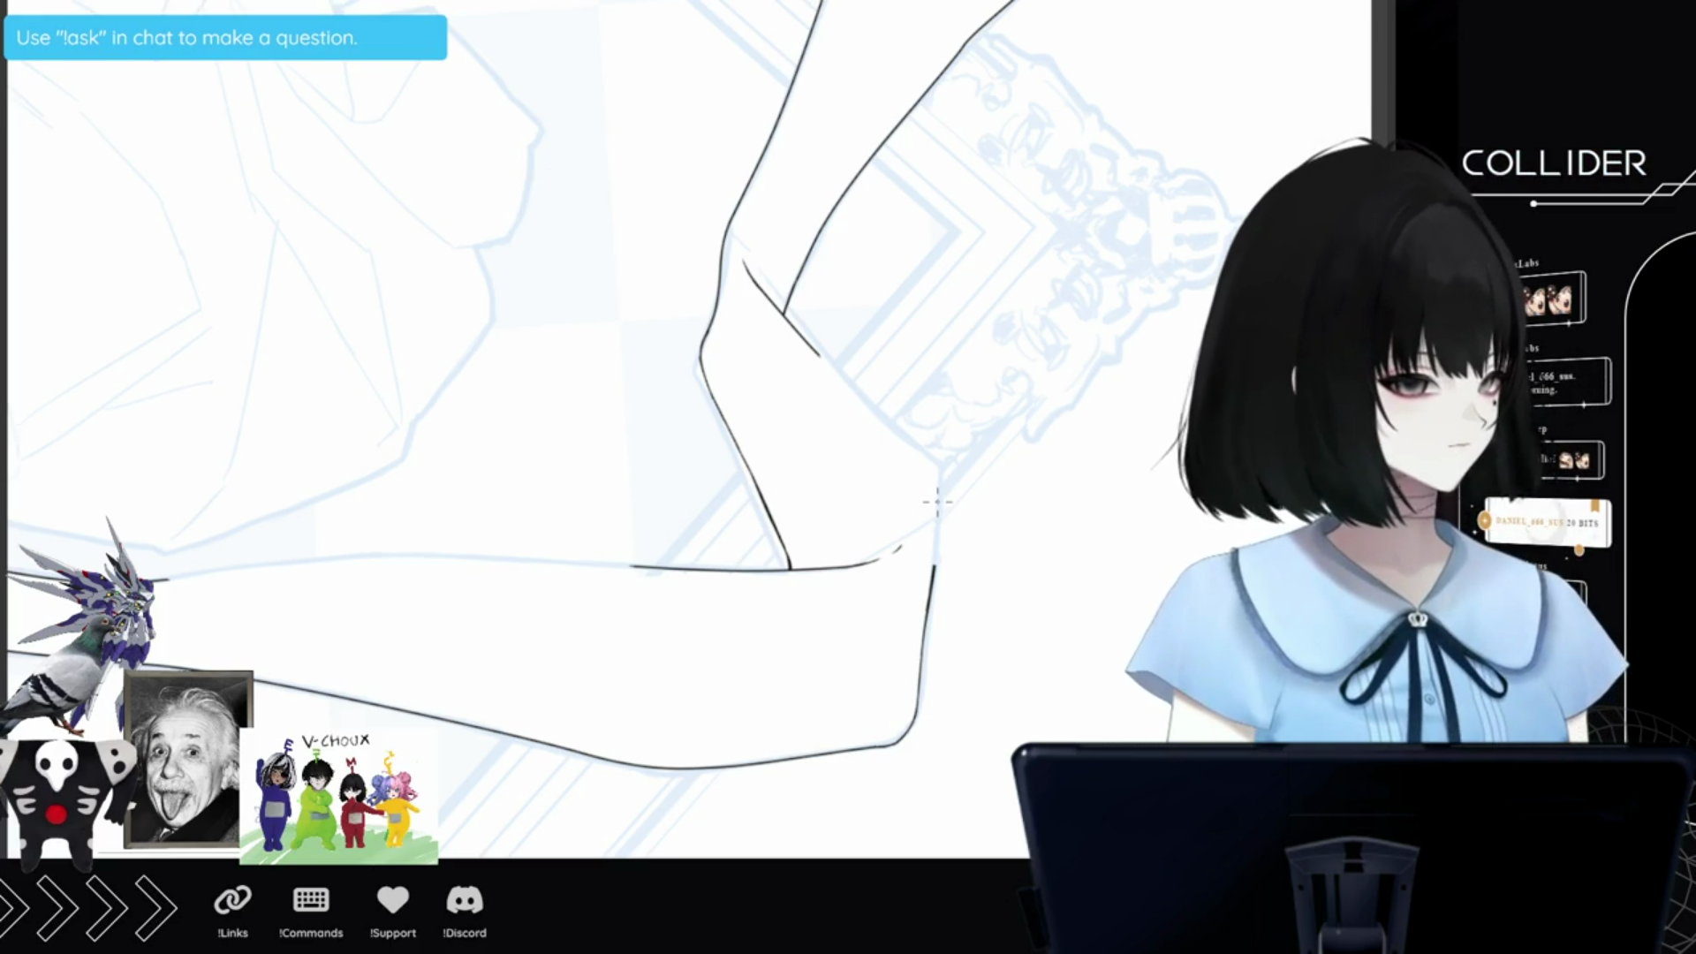
{"action": "left_click_drag", "start_coordinate": [938, 502], "coordinate": [938, 530]}
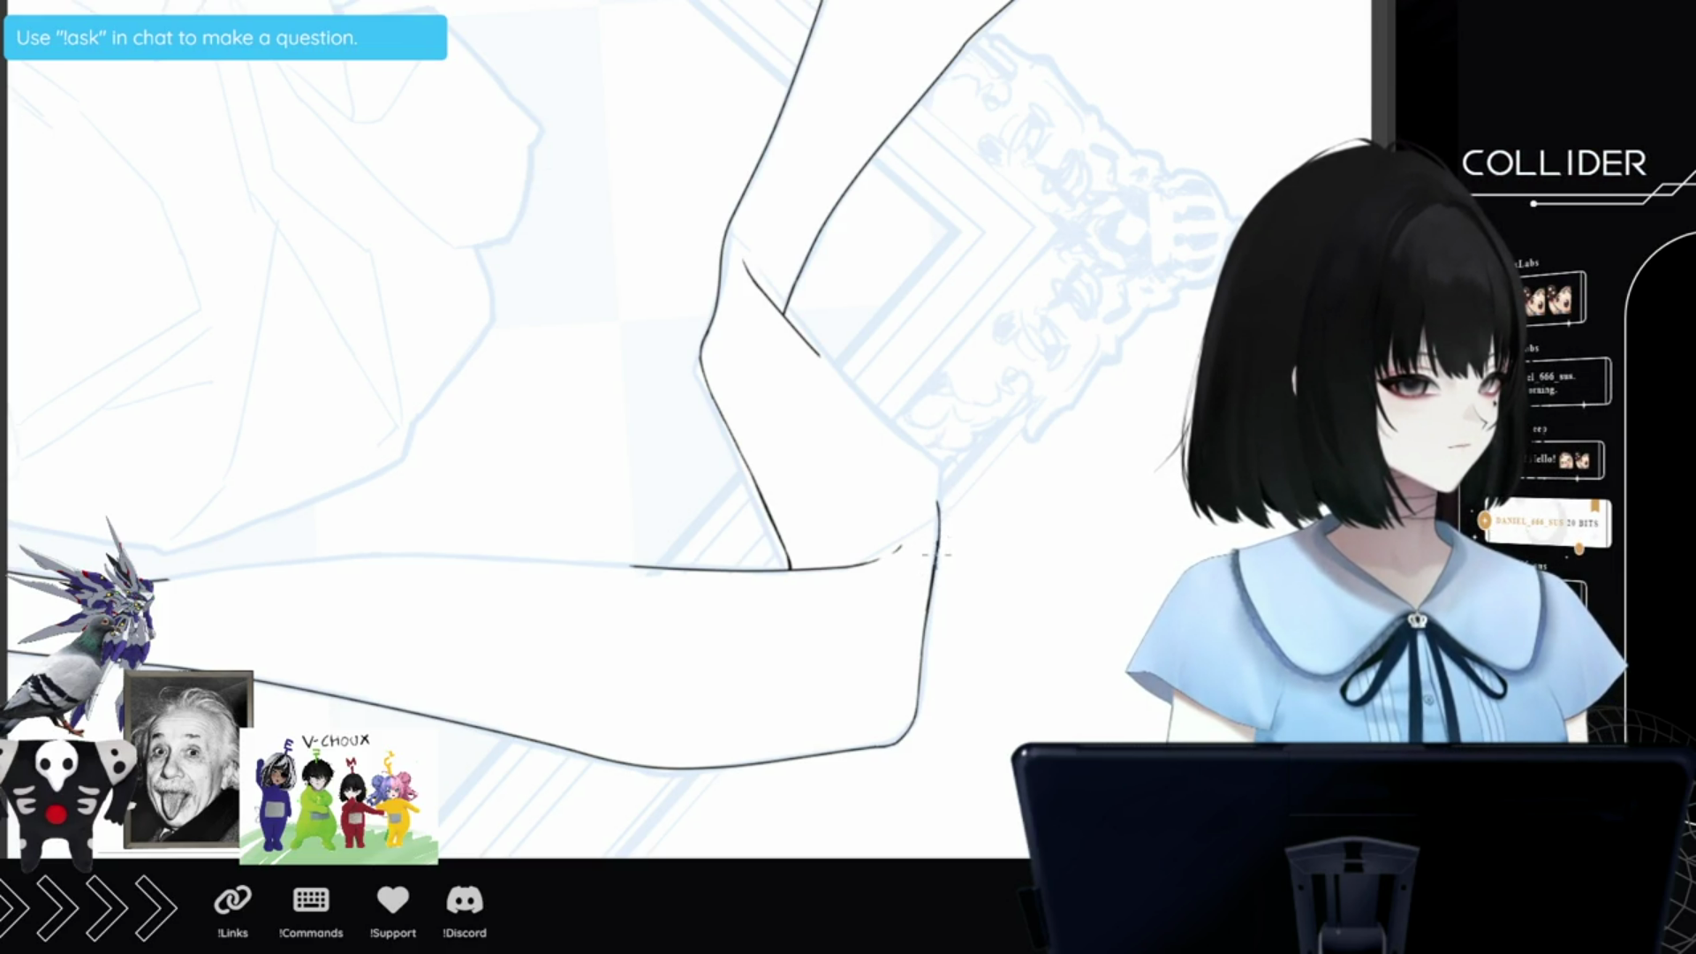
{"action": "mouse_move", "coordinate": [936, 539]}
{"action": "left_mouse_down"}
{"action": "mouse_move", "coordinate": [932, 570]}
{"action": "mouse_move", "coordinate": [848, 618]}
{"action": "mouse_move", "coordinate": [797, 704]}
{"action": "left_mouse_up"}
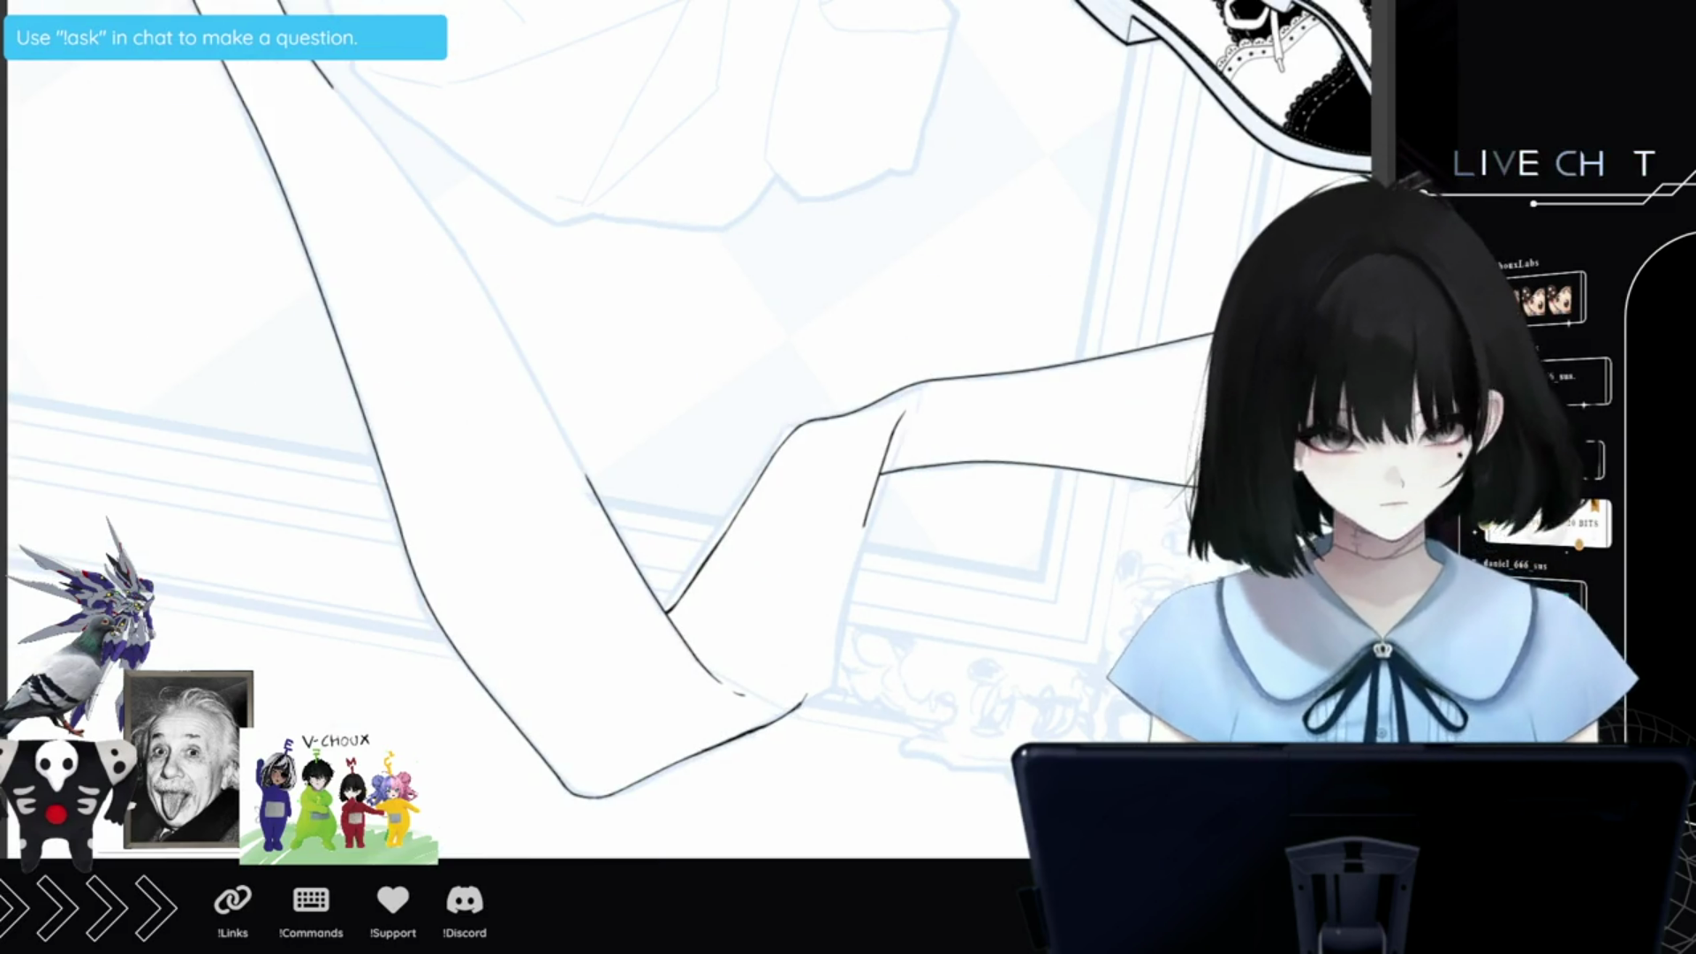
Add a short vertical ink stroke at the limb's bend.
{"action": "key", "text": "-"}
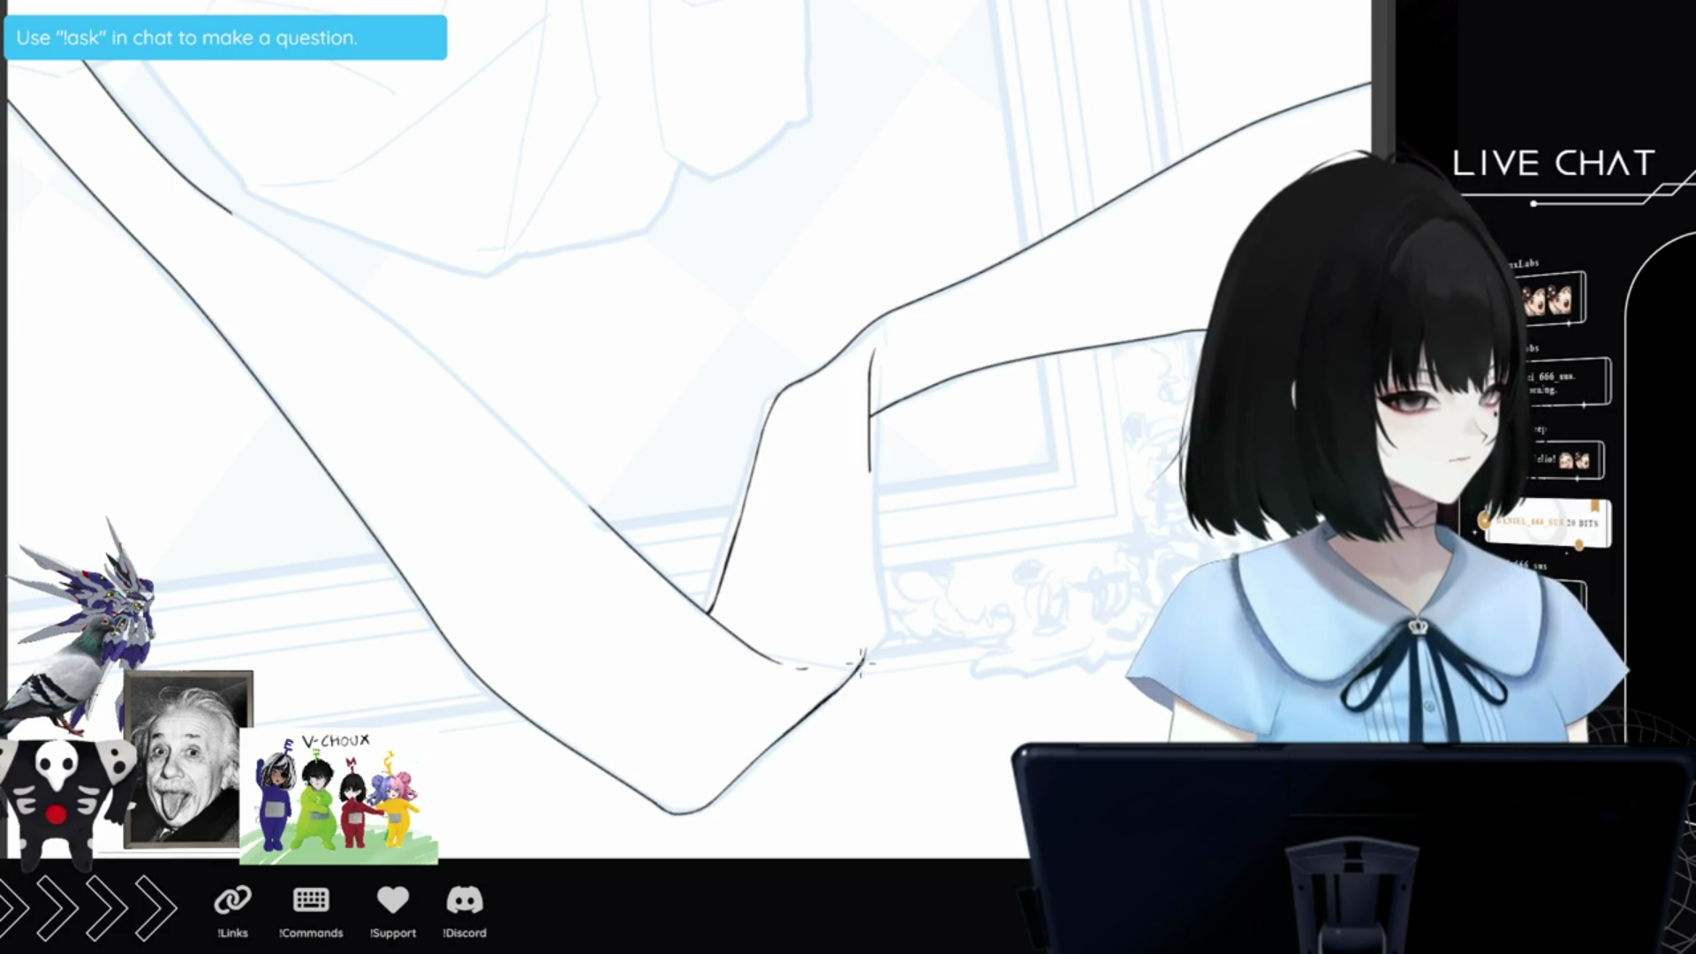
{"action": "mouse_move", "coordinate": [870, 596]}
{"action": "left_mouse_down"}
{"action": "mouse_move", "coordinate": [866, 648]}
{"action": "mouse_move", "coordinate": [870, 454]}
{"action": "left_mouse_up"}
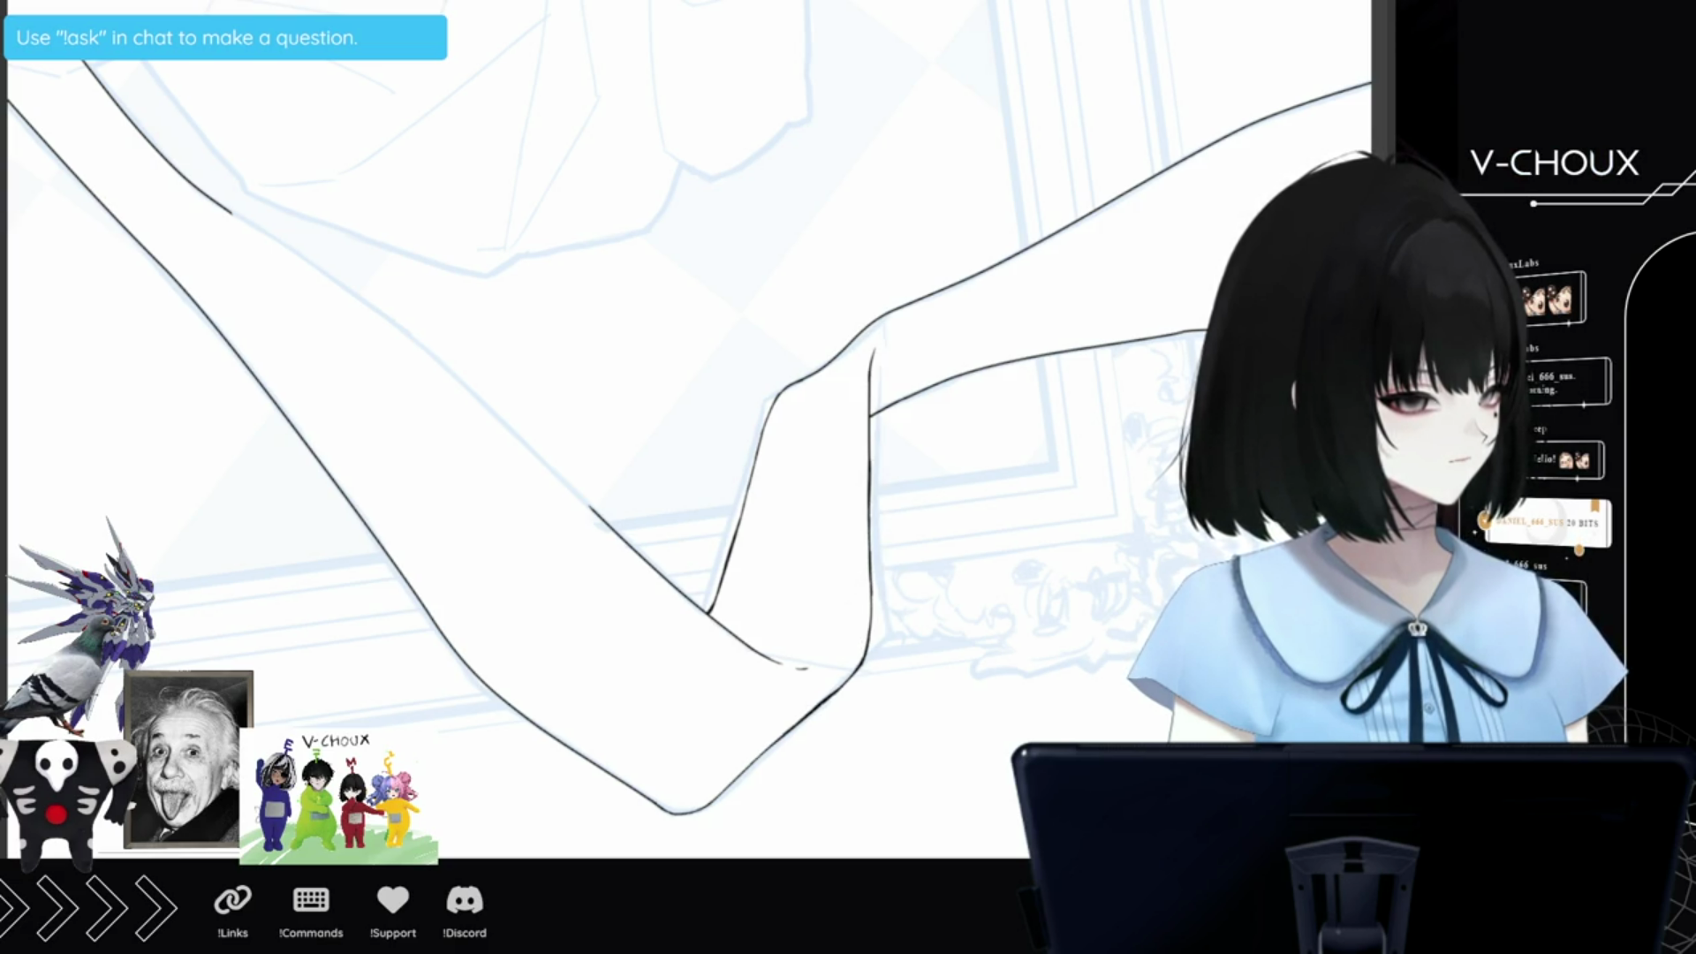
{"action": "scroll", "coordinate": [680, 406], "scroll_direction": "down", "scroll_amount": 2}
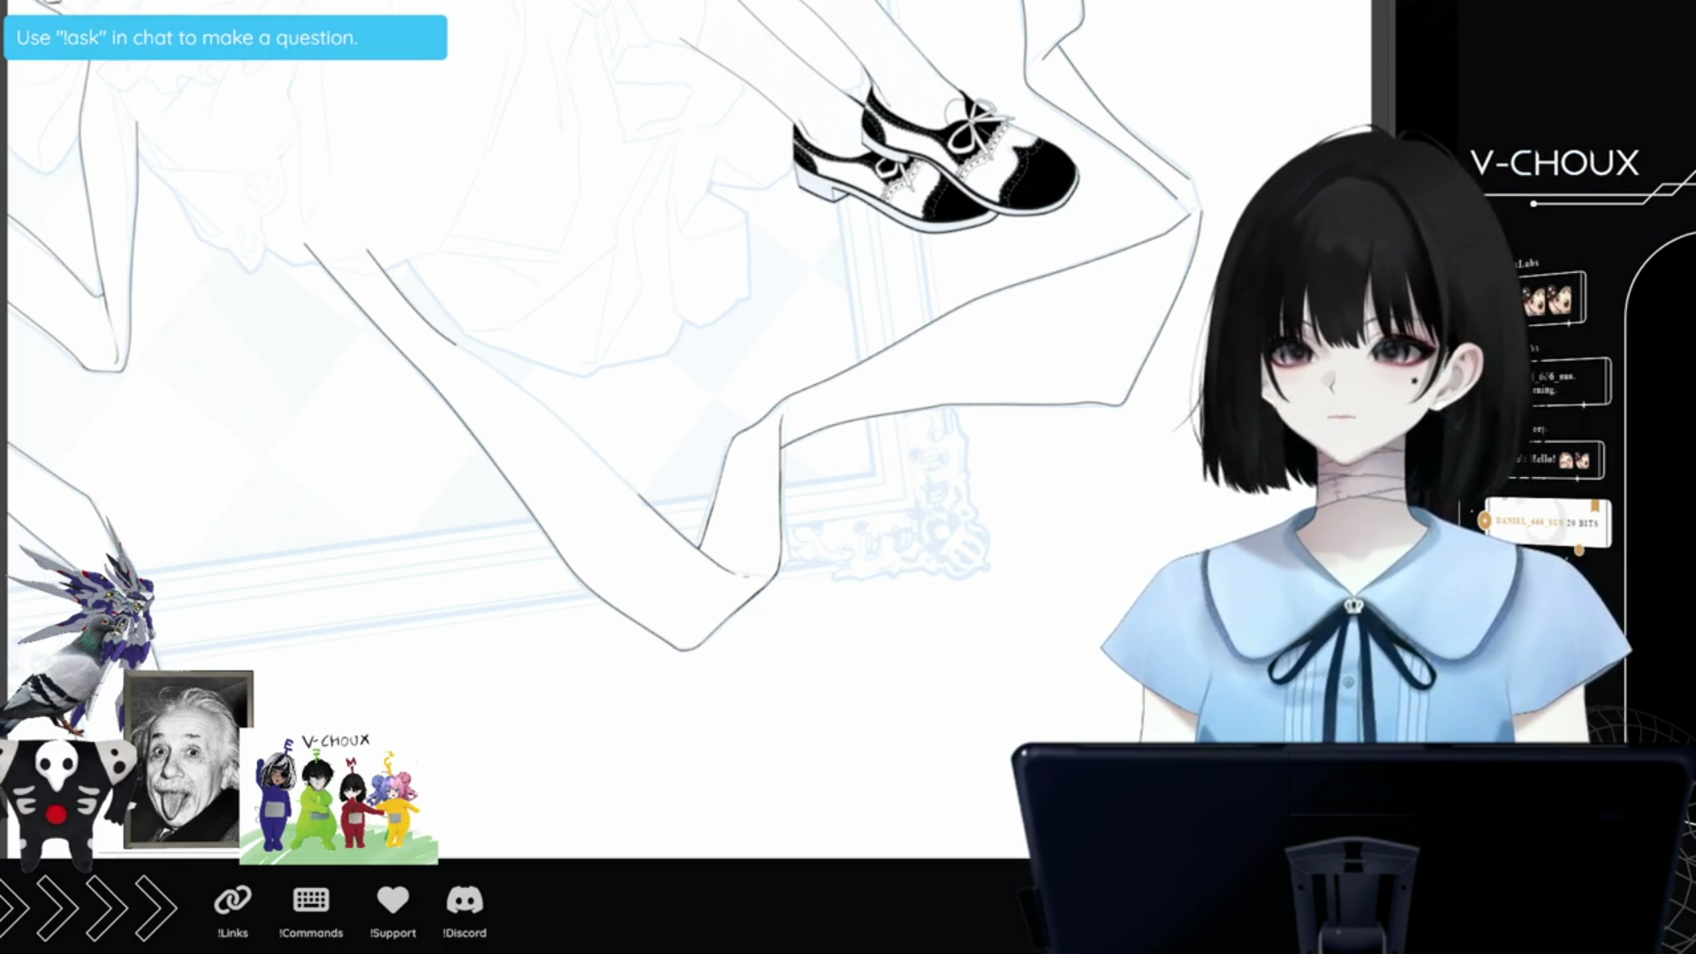
Extend the limb's contour downward in two strokes, joining the upper leg line to the knee.
{"action": "key", "text": "ctrl+minus"}
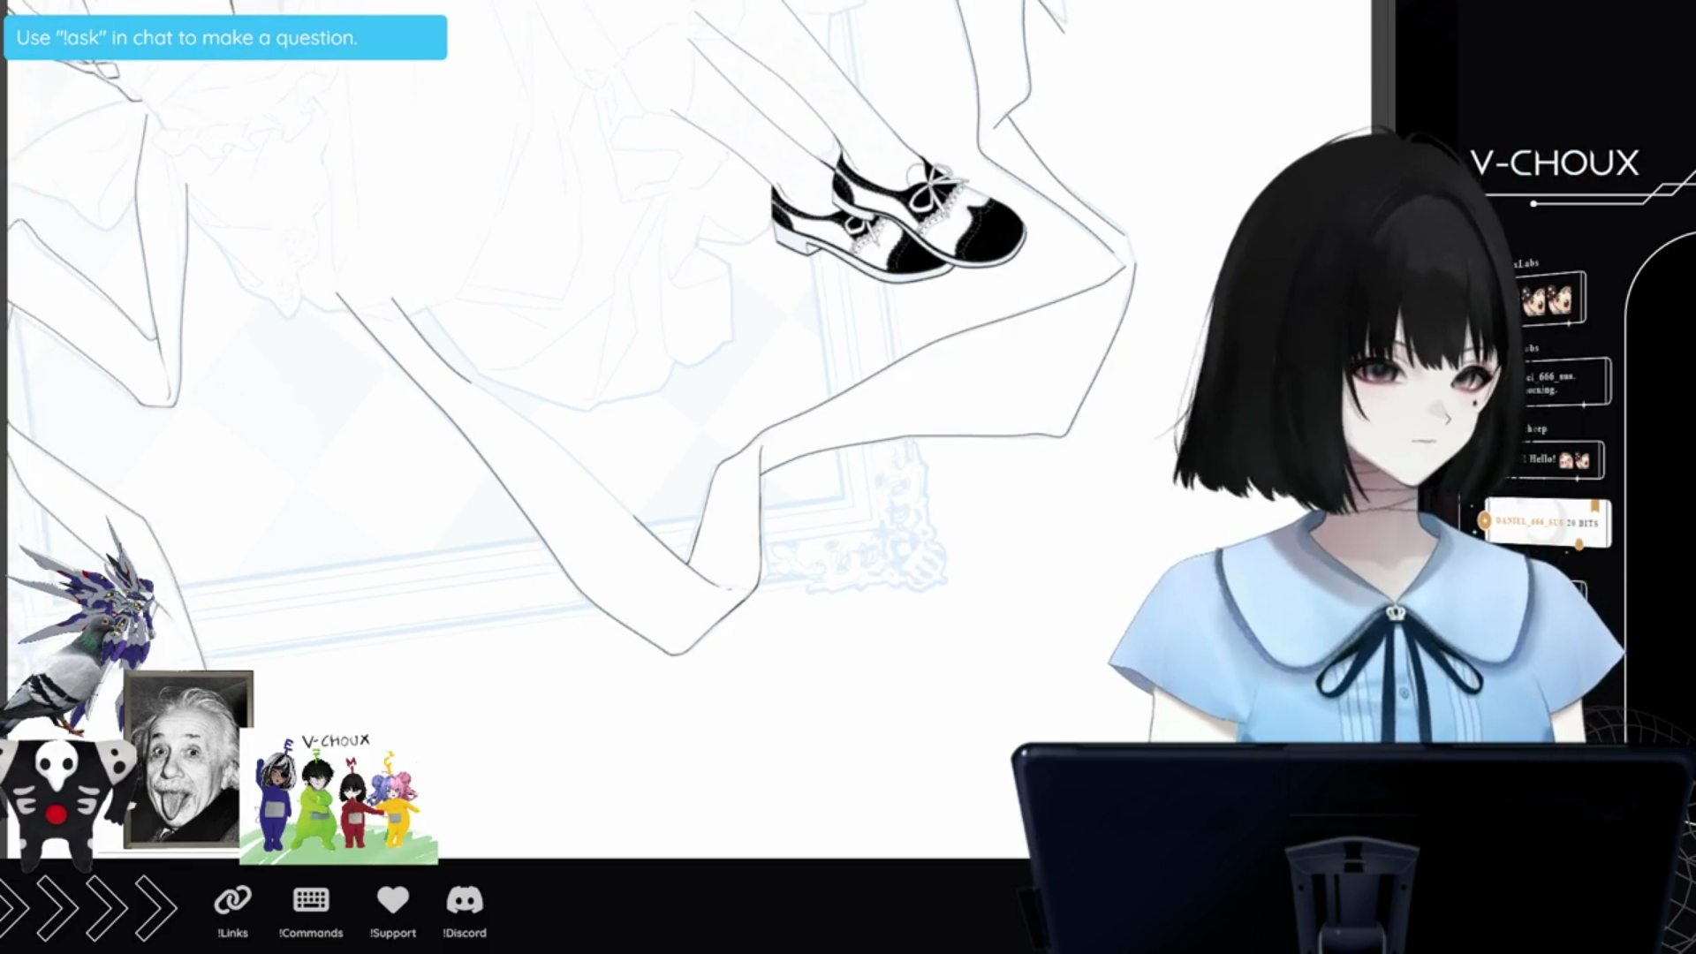
{"action": "key", "text": "ctrl+plus"}
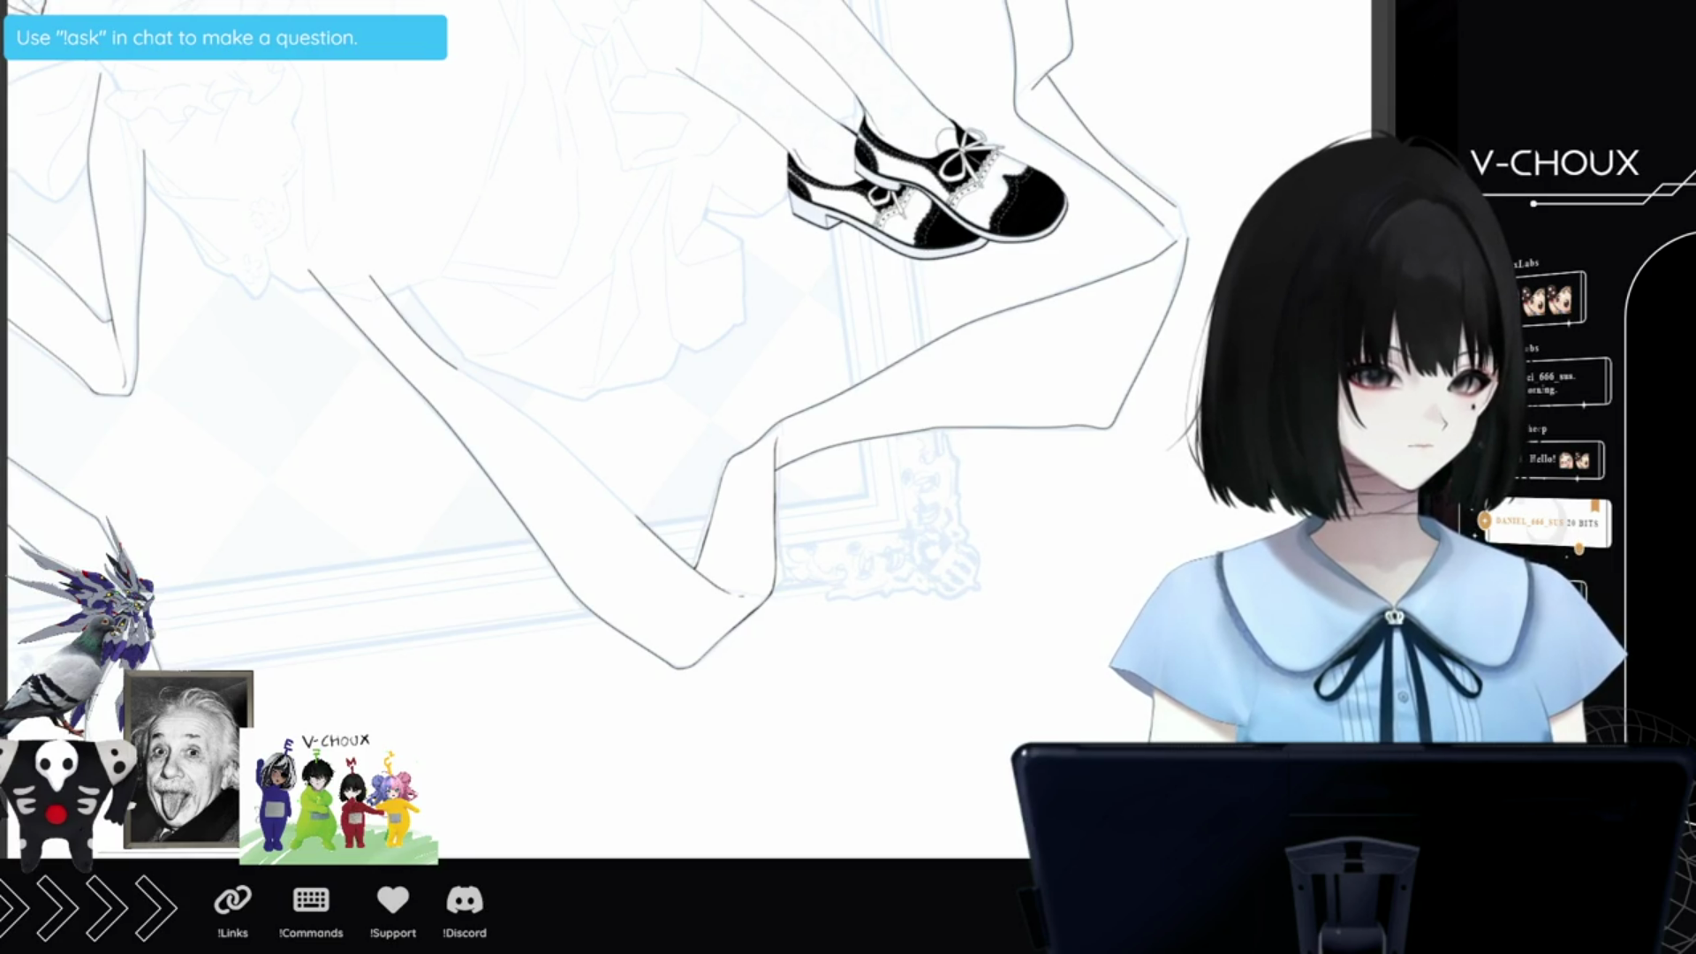
{"action": "left_click_drag", "start_coordinate": [565, 318], "coordinate": [626, 267]}
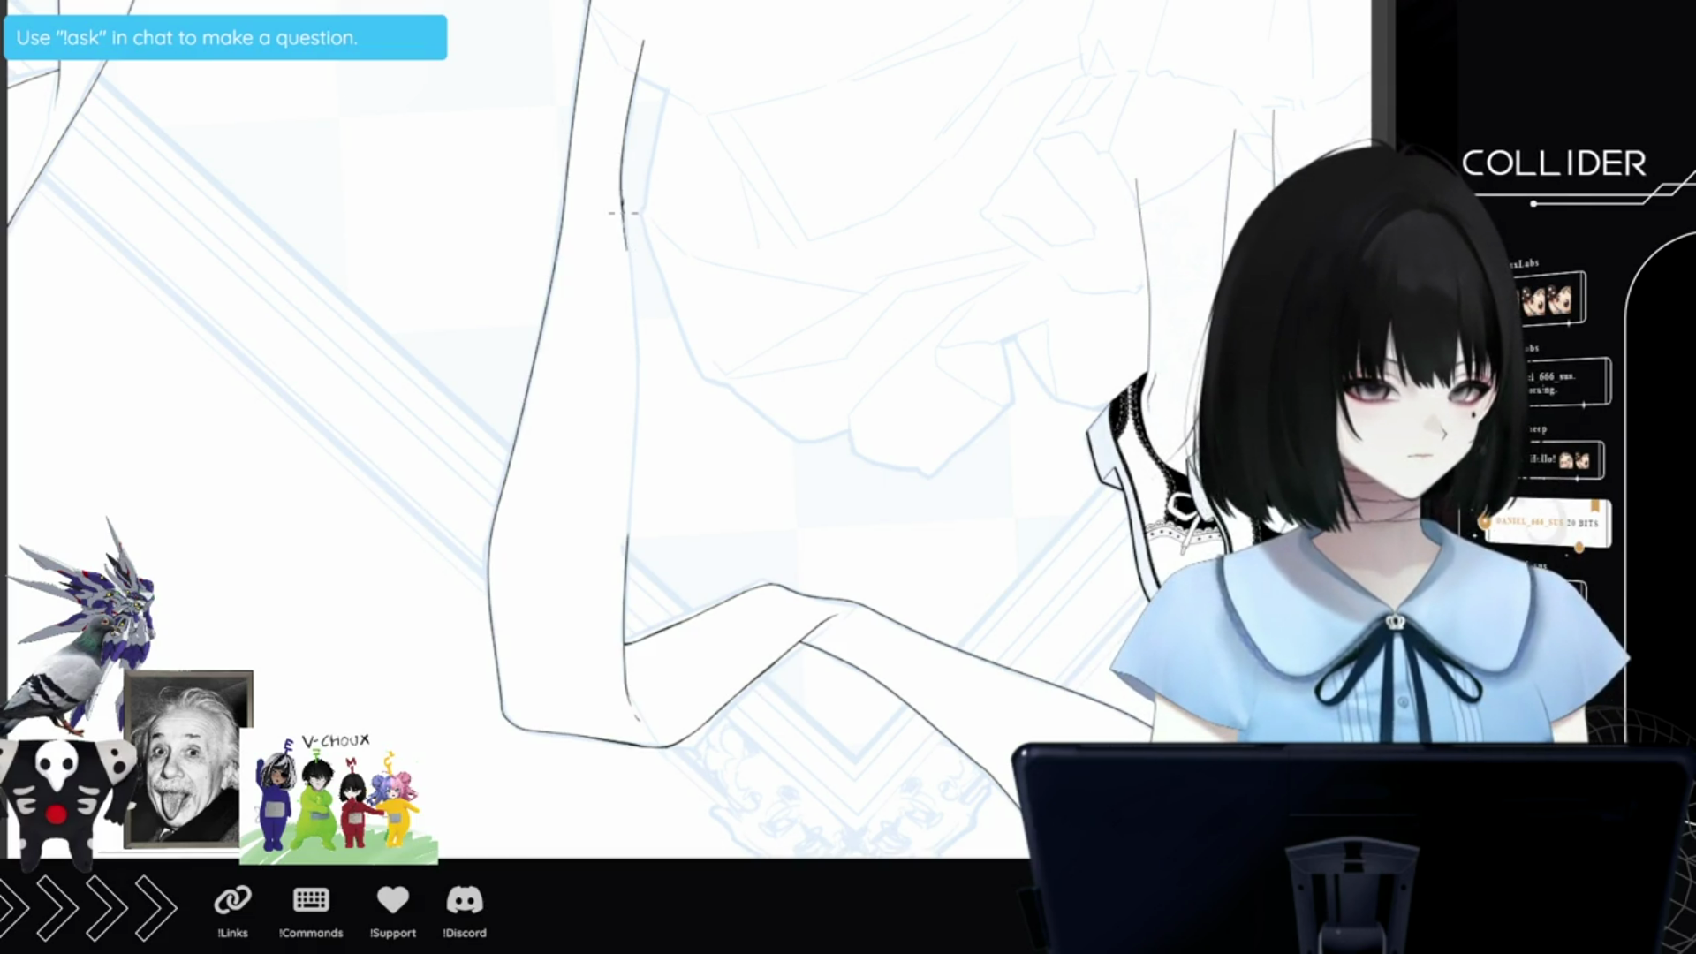
{"action": "left_click_drag", "start_coordinate": [629, 276], "coordinate": [636, 366]}
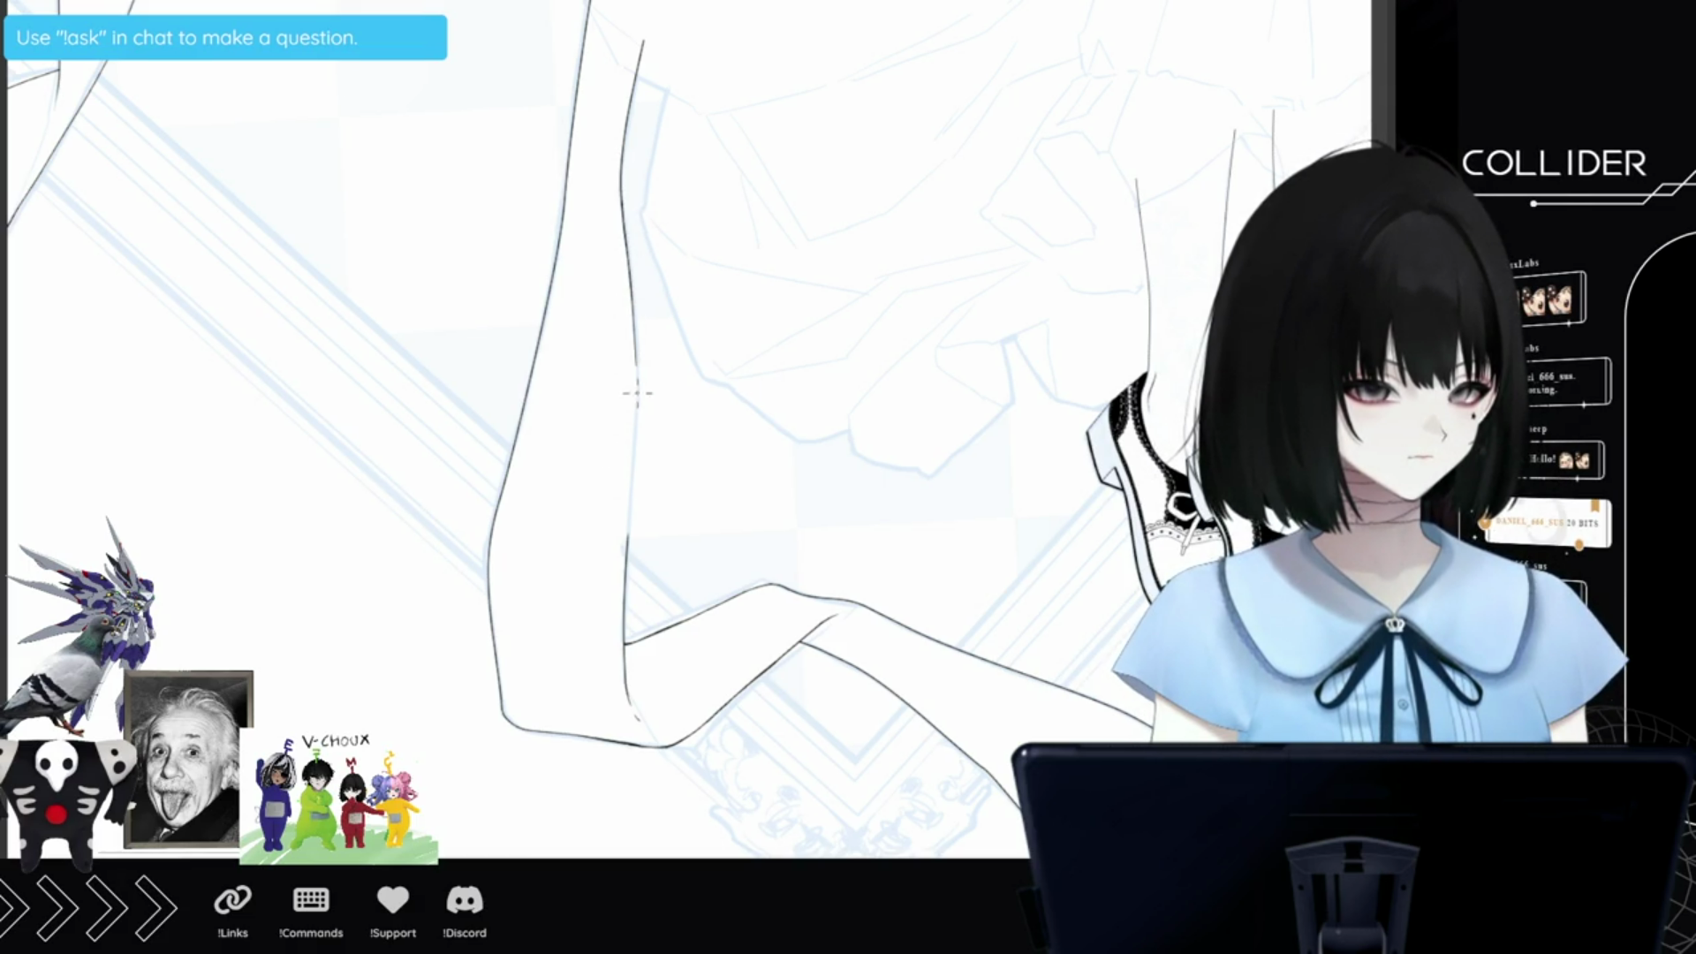
{"action": "left_click_drag", "start_coordinate": [637, 381], "coordinate": [633, 466]}
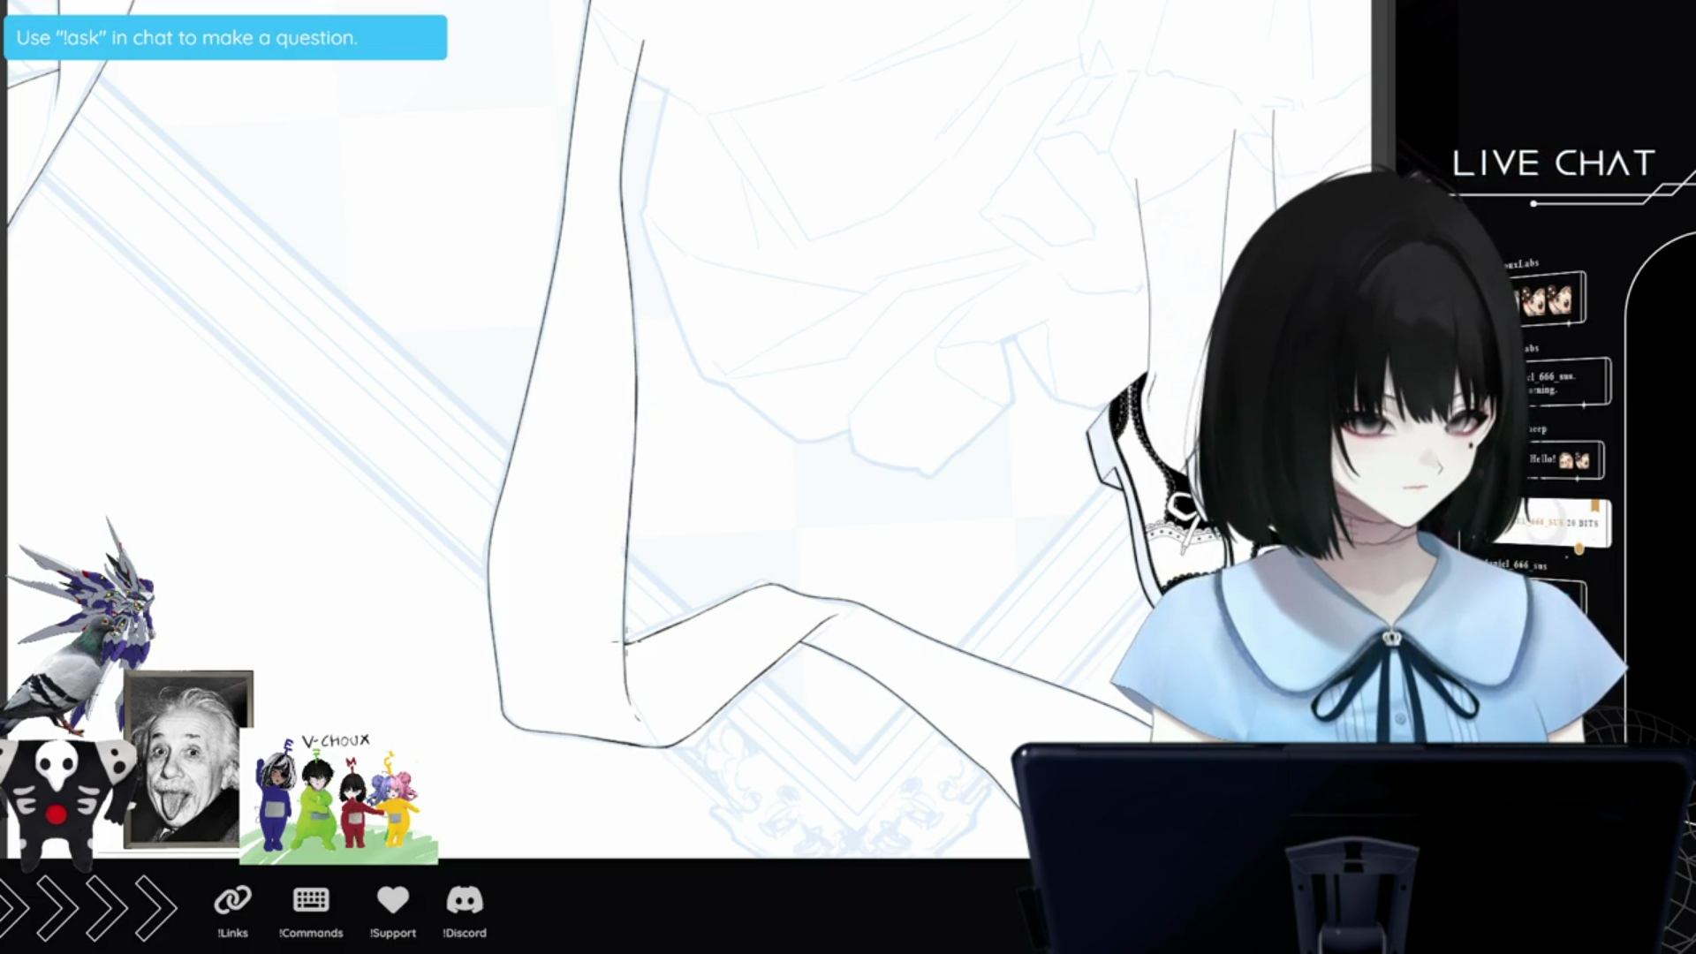
{"action": "key", "text": "ctrl+minus"}
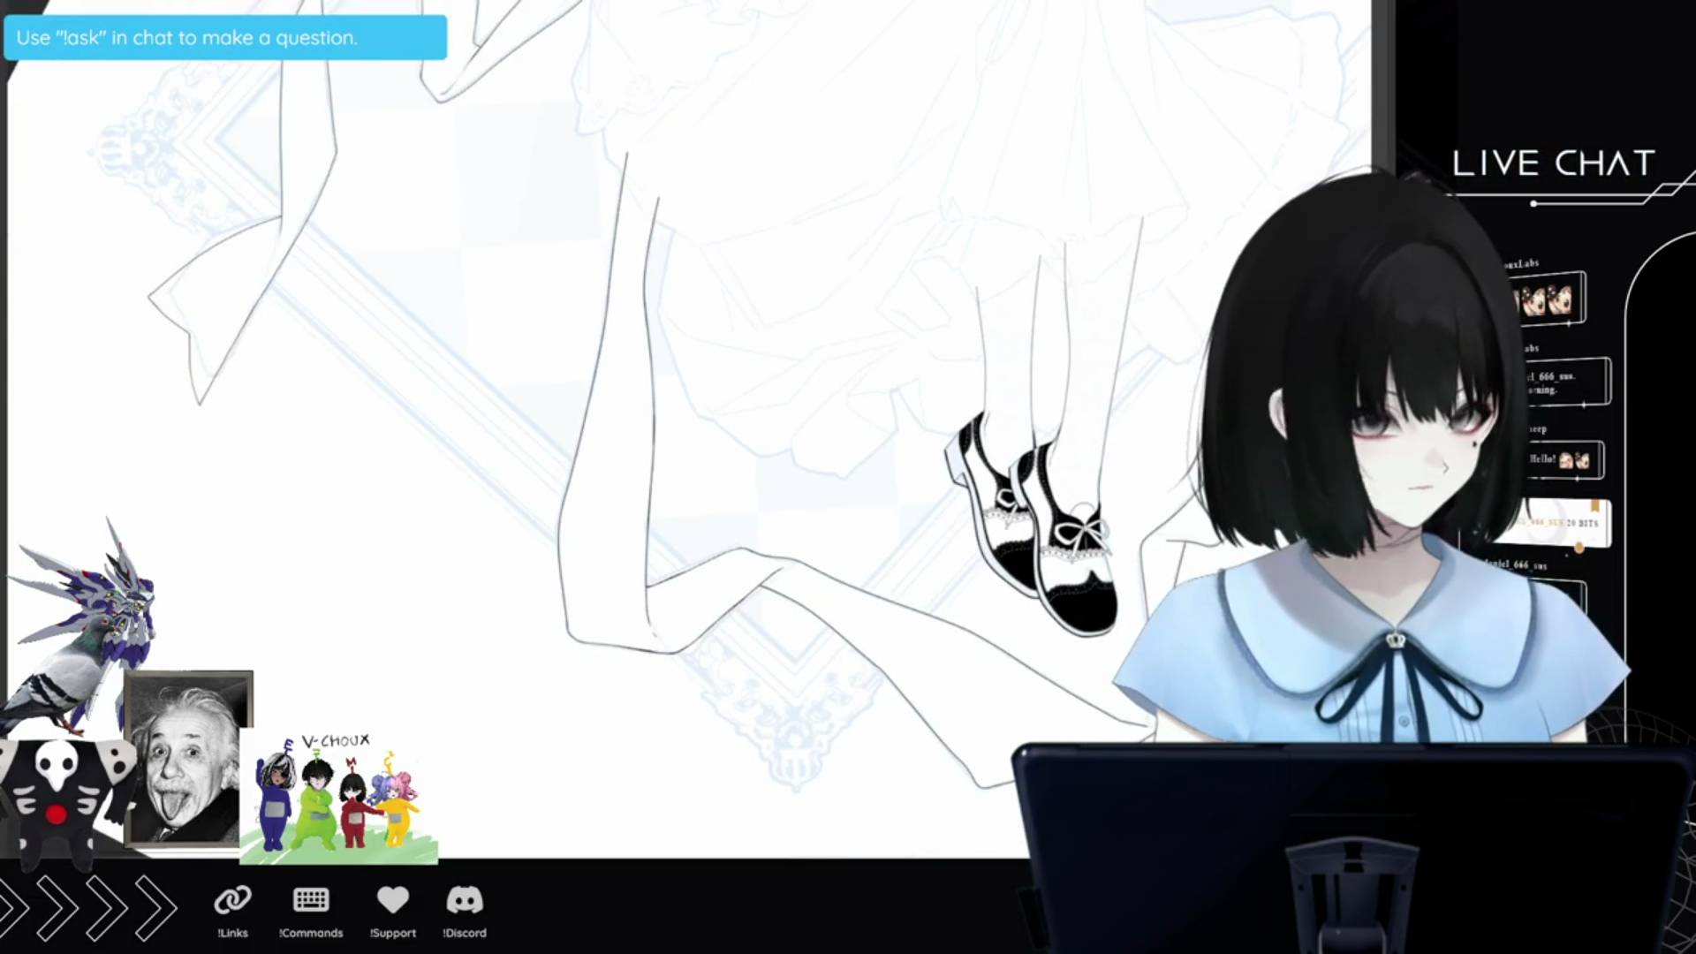
{"action": "key", "text": "ctrl+plus"}
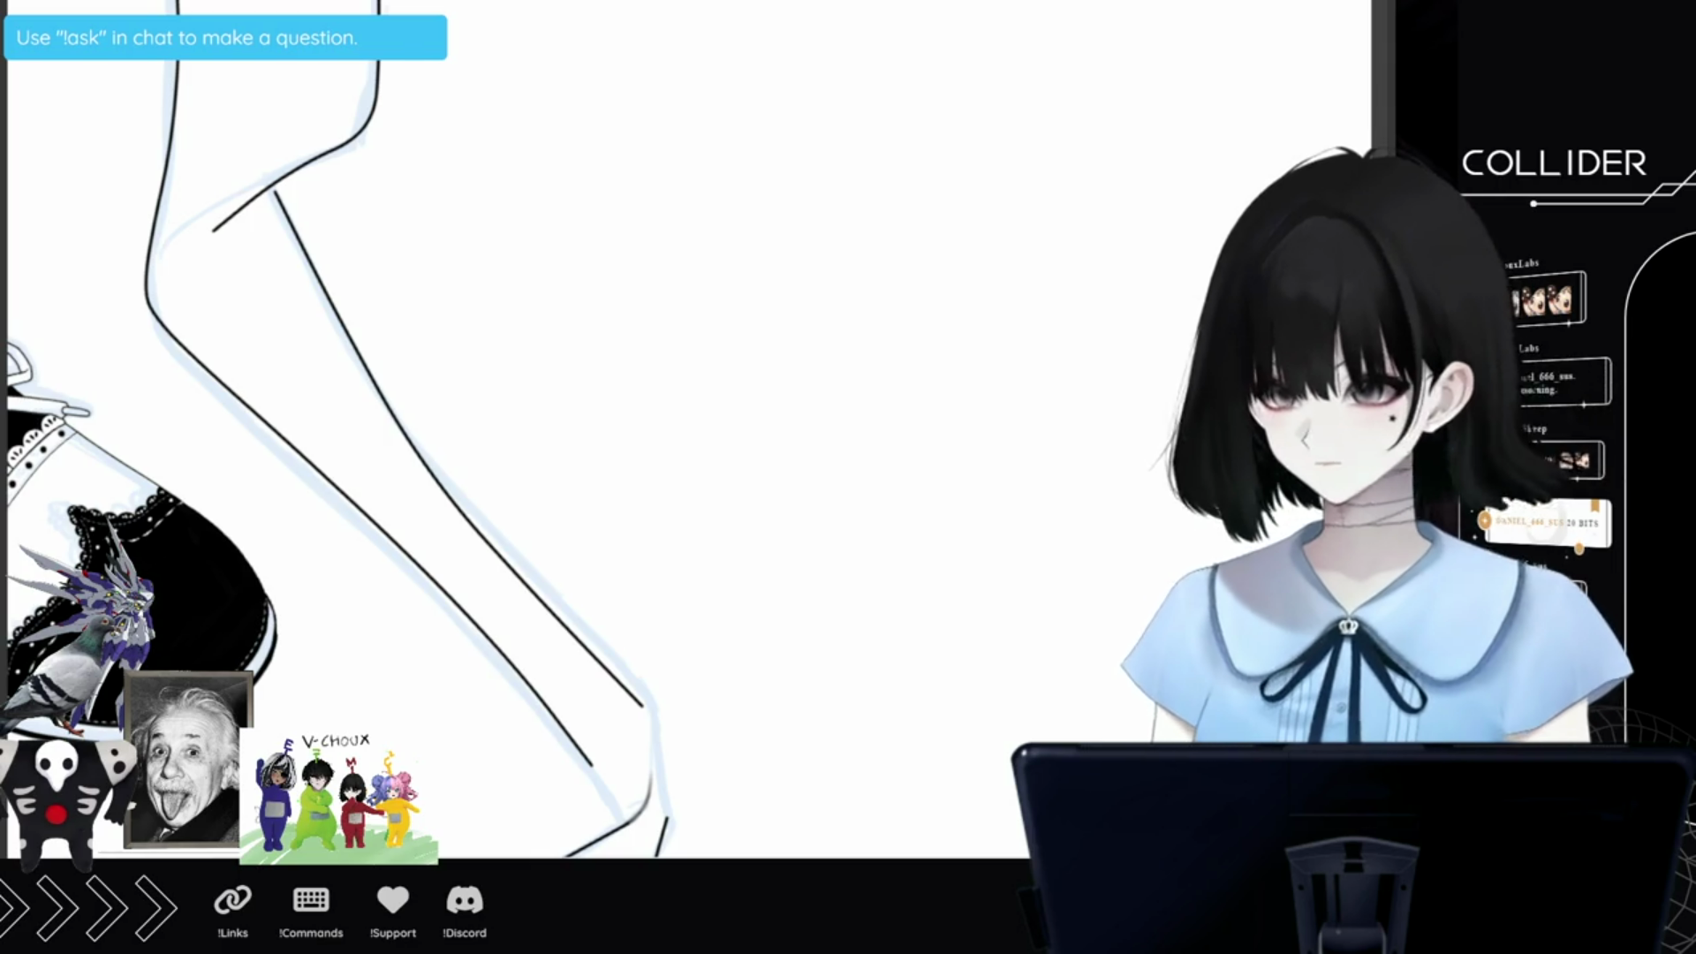
{"action": "scroll", "coordinate": [340, 458], "scroll_direction": "down", "scroll_amount": 3}
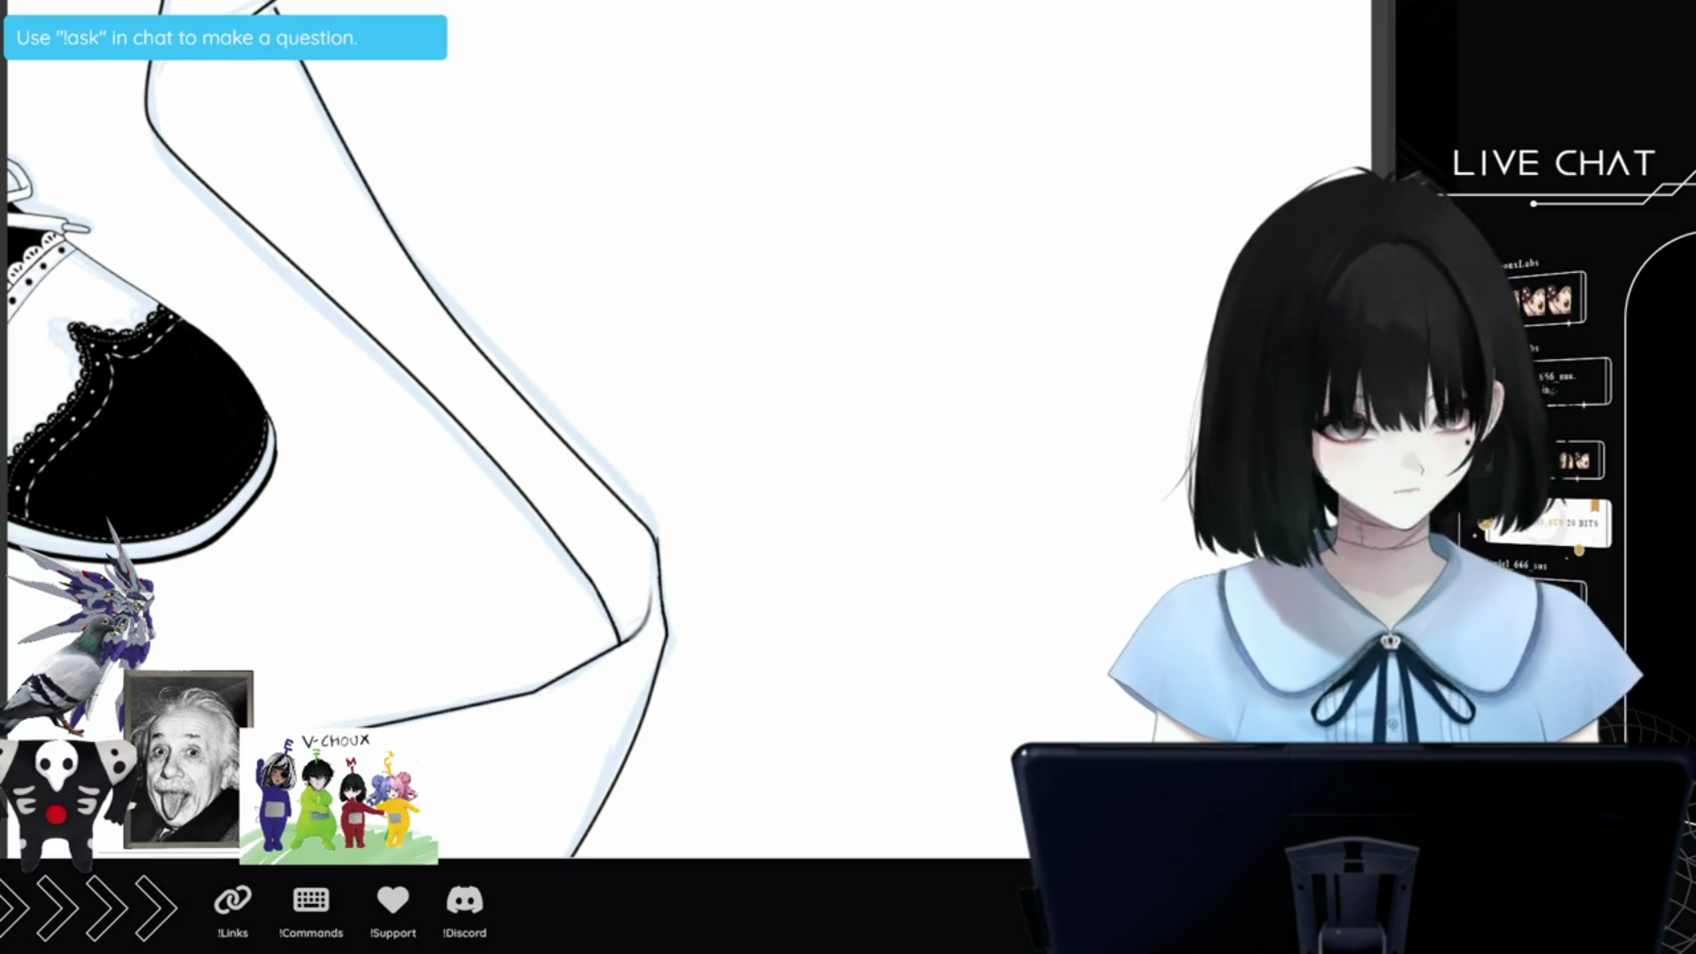
Continue the lower curved black line downward along the blue sketch.
{"action": "scroll", "coordinate": [336, 424], "scroll_direction": "up", "scroll_amount": 5}
{"action": "scroll", "coordinate": [389, 354], "scroll_direction": "up", "scroll_amount": 2}
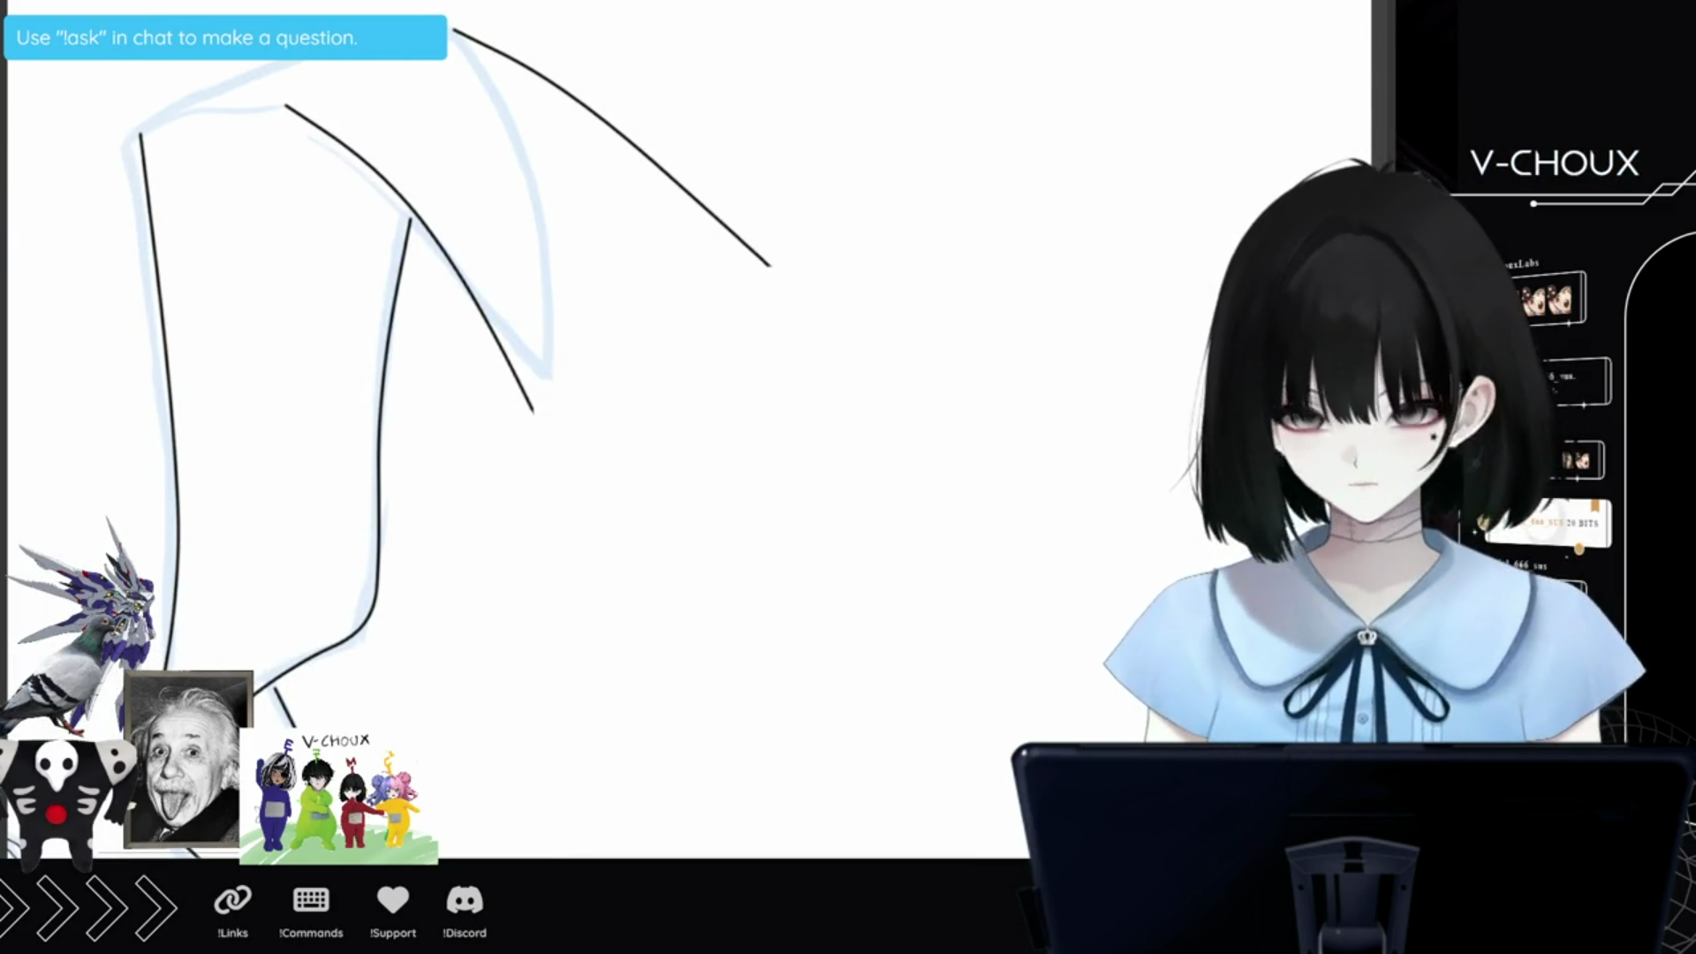
{"action": "scroll", "coordinate": [398, 397], "scroll_direction": "up", "scroll_amount": 3}
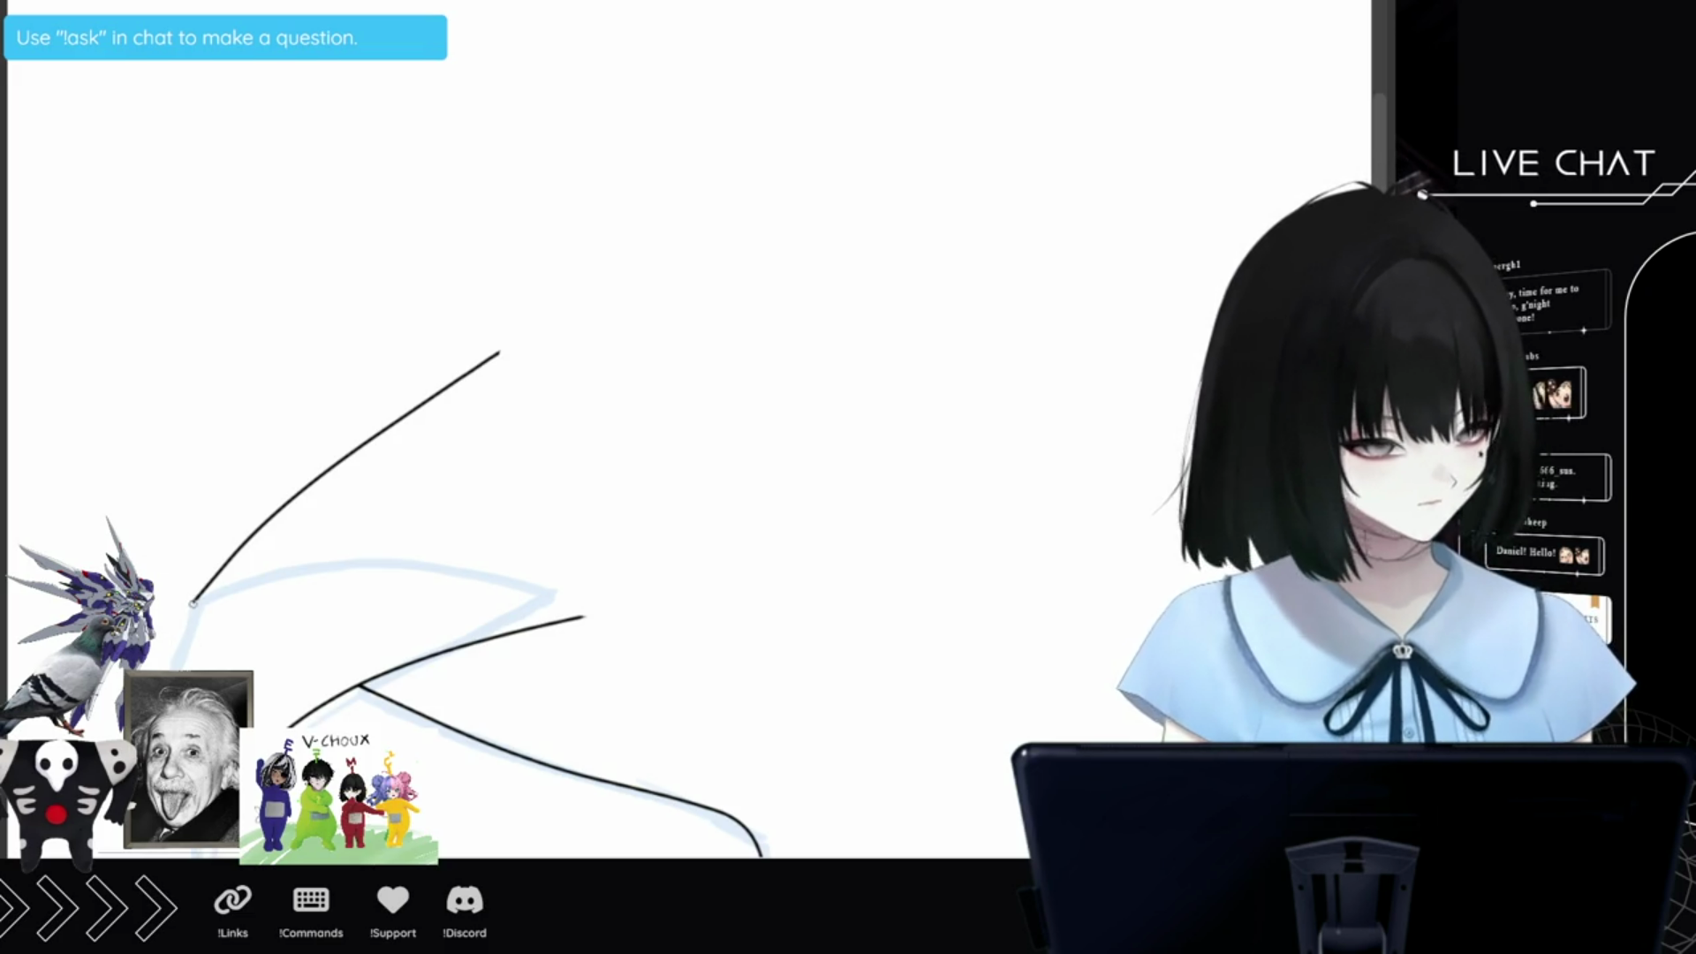
{"action": "left_click_drag", "start_coordinate": [188, 606], "coordinate": [174, 664]}
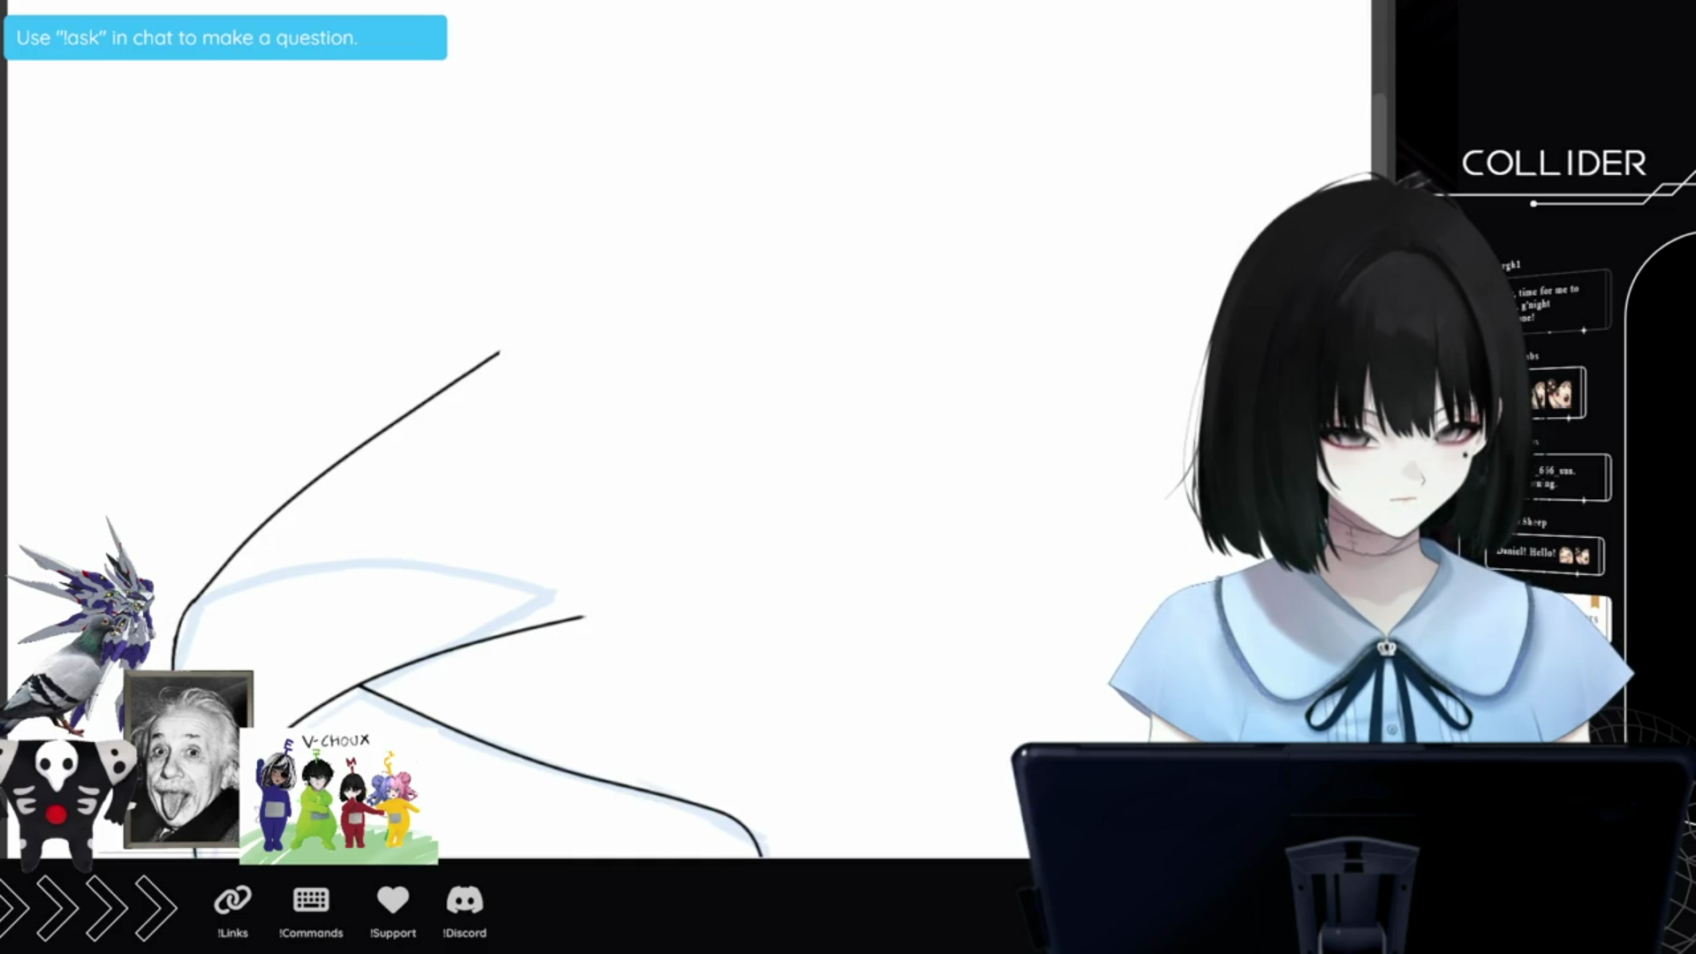
{"action": "scroll", "coordinate": [486, 424], "scroll_direction": "up", "scroll_amount": 3}
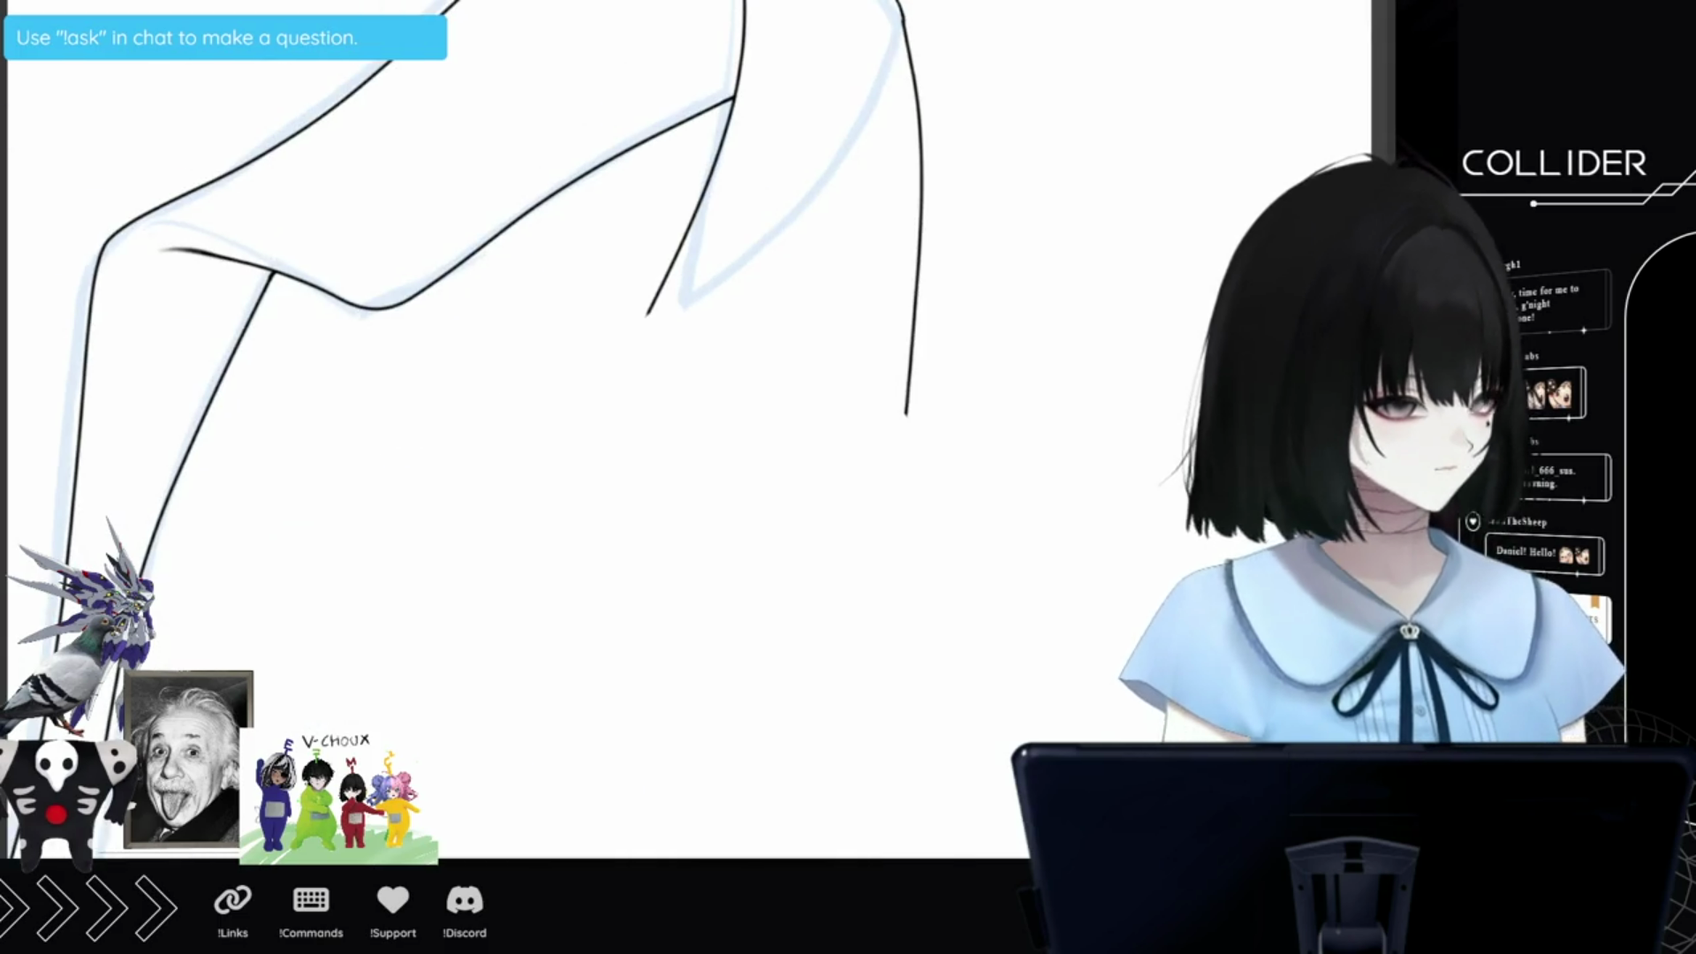
Erase the sleeve corner, ink a small hook and contour stroke, and lengthen the bottom leg line.
{"action": "mouse_move", "coordinate": [897, 320]}
{"action": "left_mouse_down"}
{"action": "mouse_move", "coordinate": [905, 364]}
{"action": "mouse_move", "coordinate": [897, 339]}
{"action": "left_mouse_up"}
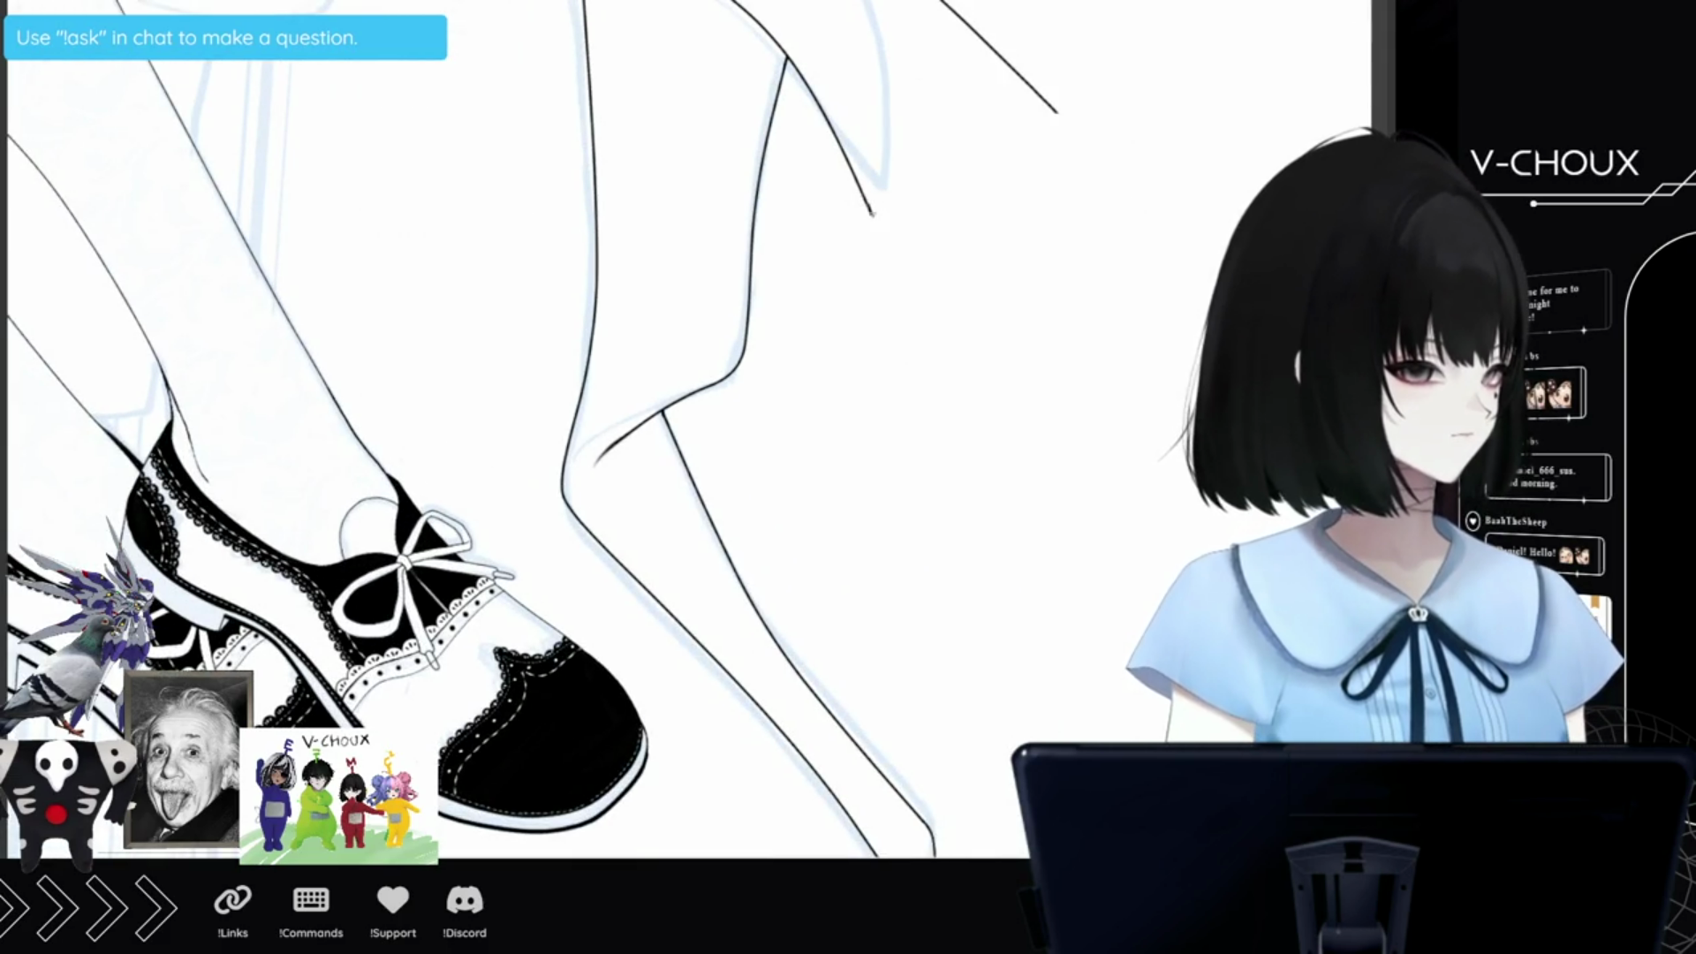
{"action": "left_click_drag", "start_coordinate": [872, 217], "coordinate": [888, 225]}
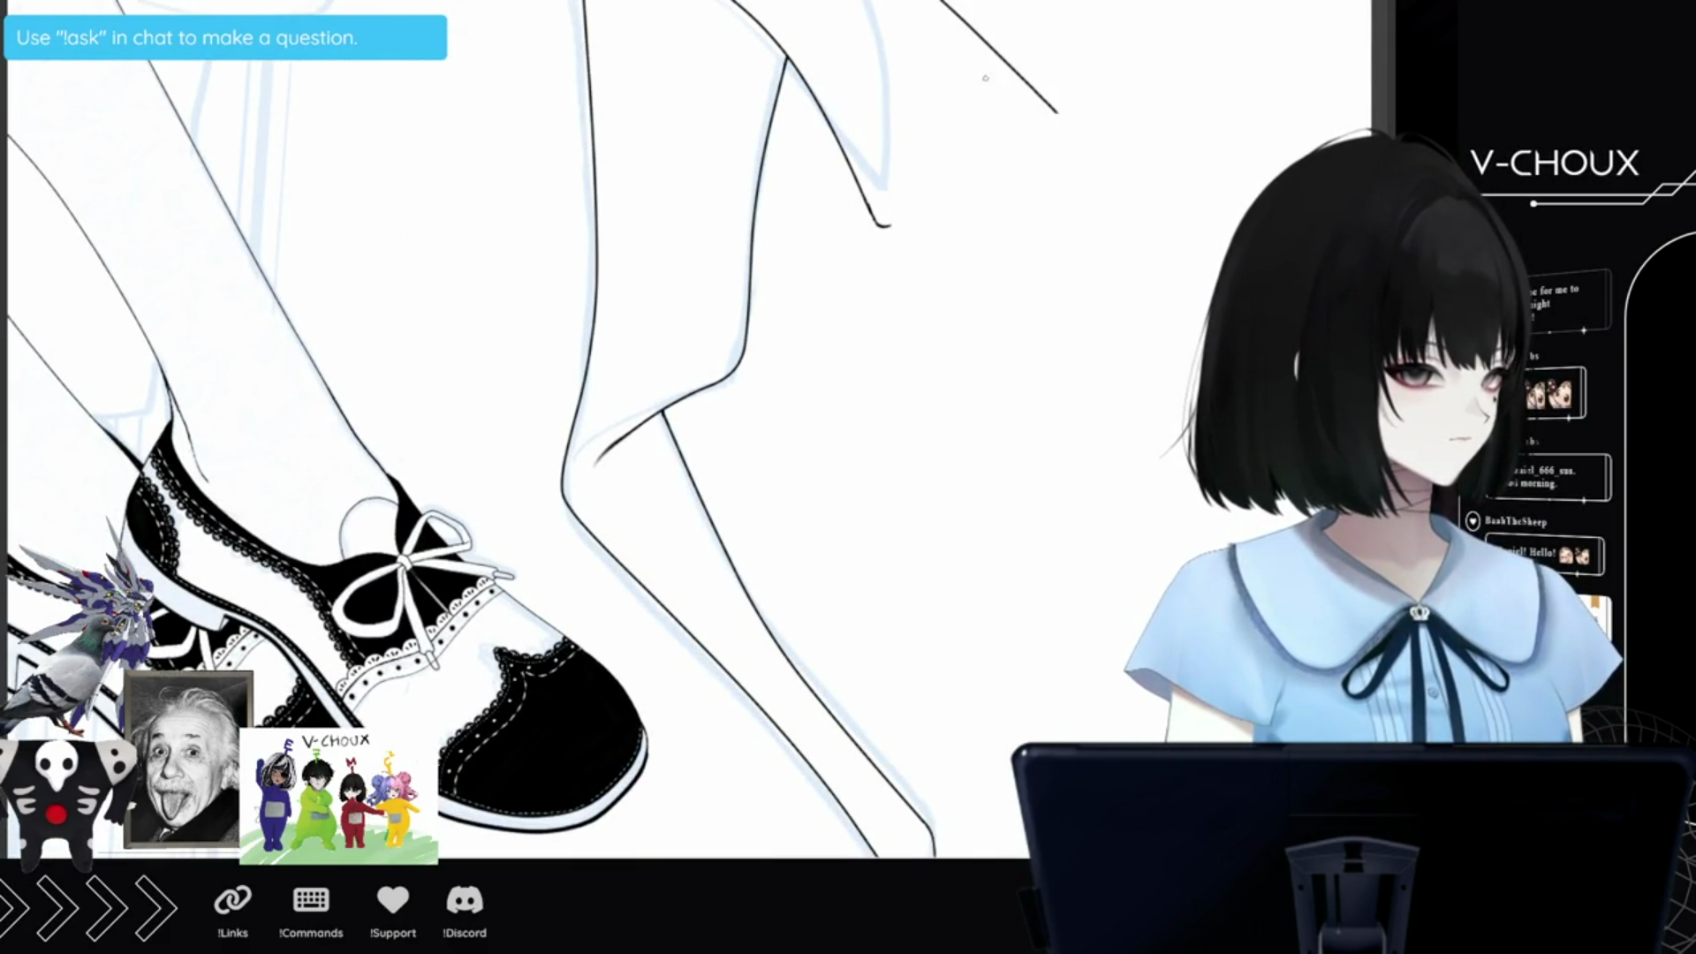
{"action": "left_click_drag", "start_coordinate": [883, 225], "coordinate": [904, 208]}
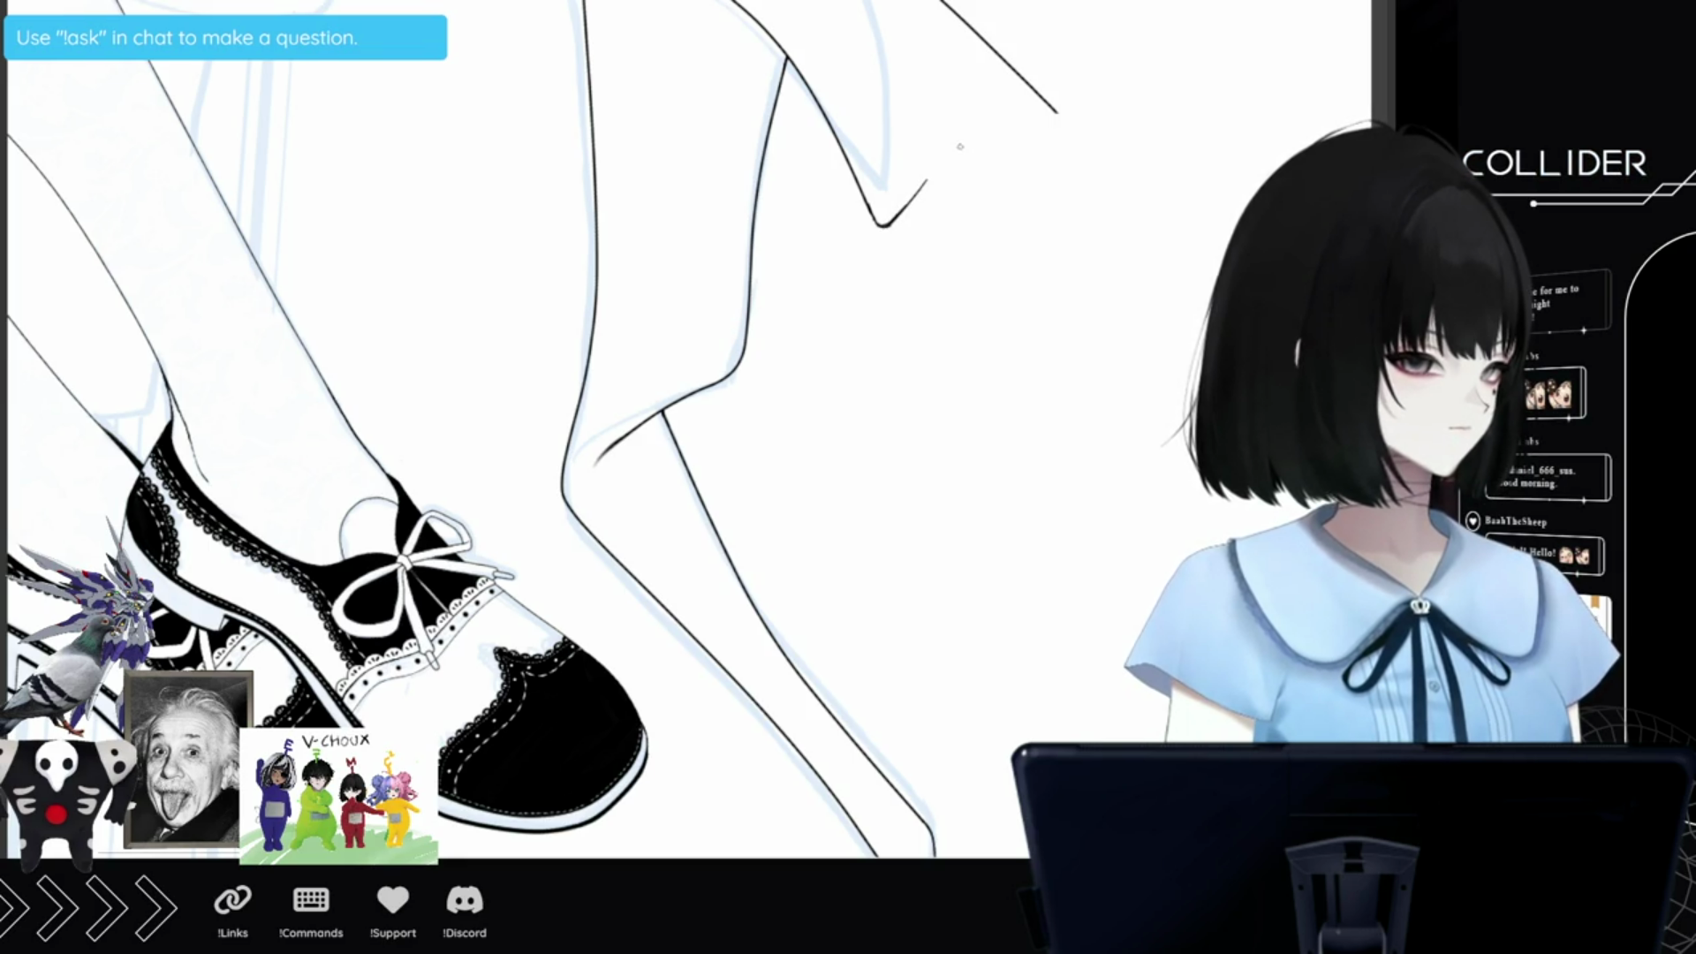
{"action": "left_click_drag", "start_coordinate": [970, 111], "coordinate": [945, 150]}
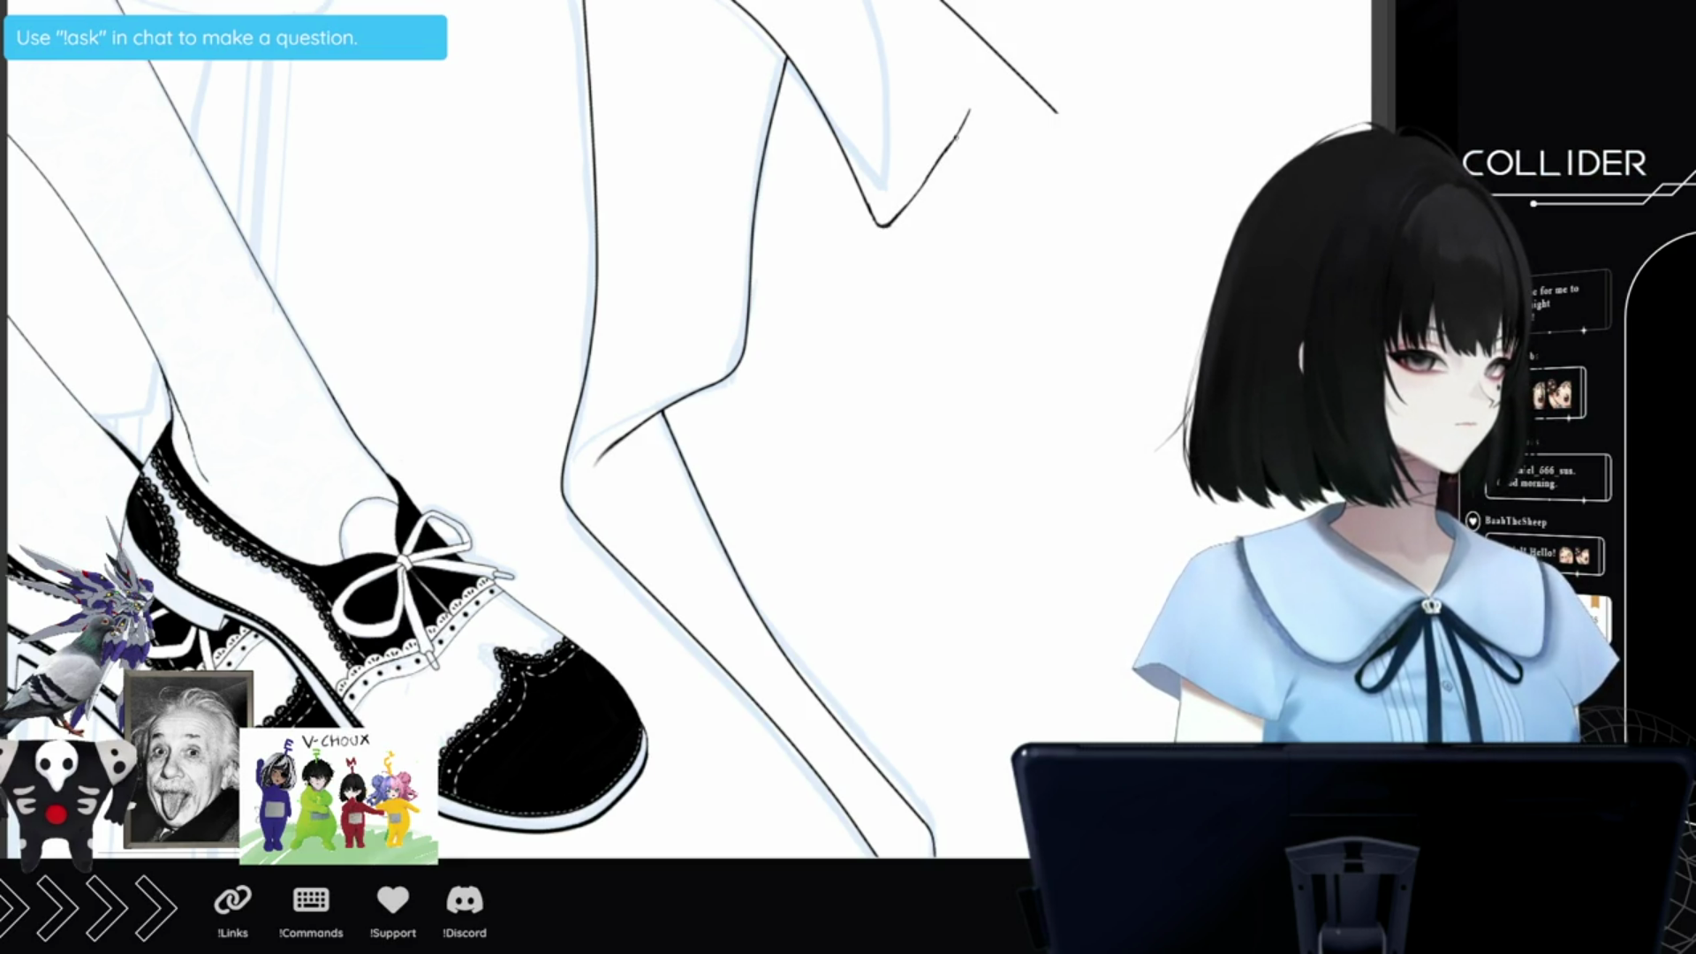
{"action": "key", "text": "ctrl+0"}
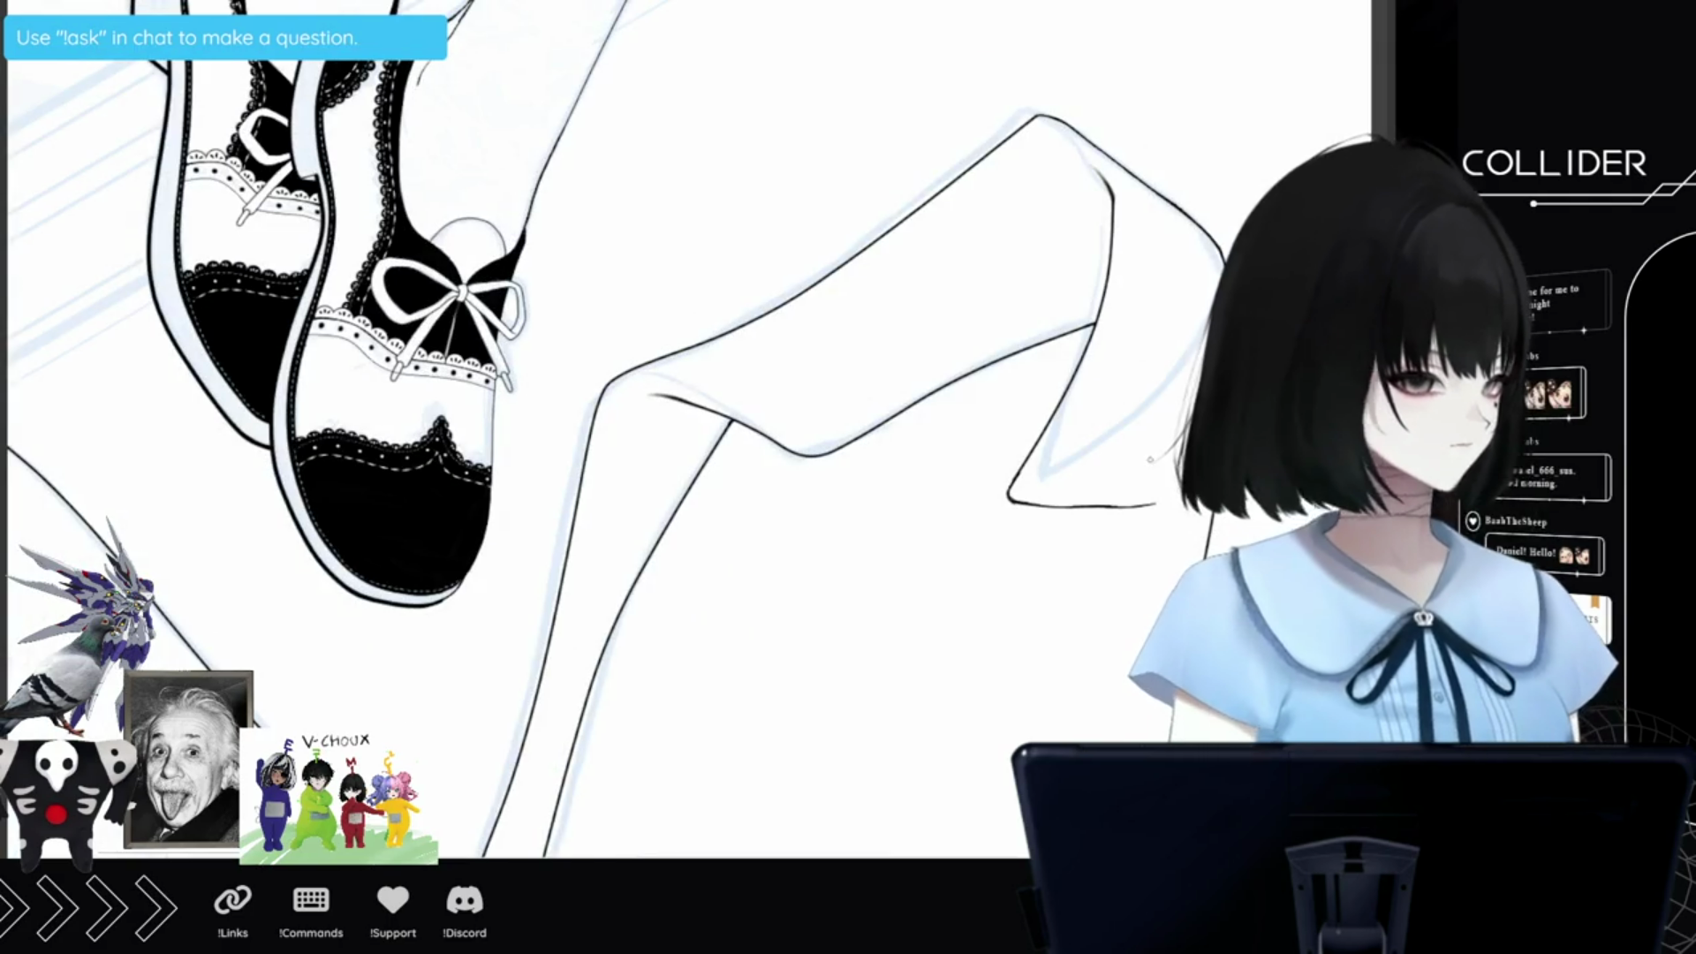
{"action": "left_click_drag", "start_coordinate": [1143, 507], "coordinate": [1157, 506]}
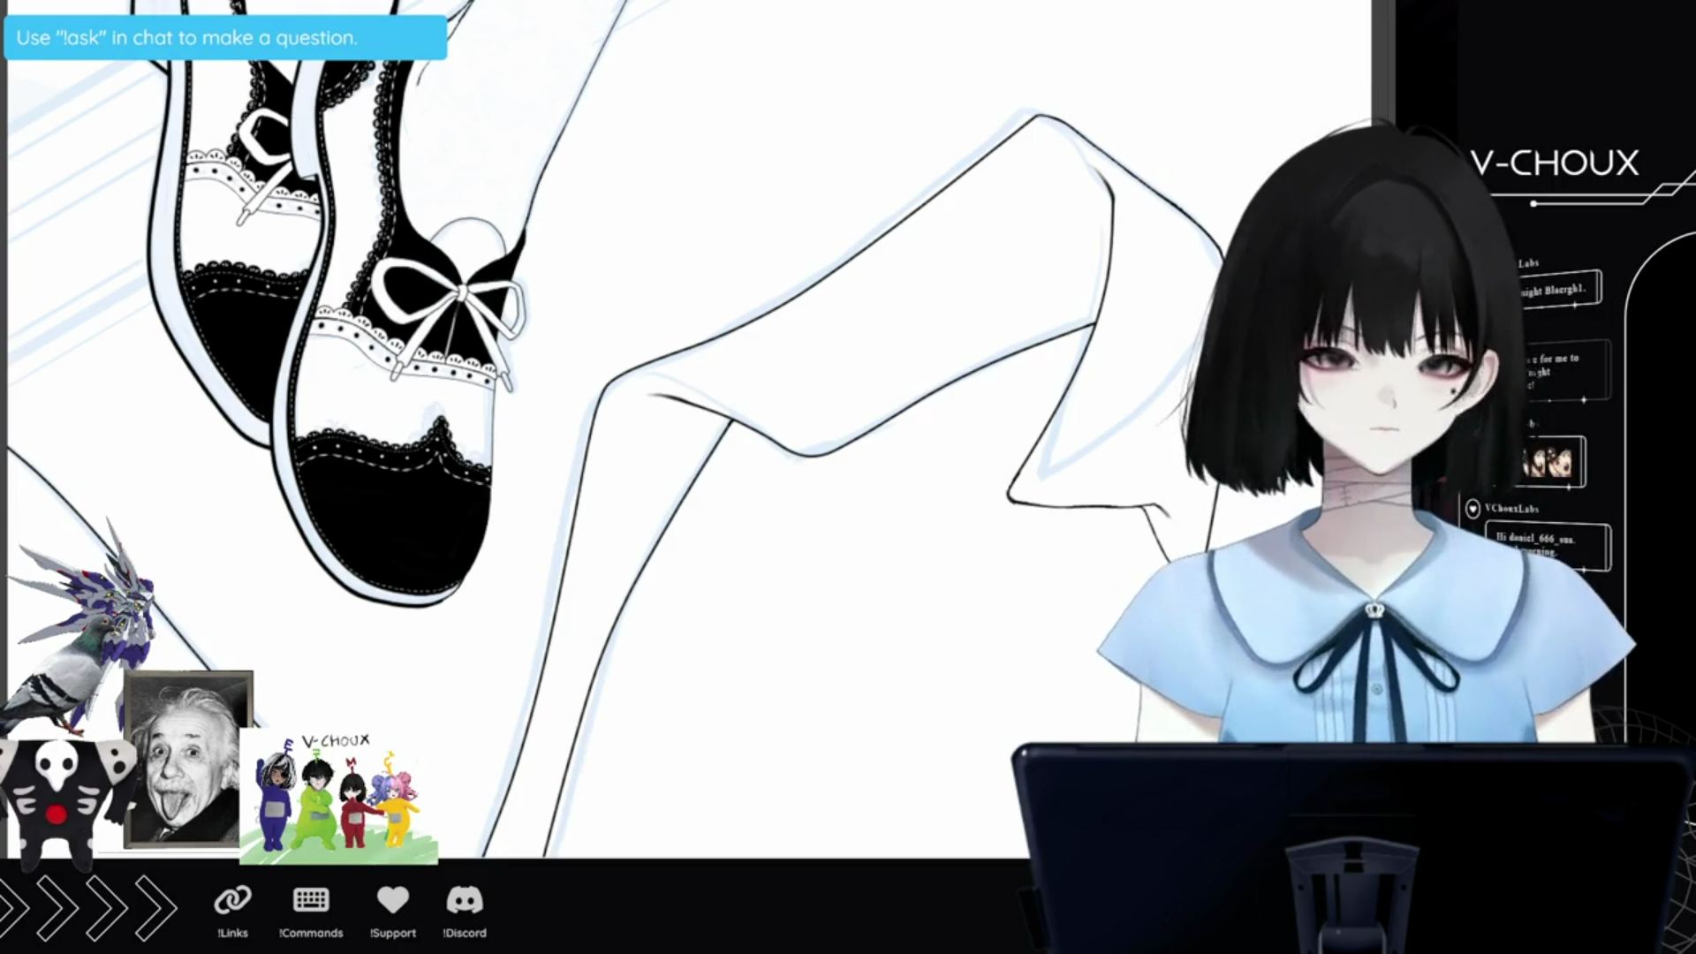
Zoom out to check the full inked girl in the checkered frame, then zoom in on the skirt and waist.
{"action": "scroll", "coordinate": [689, 512], "scroll_direction": "down", "scroll_amount": 1}
{"action": "scroll", "coordinate": [671, 442], "scroll_direction": "down", "scroll_amount": 5}
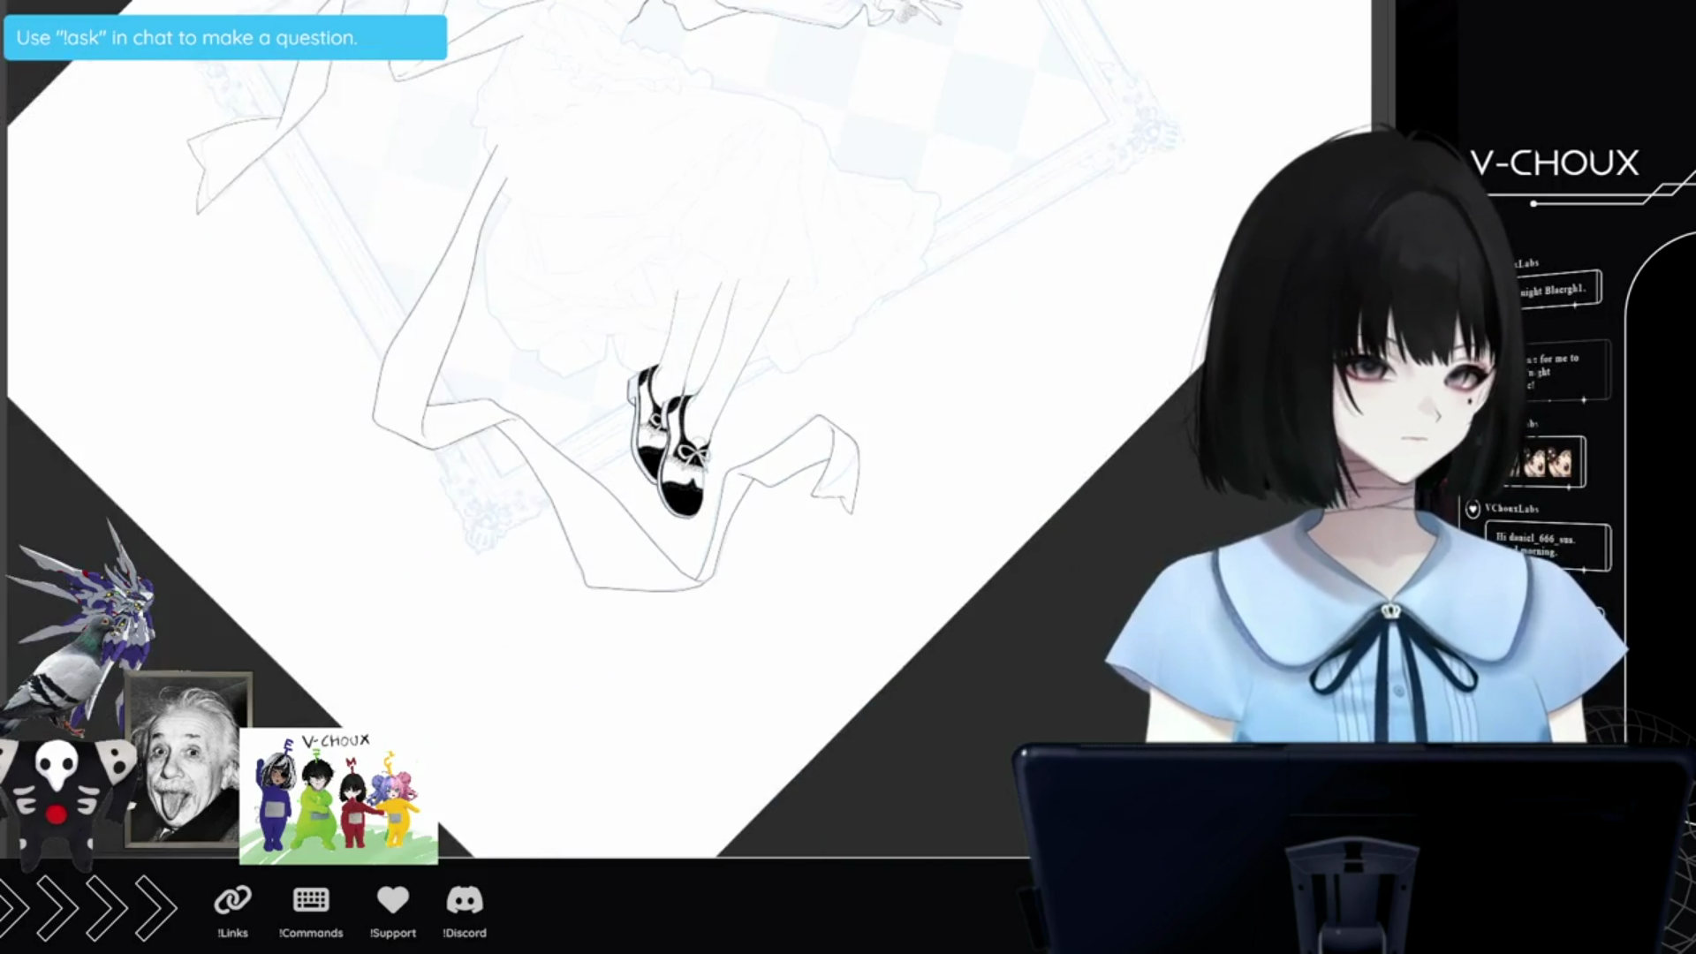
{"action": "scroll", "coordinate": [676, 495], "scroll_direction": "up", "scroll_amount": 2}
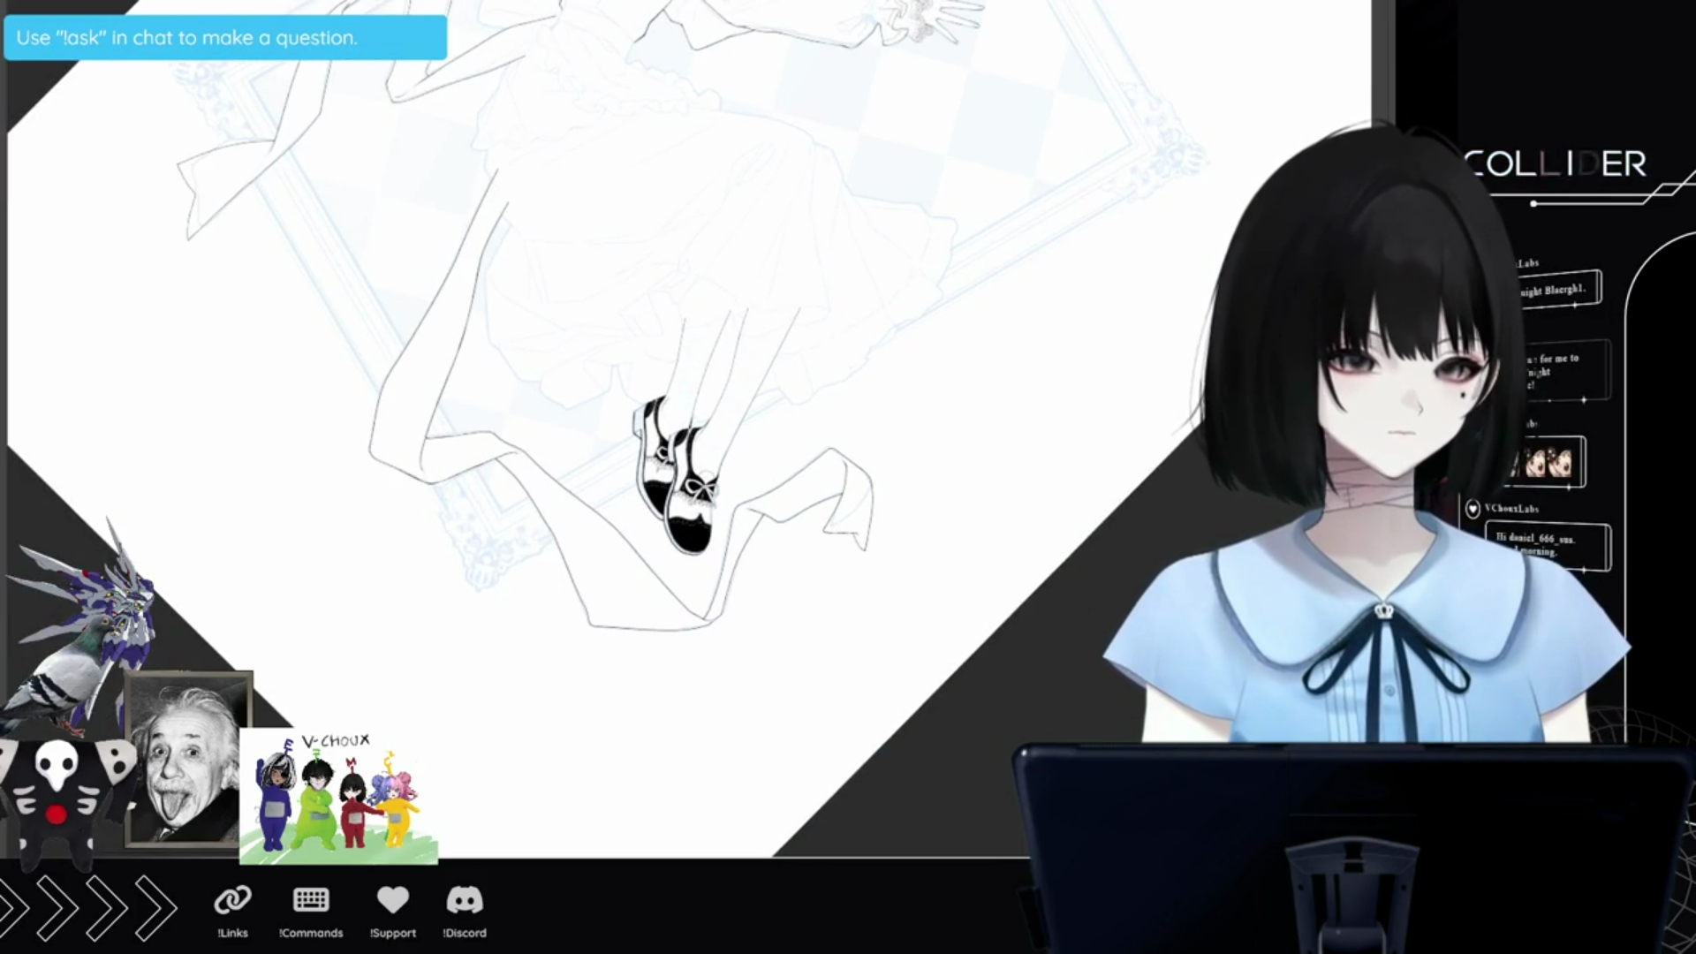
{"action": "scroll", "coordinate": [875, 579], "scroll_direction": "up", "scroll_amount": 3}
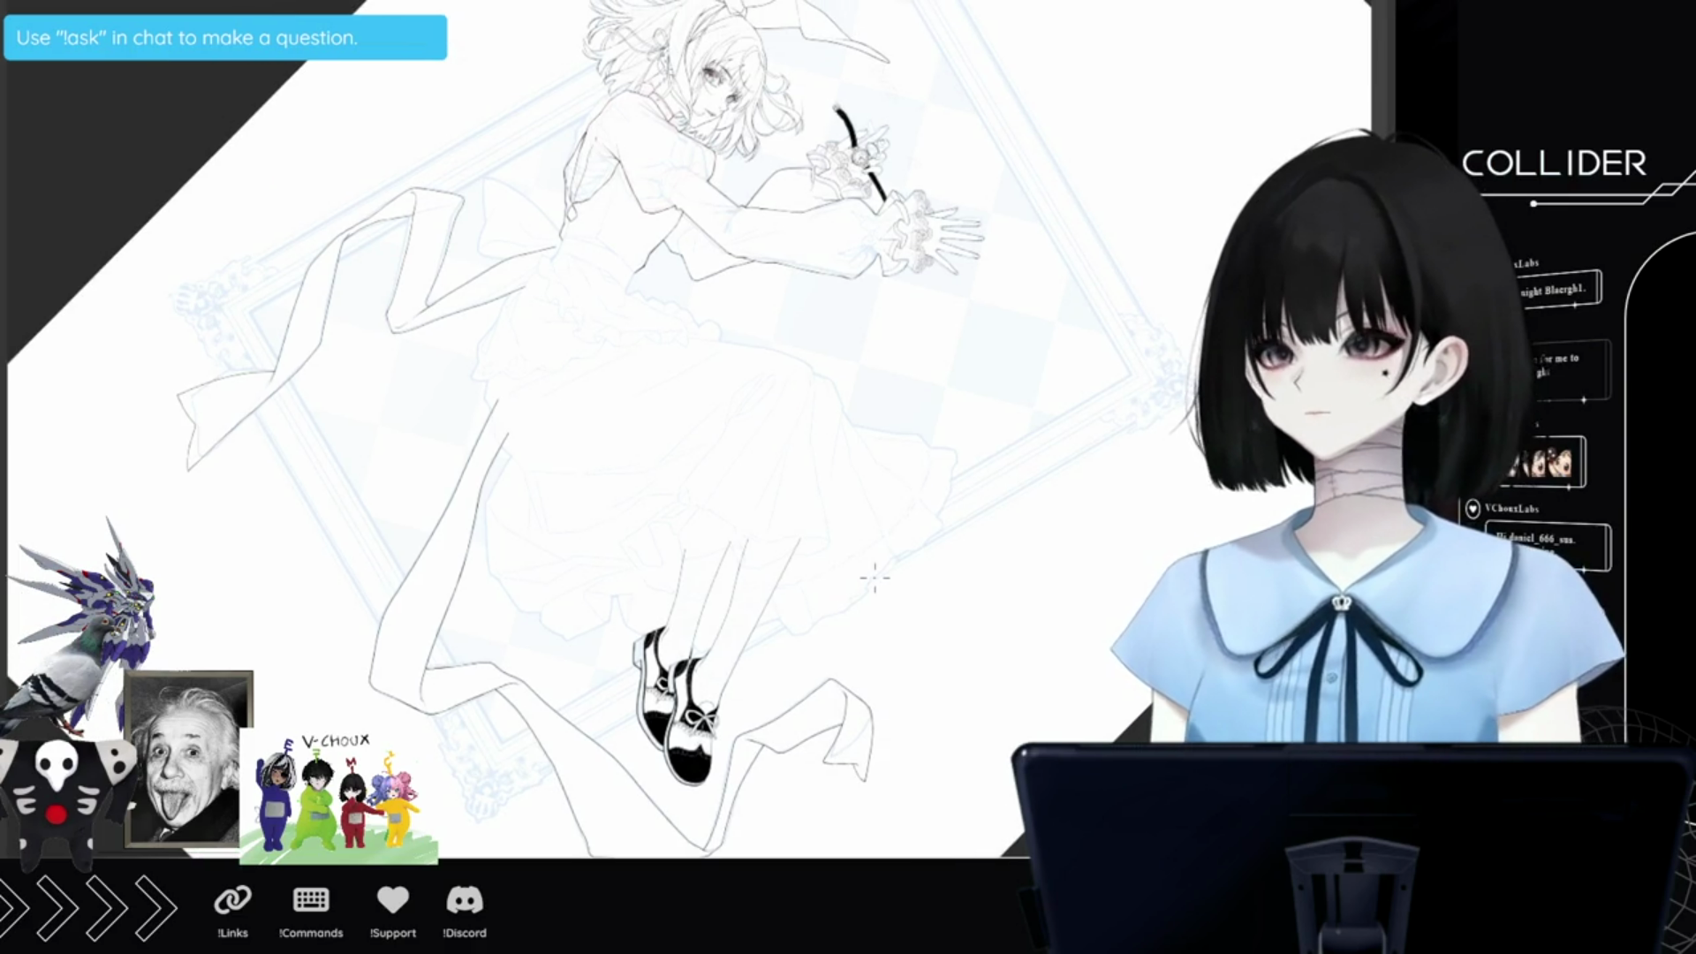
{"action": "scroll", "coordinate": [757, 447], "scroll_direction": "down", "scroll_amount": 1}
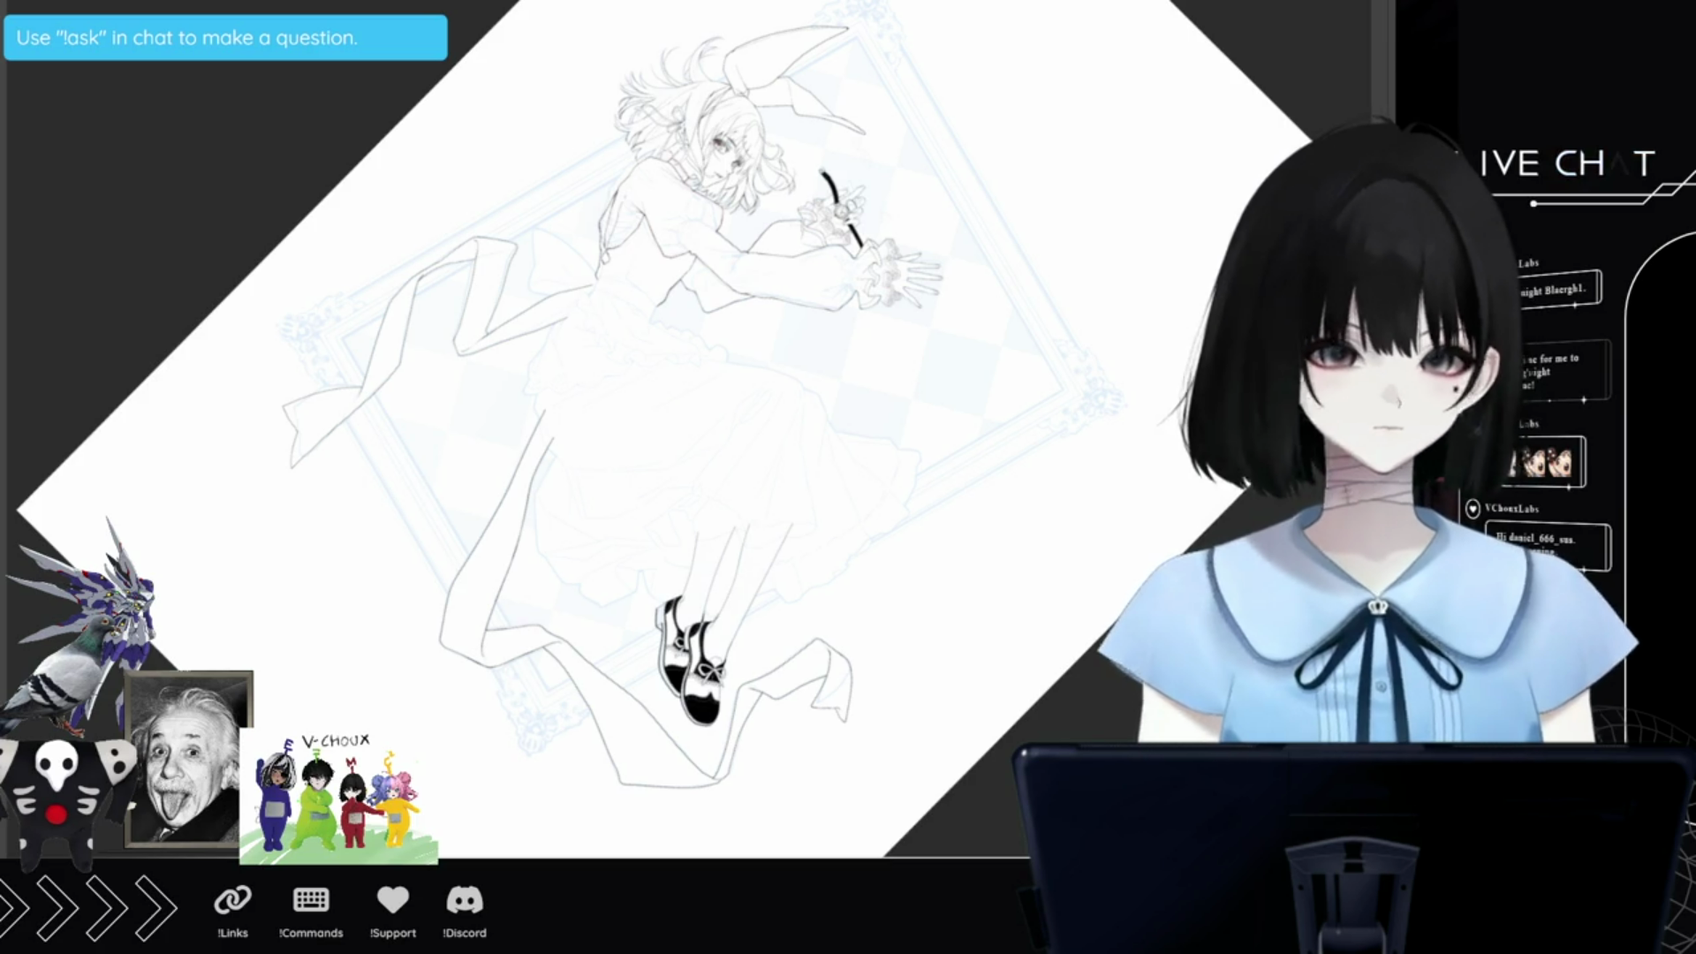
{"action": "scroll", "coordinate": [662, 423], "scroll_direction": "down", "scroll_amount": 5}
{"action": "scroll", "coordinate": [662, 424], "scroll_direction": "up", "scroll_amount": 5}
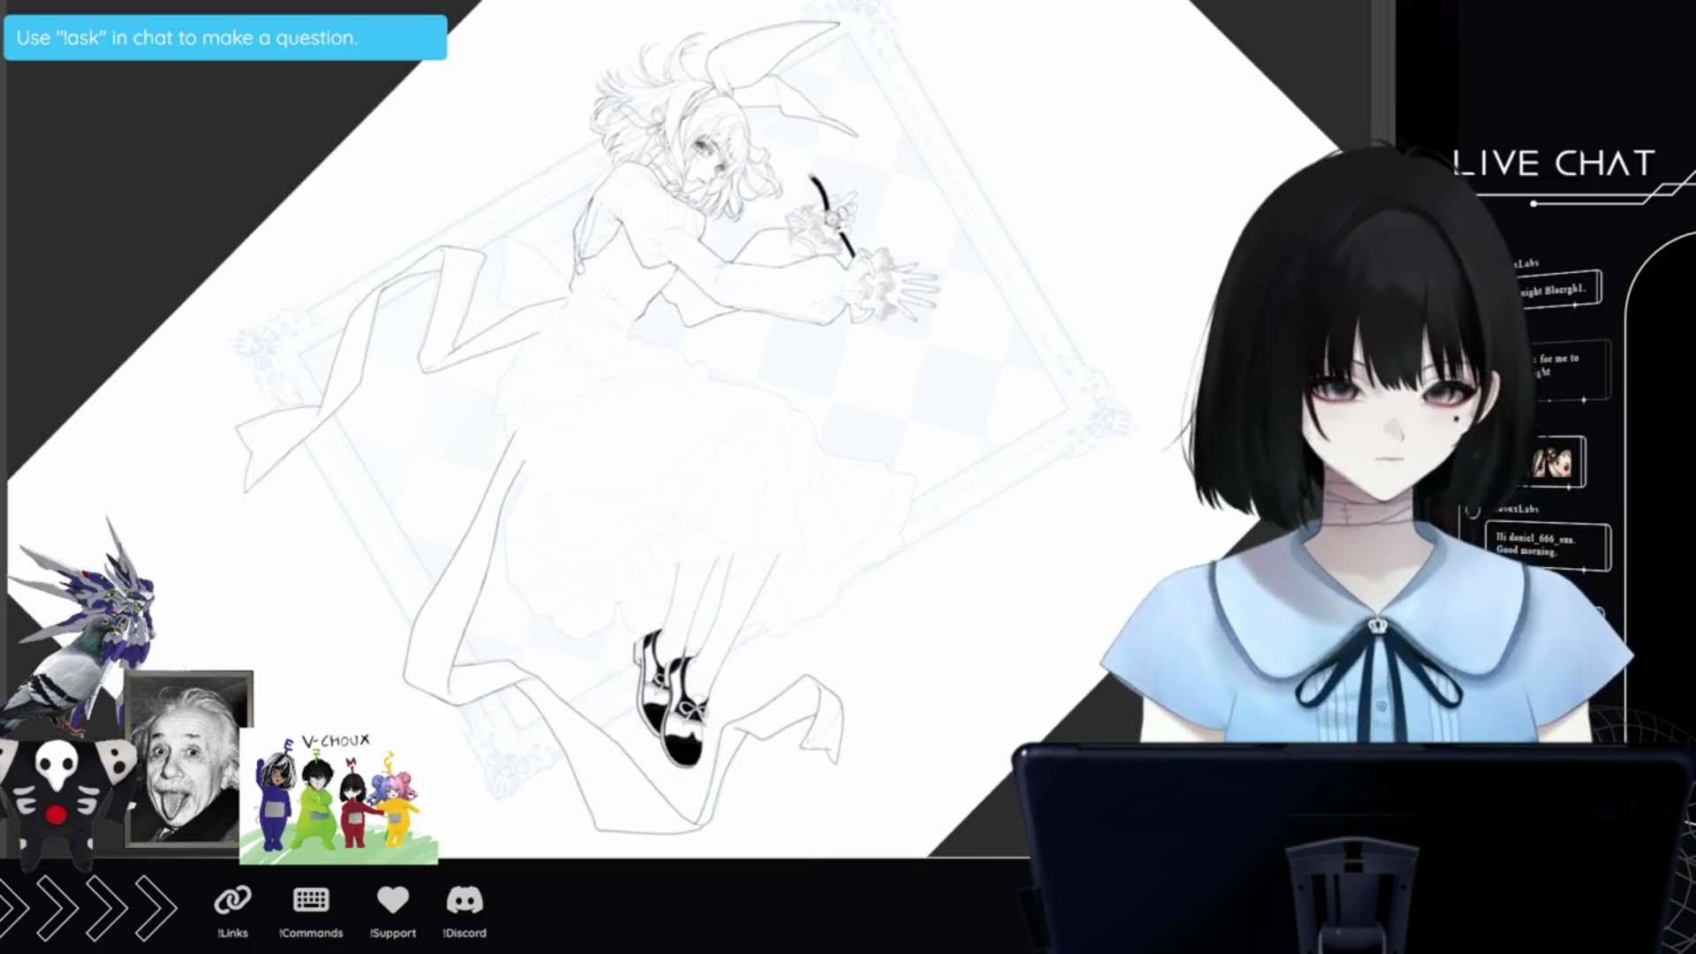
{"action": "scroll", "coordinate": [663, 424], "scroll_direction": "up", "scroll_amount": 1}
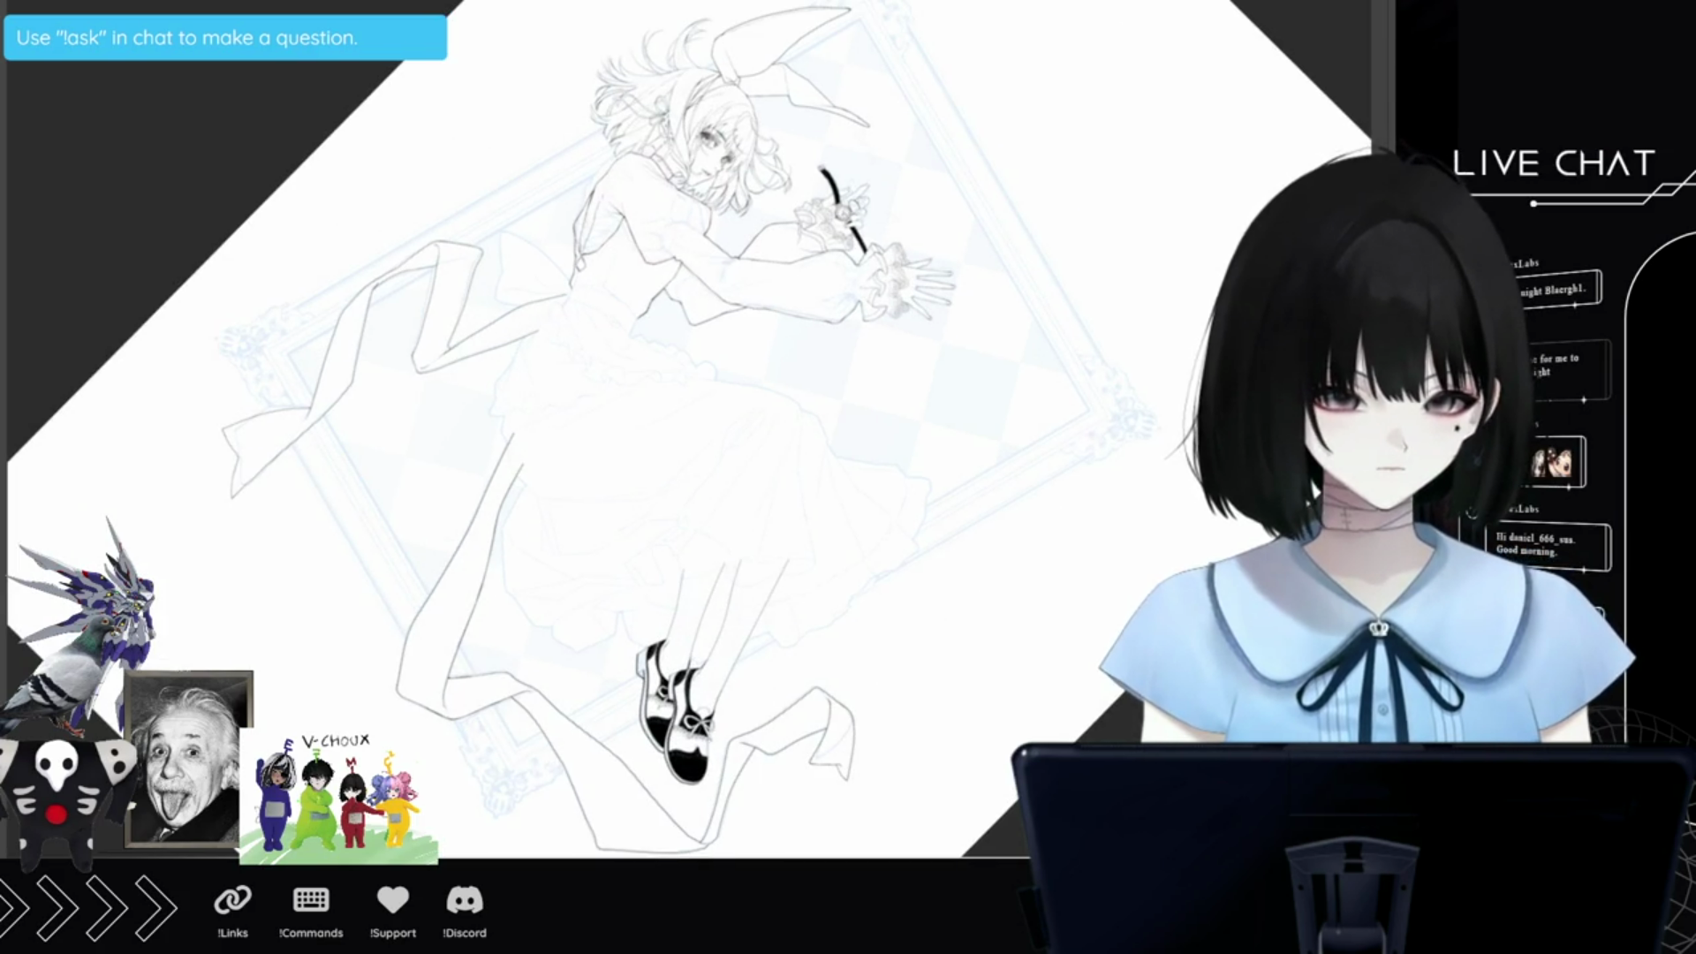
{"action": "scroll", "coordinate": [662, 424], "scroll_direction": "up", "scroll_amount": 1}
{"action": "scroll", "coordinate": [663, 424], "scroll_direction": "up", "scroll_amount": 5}
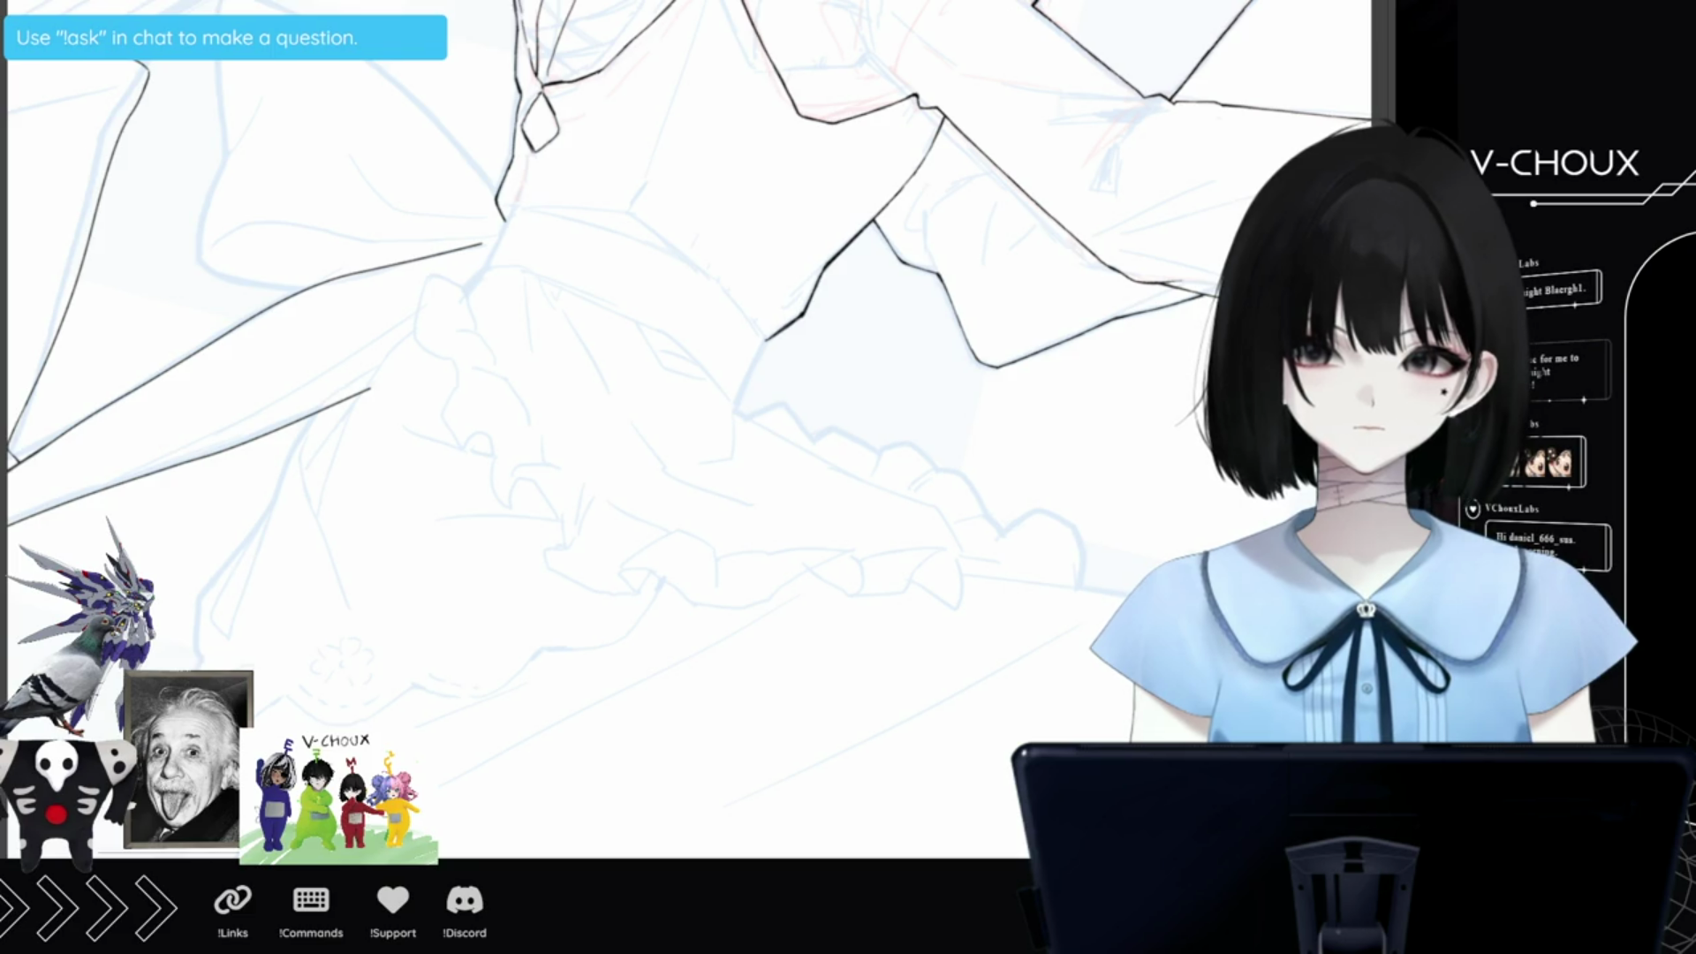
Rotate the view onto the skirt and draw the bow's left side, lower edge and diagonal edge in red.
{"action": "left_click_drag", "start_coordinate": [292, 733], "coordinate": [328, 707]}
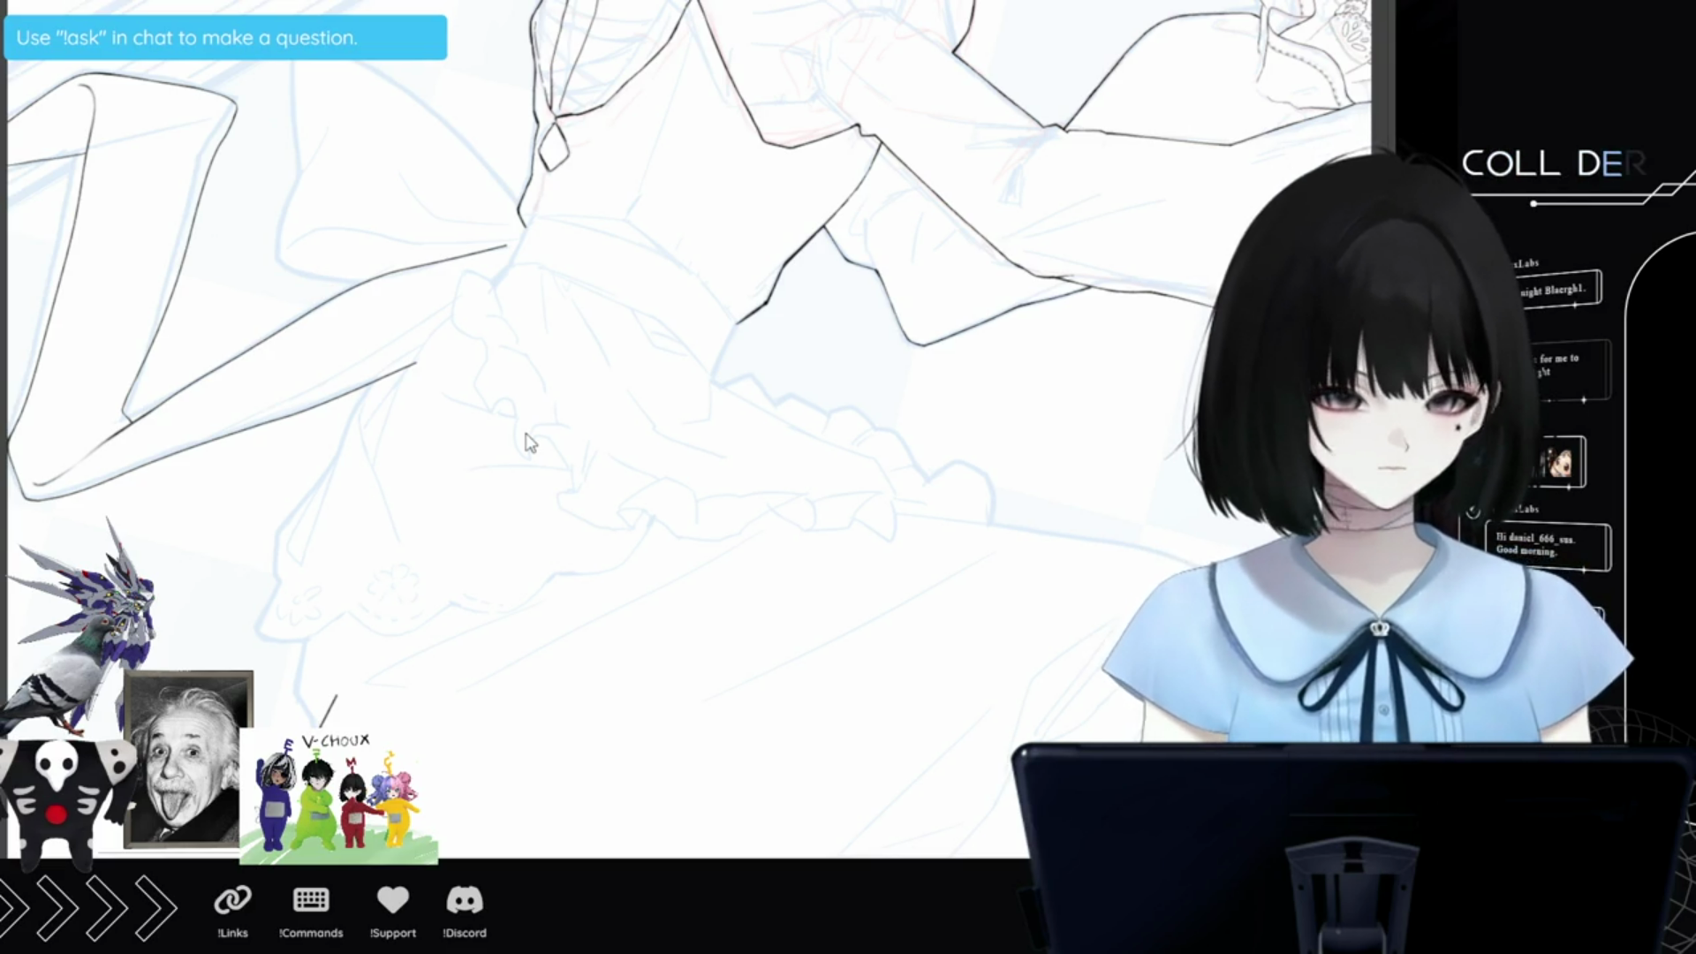
{"action": "mouse_move", "coordinate": [533, 445]}
{"action": "left_mouse_down"}
{"action": "mouse_move", "coordinate": [522, 431]}
{"action": "mouse_move", "coordinate": [512, 468]}
{"action": "mouse_move", "coordinate": [433, 523]}
{"action": "mouse_move", "coordinate": [694, 579]}
{"action": "left_mouse_up"}
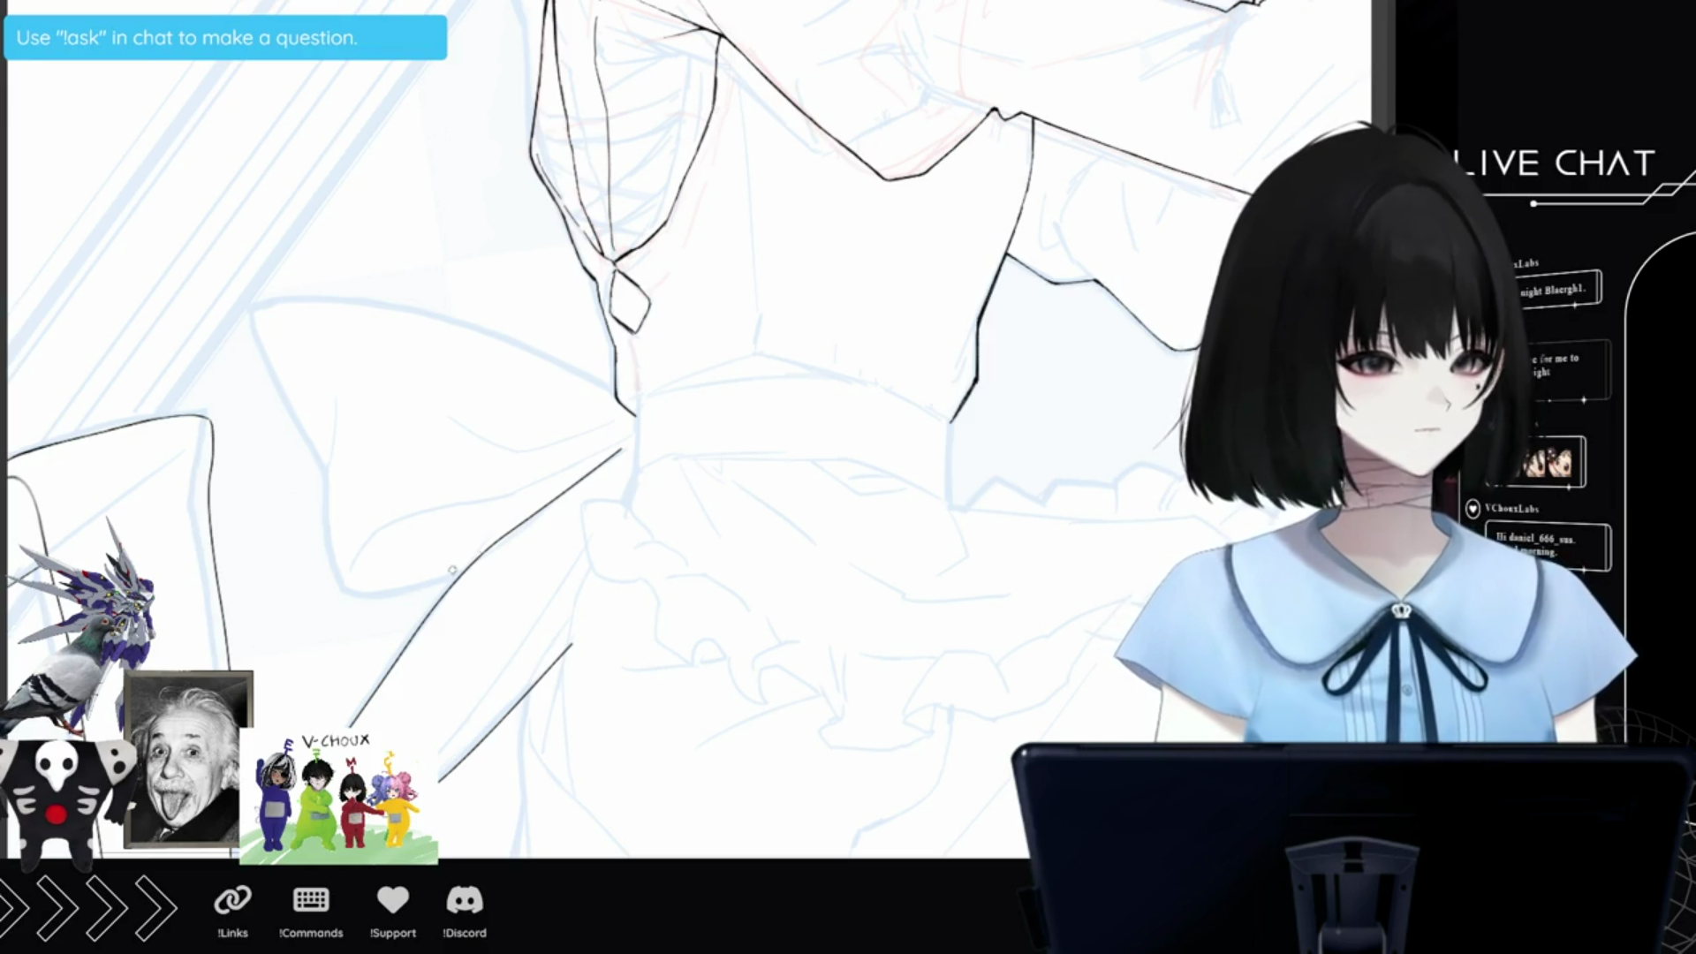
{"action": "mouse_move", "coordinate": [355, 601]}
{"action": "left_mouse_down"}
{"action": "mouse_move", "coordinate": [440, 590]}
{"action": "mouse_move", "coordinate": [348, 606]}
{"action": "left_mouse_up"}
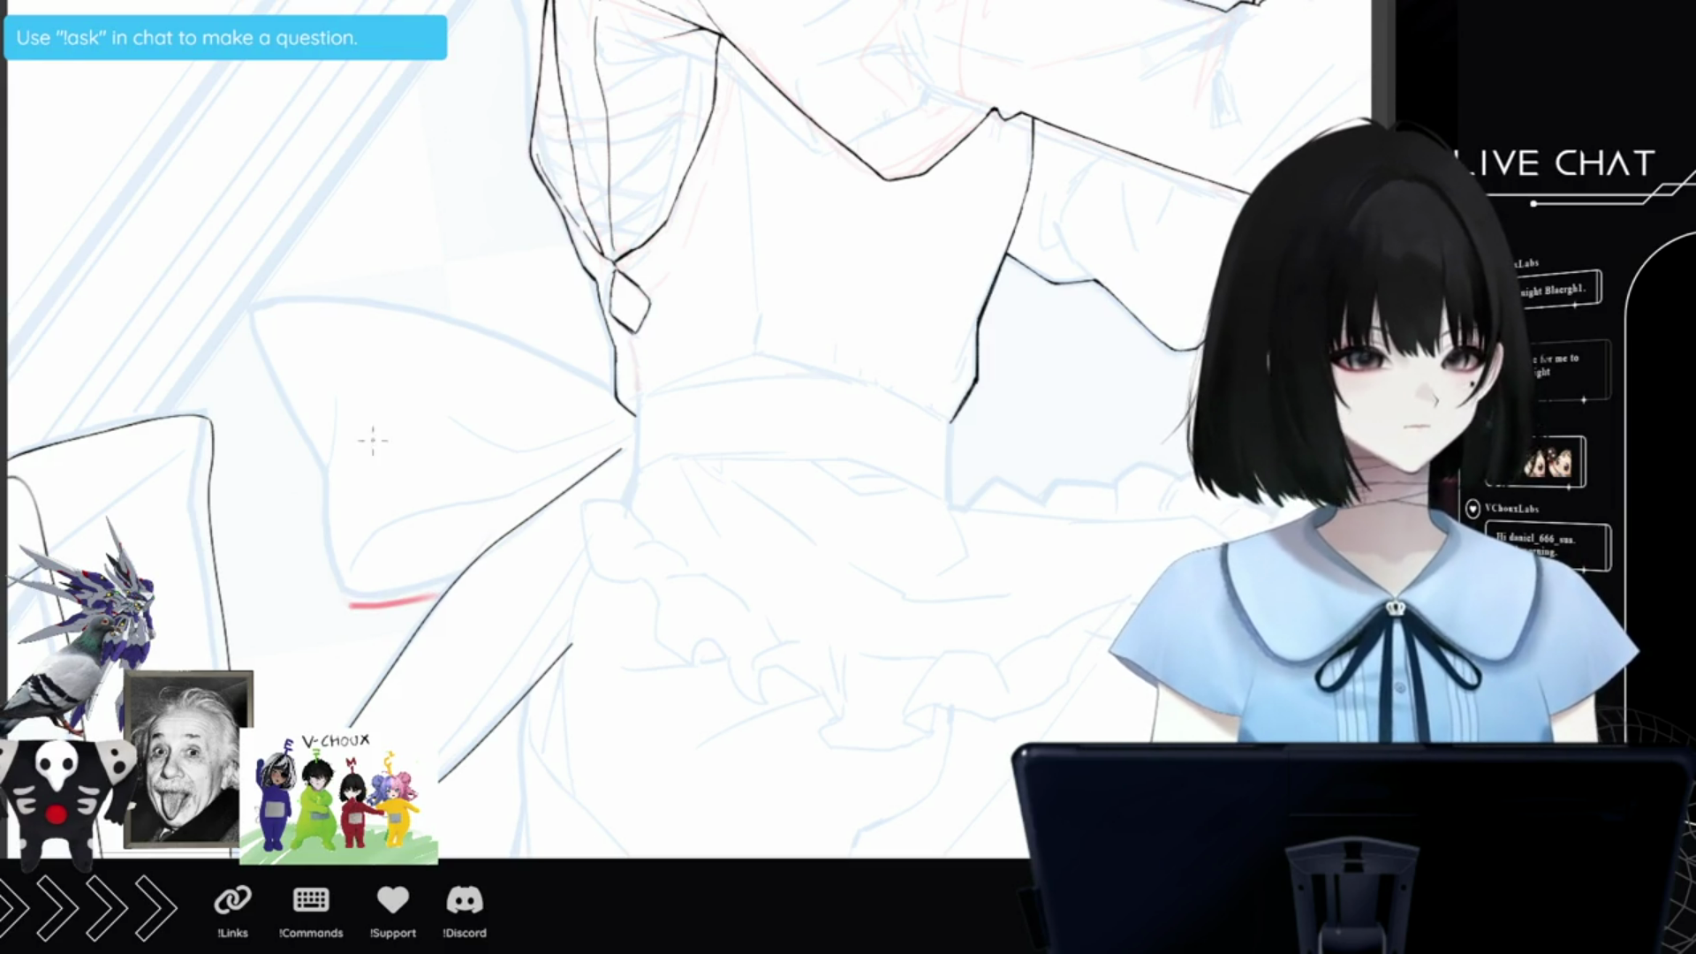
{"action": "left_click_drag", "start_coordinate": [324, 464], "coordinate": [325, 521]}
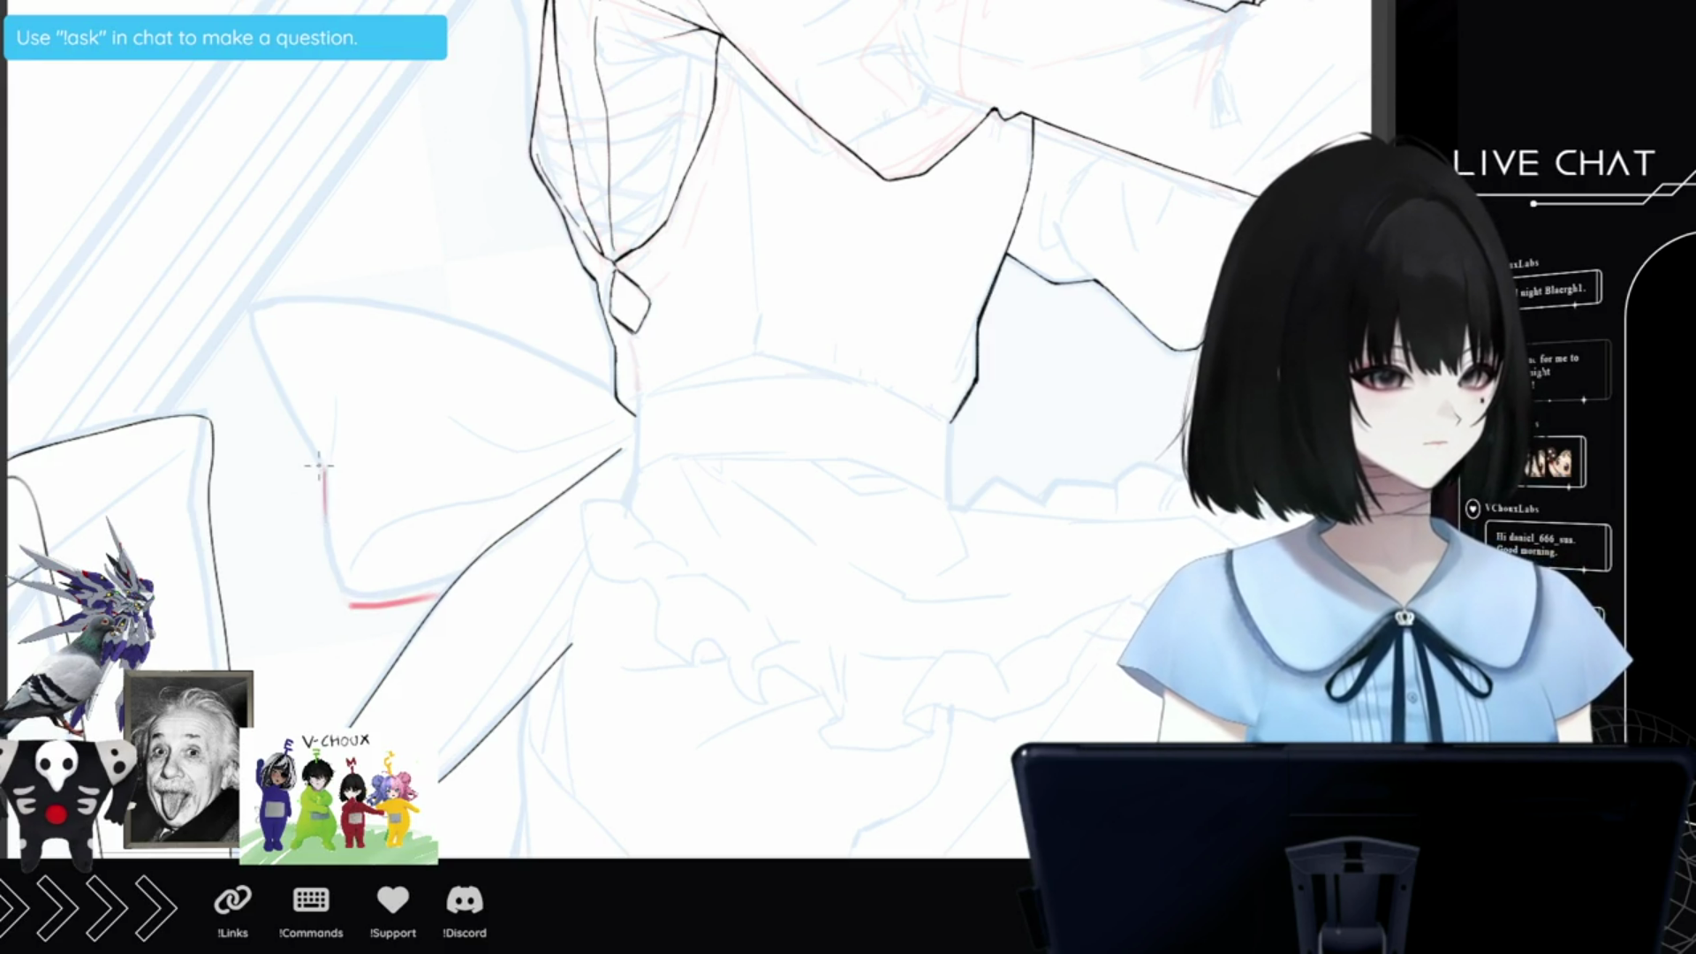
{"action": "left_click_drag", "start_coordinate": [323, 461], "coordinate": [344, 606]}
{"action": "mouse_move", "coordinate": [262, 302]}
{"action": "left_mouse_down"}
{"action": "mouse_move", "coordinate": [255, 346]}
{"action": "mouse_move", "coordinate": [321, 460]}
{"action": "mouse_move", "coordinate": [286, 411]}
{"action": "left_mouse_up"}
{"action": "mouse_move", "coordinate": [325, 468]}
{"action": "left_mouse_down"}
{"action": "mouse_move", "coordinate": [262, 375]}
{"action": "mouse_move", "coordinate": [251, 292]}
{"action": "mouse_move", "coordinate": [405, 276]}
{"action": "mouse_move", "coordinate": [485, 292]}
{"action": "mouse_move", "coordinate": [615, 388]}
{"action": "left_mouse_up"}
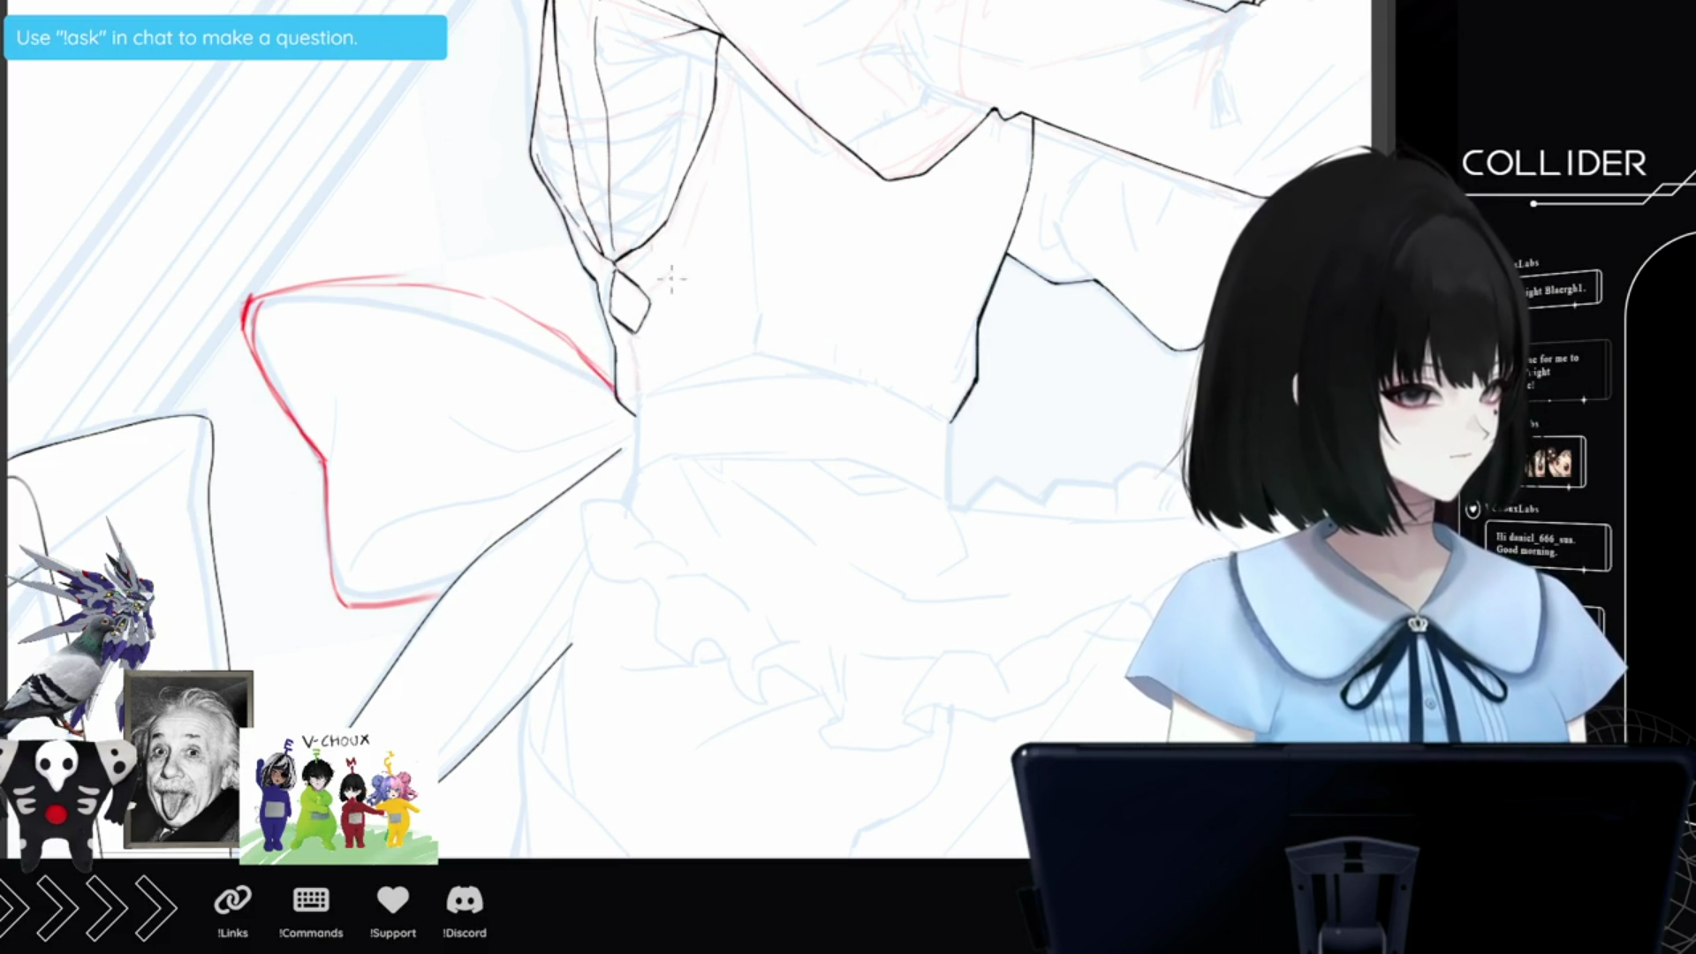
Add red strokes for the bow's inner tip and lower edge, closing its lower loop.
{"action": "mouse_move", "coordinate": [629, 447]}
{"action": "left_mouse_down"}
{"action": "mouse_move", "coordinate": [438, 501]}
{"action": "mouse_move", "coordinate": [360, 558]}
{"action": "left_mouse_up"}
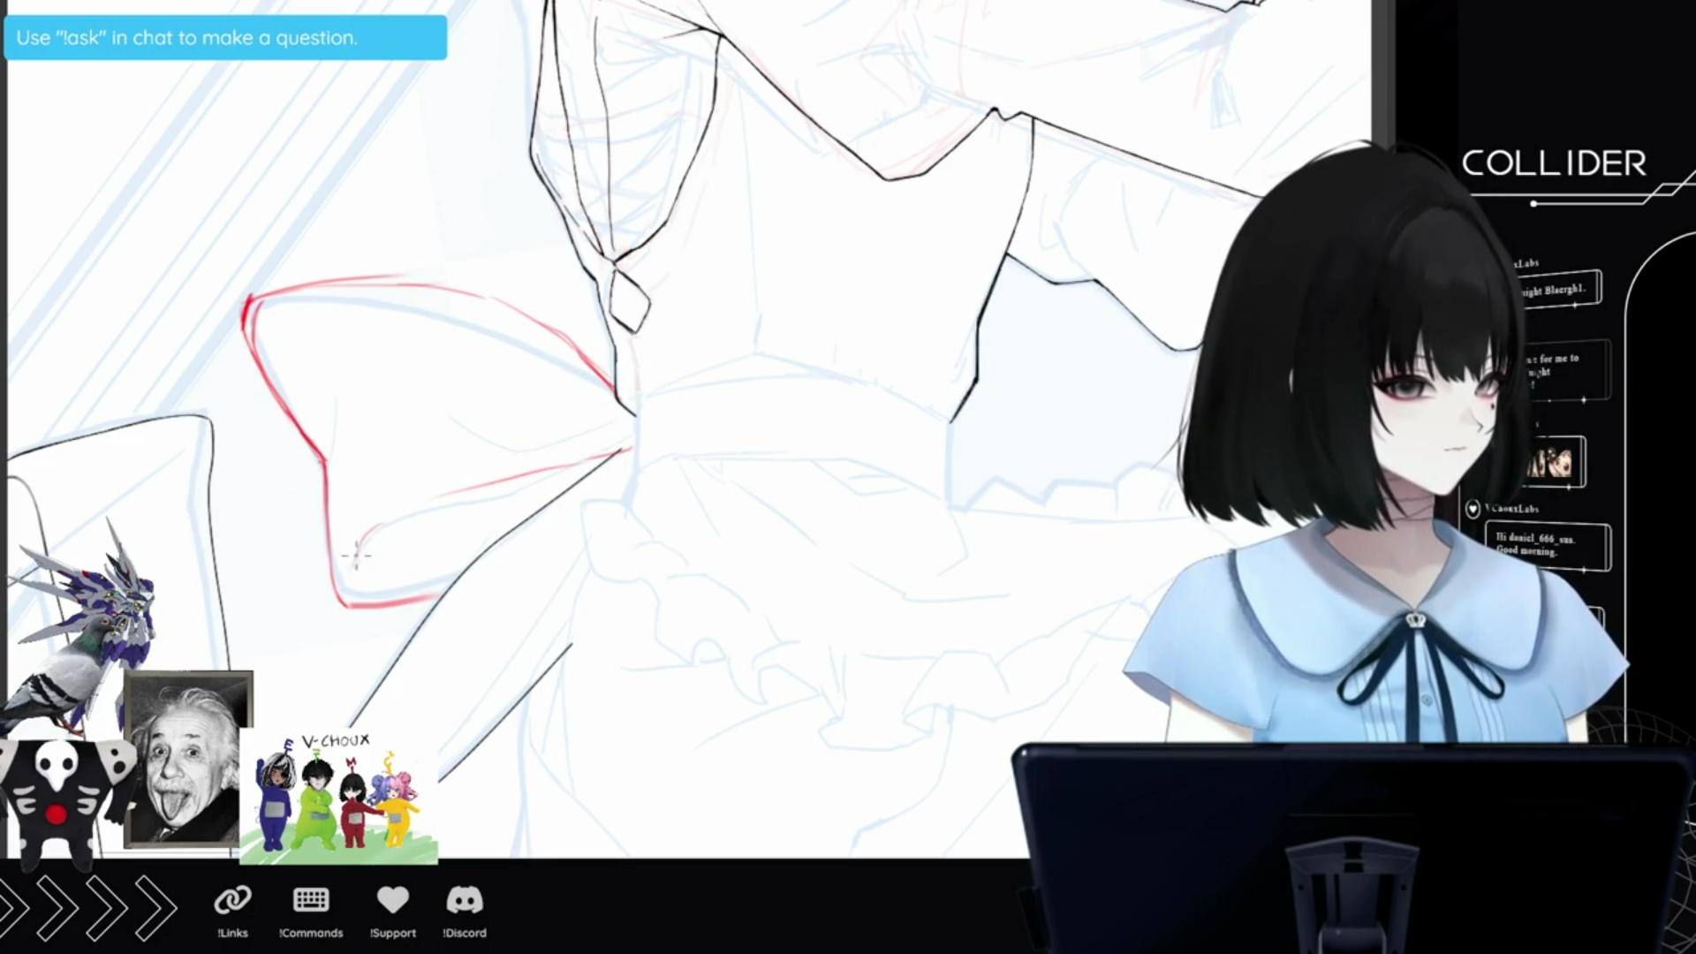
{"action": "left_click_drag", "start_coordinate": [452, 496], "coordinate": [375, 526]}
{"action": "left_click_drag", "start_coordinate": [640, 441], "coordinate": [512, 481]}
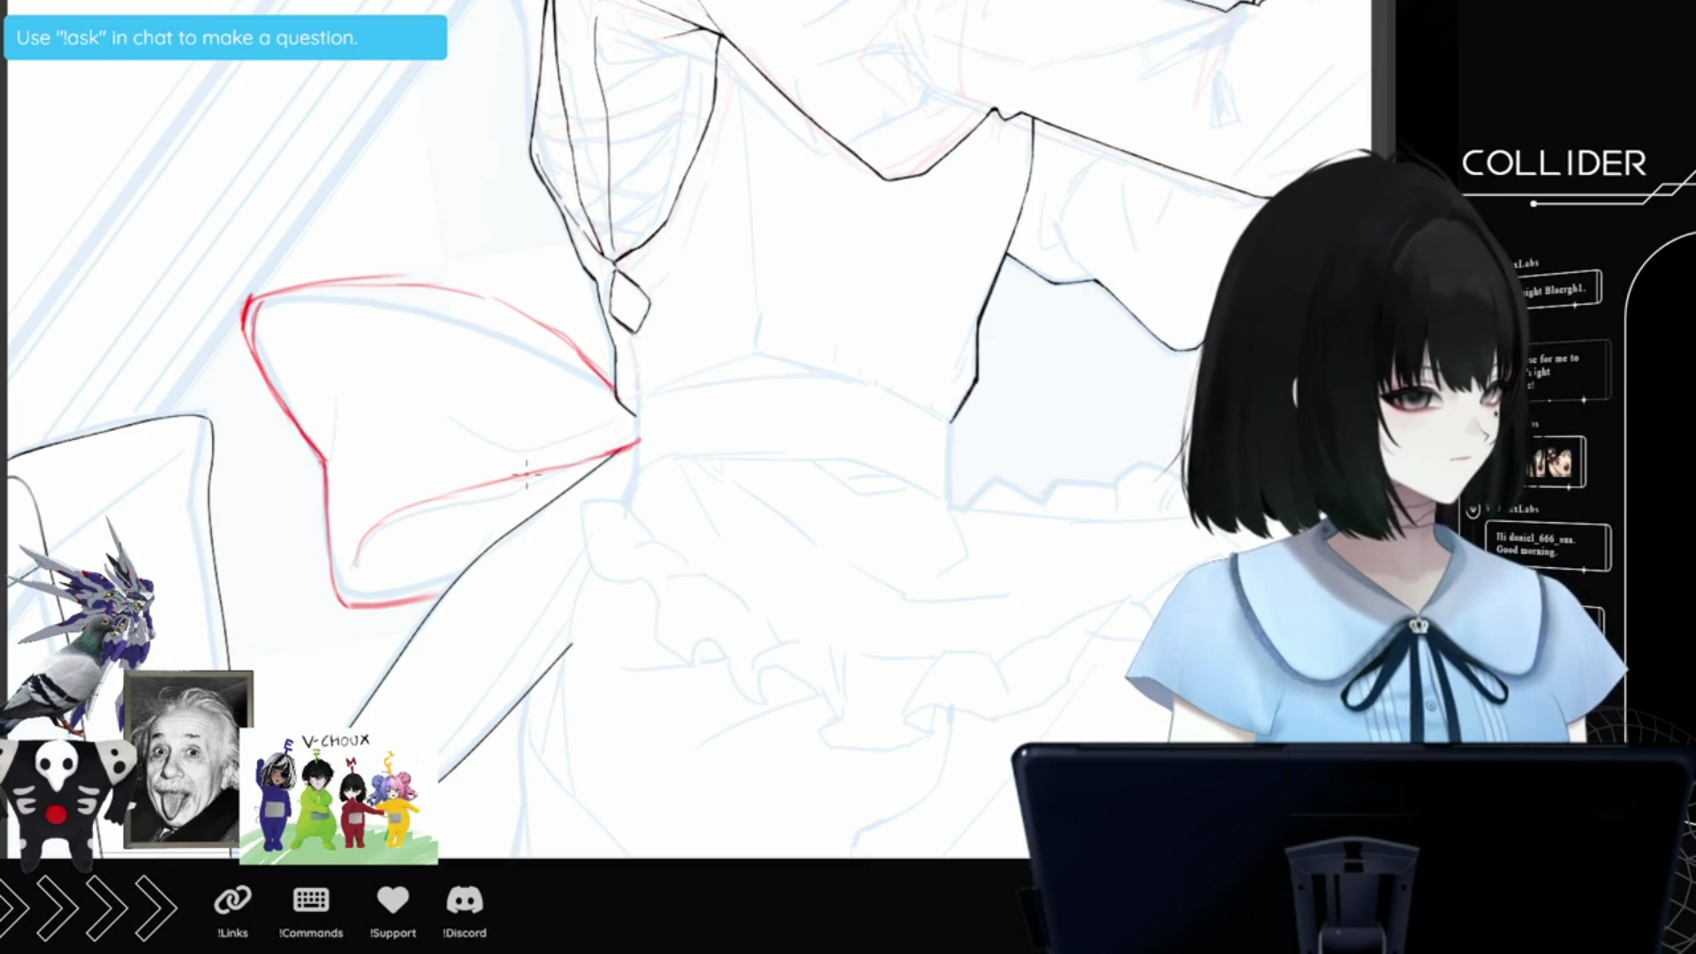
{"action": "left_click_drag", "start_coordinate": [608, 450], "coordinate": [527, 484]}
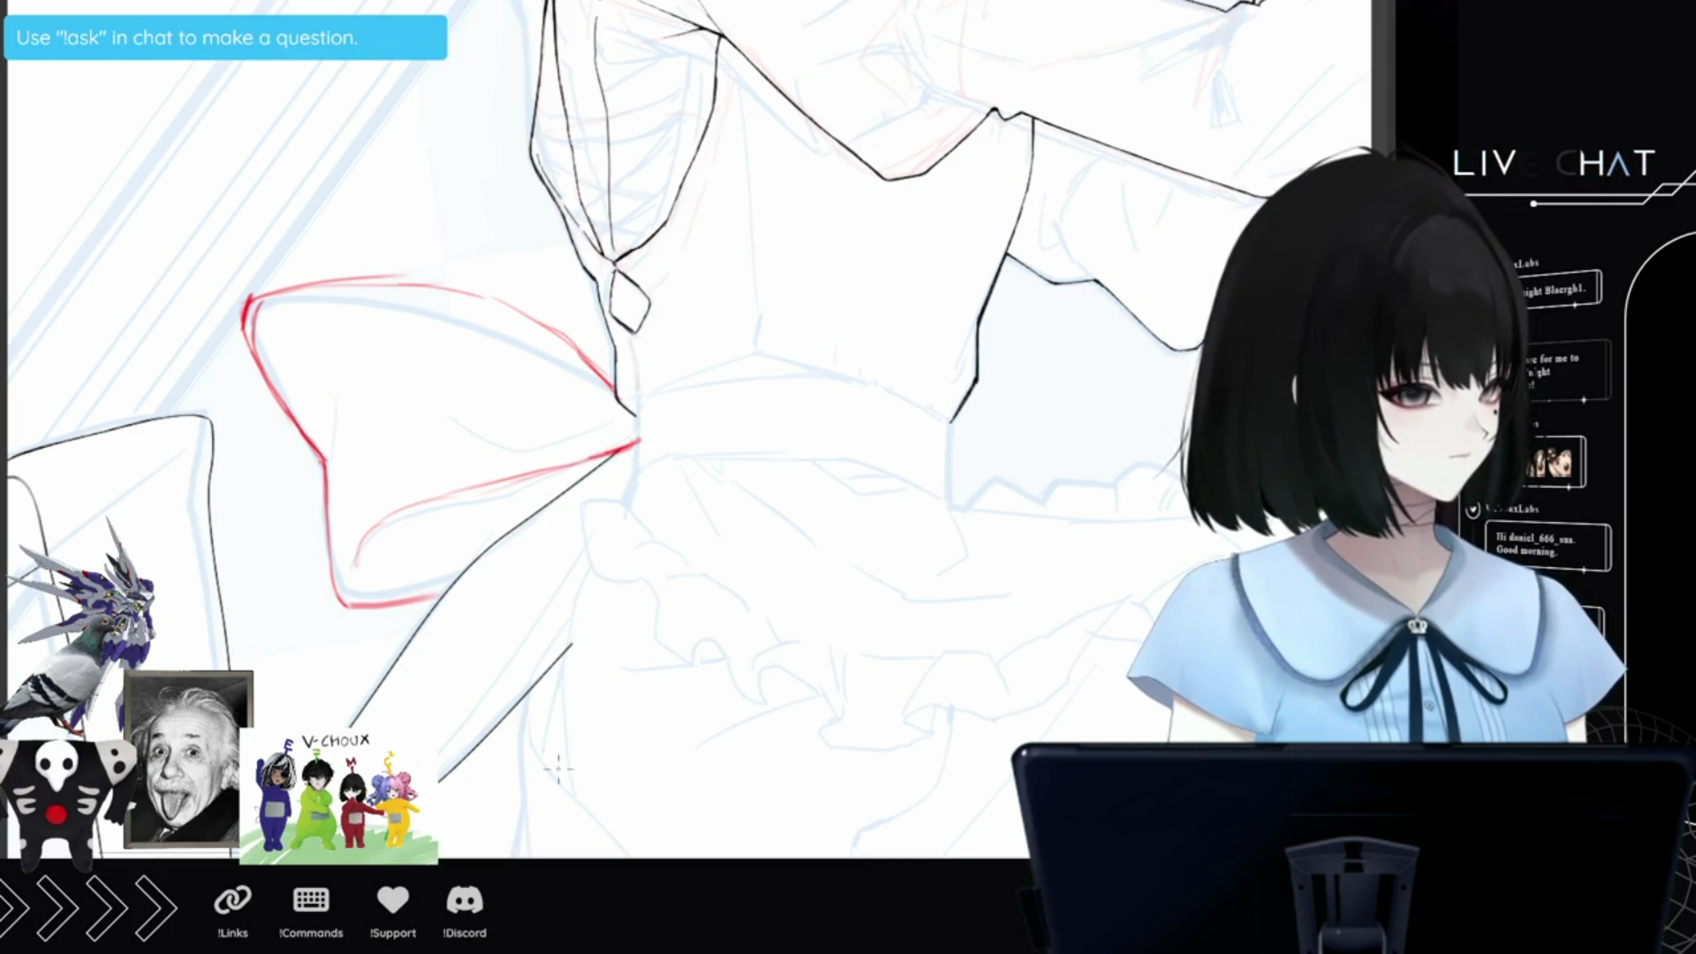
{"action": "left_click_drag", "start_coordinate": [357, 573], "coordinate": [385, 517]}
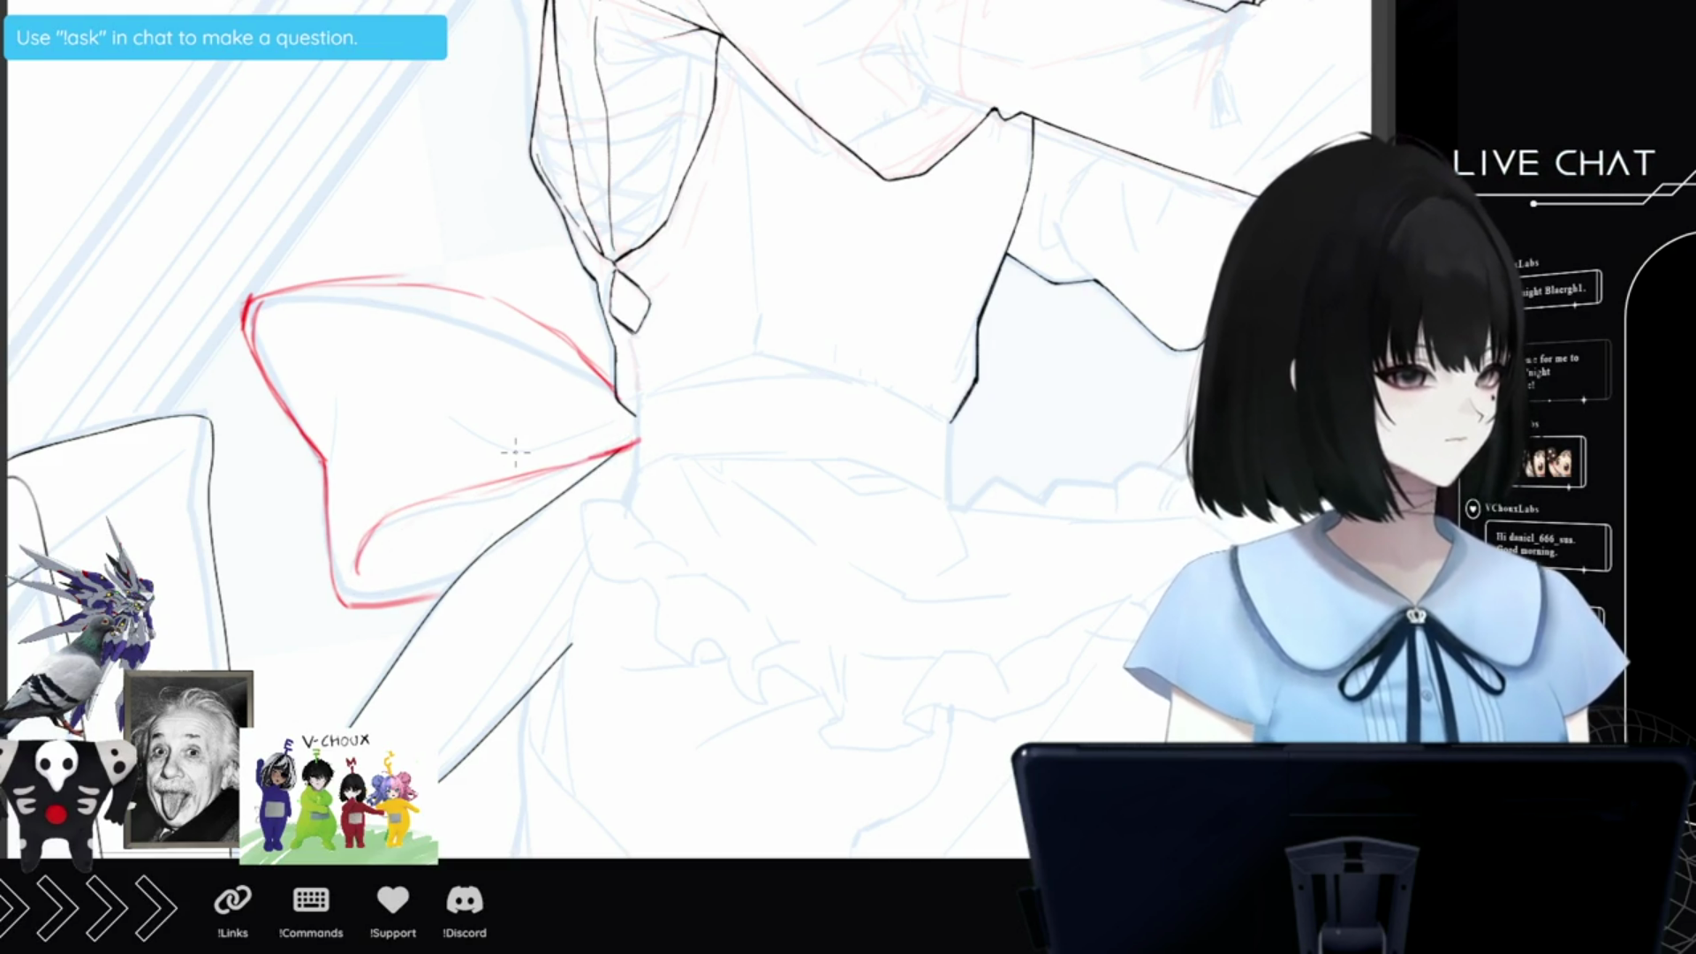
Trace the bow's upper-right edge in red.
{"action": "scroll", "coordinate": [267, 601], "scroll_direction": "down", "scroll_amount": 2}
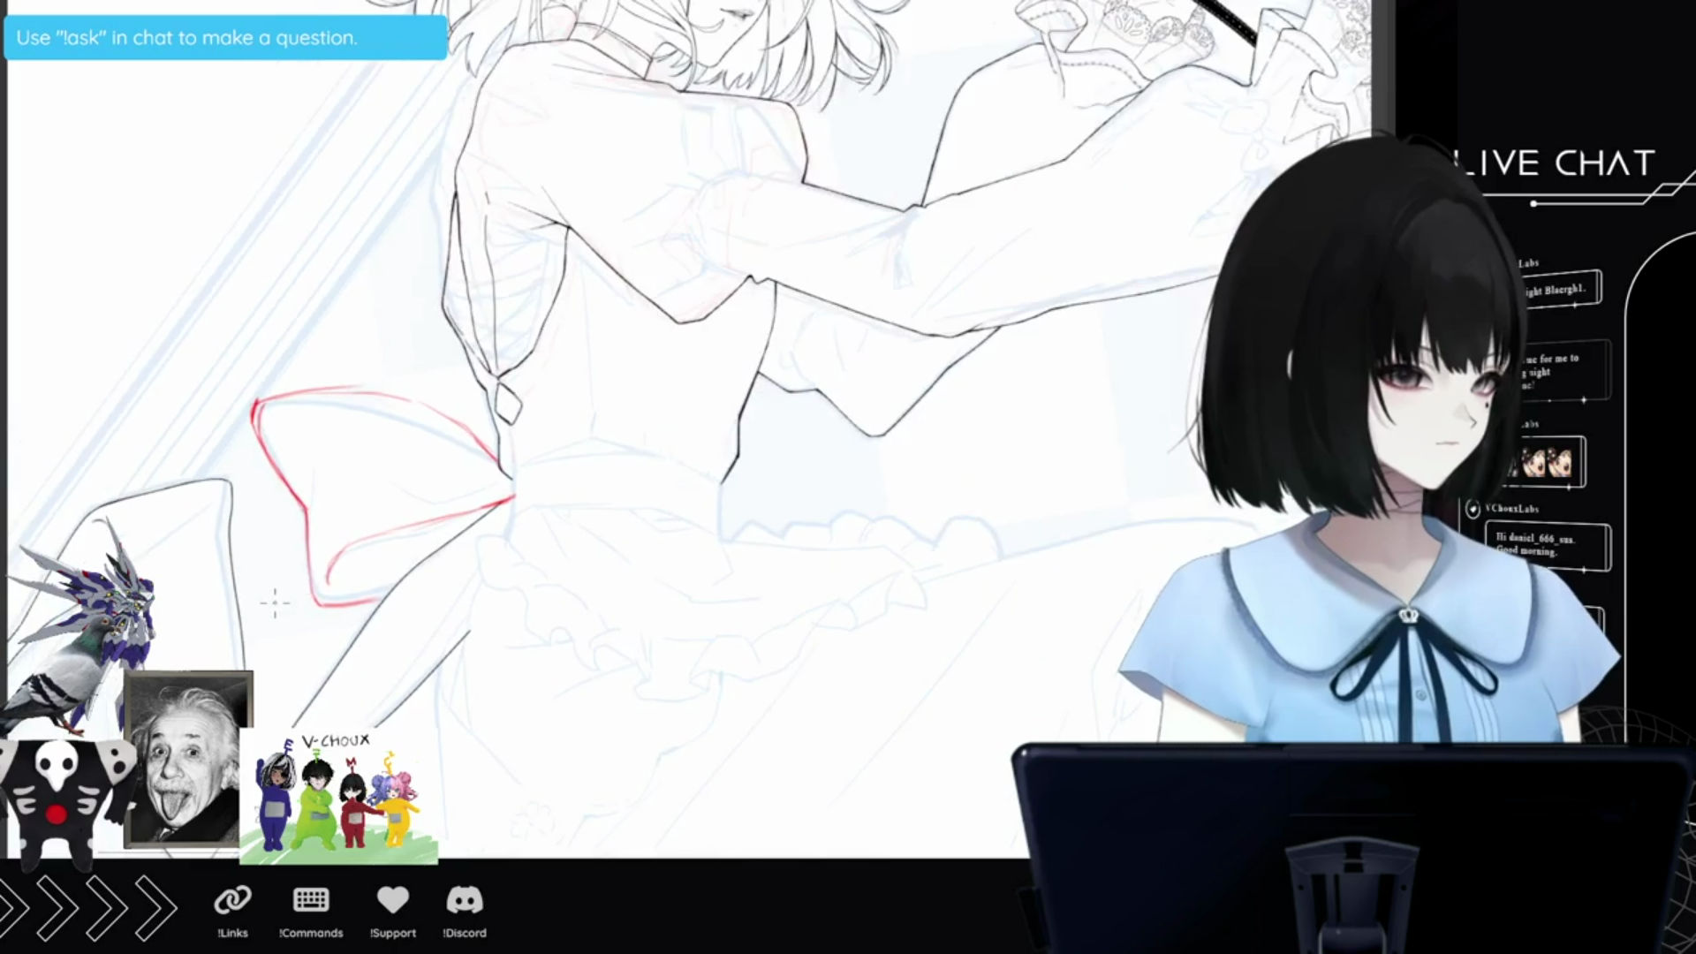
{"action": "scroll", "coordinate": [360, 590], "scroll_direction": "down", "scroll_amount": 3}
{"action": "scroll", "coordinate": [449, 580], "scroll_direction": "up", "scroll_amount": 4}
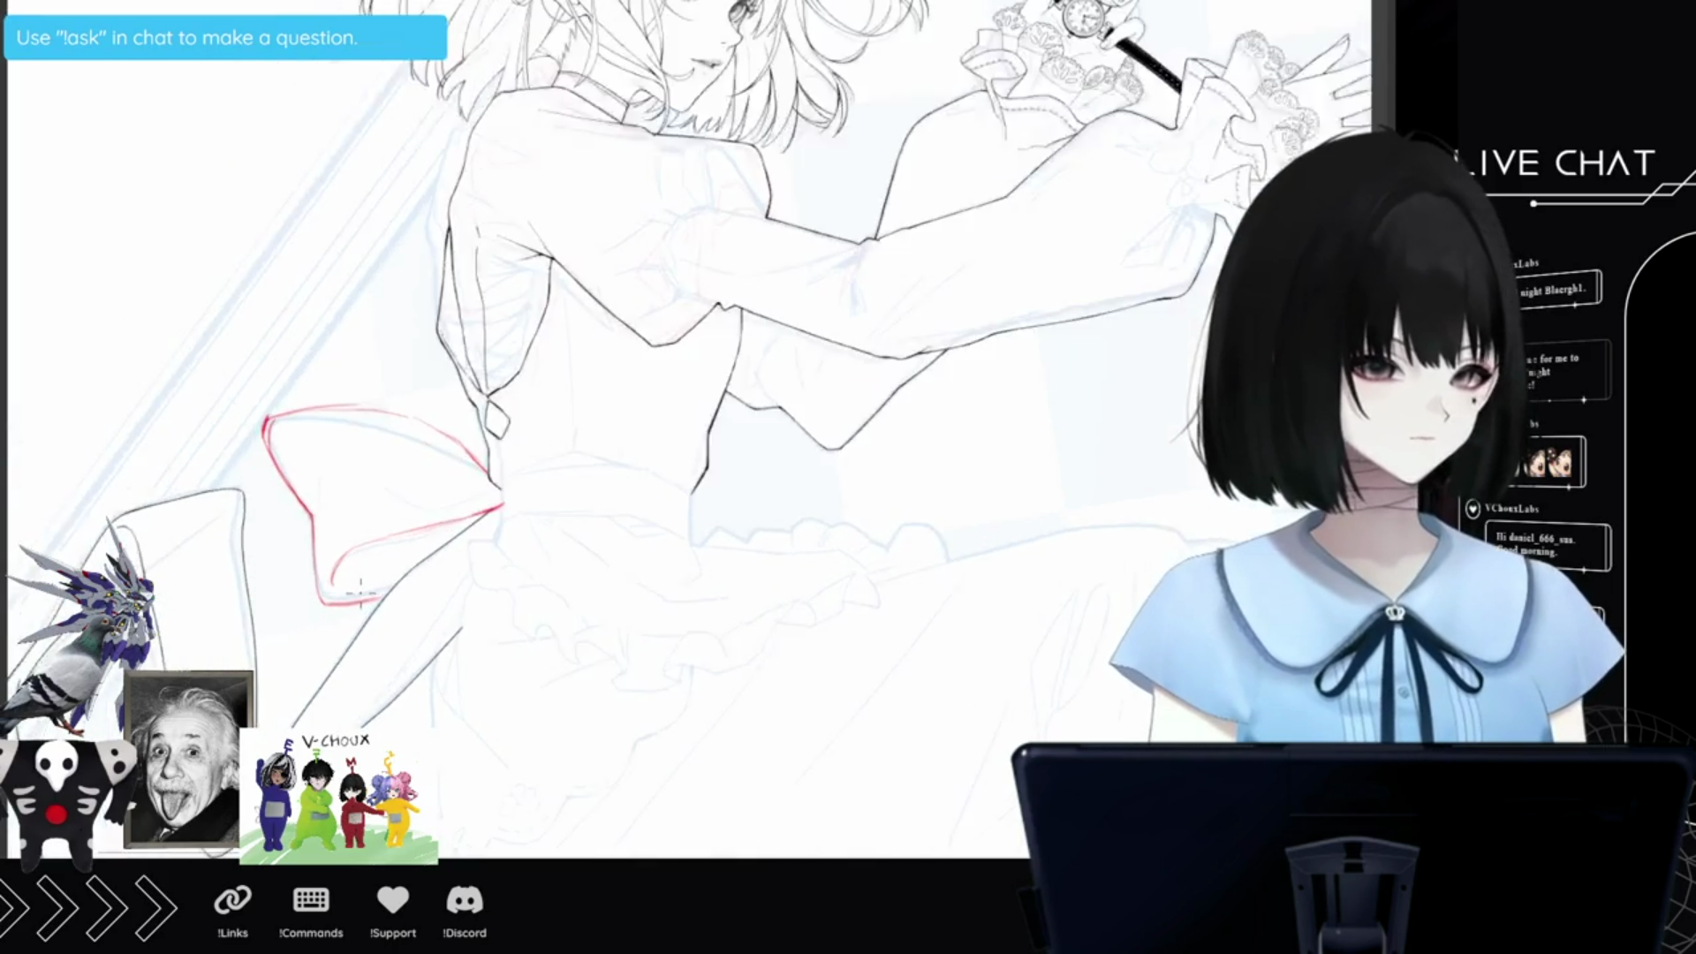
{"action": "left_click_drag", "start_coordinate": [488, 392], "coordinate": [530, 427]}
{"action": "left_click_drag", "start_coordinate": [427, 351], "coordinate": [530, 437]}
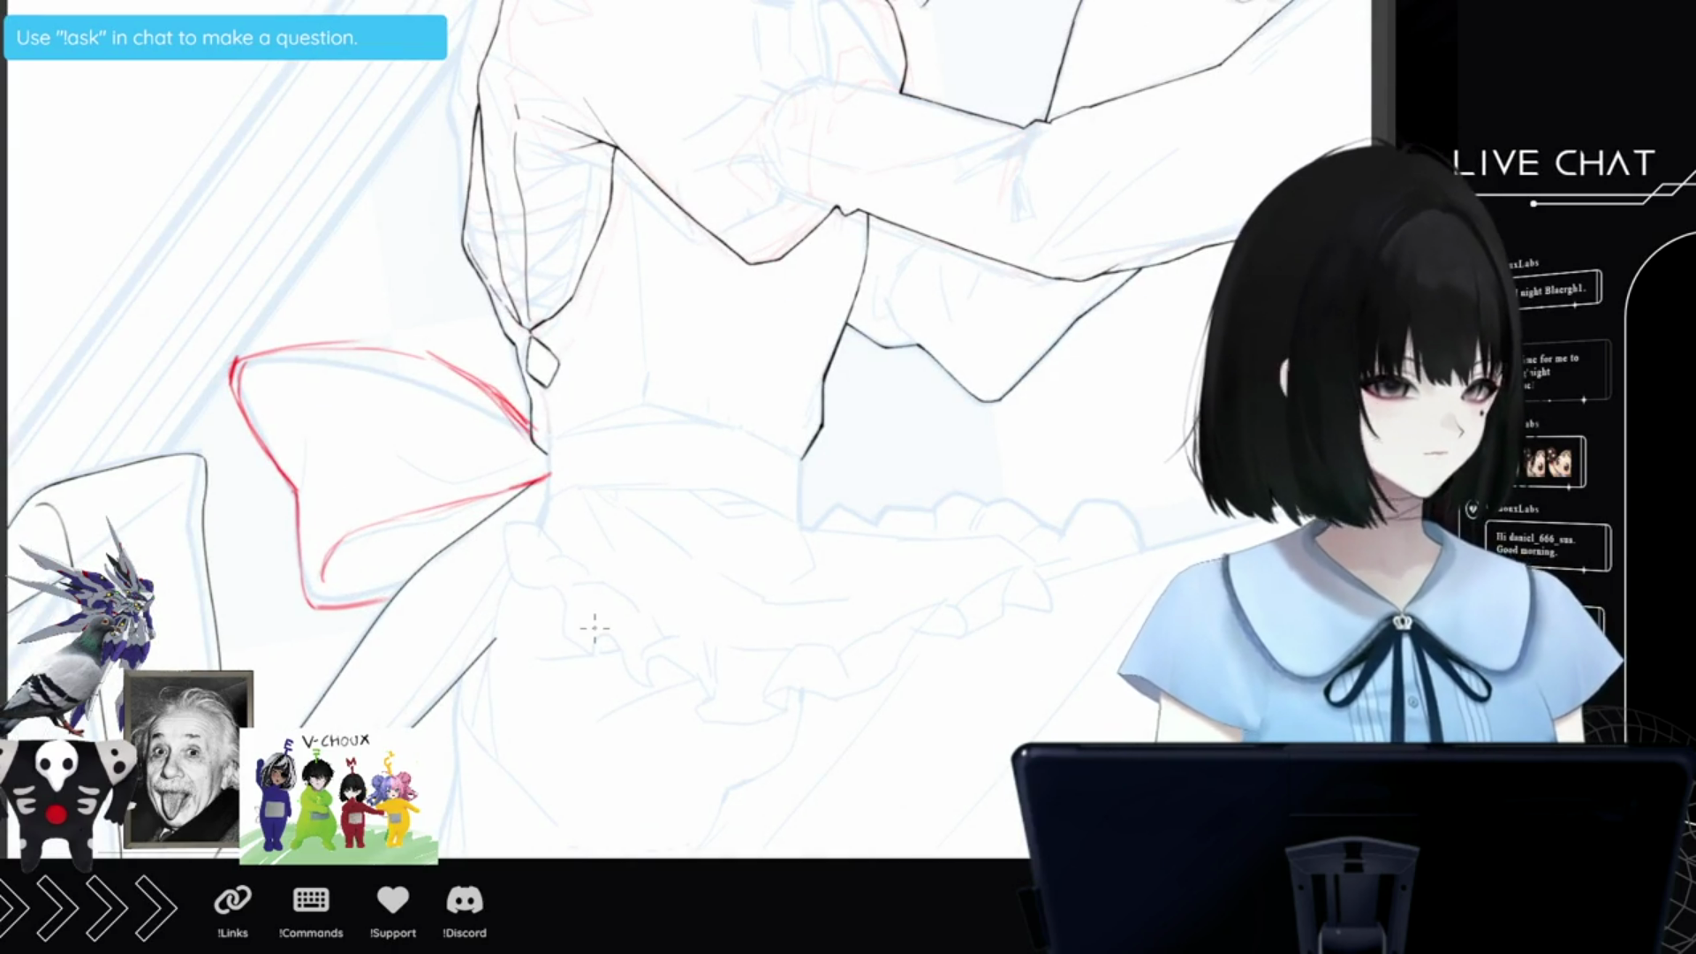
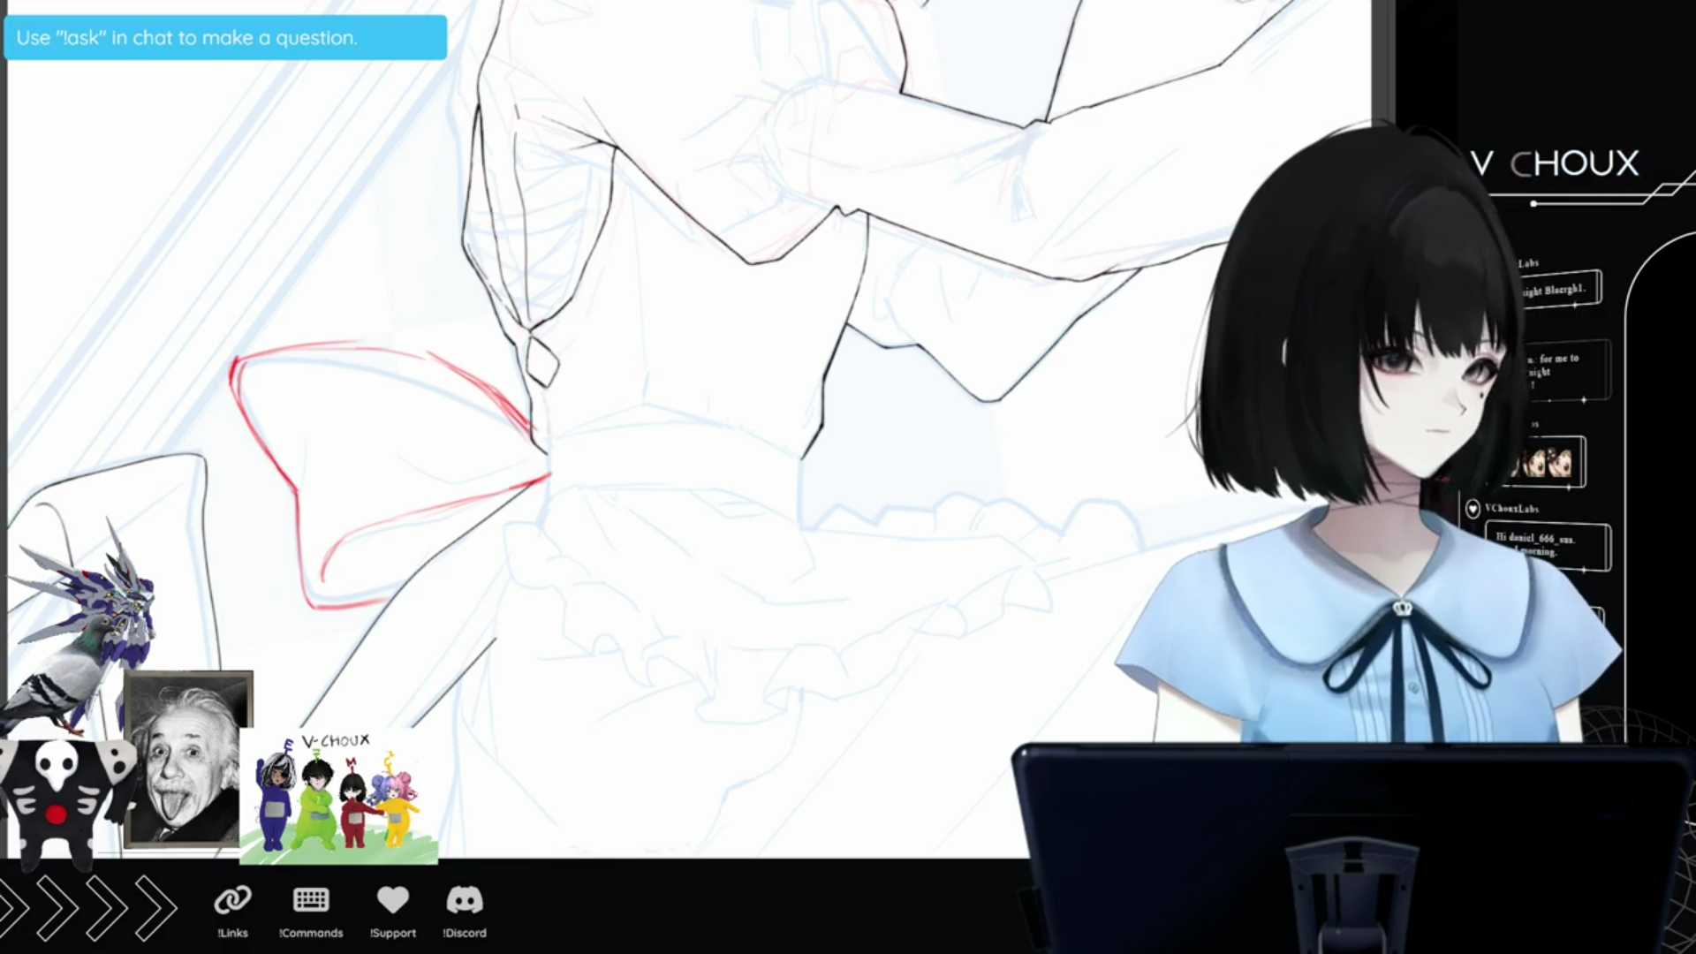
Mirror the canvas view horizontally and zoom in on the waist area.
{"action": "key", "text": "m"}
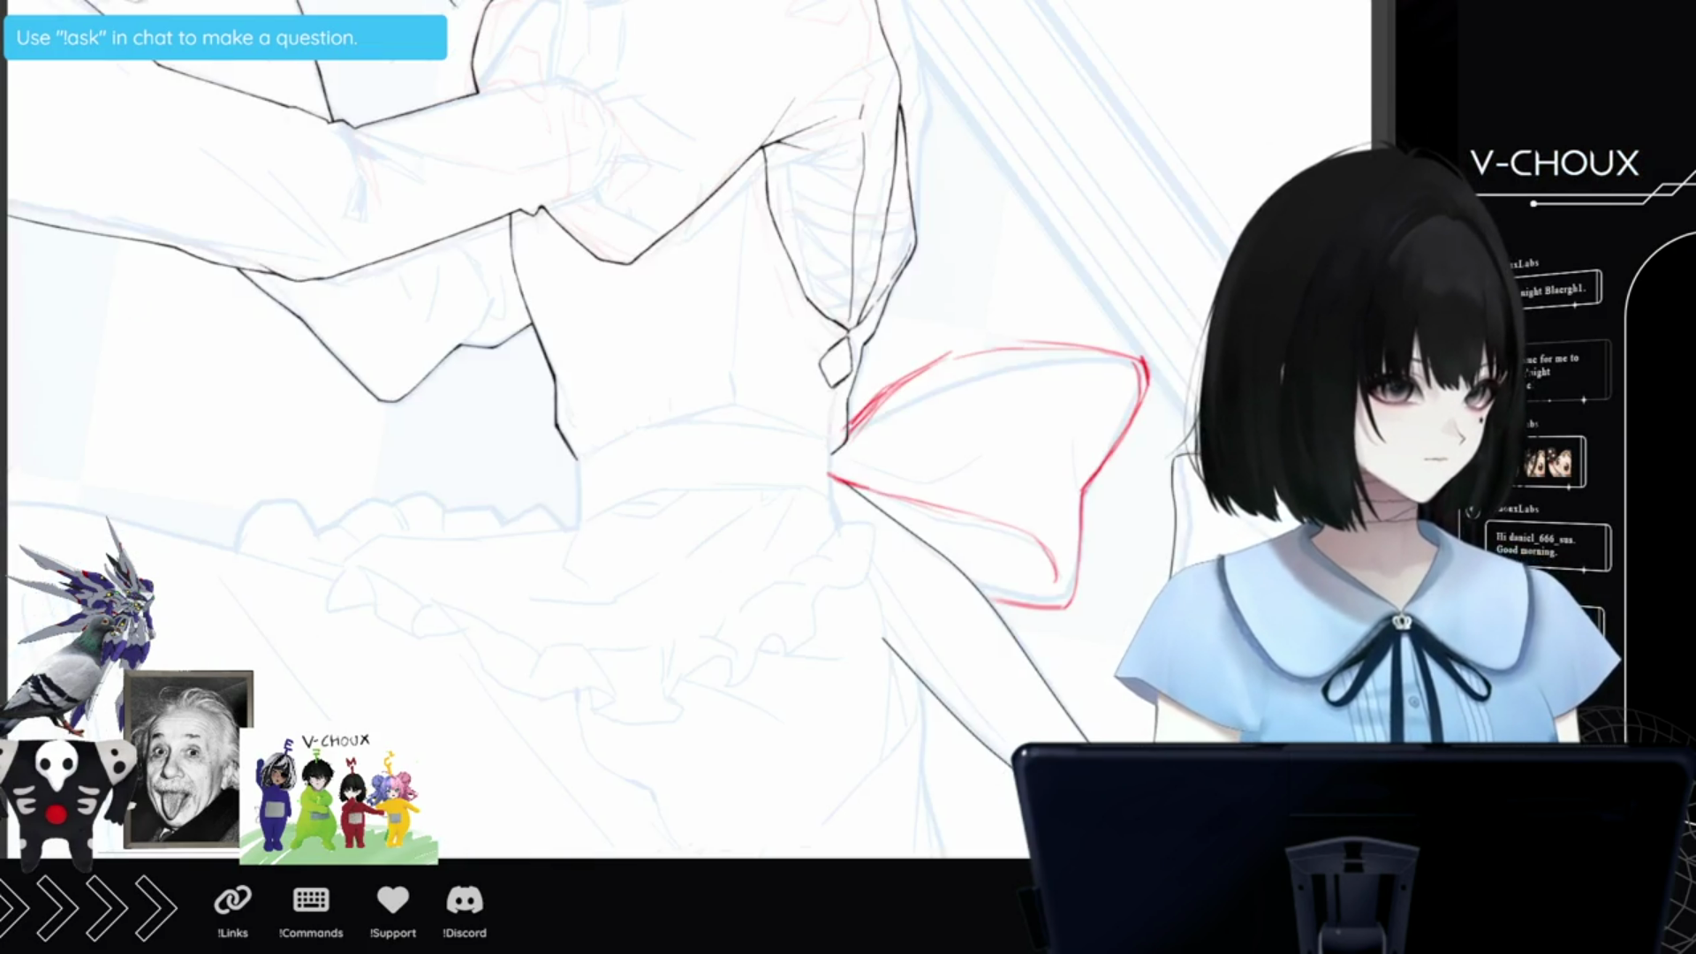
{"action": "scroll", "coordinate": [170, 658], "scroll_direction": "down", "scroll_amount": 2}
{"action": "scroll", "coordinate": [194, 671], "scroll_direction": "up", "scroll_amount": 1}
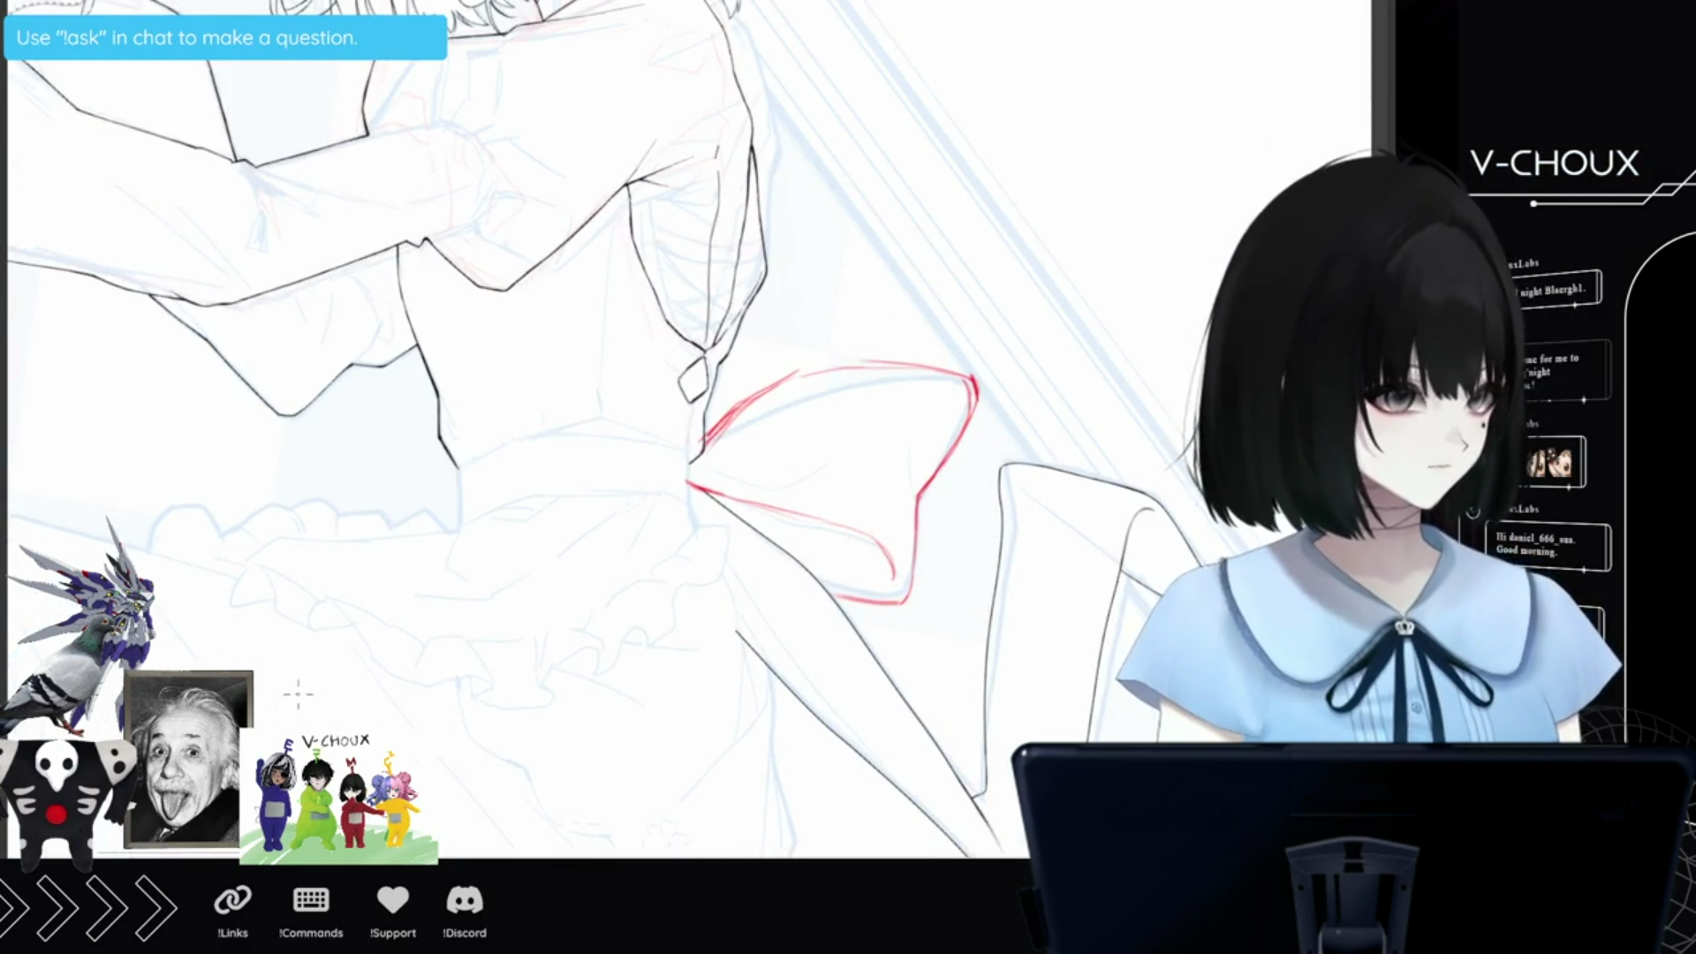
{"action": "scroll", "coordinate": [259, 663], "scroll_direction": "up", "scroll_amount": 1}
{"action": "scroll", "coordinate": [232, 597], "scroll_direction": "up", "scroll_amount": 2}
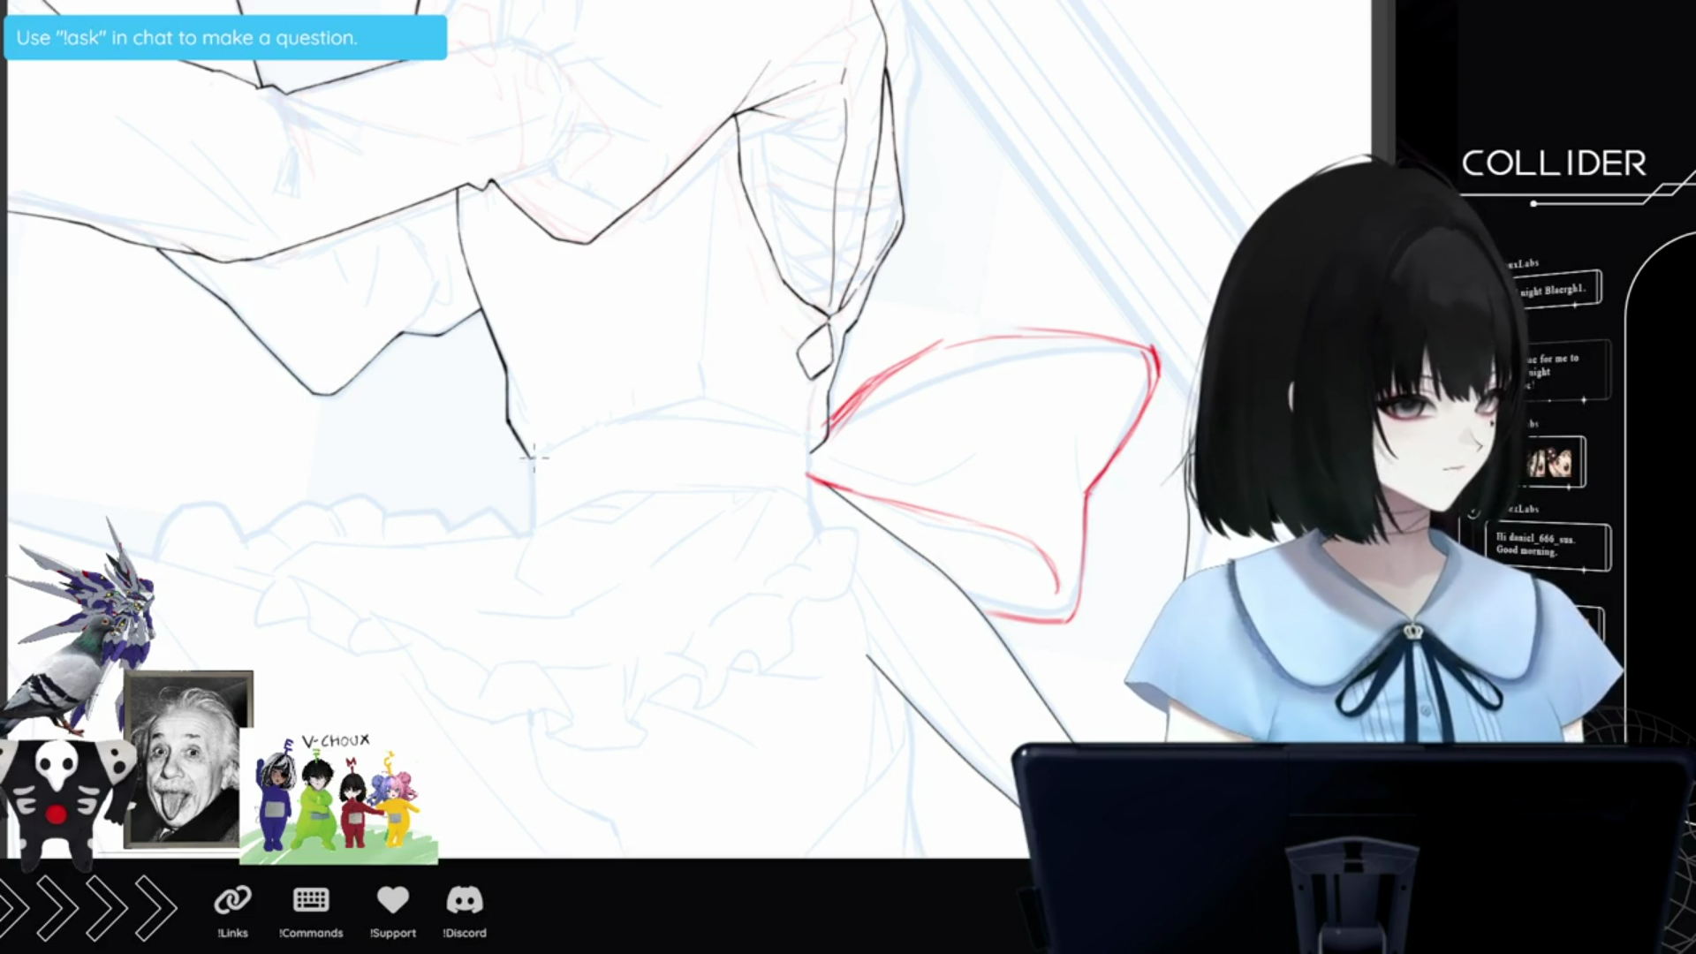
Draw the red waistband's side edges and a top line running from the bow knot, redoing the top line once.
{"action": "left_click_drag", "start_coordinate": [533, 460], "coordinate": [533, 512]}
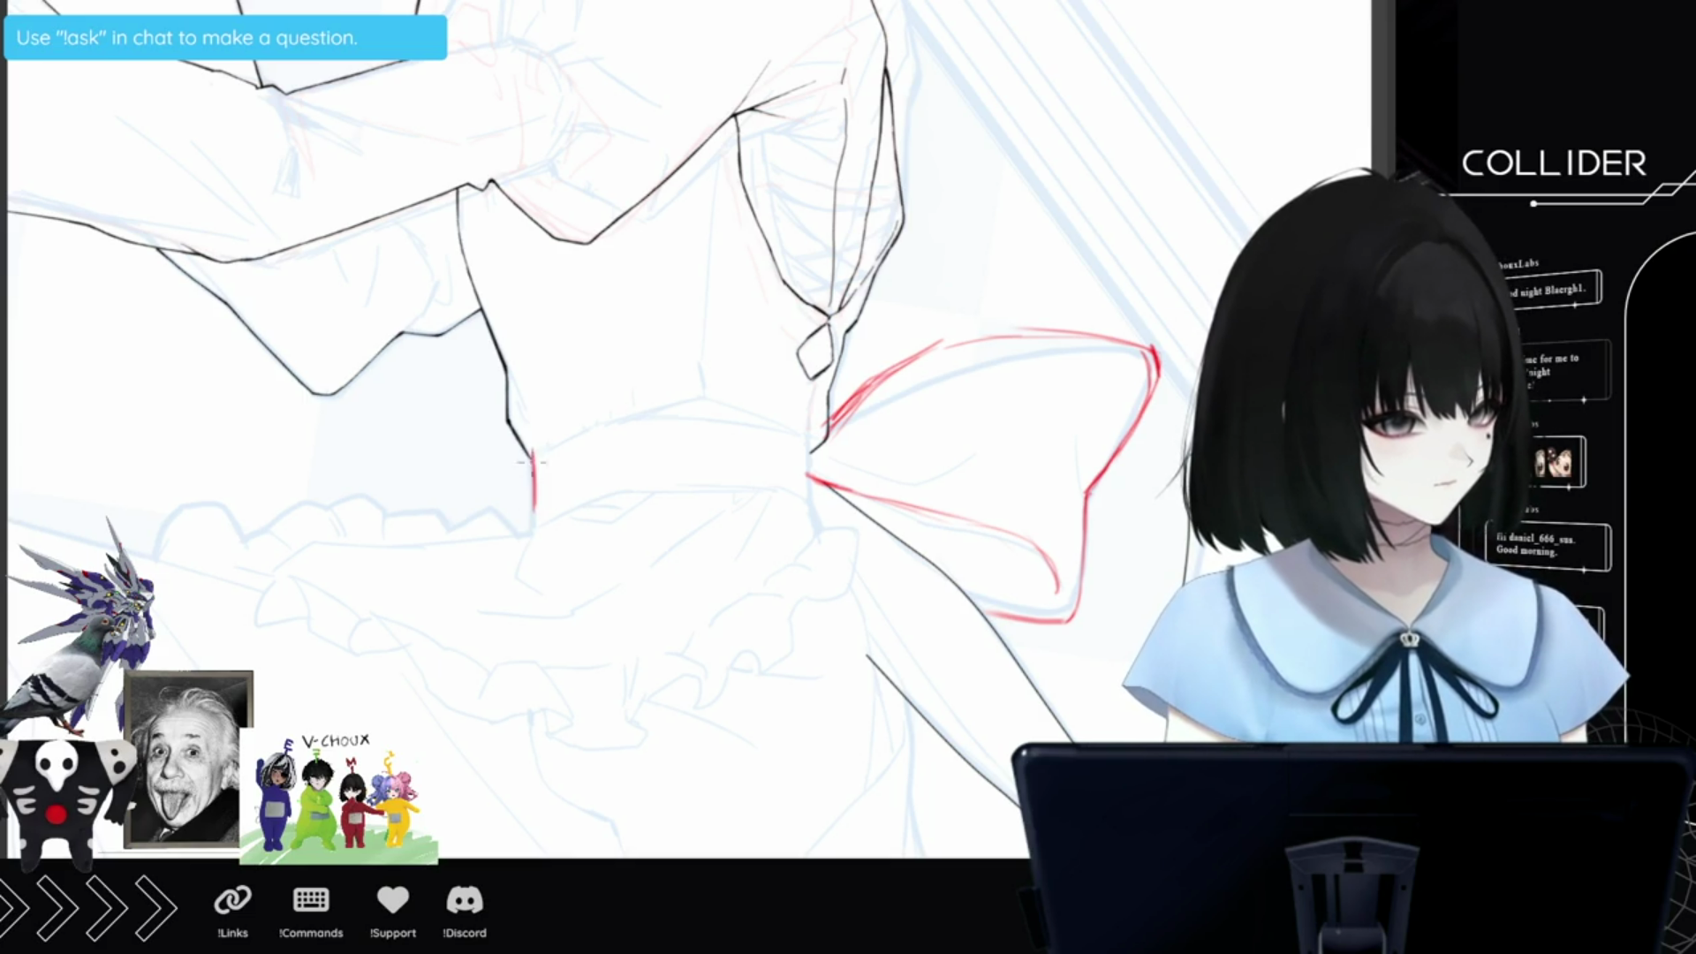
{"action": "mouse_move", "coordinate": [806, 499]}
{"action": "left_mouse_down"}
{"action": "mouse_move", "coordinate": [803, 440]}
{"action": "mouse_move", "coordinate": [804, 488]}
{"action": "left_mouse_up"}
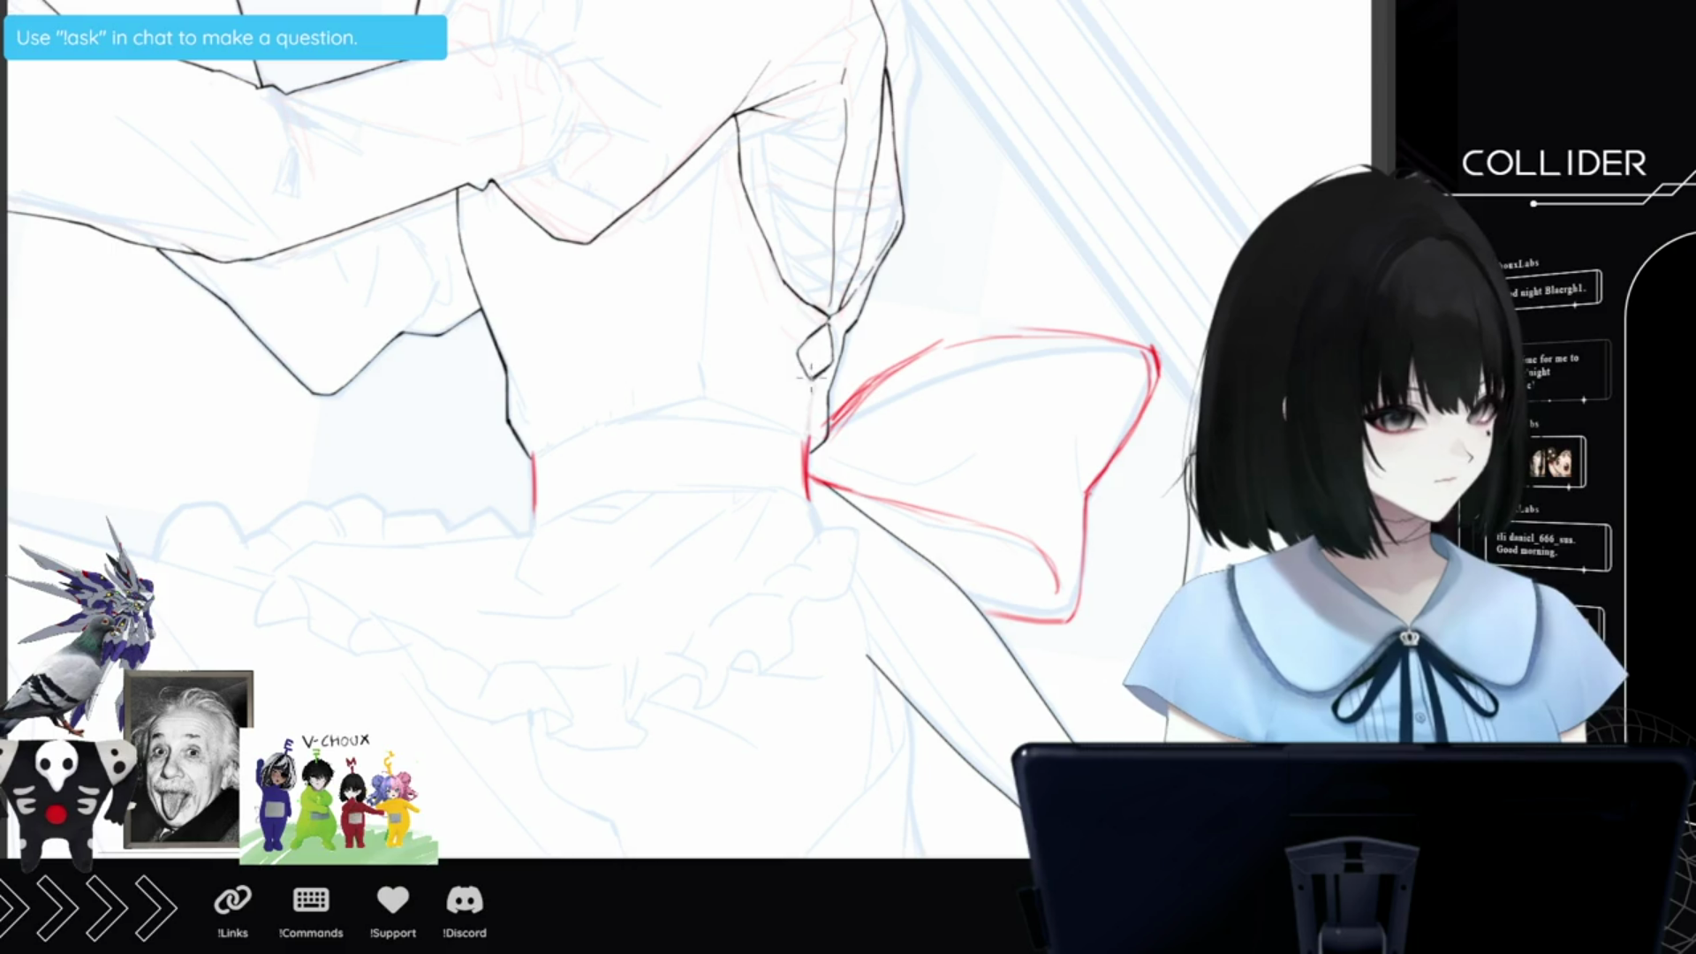
{"action": "left_click_drag", "start_coordinate": [809, 379], "coordinate": [805, 422]}
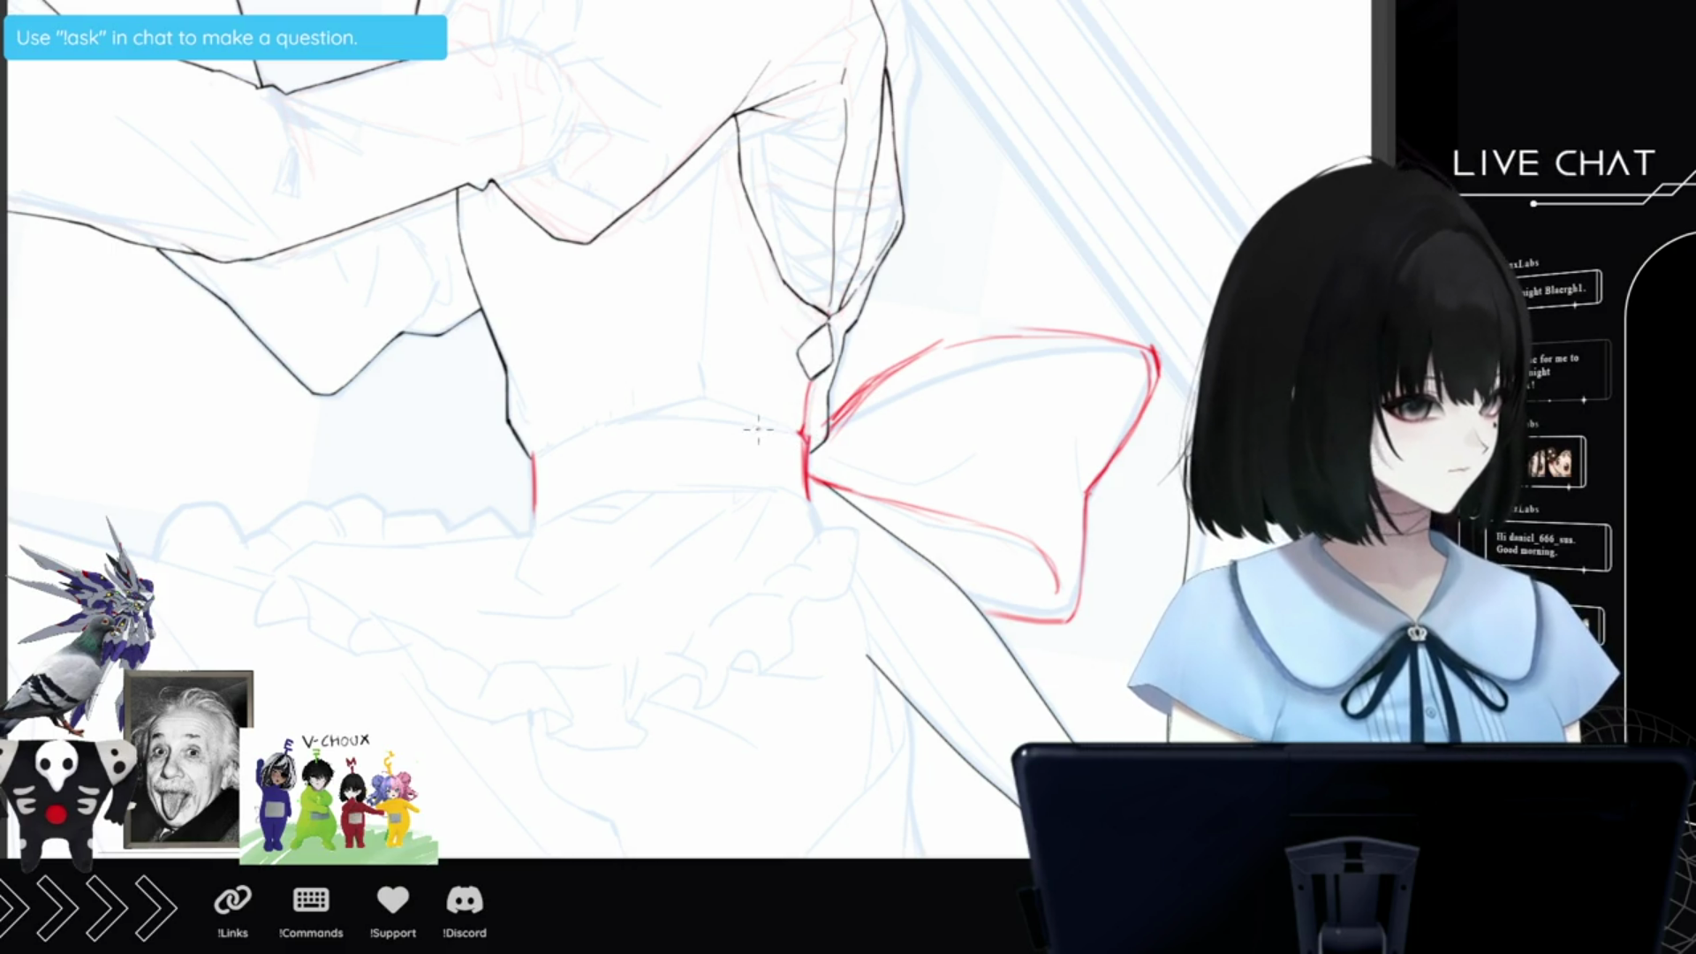
{"action": "left_click_drag", "start_coordinate": [789, 433], "coordinate": [663, 407]}
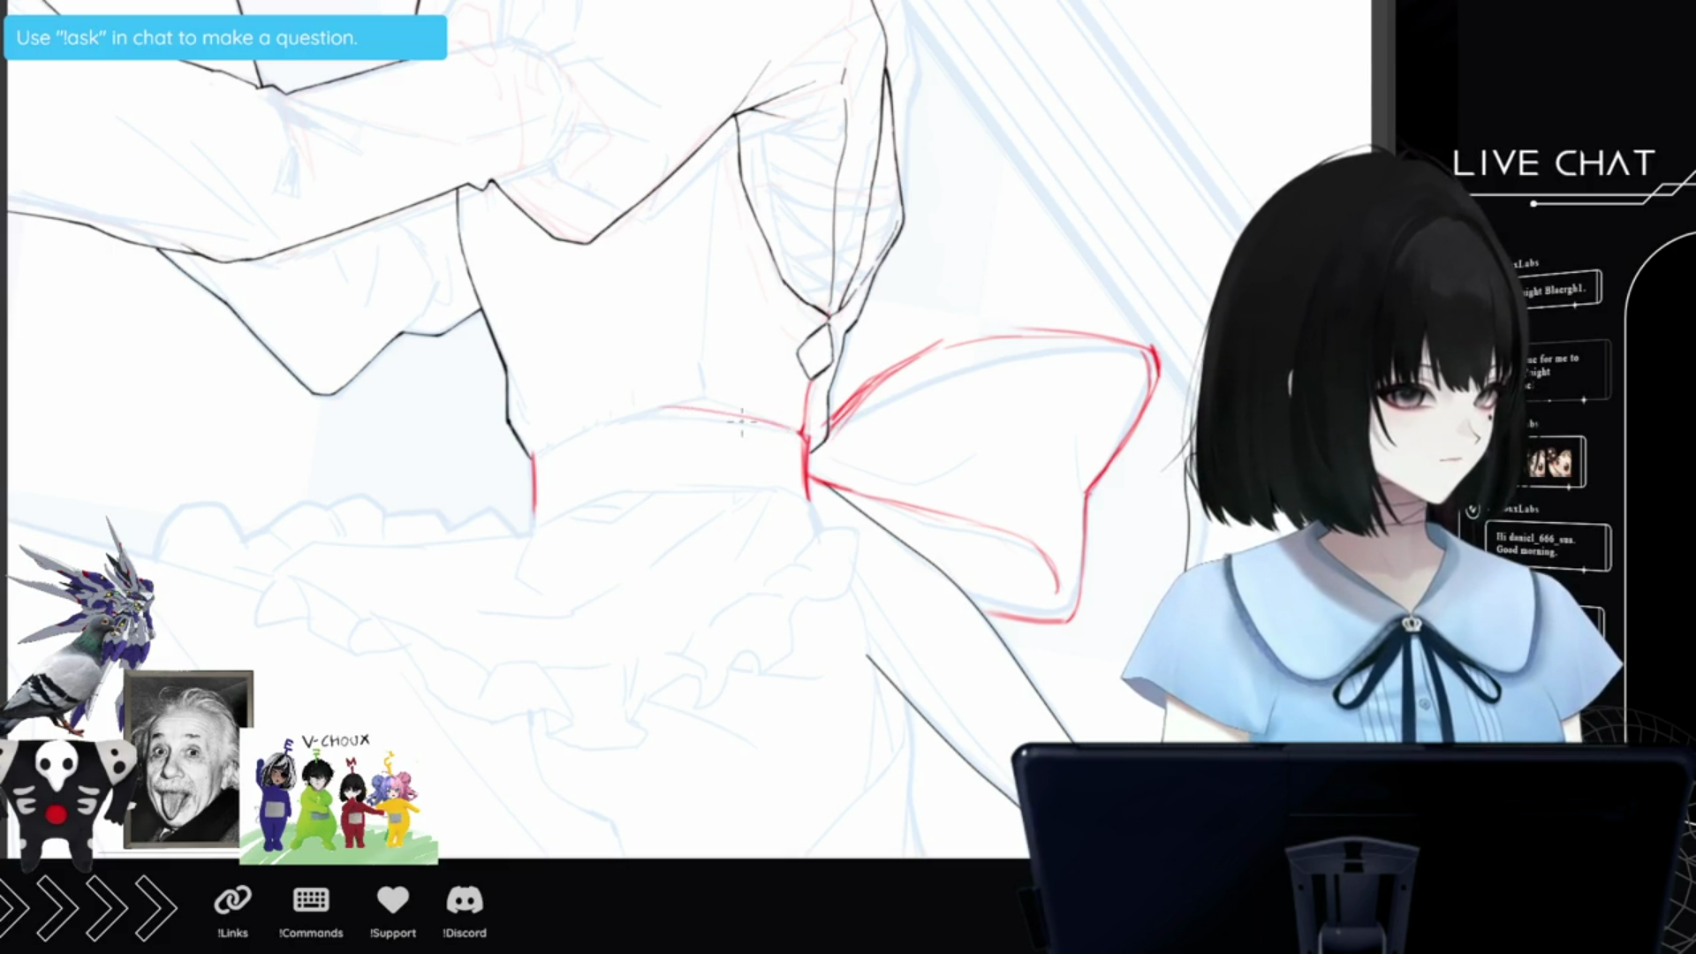
{"action": "key", "text": "ctrl+z"}
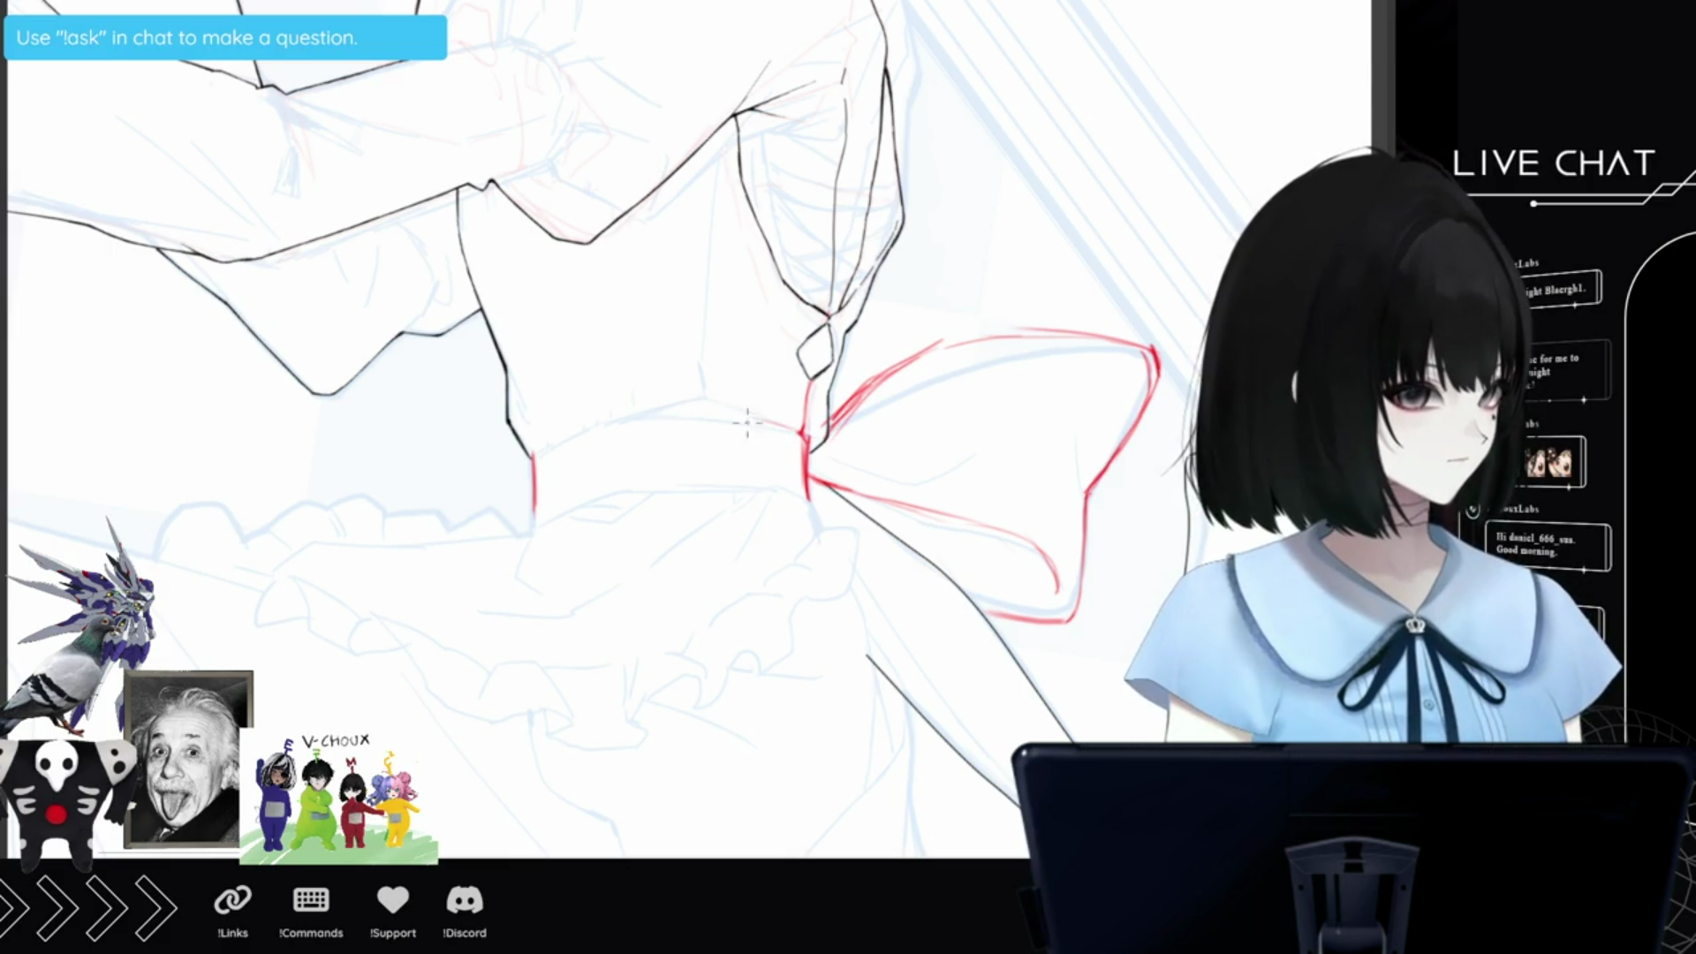
{"action": "mouse_move", "coordinate": [792, 431]}
{"action": "left_mouse_down"}
{"action": "mouse_move", "coordinate": [624, 421]}
{"action": "mouse_move", "coordinate": [534, 452]}
{"action": "mouse_move", "coordinate": [532, 484]}
{"action": "left_mouse_up"}
{"action": "scroll", "coordinate": [574, 424], "scroll_direction": "up", "scroll_amount": 10}
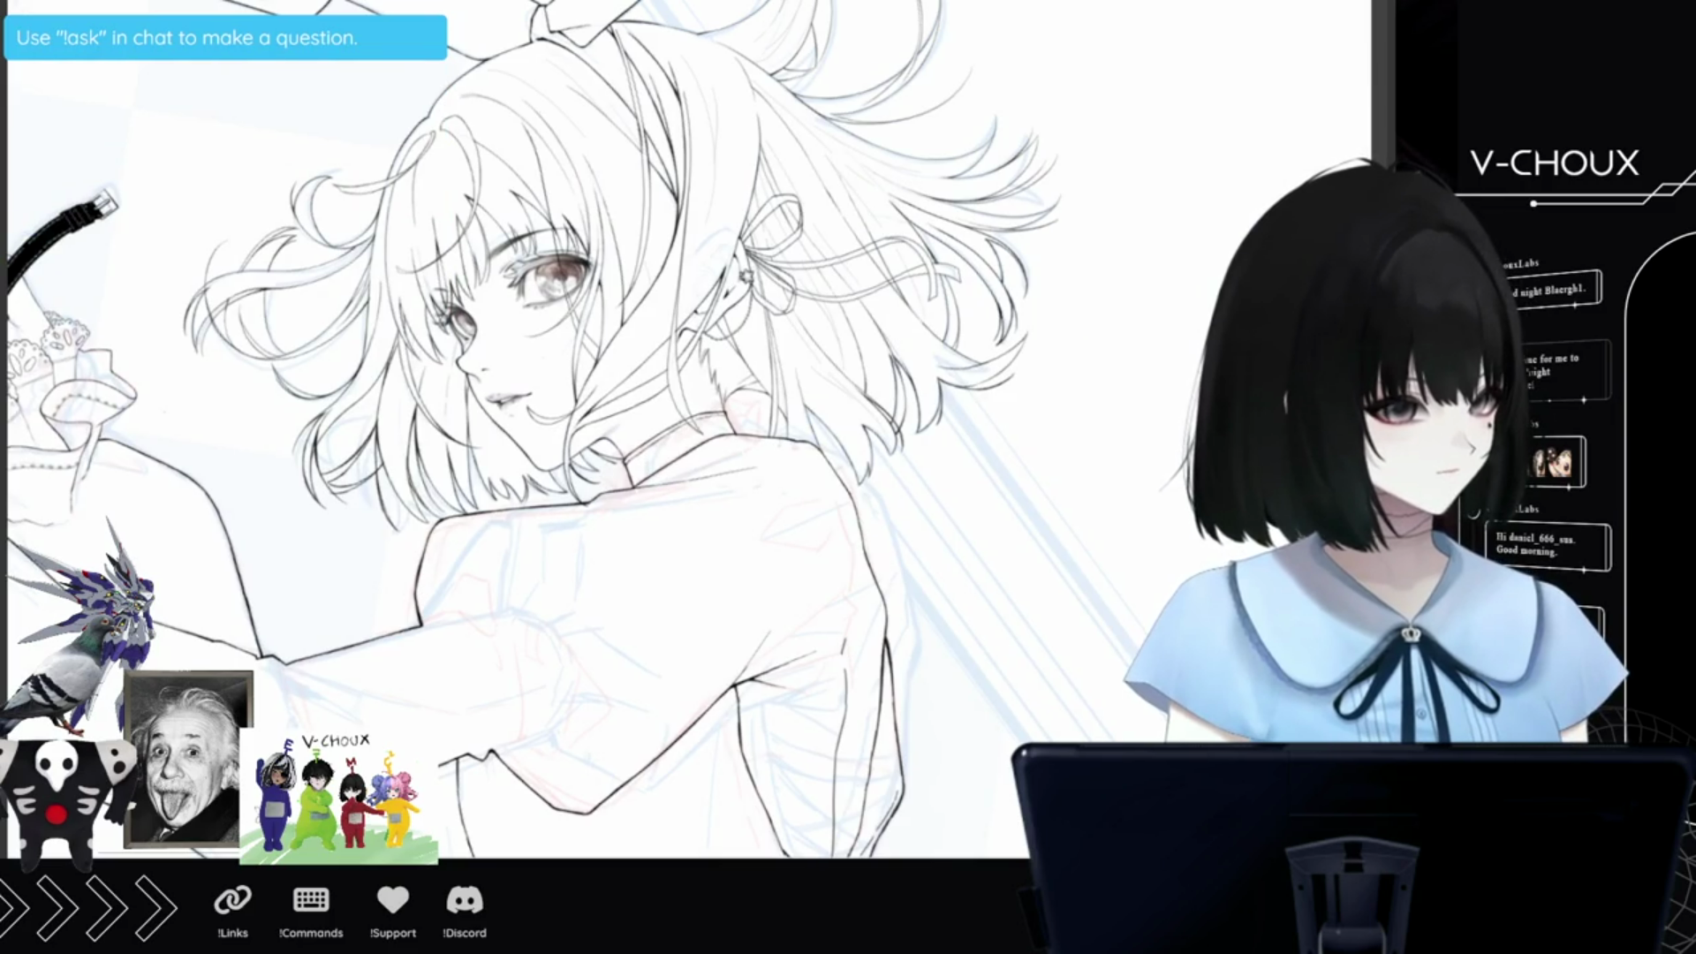
{"action": "scroll", "coordinate": [574, 424], "scroll_direction": "down", "scroll_amount": 5}
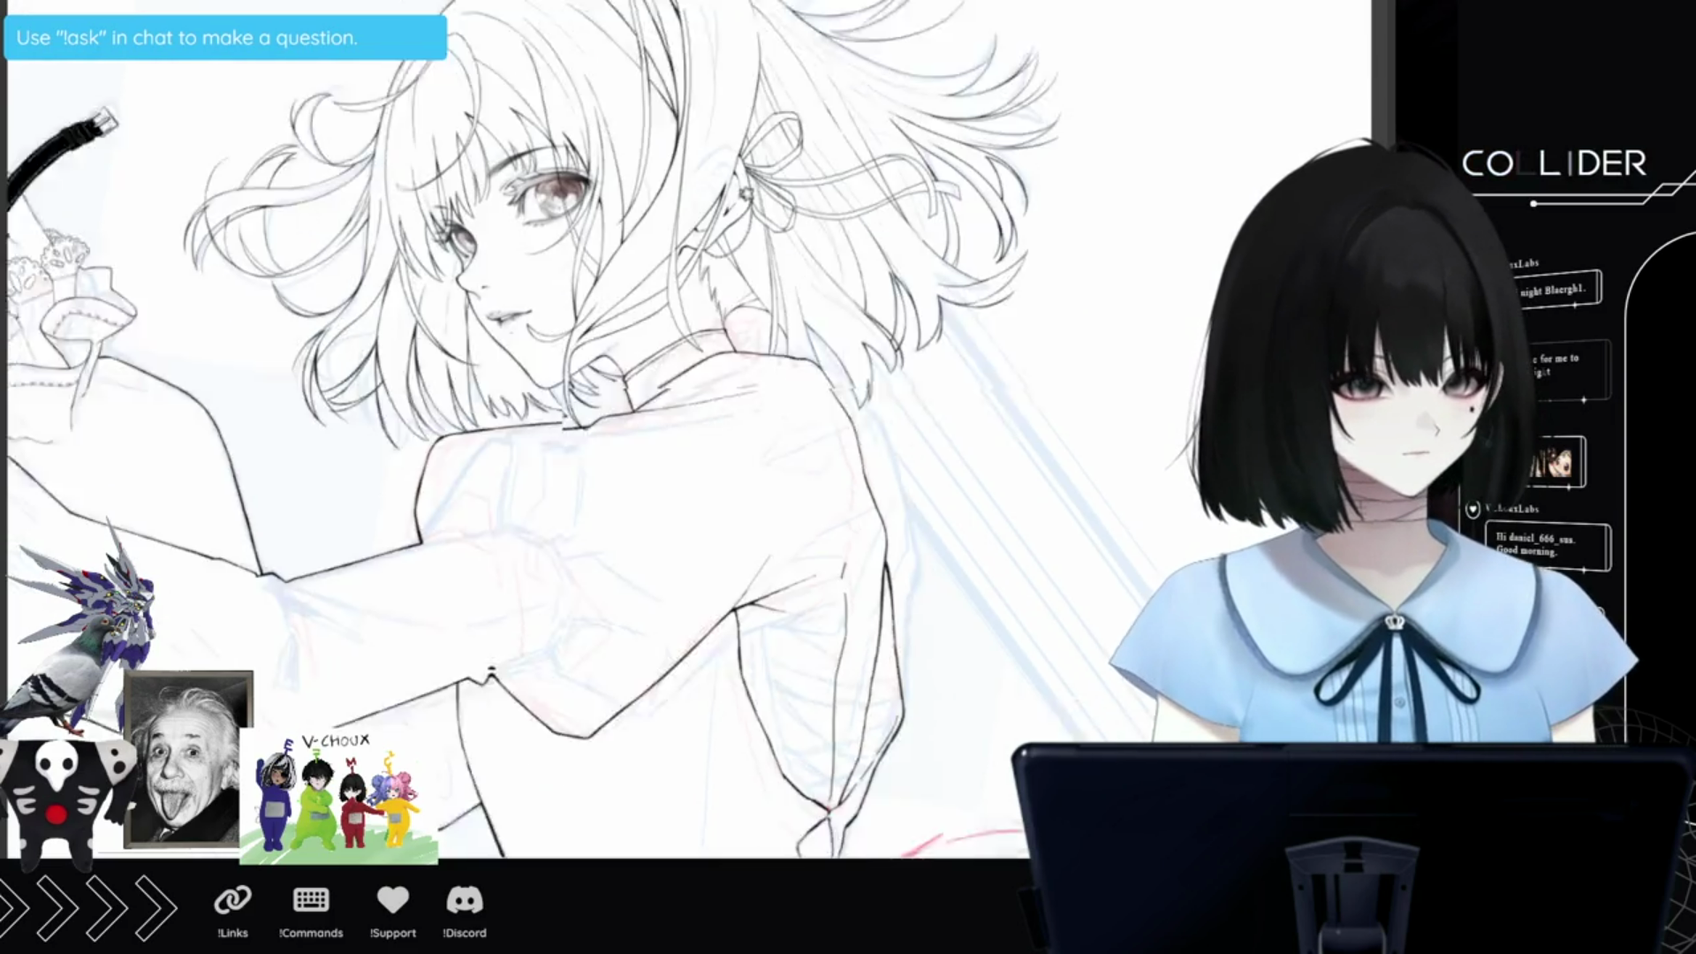
{"action": "scroll", "coordinate": [575, 424], "scroll_direction": "down", "scroll_amount": 10}
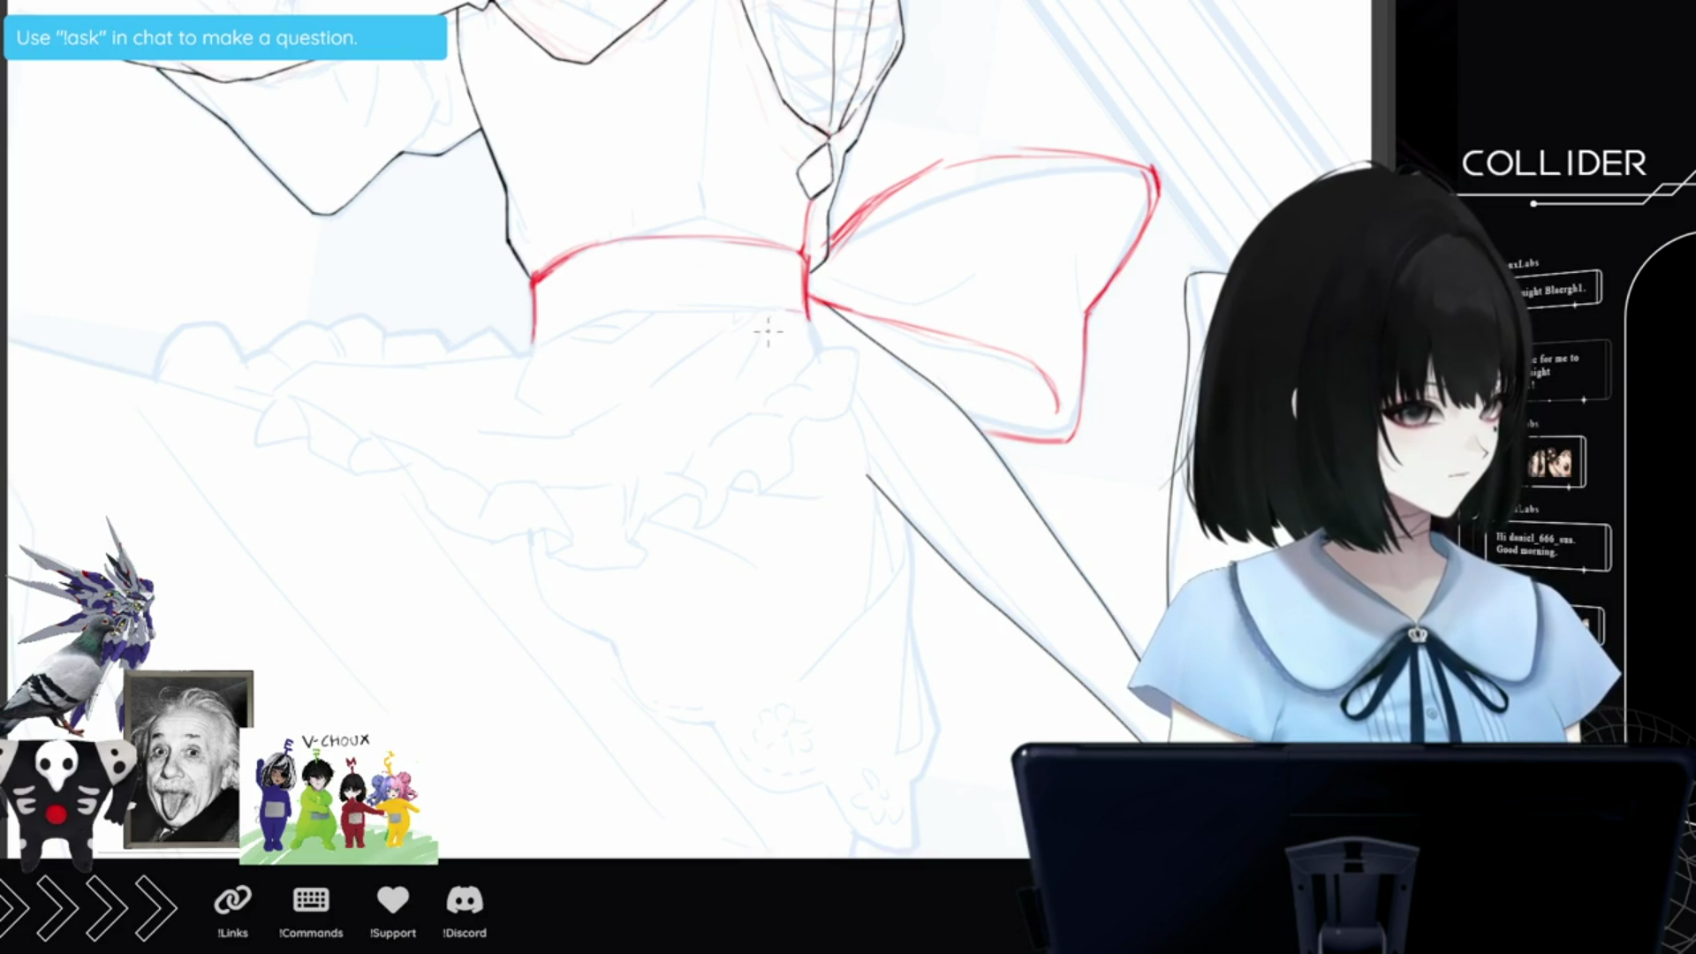
Close the red waistband with its lower edge and lower-left corner.
{"action": "mouse_move", "coordinate": [795, 310]}
{"action": "left_mouse_down"}
{"action": "mouse_move", "coordinate": [628, 312]}
{"action": "mouse_move", "coordinate": [532, 349]}
{"action": "left_mouse_up"}
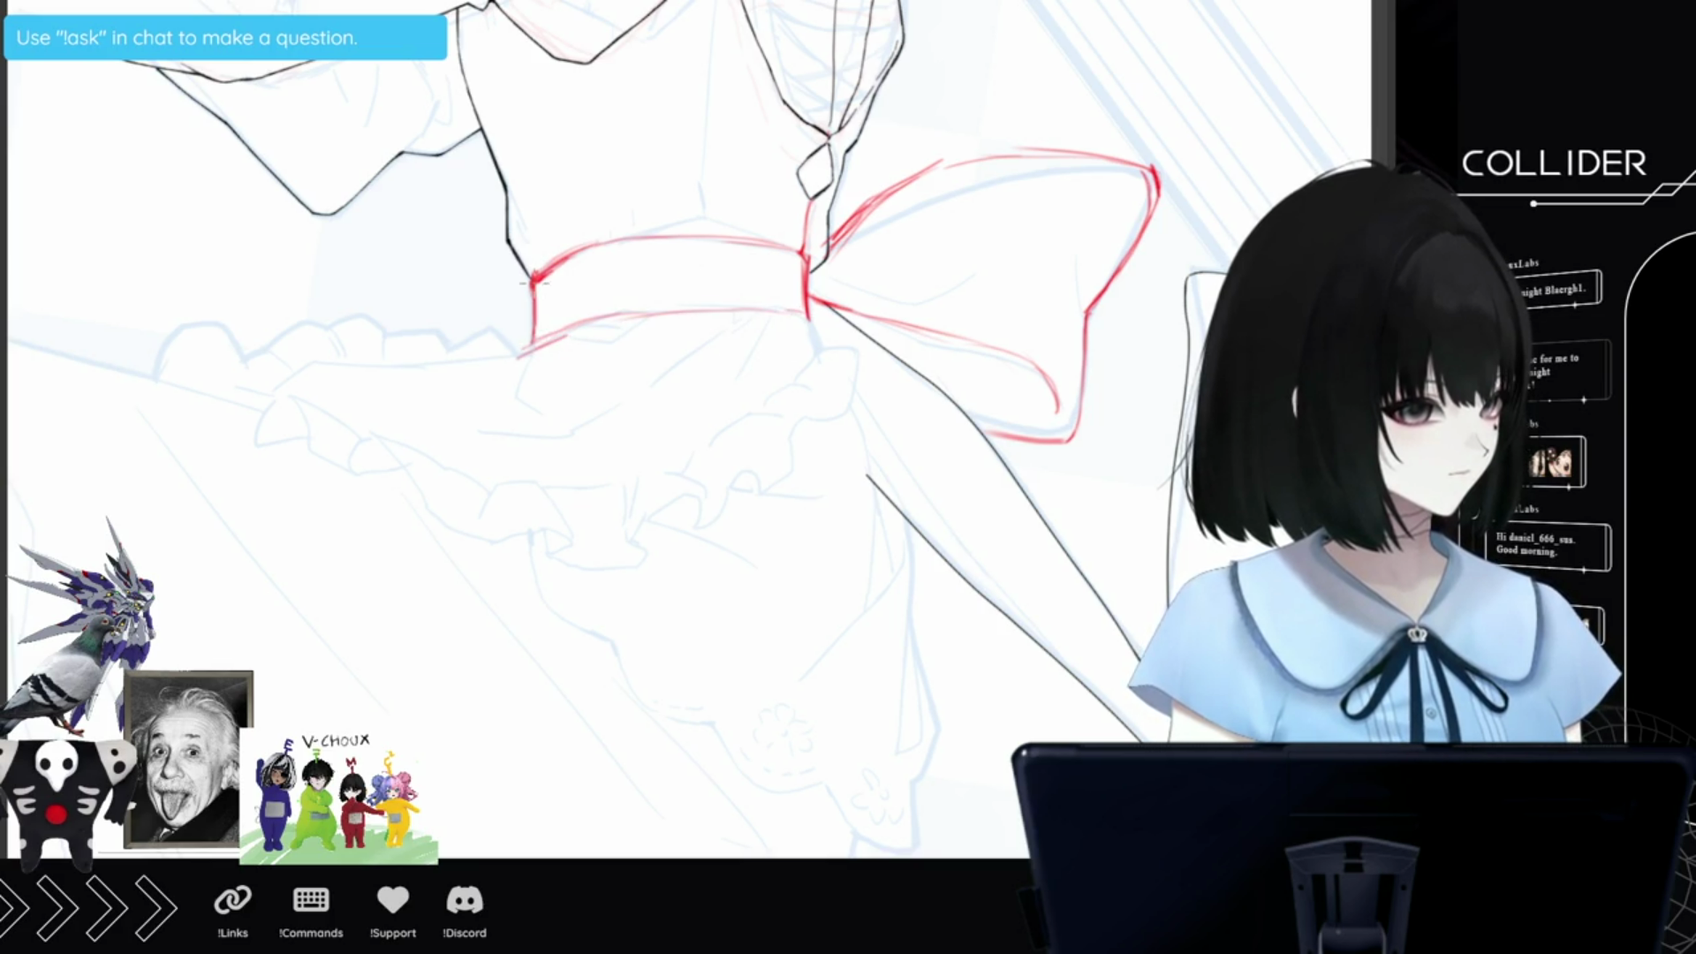
{"action": "mouse_move", "coordinate": [535, 281]}
{"action": "left_mouse_down"}
{"action": "mouse_move", "coordinate": [699, 245]}
{"action": "mouse_move", "coordinate": [804, 253]}
{"action": "mouse_move", "coordinate": [606, 316]}
{"action": "left_mouse_up"}
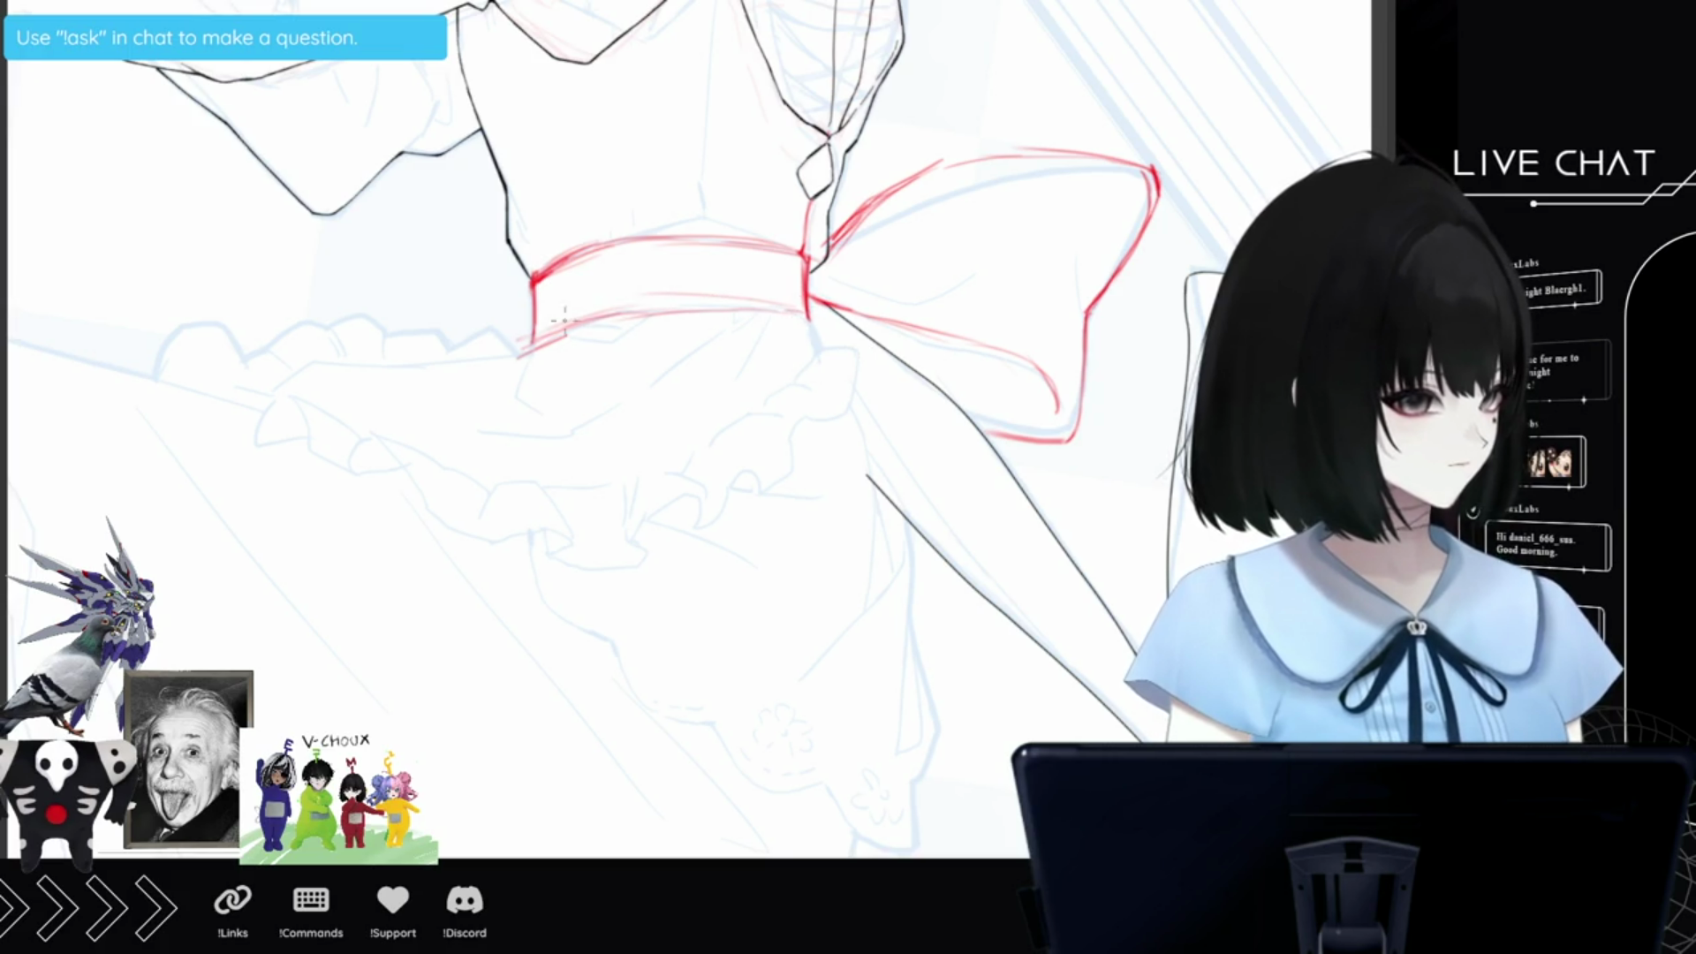
{"action": "mouse_move", "coordinate": [557, 338]}
{"action": "left_mouse_down"}
{"action": "mouse_move", "coordinate": [507, 378]}
{"action": "mouse_move", "coordinate": [505, 357]}
{"action": "mouse_move", "coordinate": [464, 410]}
{"action": "left_mouse_up"}
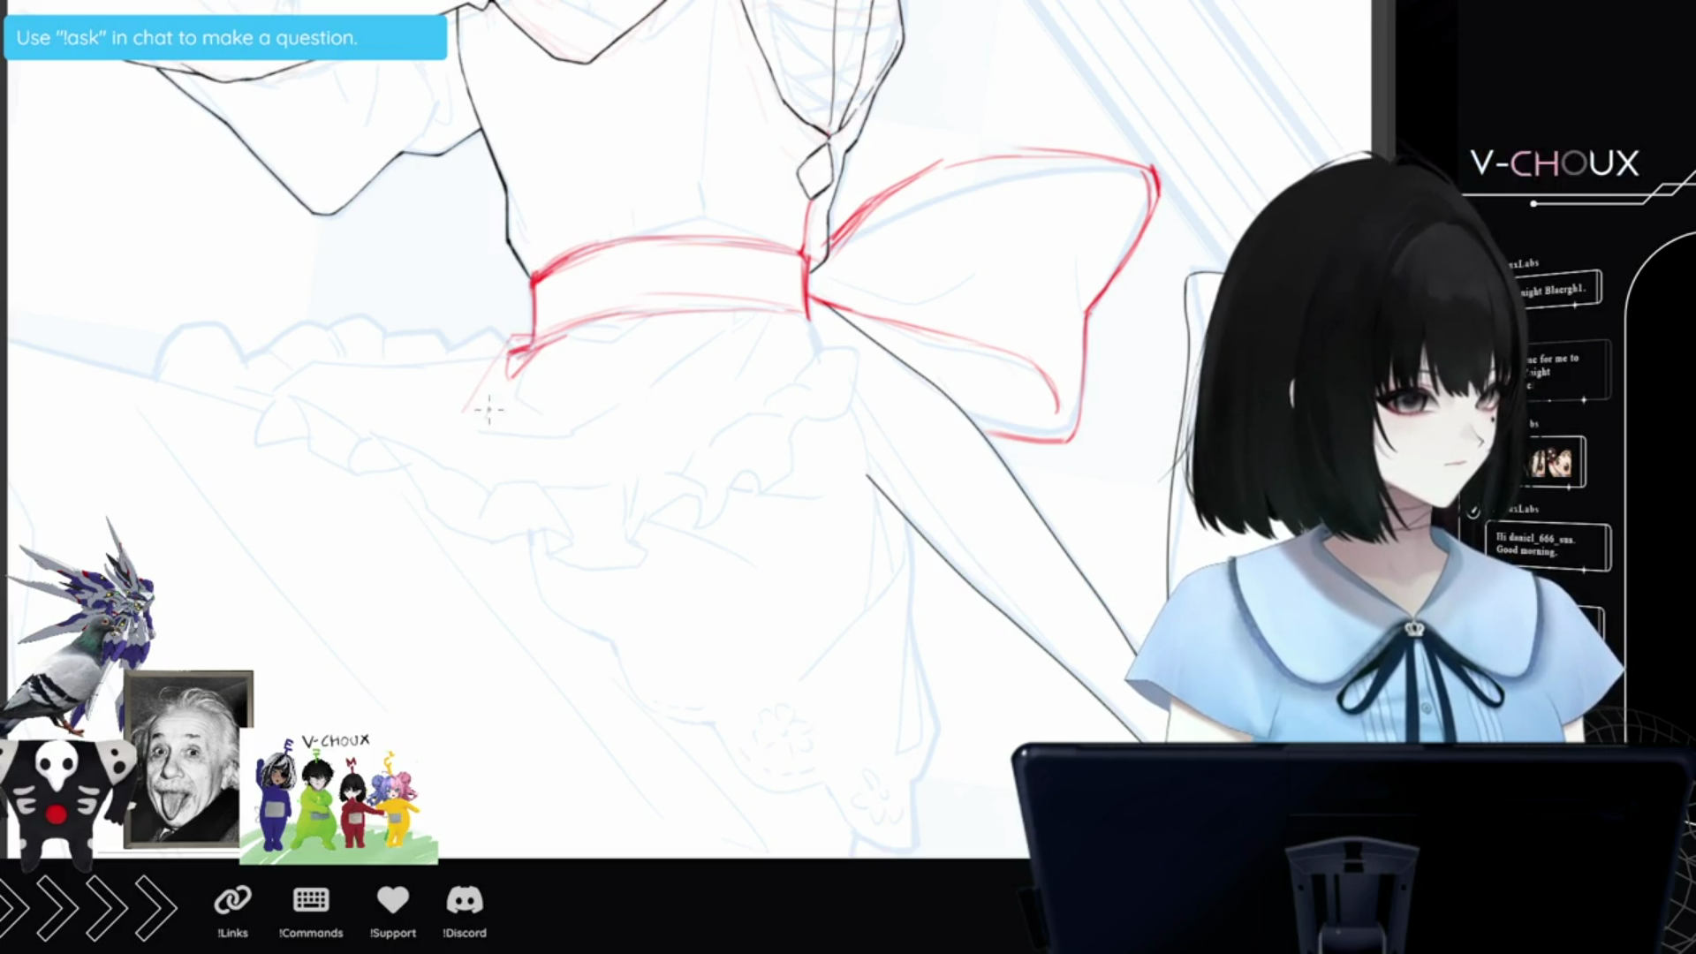
Sketch the first red skirt lines flaring down-left below the waistband and bow.
{"action": "left_click_drag", "start_coordinate": [482, 415], "coordinate": [505, 376]}
{"action": "mouse_move", "coordinate": [721, 302]}
{"action": "left_mouse_down"}
{"action": "mouse_move", "coordinate": [603, 415]}
{"action": "mouse_move", "coordinate": [475, 431]}
{"action": "left_mouse_up"}
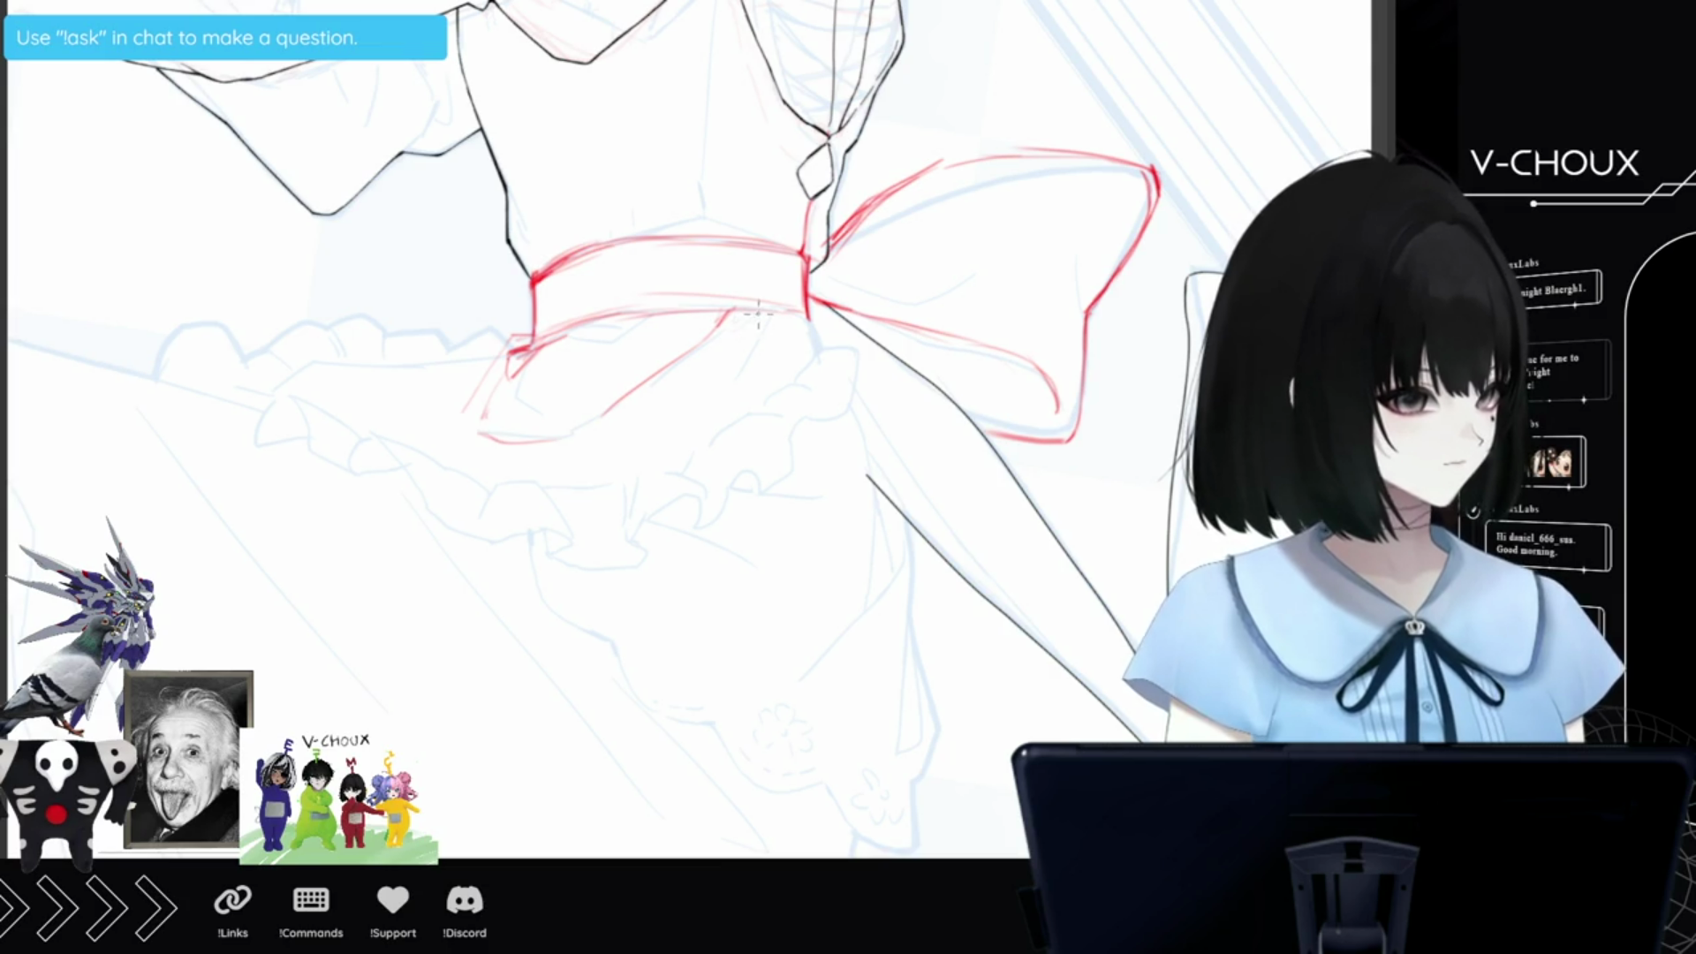
{"action": "left_click_drag", "start_coordinate": [725, 405], "coordinate": [690, 447]}
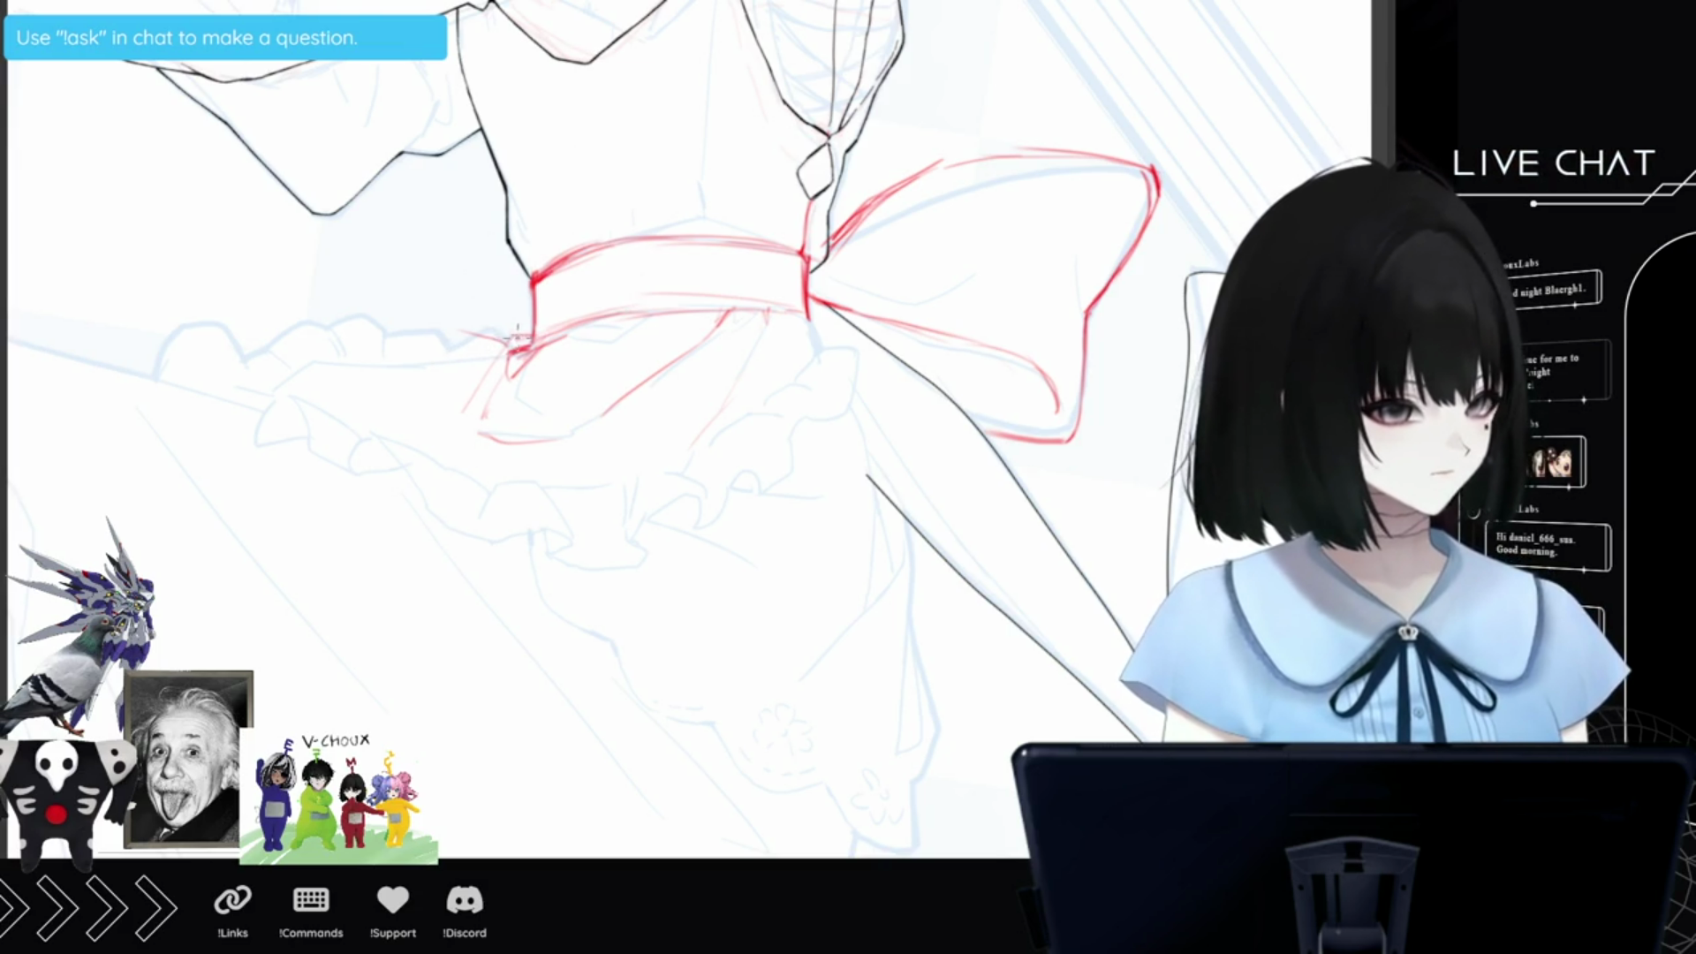
{"action": "left_click_drag", "start_coordinate": [517, 339], "coordinate": [400, 403]}
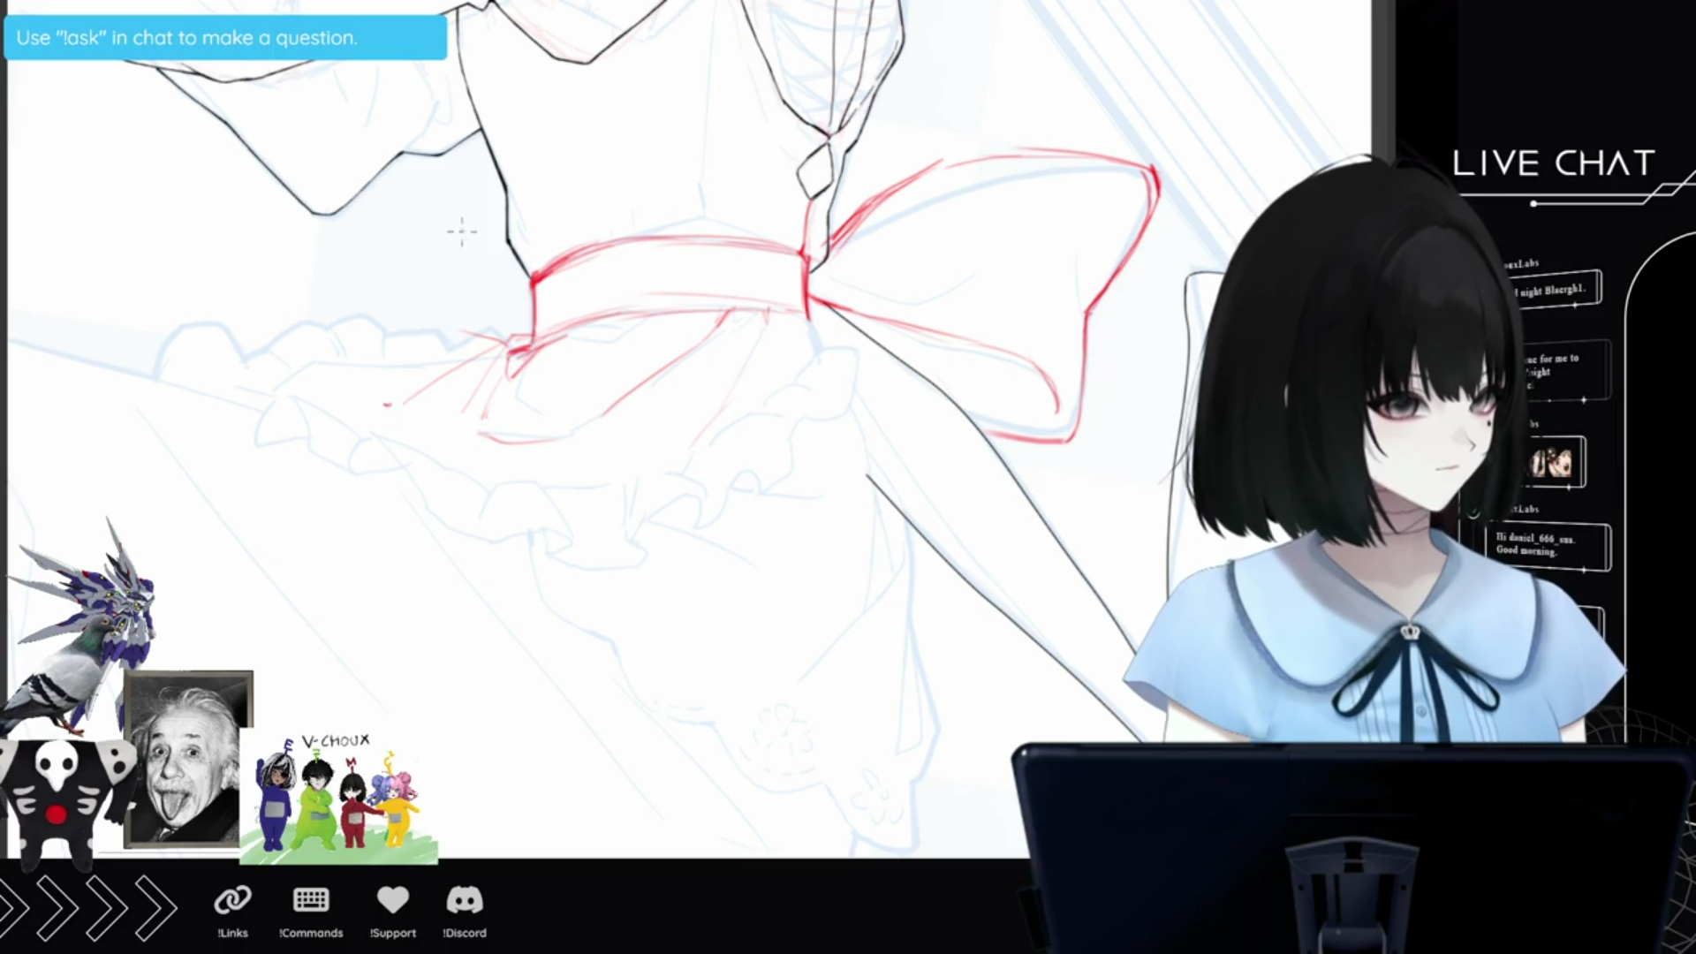
Sketch red ruffle edges on the skirt's left side and folds below the bow knot, undoing one misplaced stroke.
{"action": "mouse_move", "coordinate": [273, 380]}
{"action": "left_mouse_down"}
{"action": "mouse_move", "coordinate": [272, 417]}
{"action": "mouse_move", "coordinate": [311, 339]}
{"action": "mouse_move", "coordinate": [292, 342]}
{"action": "left_mouse_up"}
{"action": "left_click_drag", "start_coordinate": [385, 312], "coordinate": [323, 329]}
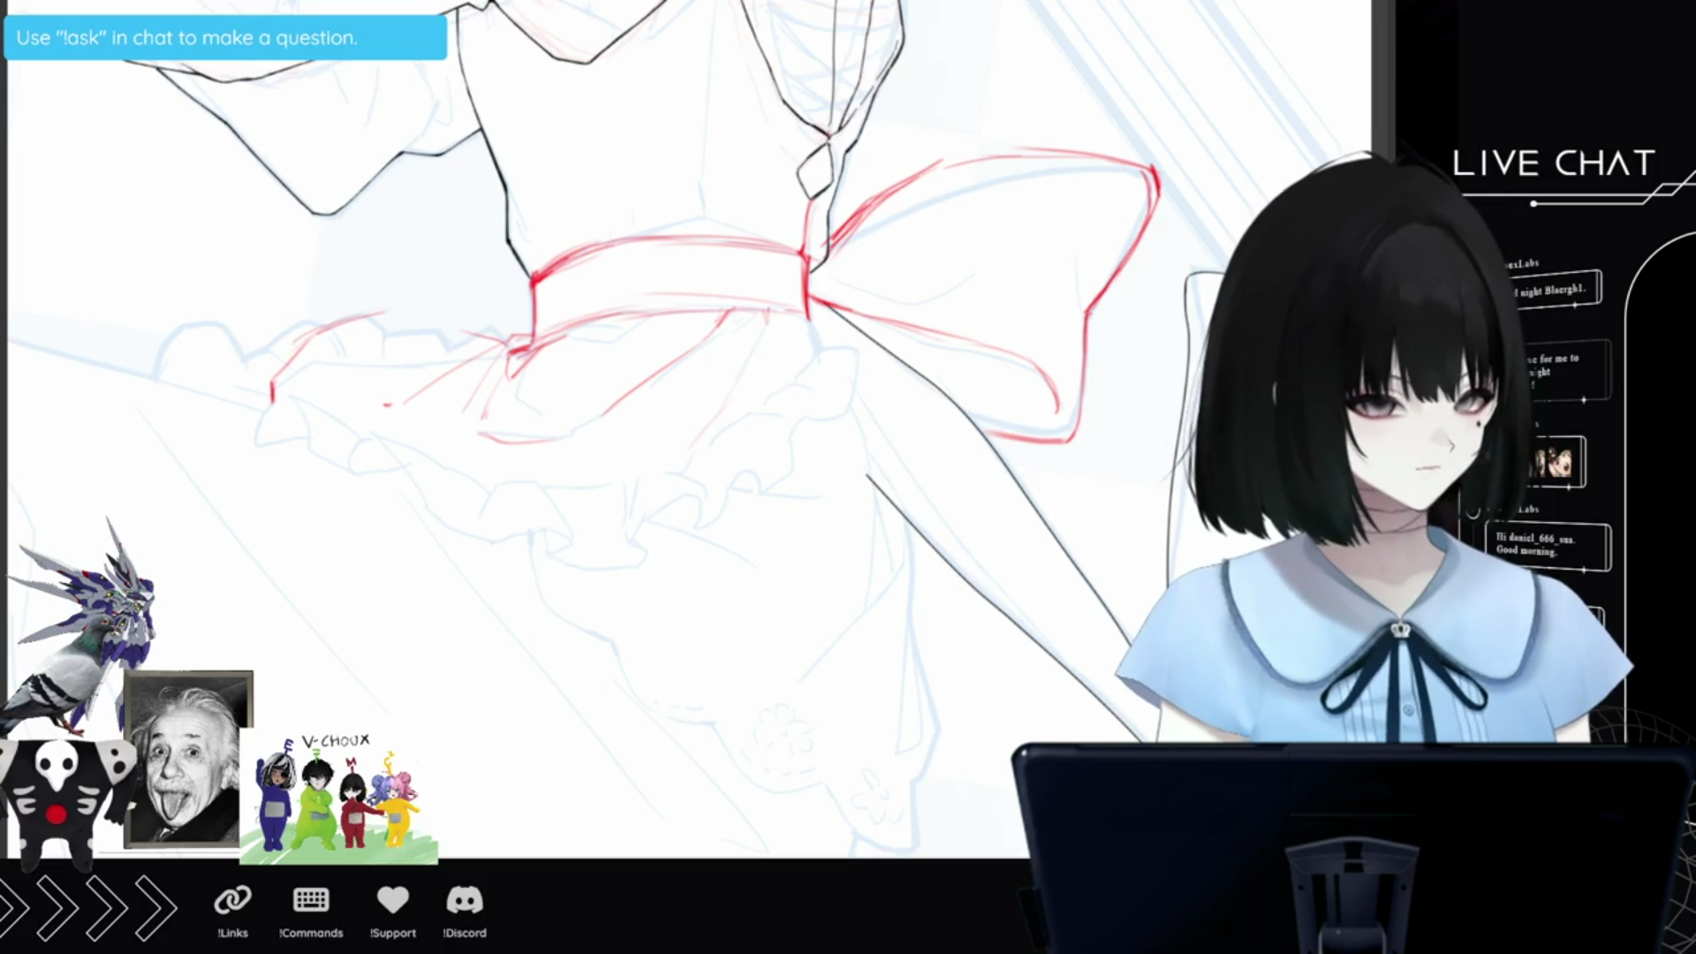
{"action": "key", "text": "ctrl+z"}
{"action": "key", "text": "ctrl+z"}
{"action": "key", "text": "ctrl+z"}
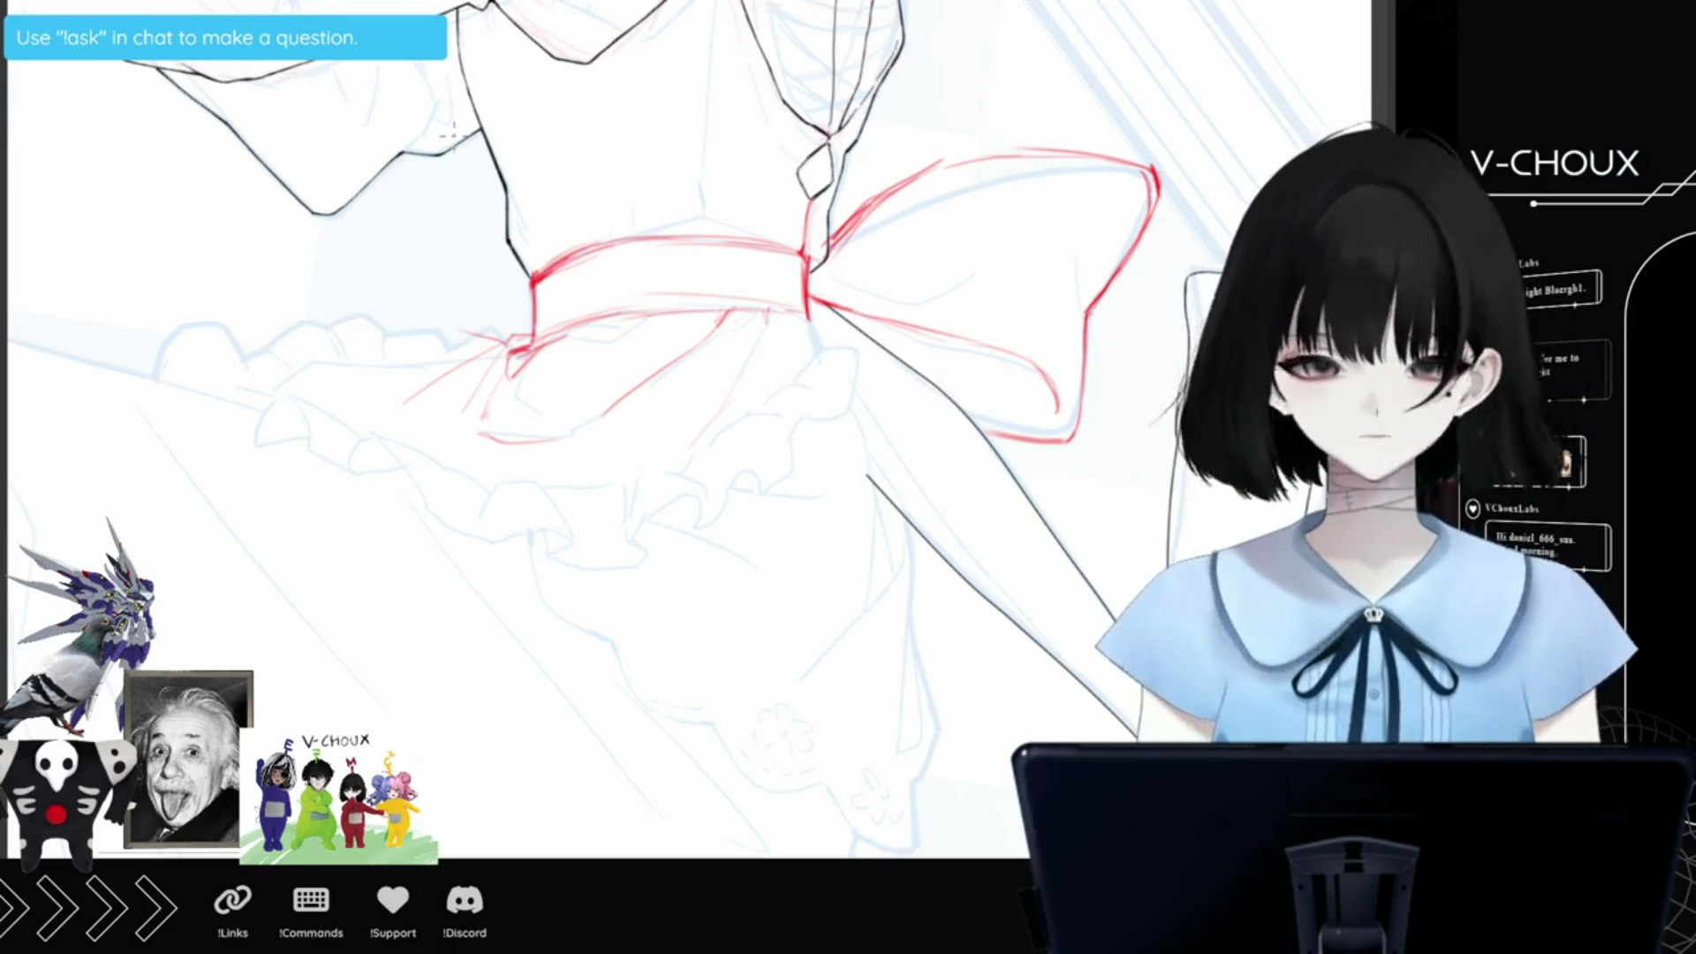
{"action": "left_click_drag", "start_coordinate": [265, 395], "coordinate": [284, 358]}
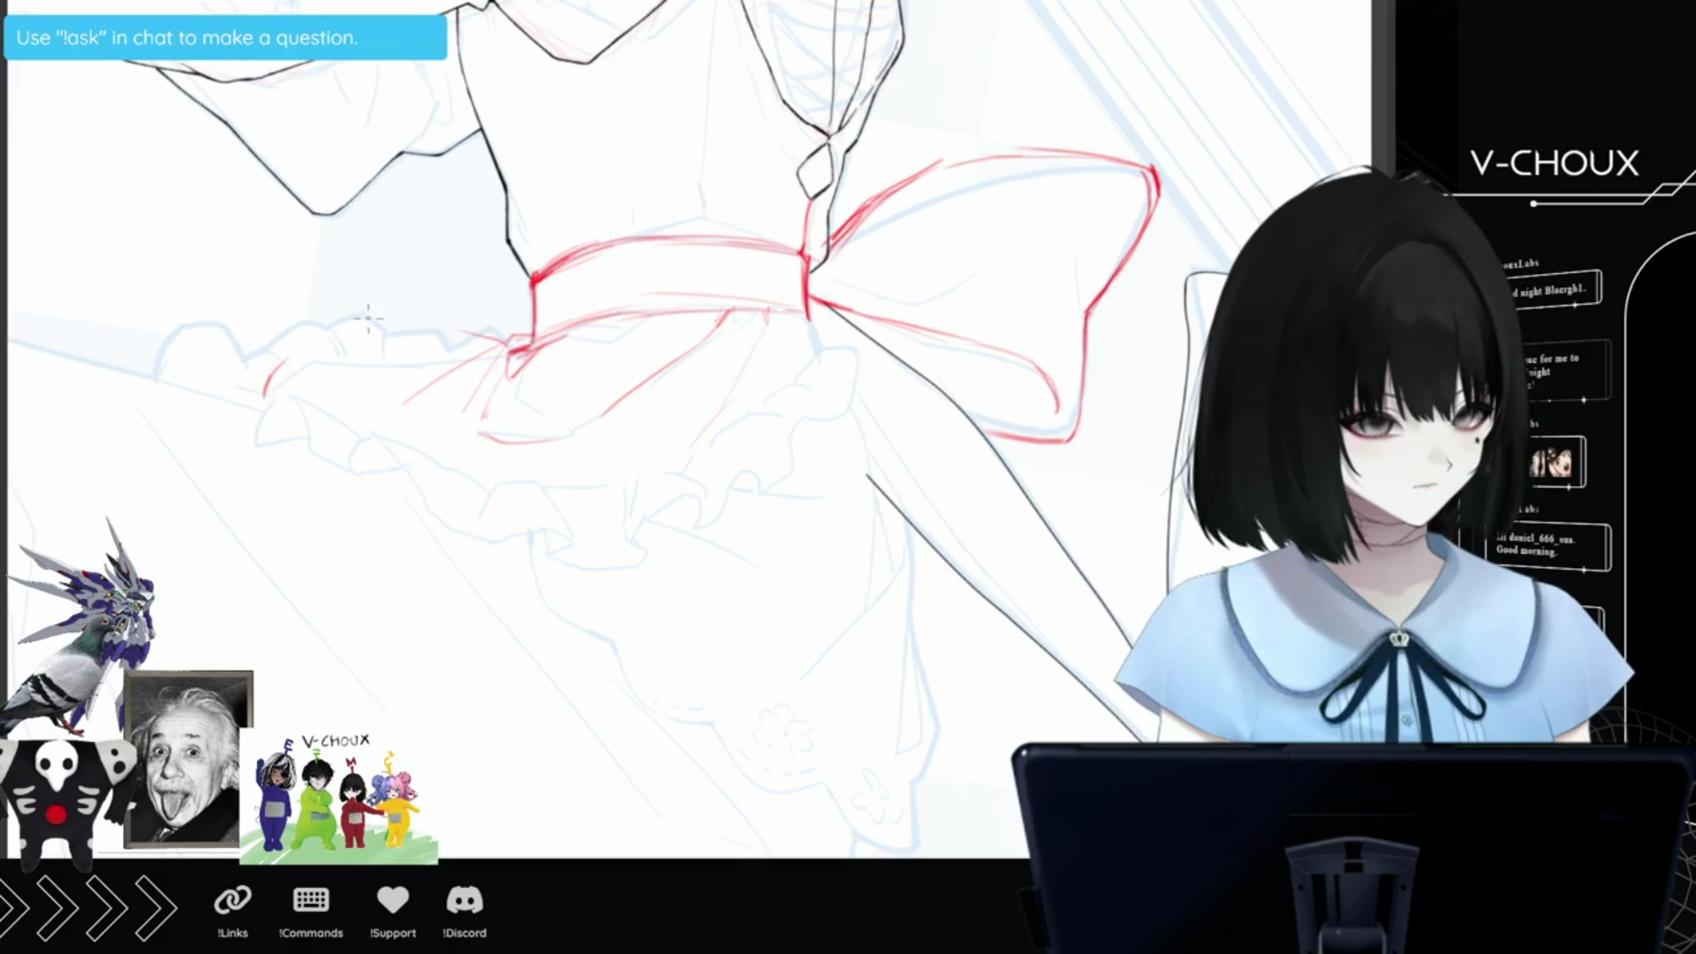
{"action": "mouse_move", "coordinate": [475, 348]}
{"action": "left_mouse_down"}
{"action": "mouse_move", "coordinate": [385, 329]}
{"action": "mouse_move", "coordinate": [296, 343]}
{"action": "mouse_move", "coordinate": [253, 392]}
{"action": "mouse_move", "coordinate": [283, 349]}
{"action": "mouse_move", "coordinate": [397, 320]}
{"action": "left_mouse_up"}
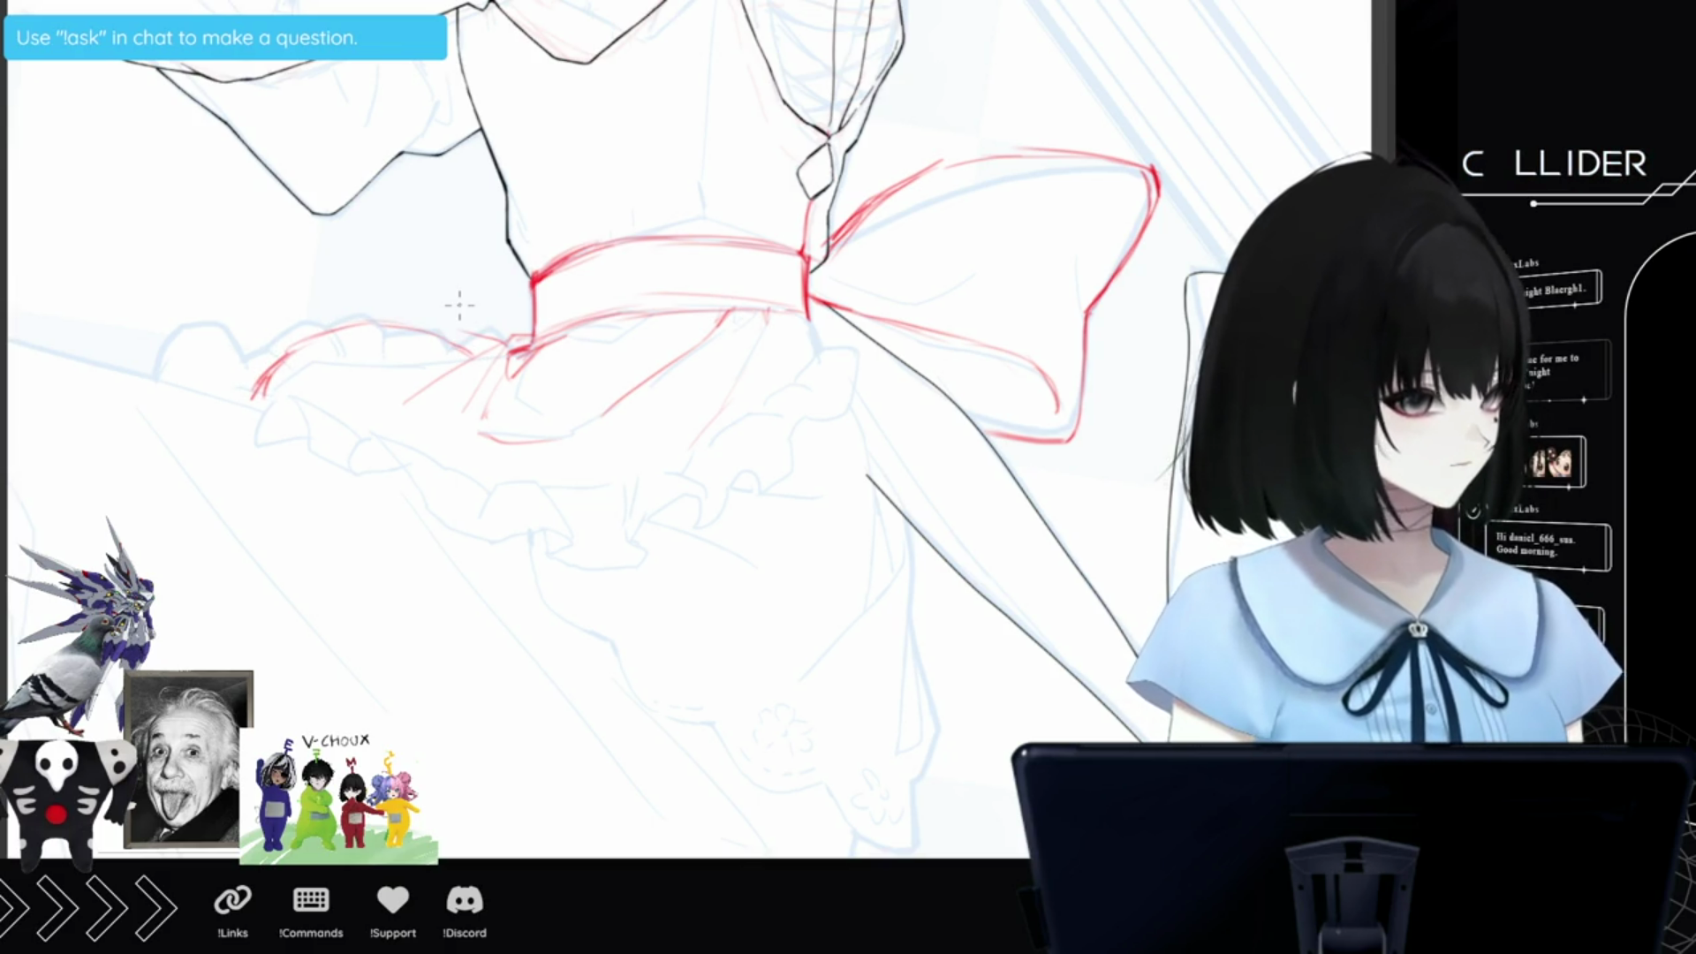
{"action": "left_click_drag", "start_coordinate": [802, 315], "coordinate": [825, 351]}
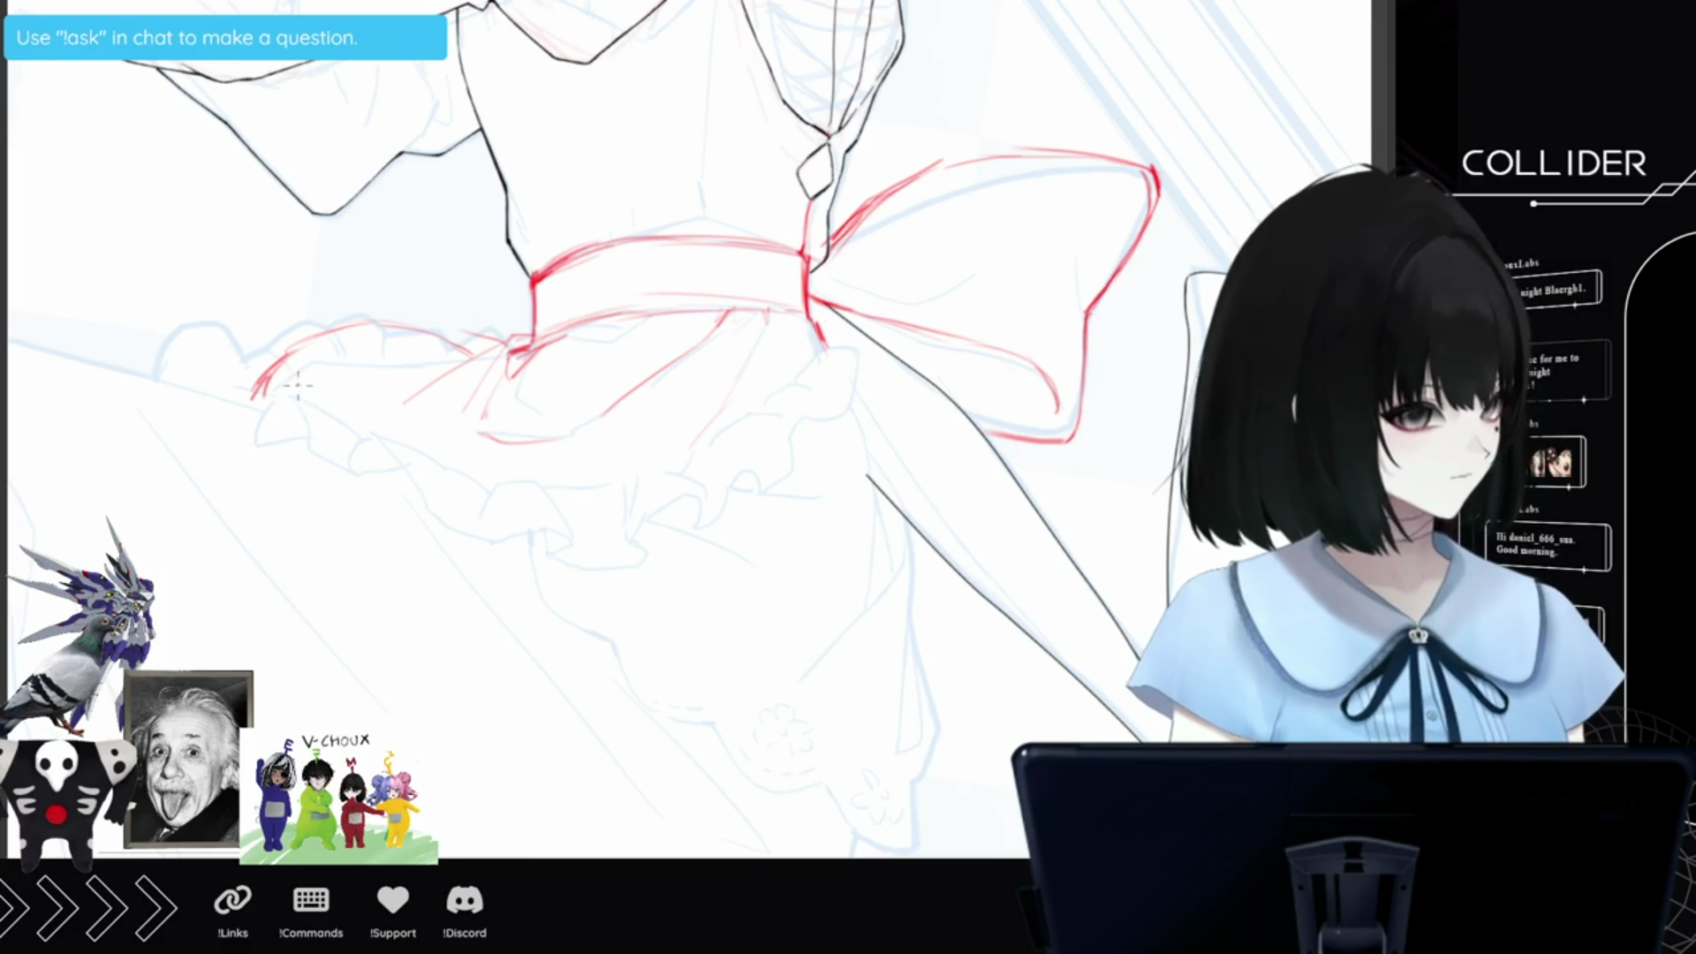
Draw the tier's curved hem under the bow, reshape and clean its left tip, then add a long down-left line.
{"action": "mouse_move", "coordinate": [227, 394]}
{"action": "left_mouse_down"}
{"action": "mouse_move", "coordinate": [341, 419]}
{"action": "mouse_move", "coordinate": [578, 552]}
{"action": "left_mouse_up"}
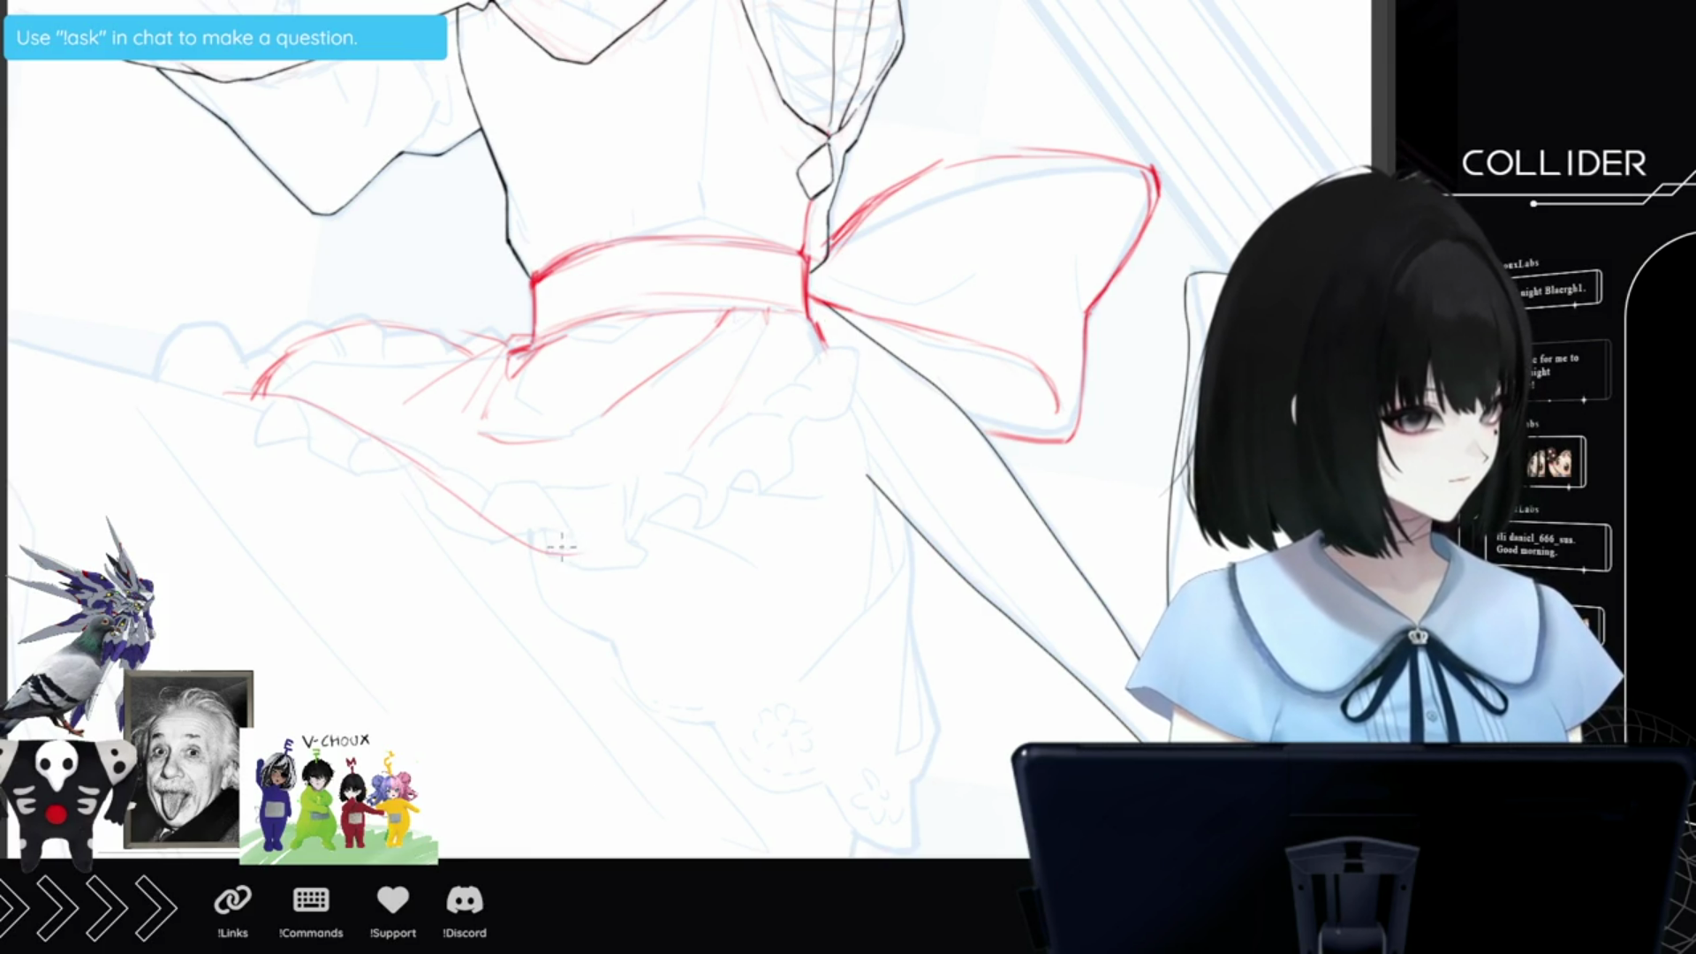
{"action": "mouse_move", "coordinate": [583, 555]}
{"action": "left_mouse_down"}
{"action": "mouse_move", "coordinate": [777, 438]}
{"action": "mouse_move", "coordinate": [822, 367]}
{"action": "left_mouse_up"}
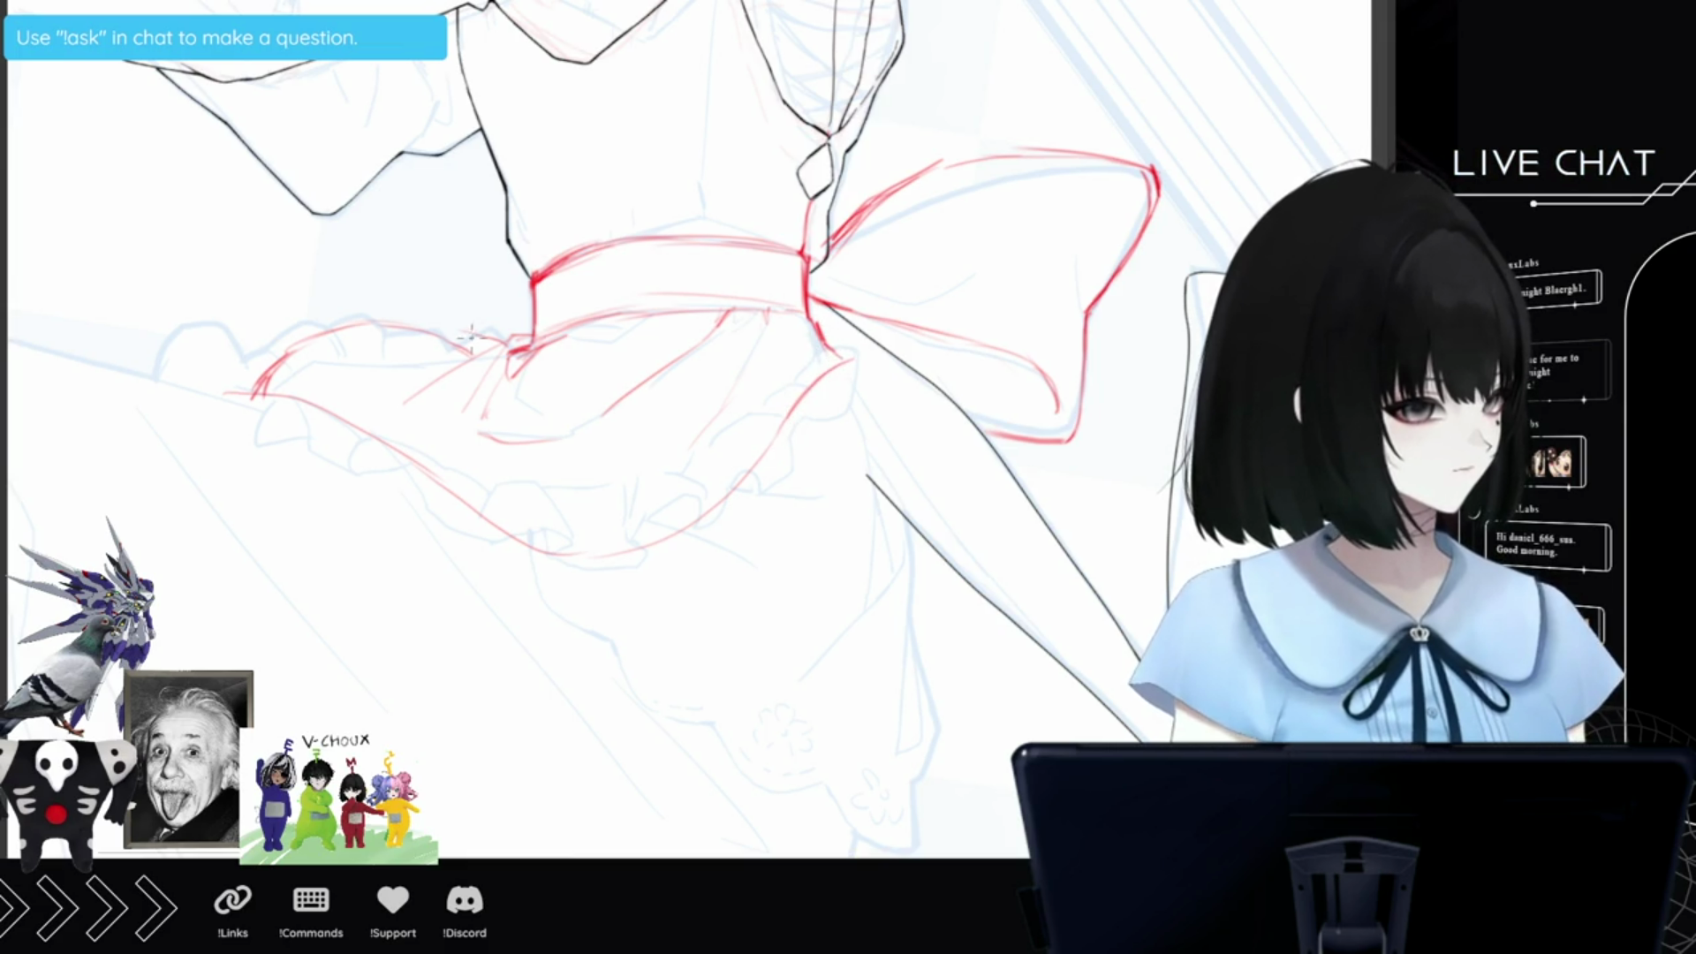
{"action": "mouse_move", "coordinate": [499, 337]}
{"action": "left_mouse_down"}
{"action": "mouse_move", "coordinate": [428, 292]}
{"action": "mouse_move", "coordinate": [363, 291]}
{"action": "mouse_move", "coordinate": [189, 419]}
{"action": "left_mouse_up"}
{"action": "left_click_drag", "start_coordinate": [242, 361], "coordinate": [196, 424]}
{"action": "left_click_drag", "start_coordinate": [292, 394], "coordinate": [218, 410]}
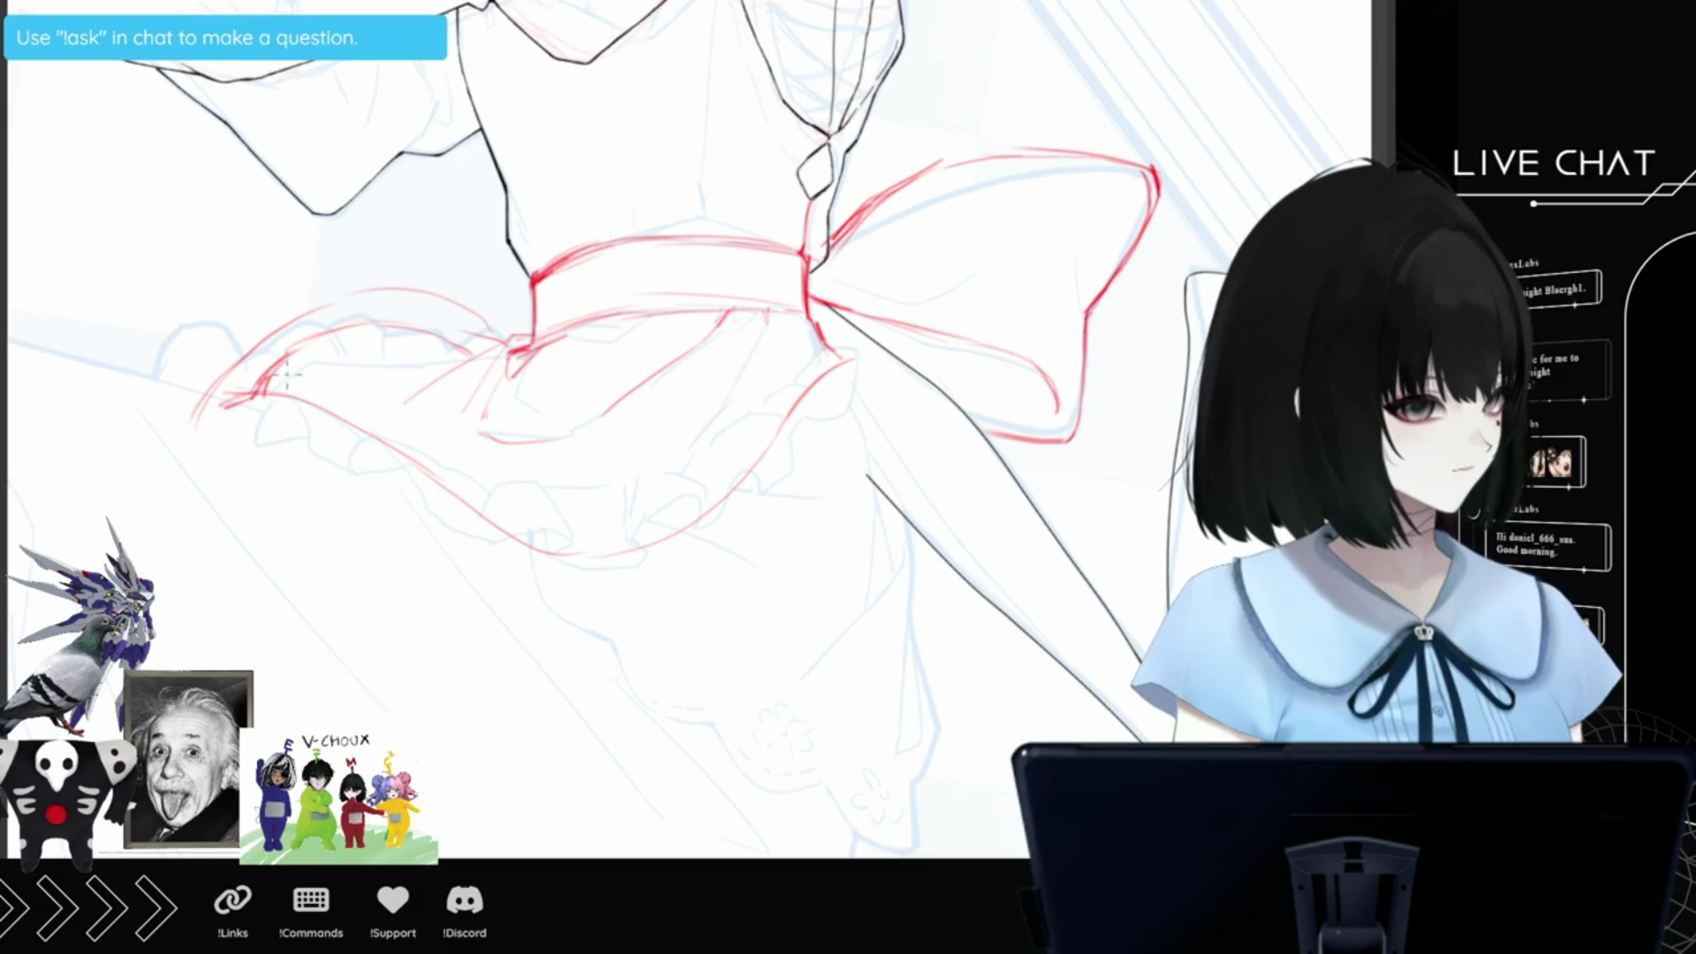
{"action": "mouse_move", "coordinate": [212, 409]}
{"action": "left_mouse_down"}
{"action": "mouse_move", "coordinate": [265, 367]}
{"action": "mouse_move", "coordinate": [477, 305]}
{"action": "left_mouse_up"}
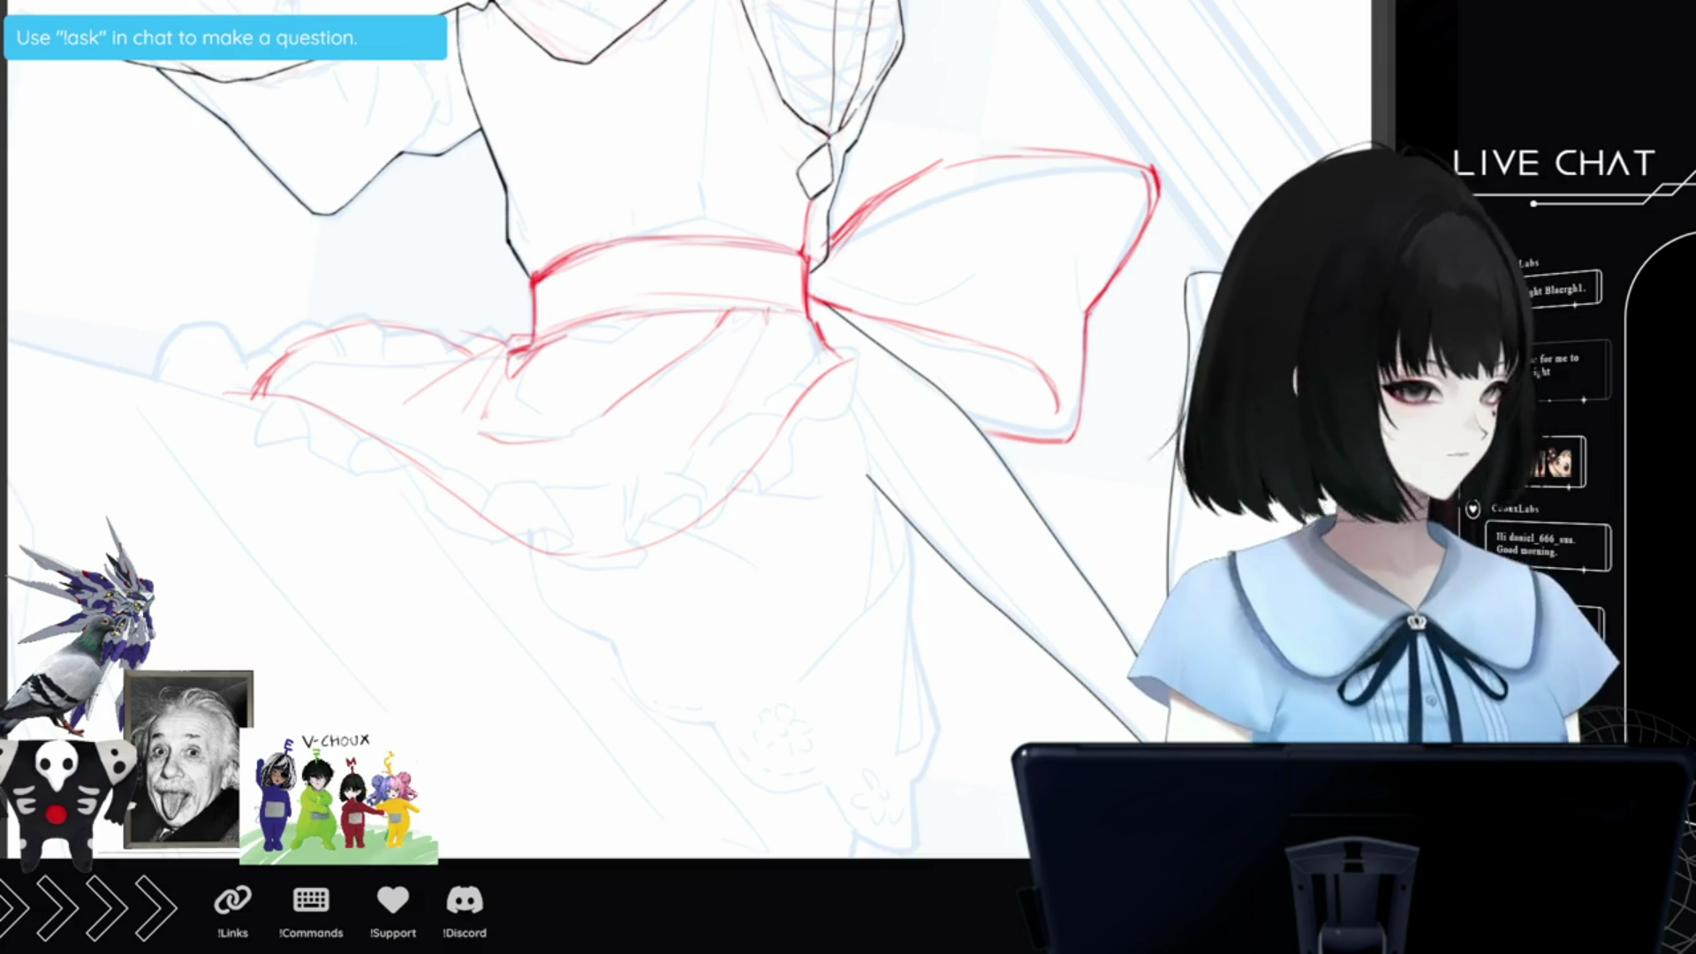
{"action": "key", "text": "minus"}
{"action": "mouse_move", "coordinate": [433, 466]}
{"action": "left_mouse_down"}
{"action": "mouse_move", "coordinate": [284, 509]}
{"action": "mouse_move", "coordinate": [220, 572]}
{"action": "mouse_move", "coordinate": [195, 654]}
{"action": "left_mouse_up"}
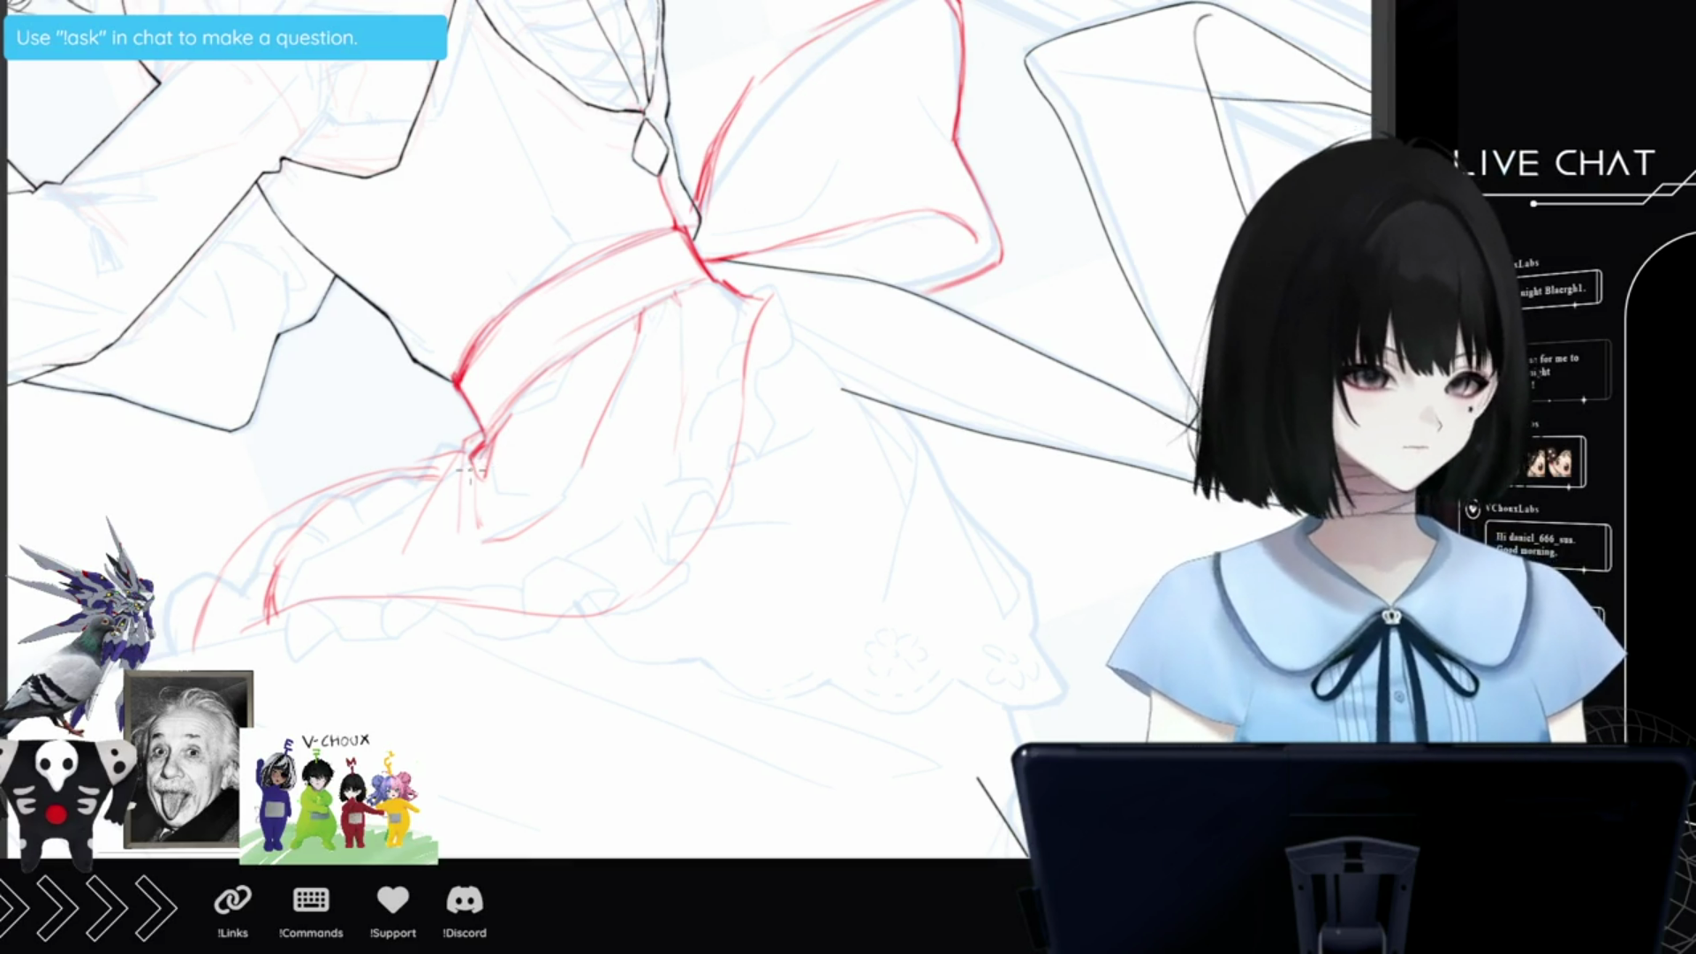
Rotate and mirror the canvas view, then zoom in close on the red bow at the waist.
{"action": "scroll", "coordinate": [469, 473], "scroll_direction": "down", "scroll_amount": 5}
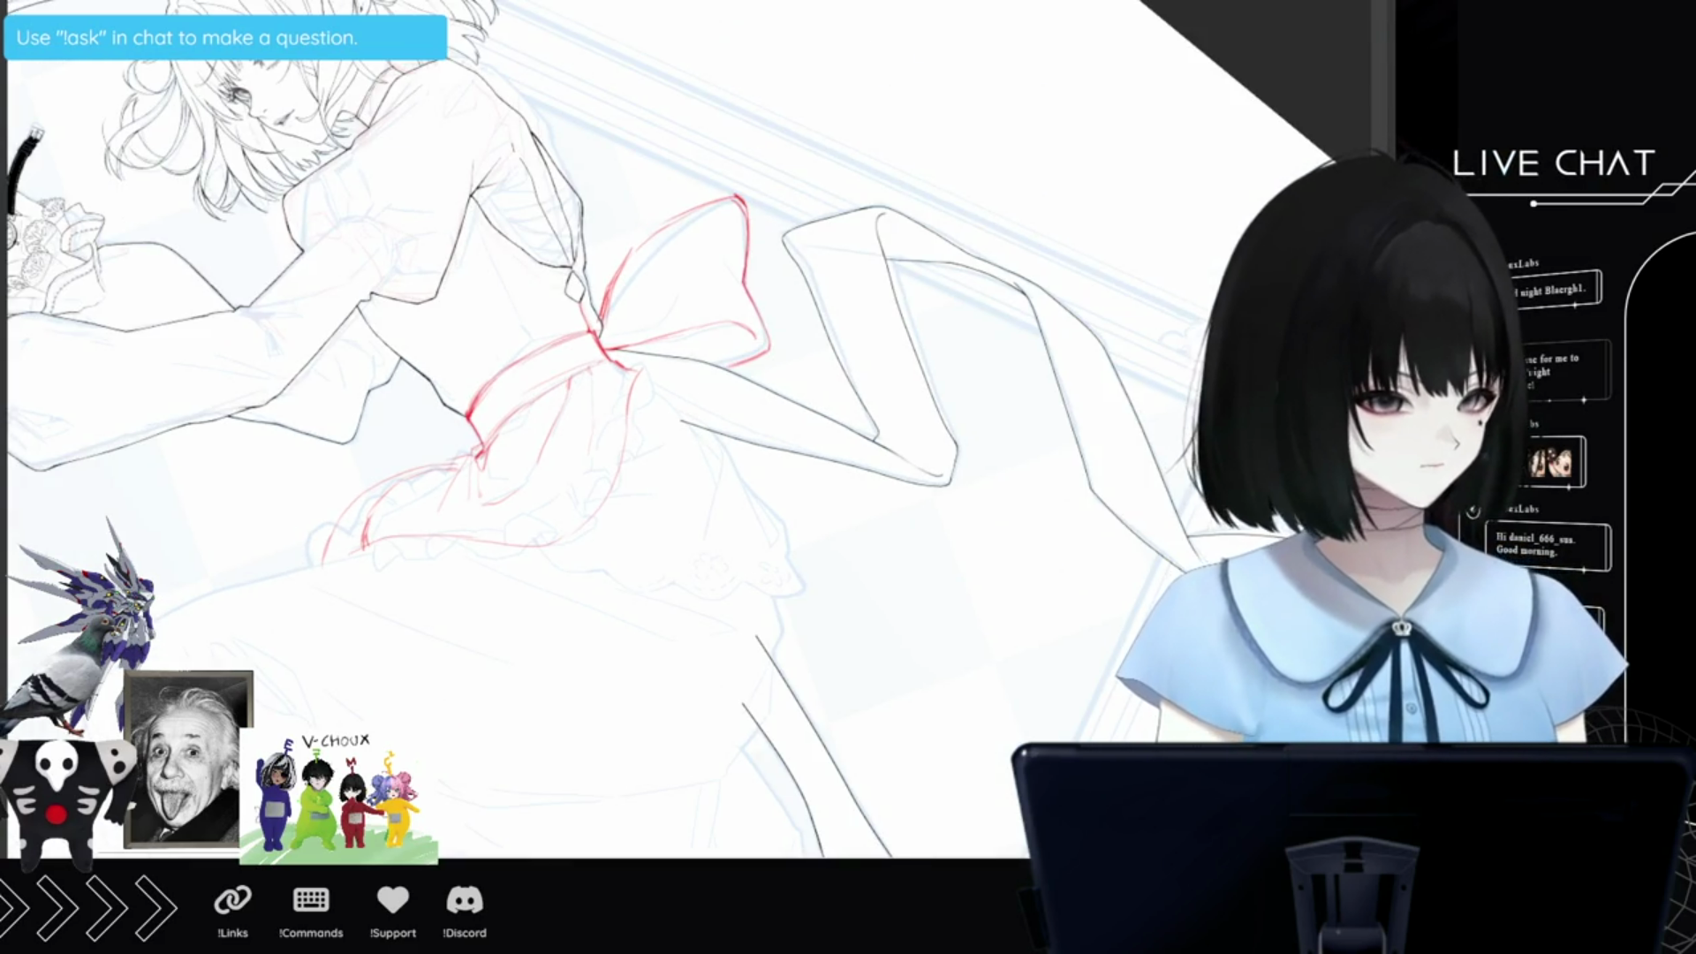
{"action": "key", "text": "r"}
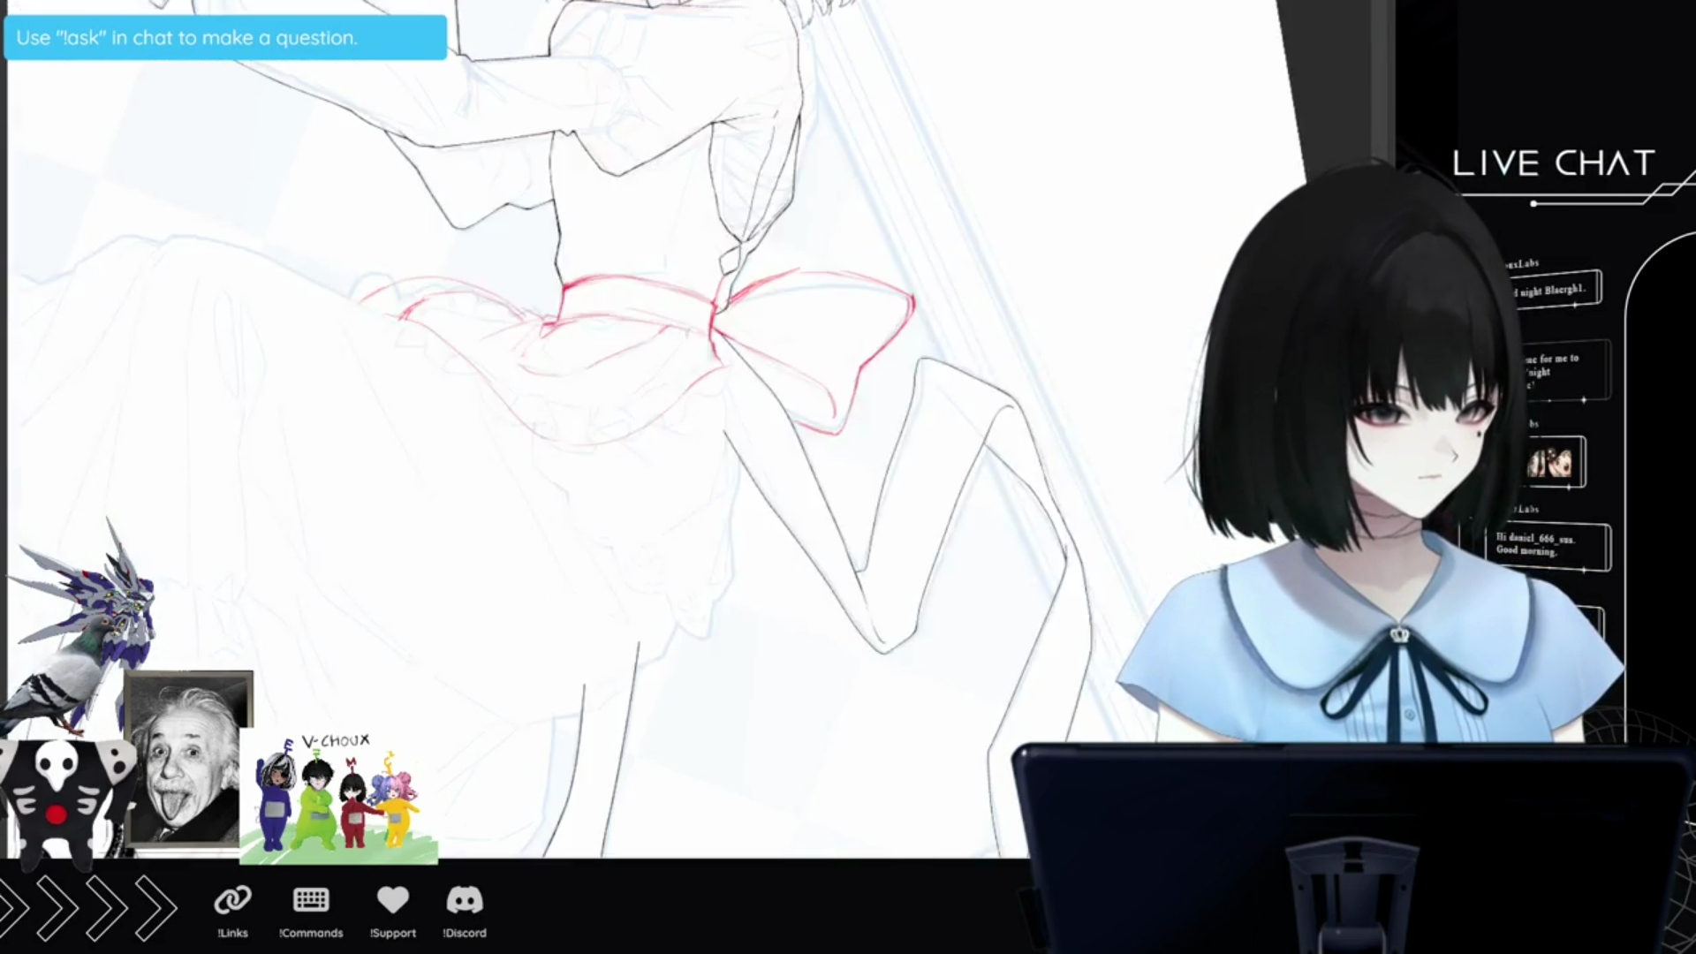
{"action": "key", "text": "minus"}
{"action": "scroll", "coordinate": [521, 203], "scroll_direction": "up", "scroll_amount": 1}
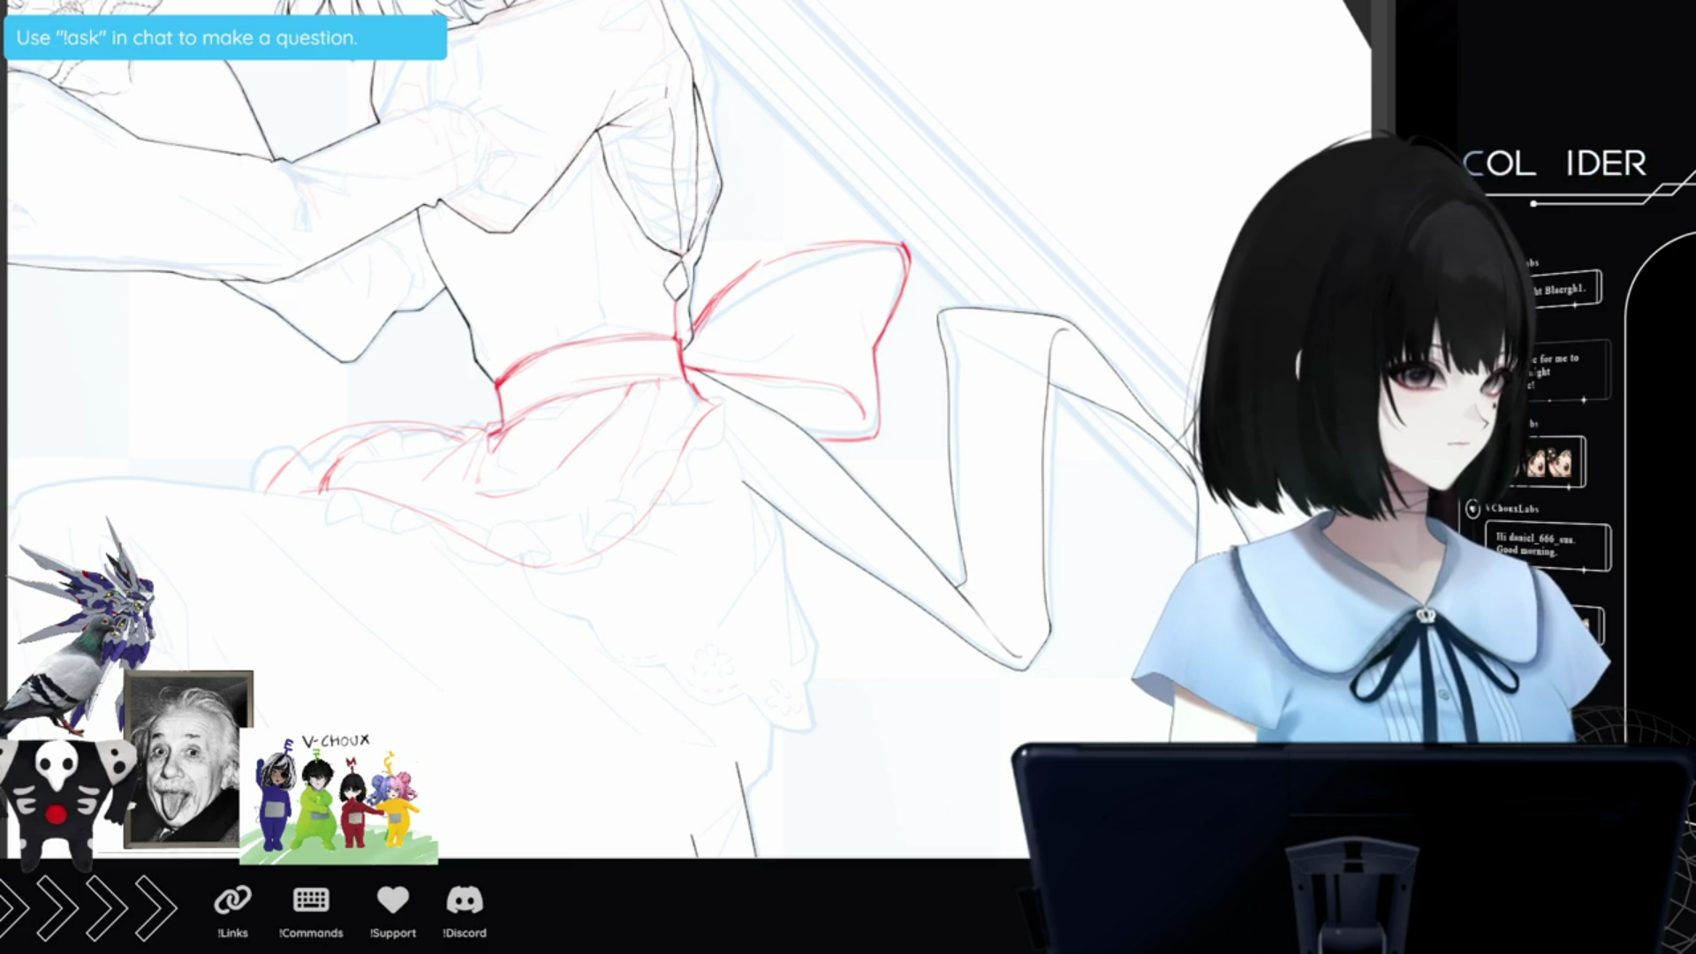
{"action": "key", "text": "h"}
{"action": "scroll", "coordinate": [627, 490], "scroll_direction": "up", "scroll_amount": 1}
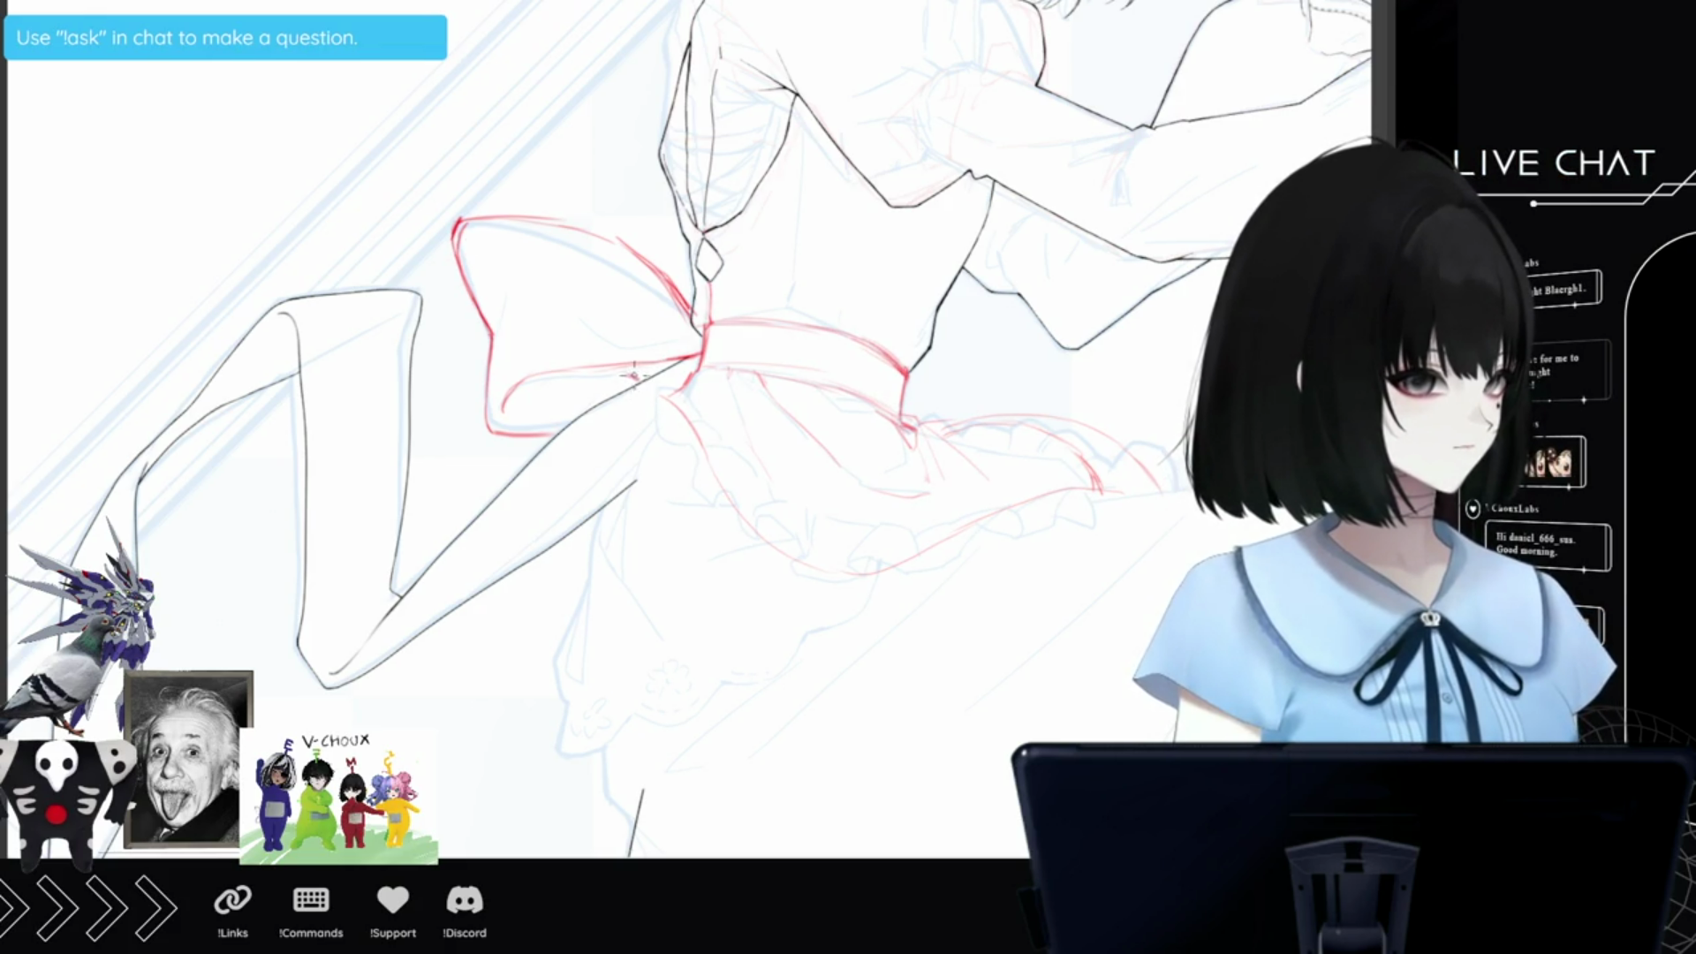
Sketch red loops and ribbon tails under the bow knot, undoing one stray line and redrawing the tail.
{"action": "left_click_drag", "start_coordinate": [634, 376], "coordinate": [641, 438]}
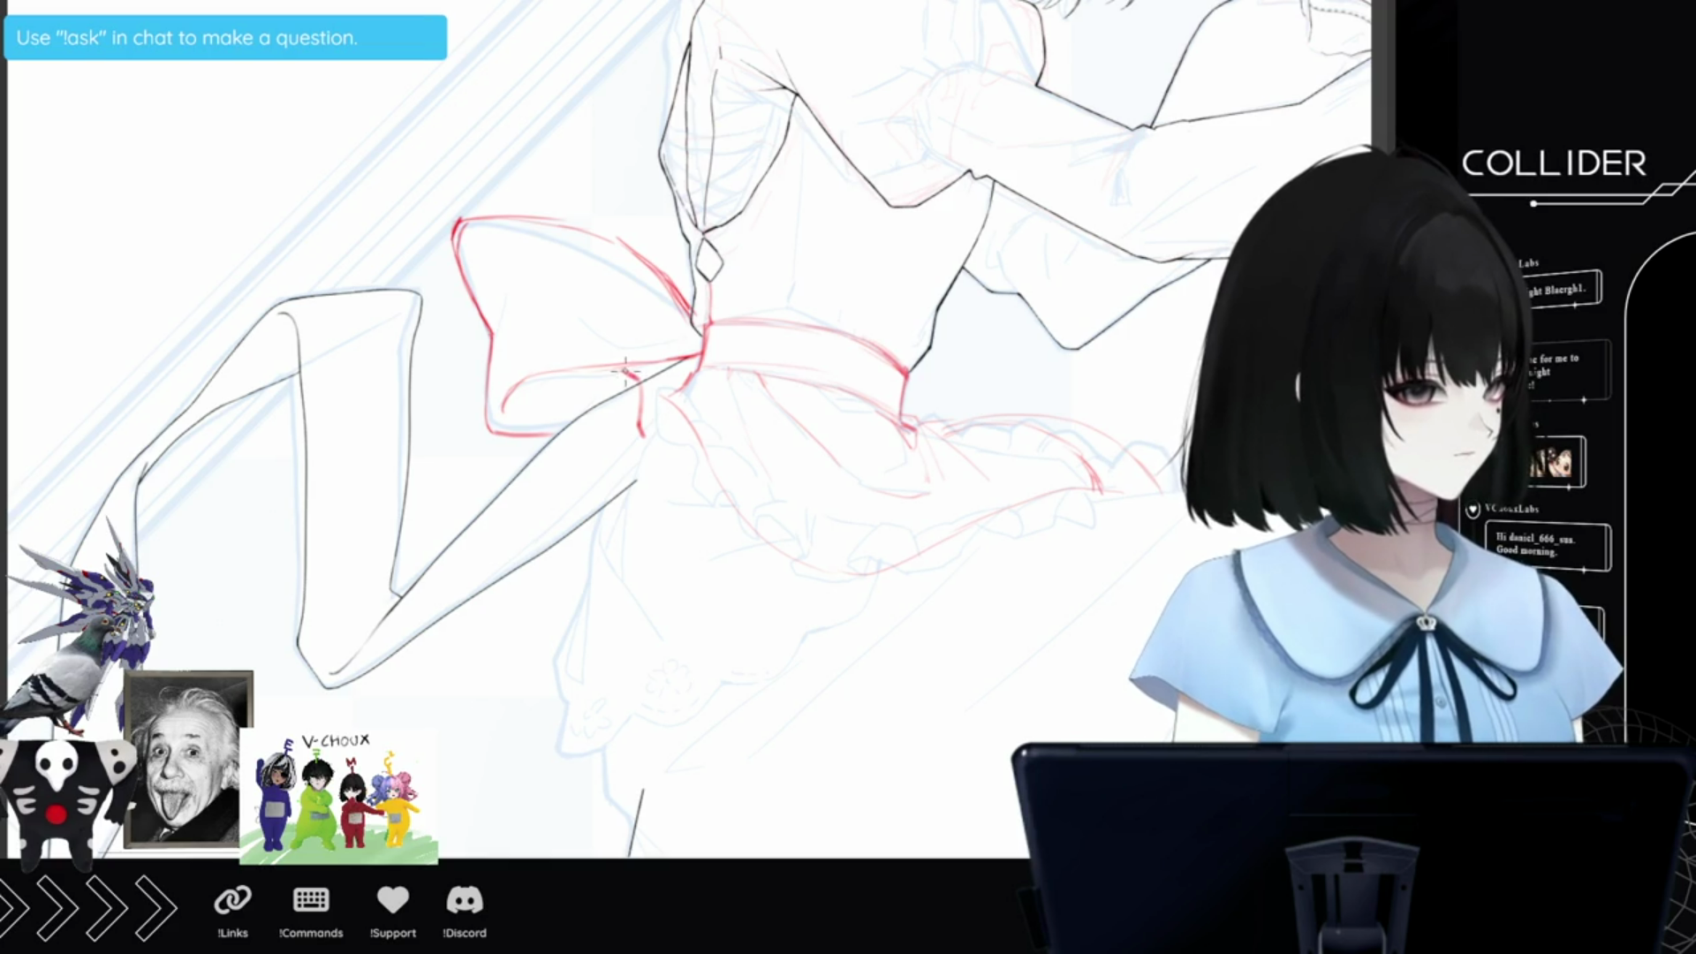
{"action": "left_click_drag", "start_coordinate": [682, 397], "coordinate": [694, 435]}
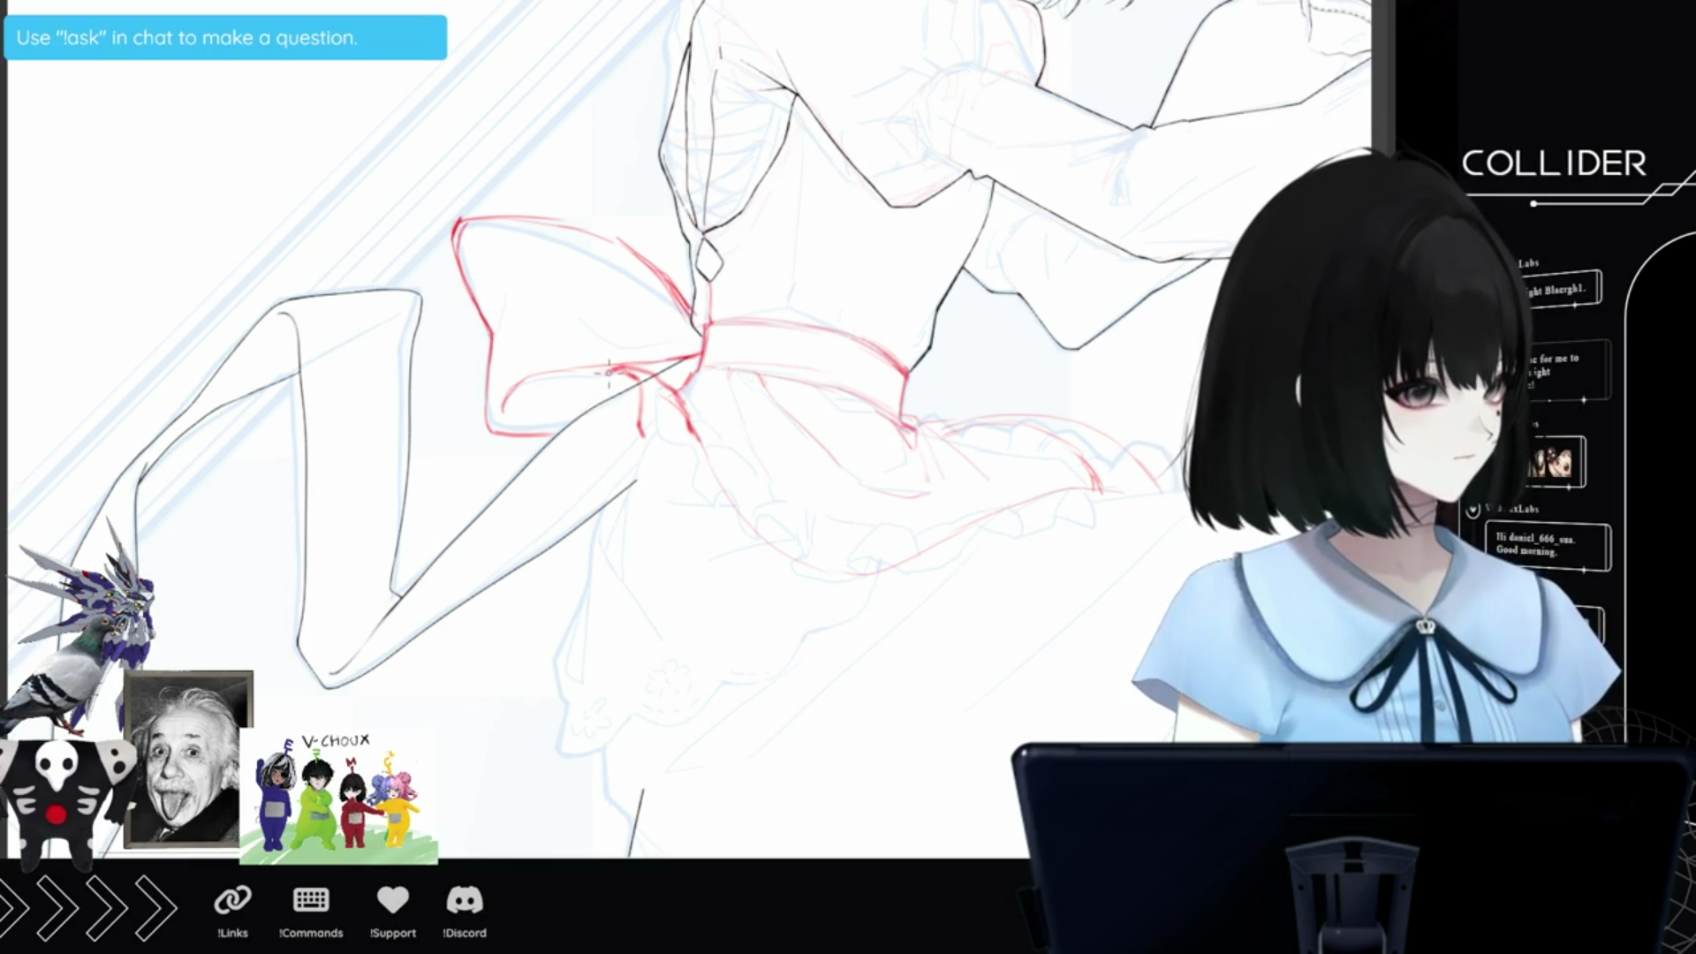
{"action": "mouse_move", "coordinate": [600, 411]}
{"action": "left_mouse_down"}
{"action": "mouse_move", "coordinate": [607, 438]}
{"action": "mouse_move", "coordinate": [601, 364]}
{"action": "left_mouse_up"}
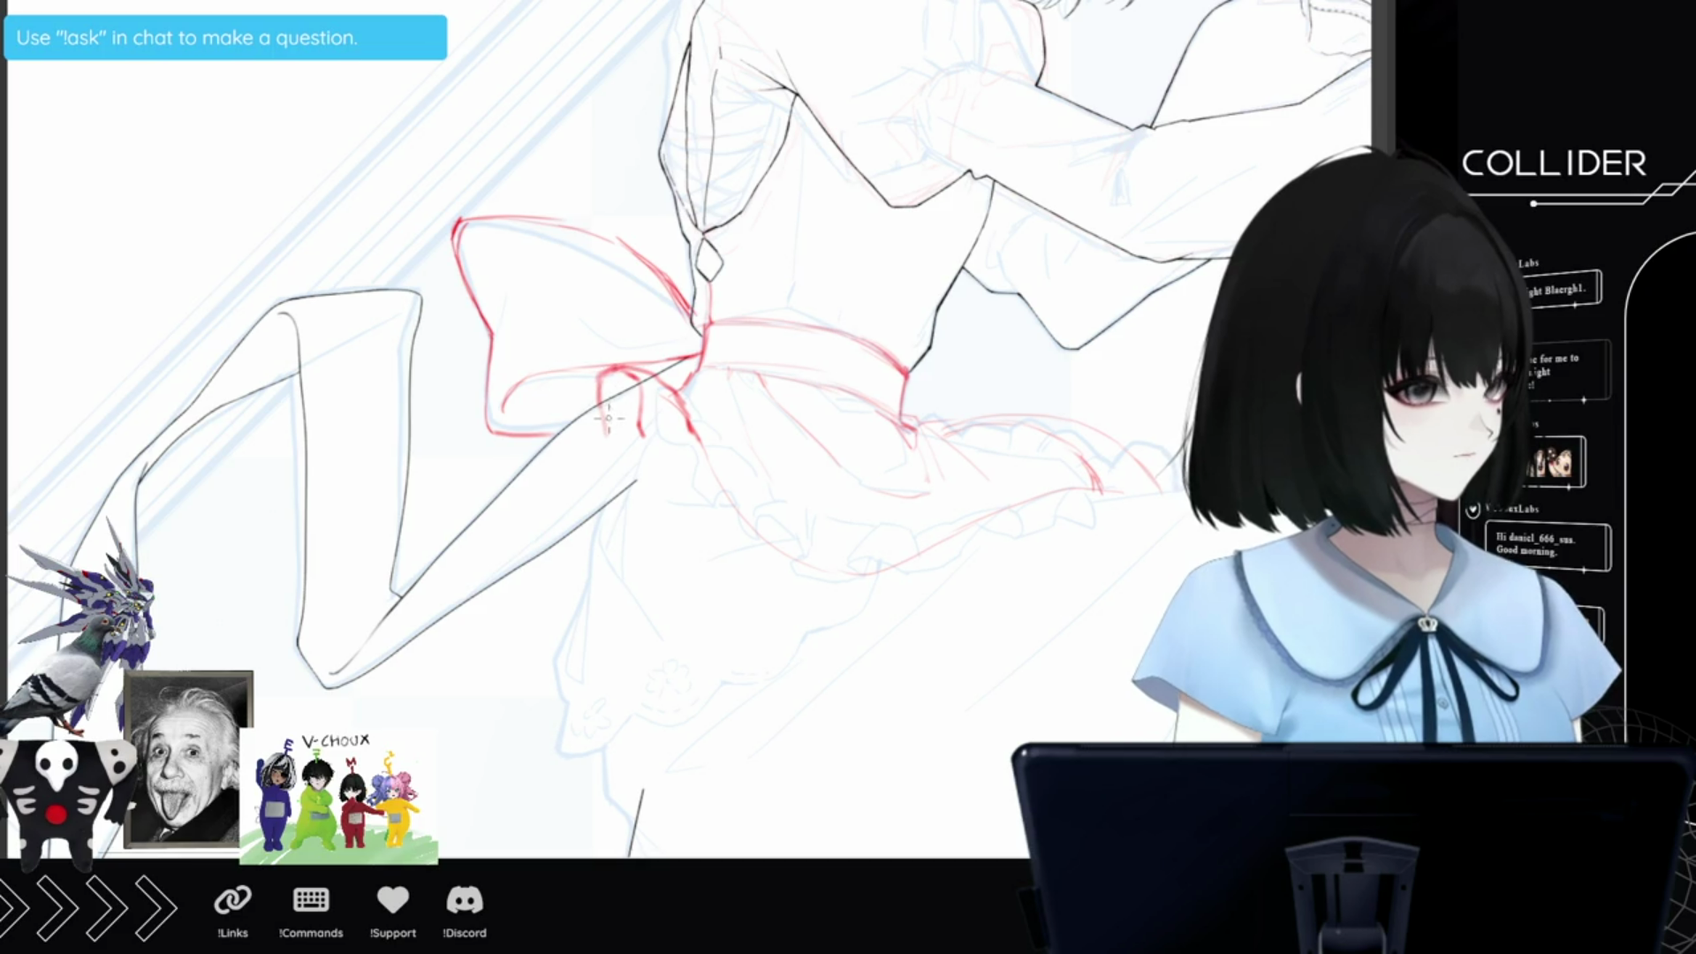
{"action": "mouse_move", "coordinate": [608, 422]}
{"action": "left_mouse_down"}
{"action": "mouse_move", "coordinate": [639, 446]}
{"action": "mouse_move", "coordinate": [596, 452]}
{"action": "mouse_move", "coordinate": [626, 434]}
{"action": "mouse_move", "coordinate": [640, 451]}
{"action": "mouse_move", "coordinate": [588, 454]}
{"action": "mouse_move", "coordinate": [598, 441]}
{"action": "mouse_move", "coordinate": [579, 469]}
{"action": "left_mouse_up"}
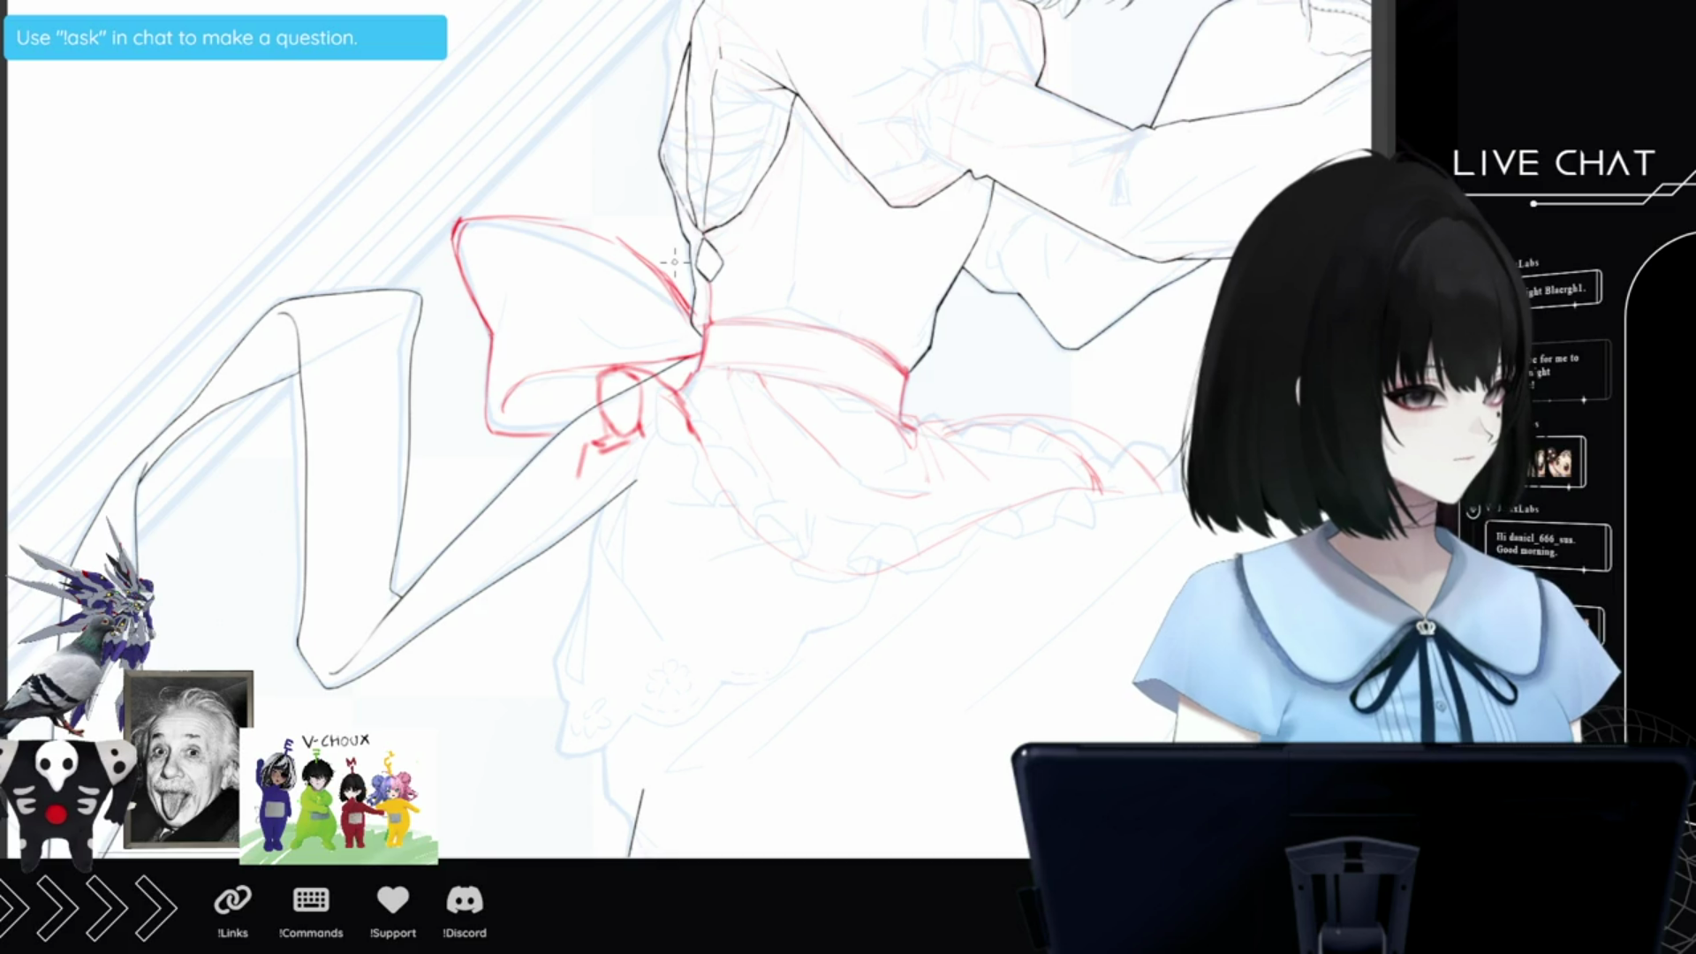
{"action": "mouse_move", "coordinate": [702, 363]}
{"action": "left_mouse_down"}
{"action": "mouse_move", "coordinate": [662, 390]}
{"action": "mouse_move", "coordinate": [744, 411]}
{"action": "left_mouse_up"}
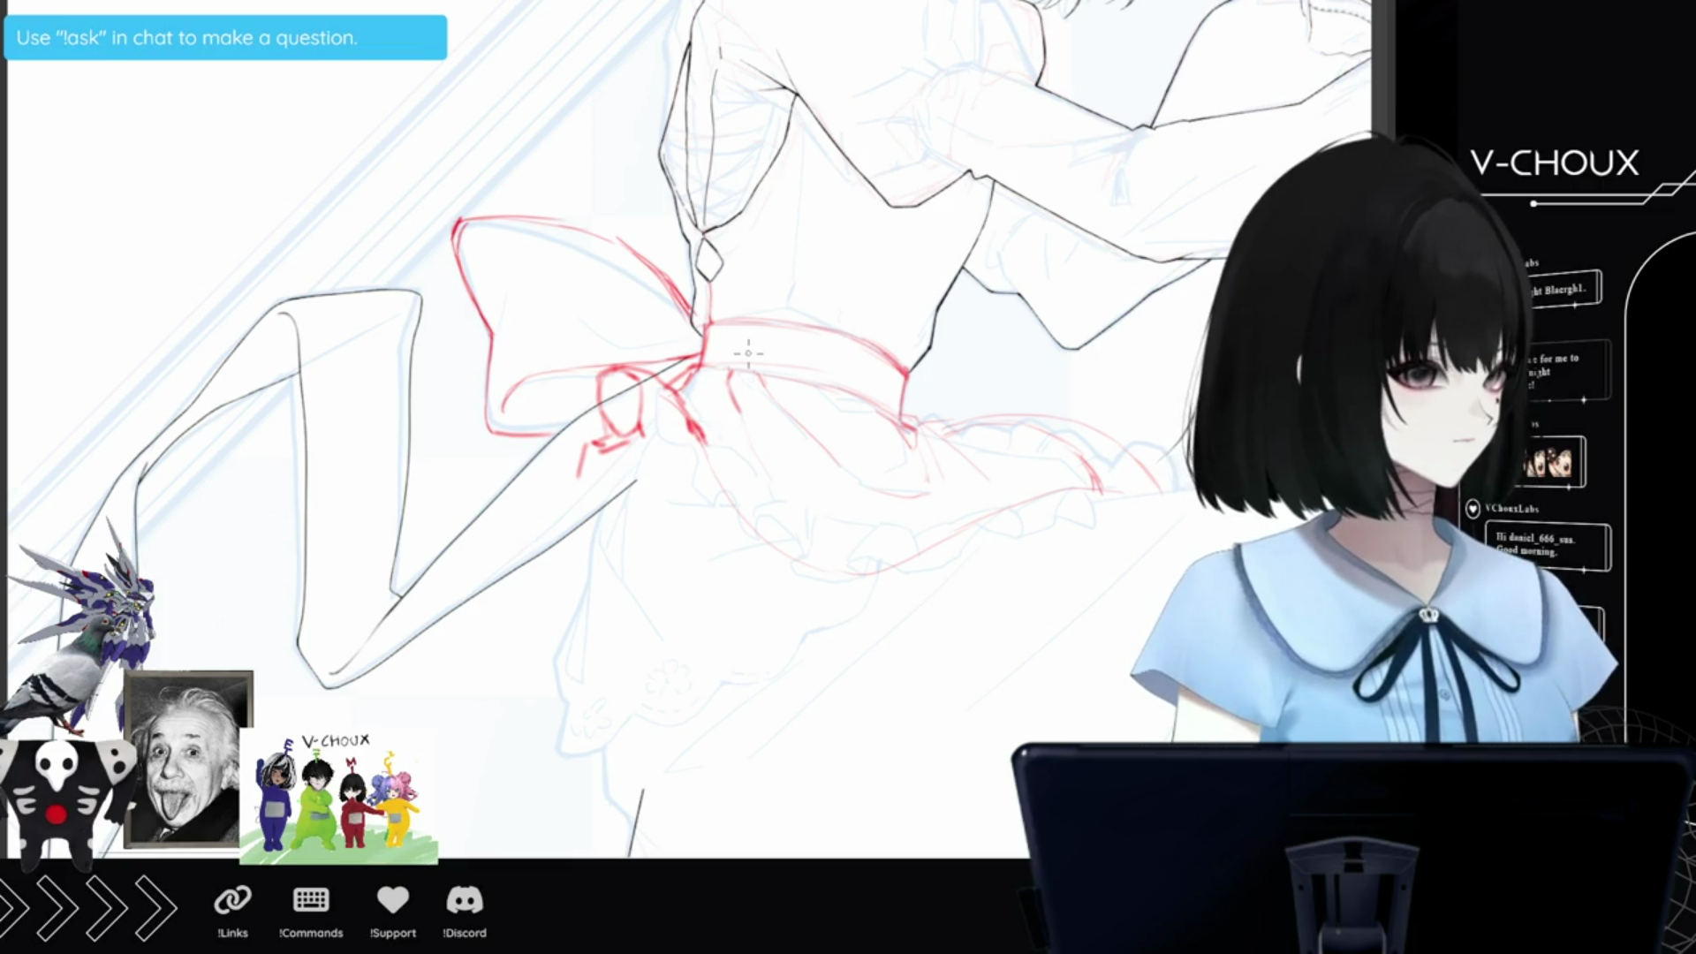
{"action": "mouse_move", "coordinate": [642, 441]}
{"action": "left_mouse_down"}
{"action": "mouse_move", "coordinate": [599, 490]}
{"action": "mouse_move", "coordinate": [586, 666]}
{"action": "left_mouse_up"}
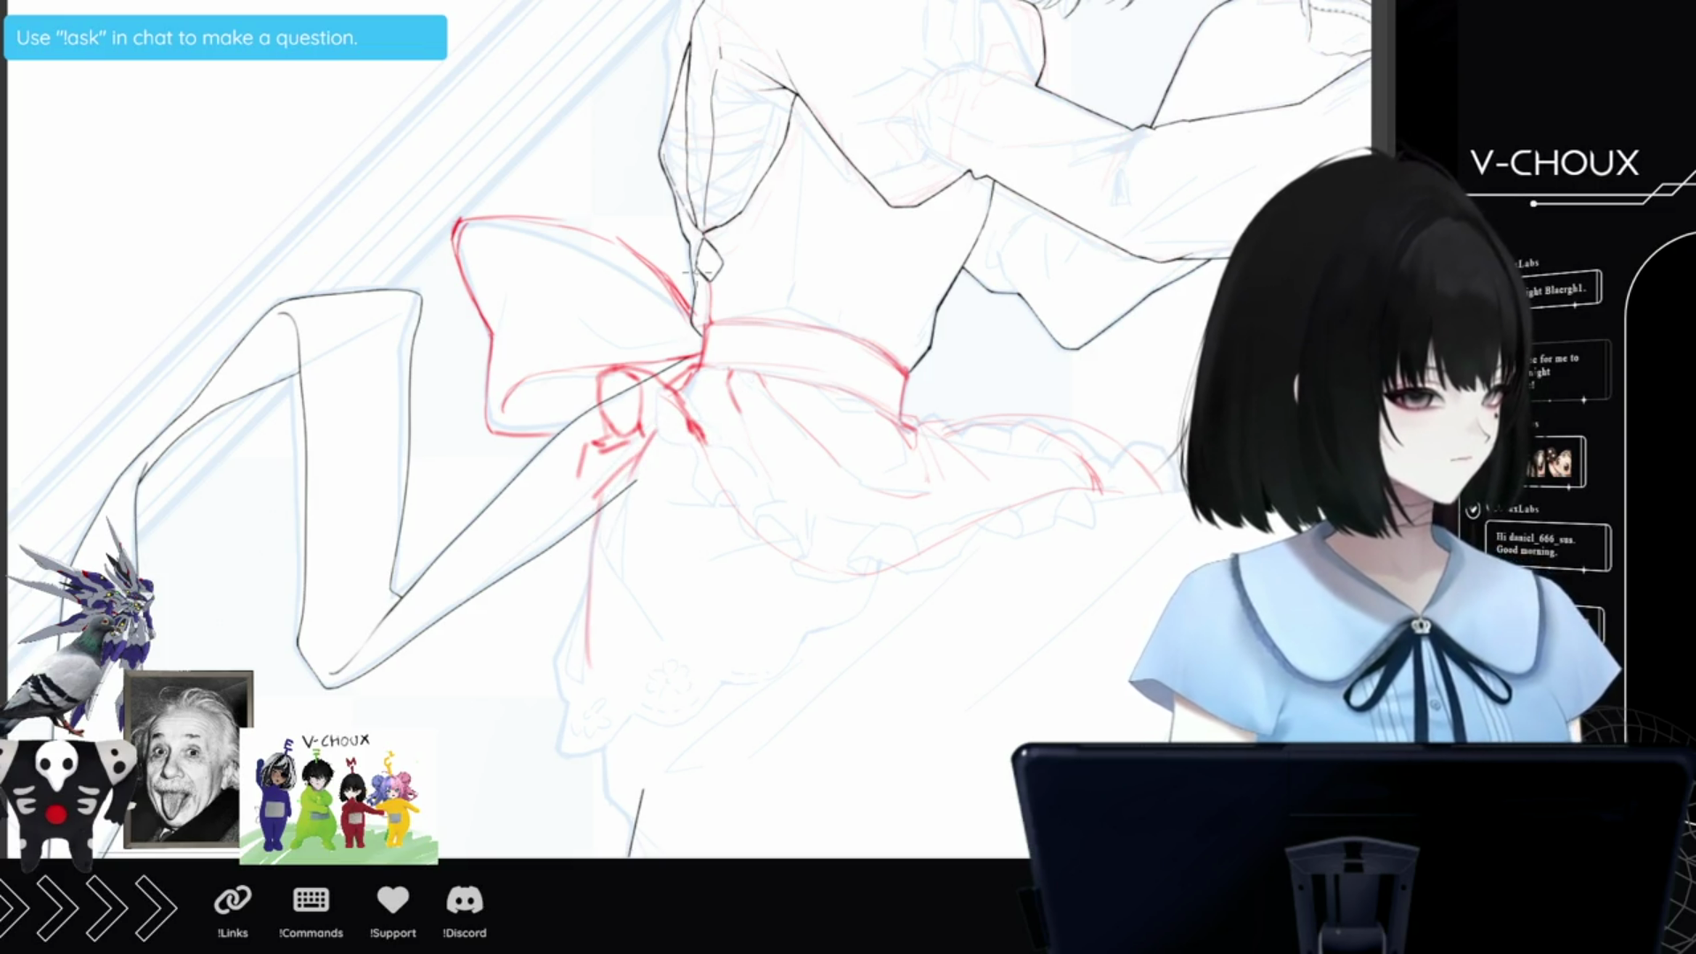
{"action": "key", "text": "ctrl+z"}
{"action": "key", "text": "ctrl+z"}
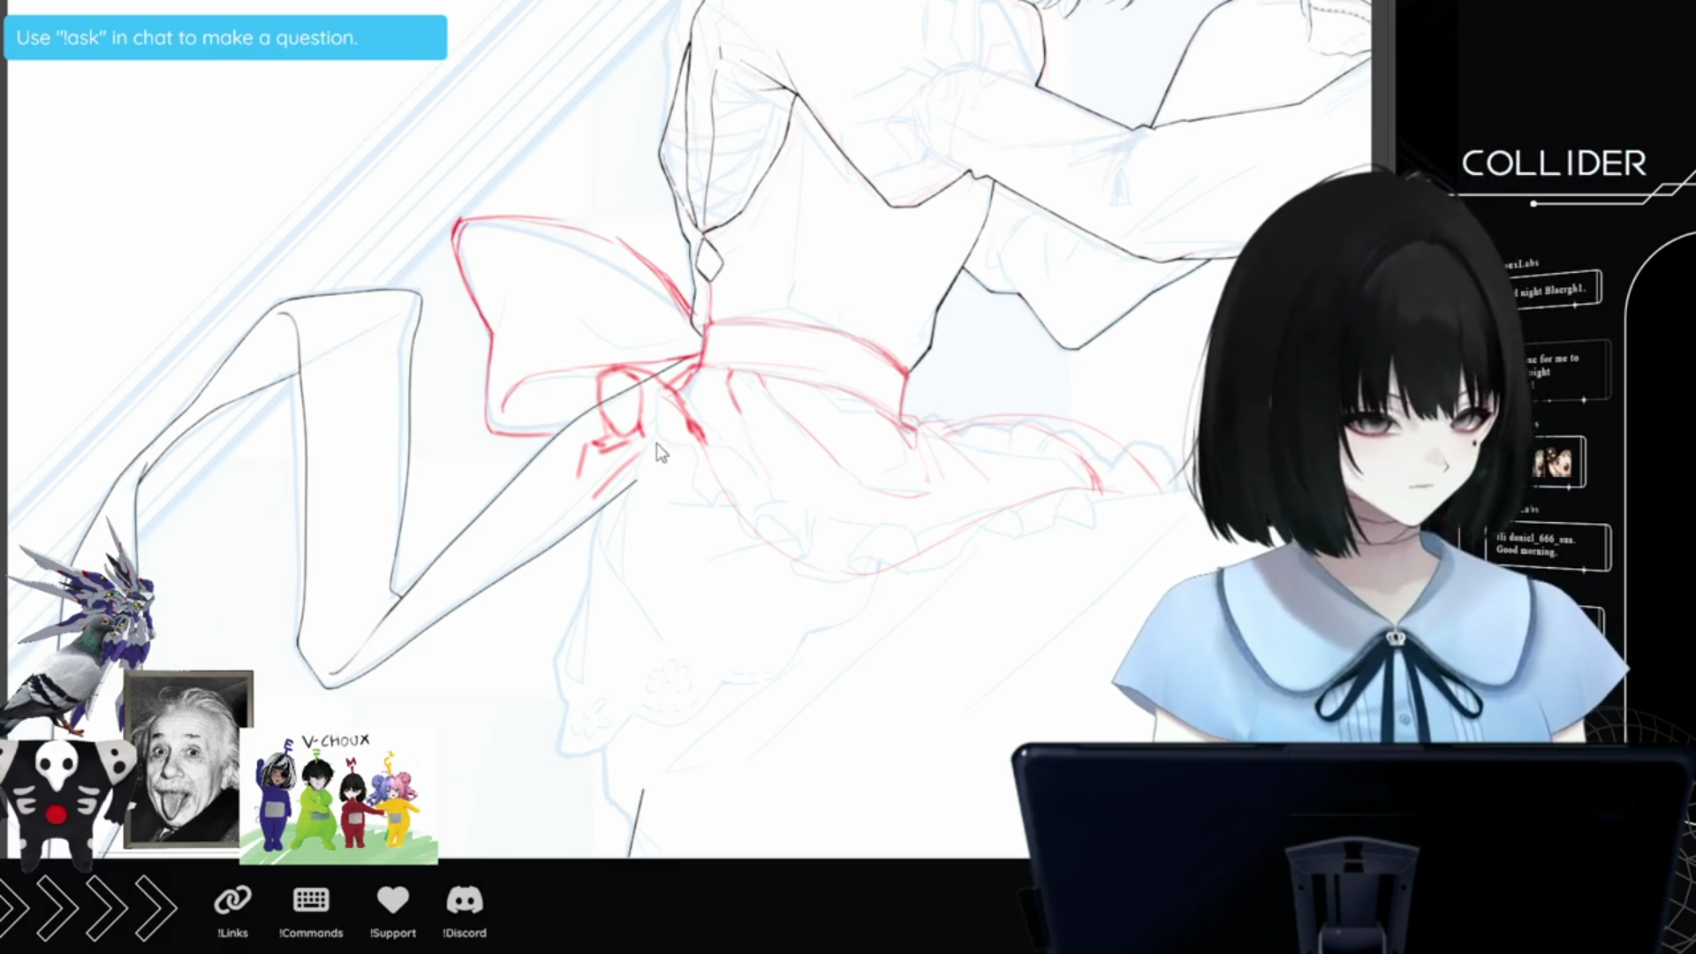
{"action": "left_click_drag", "start_coordinate": [652, 437], "coordinate": [610, 542]}
Extend a ribbon tail down from the knot and draw the skirt tier's left edge in red.
{"action": "mouse_move", "coordinate": [669, 437]}
{"action": "left_mouse_down"}
{"action": "mouse_move", "coordinate": [612, 532]}
{"action": "mouse_move", "coordinate": [676, 661]}
{"action": "left_mouse_up"}
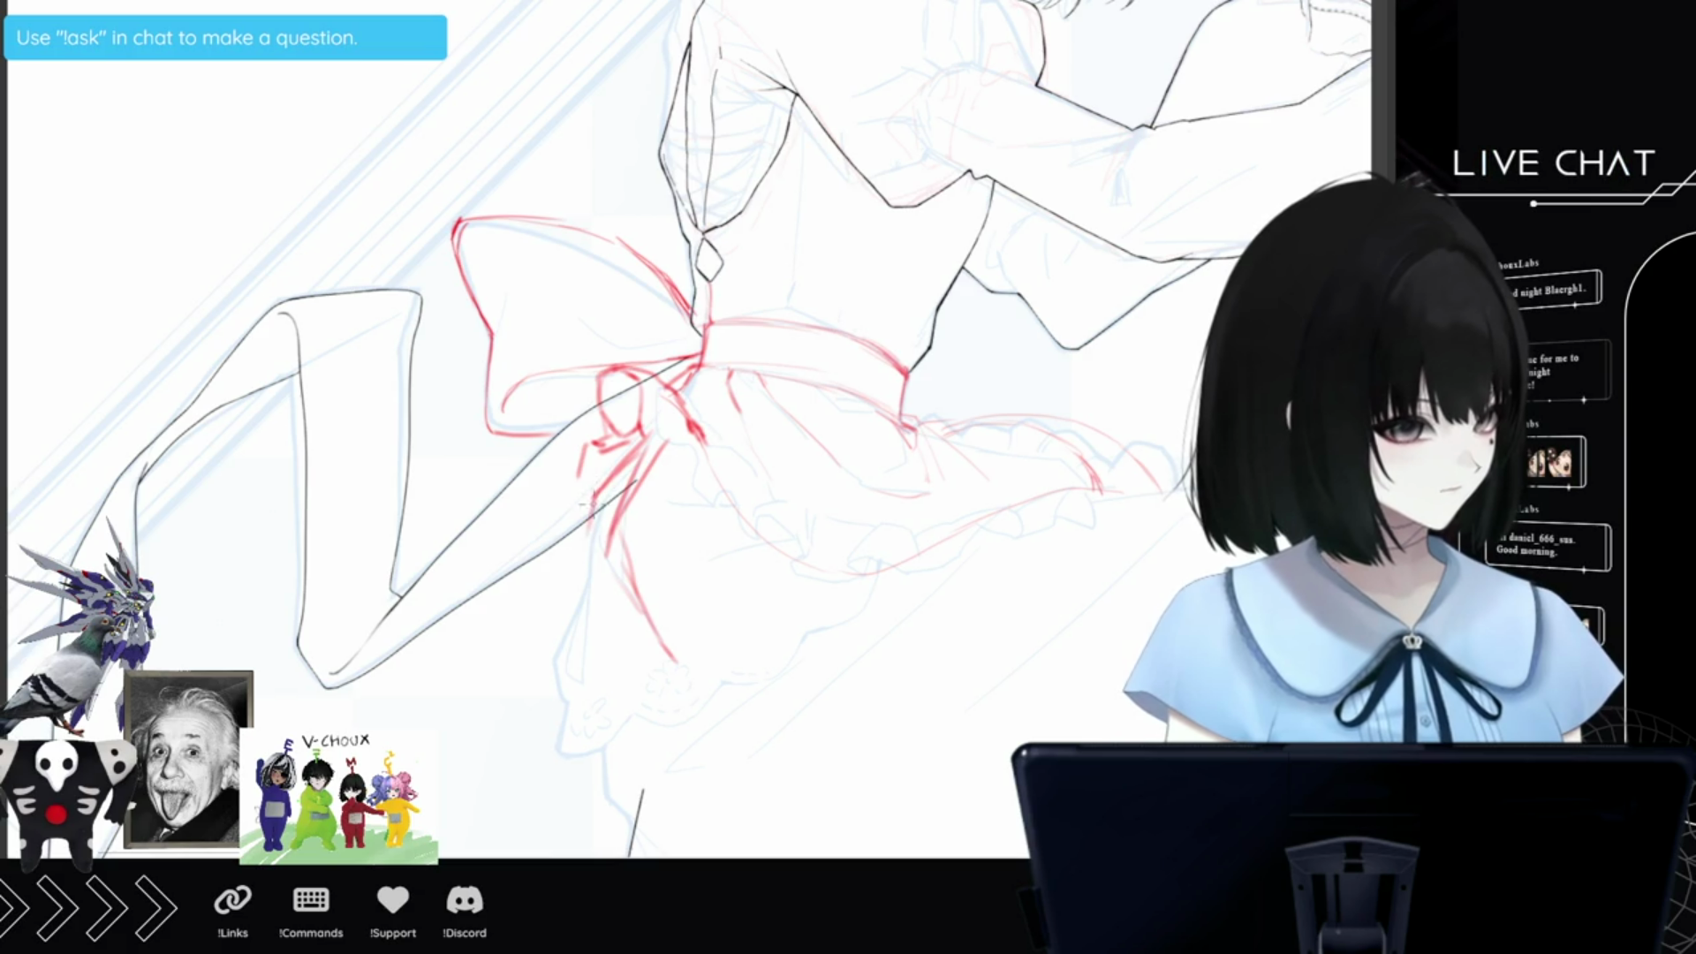
{"action": "left_click_drag", "start_coordinate": [581, 579], "coordinate": [572, 698]}
{"action": "left_click_drag", "start_coordinate": [579, 579], "coordinate": [563, 702]}
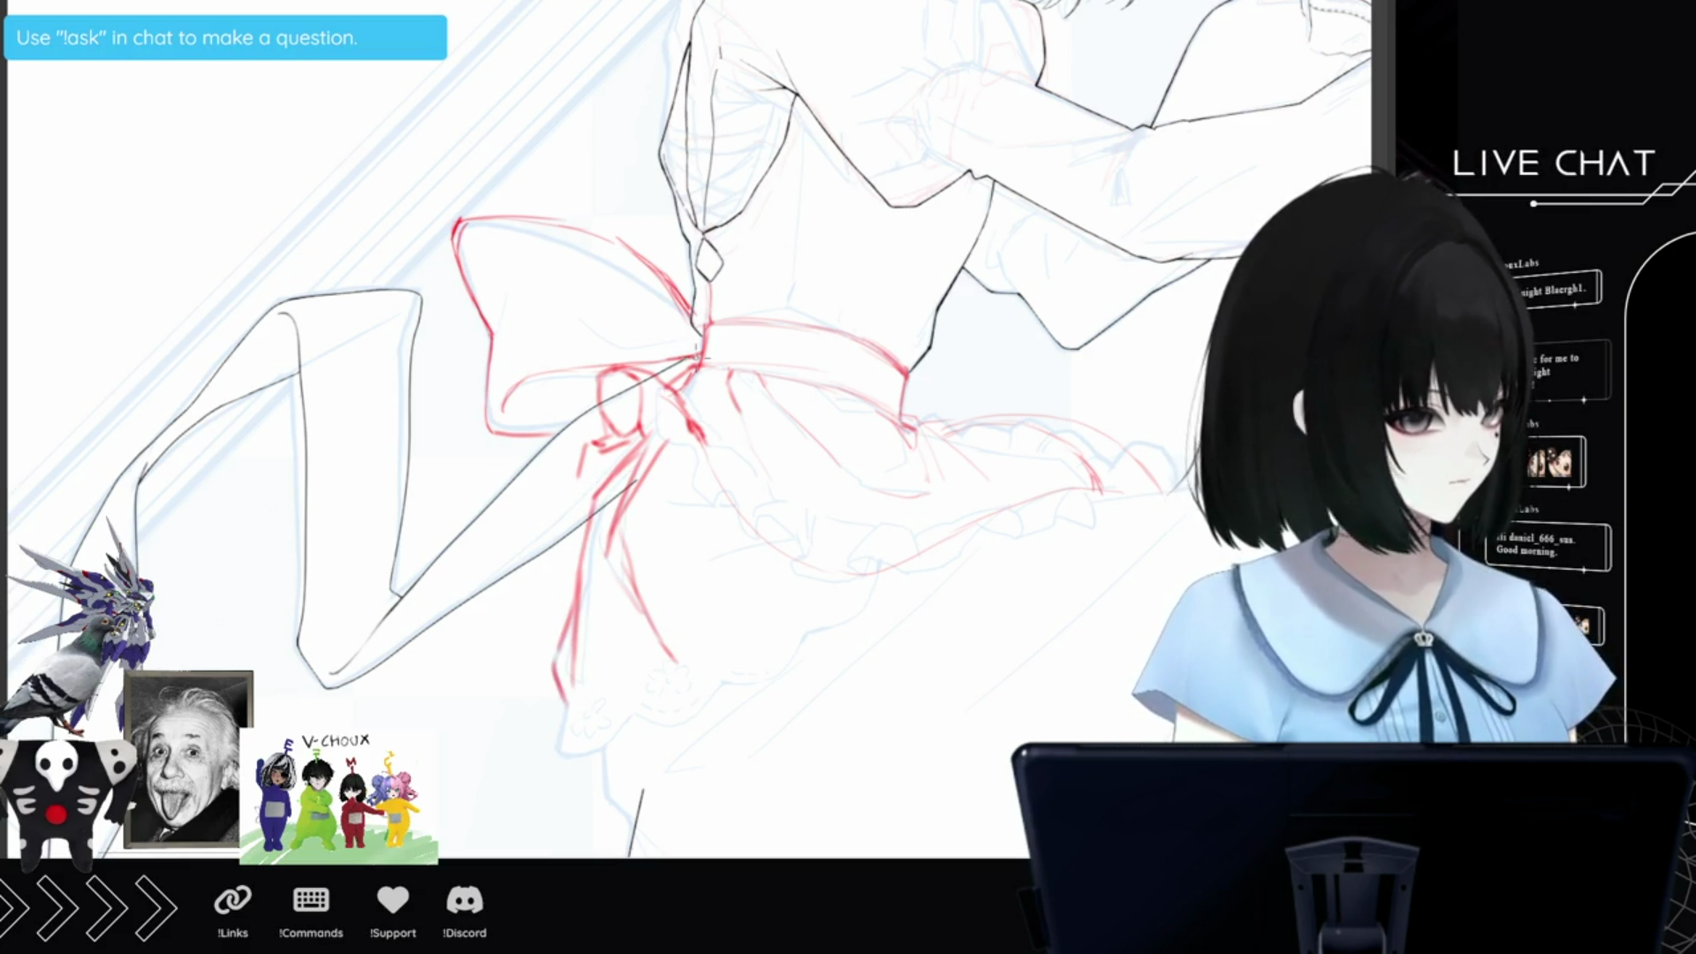
{"action": "left_click_drag", "start_coordinate": [574, 594], "coordinate": [554, 671]}
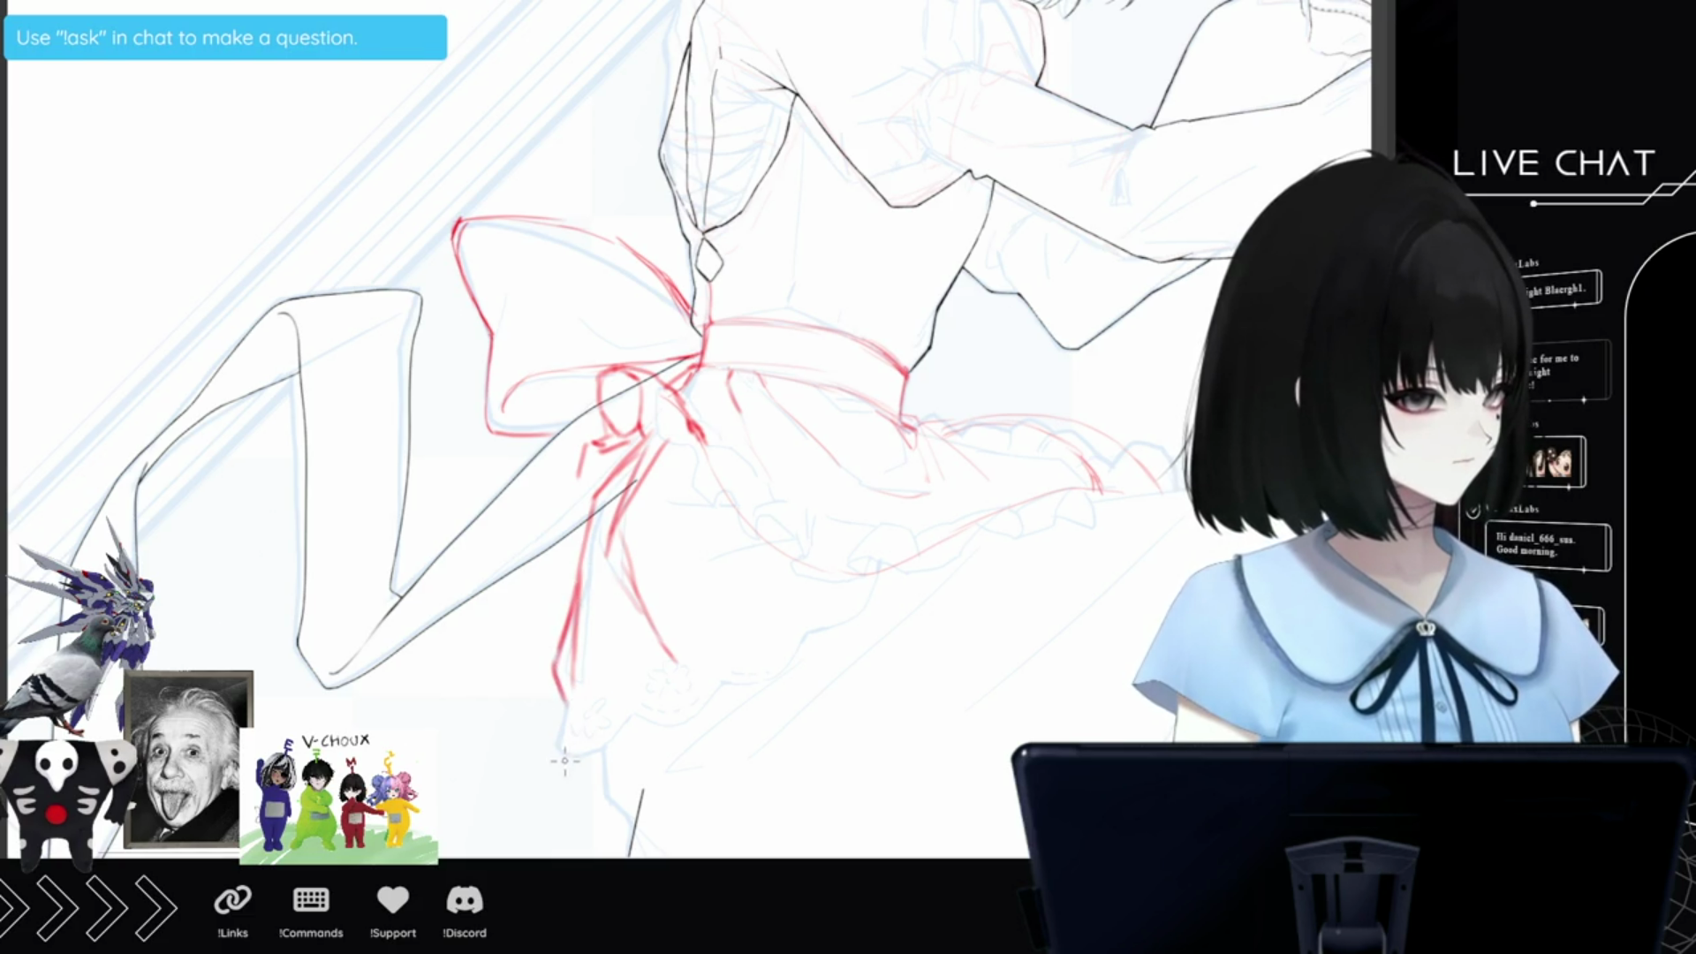
Draw the tier's curved bottom hem and right edge, then zoom out slightly.
{"action": "mouse_move", "coordinate": [566, 758]}
{"action": "left_mouse_down"}
{"action": "mouse_move", "coordinate": [604, 761]}
{"action": "mouse_move", "coordinate": [758, 691]}
{"action": "left_mouse_up"}
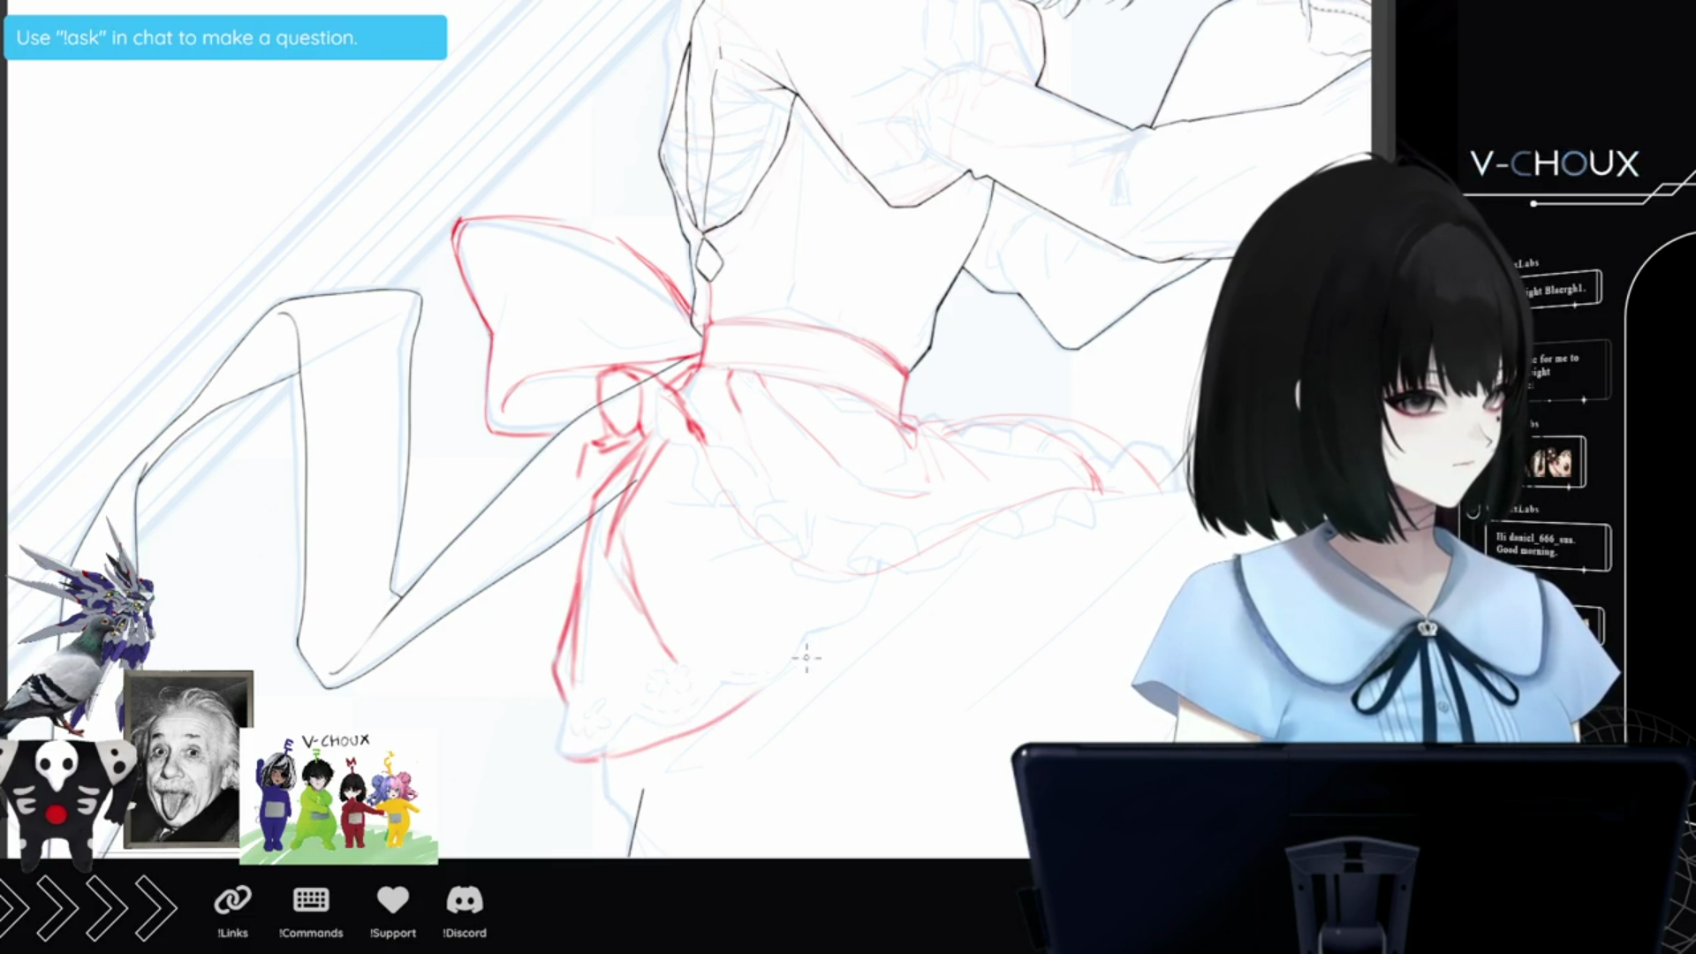
{"action": "left_click_drag", "start_coordinate": [892, 568], "coordinate": [777, 685]}
{"action": "left_click_drag", "start_coordinate": [558, 752], "coordinate": [630, 758]}
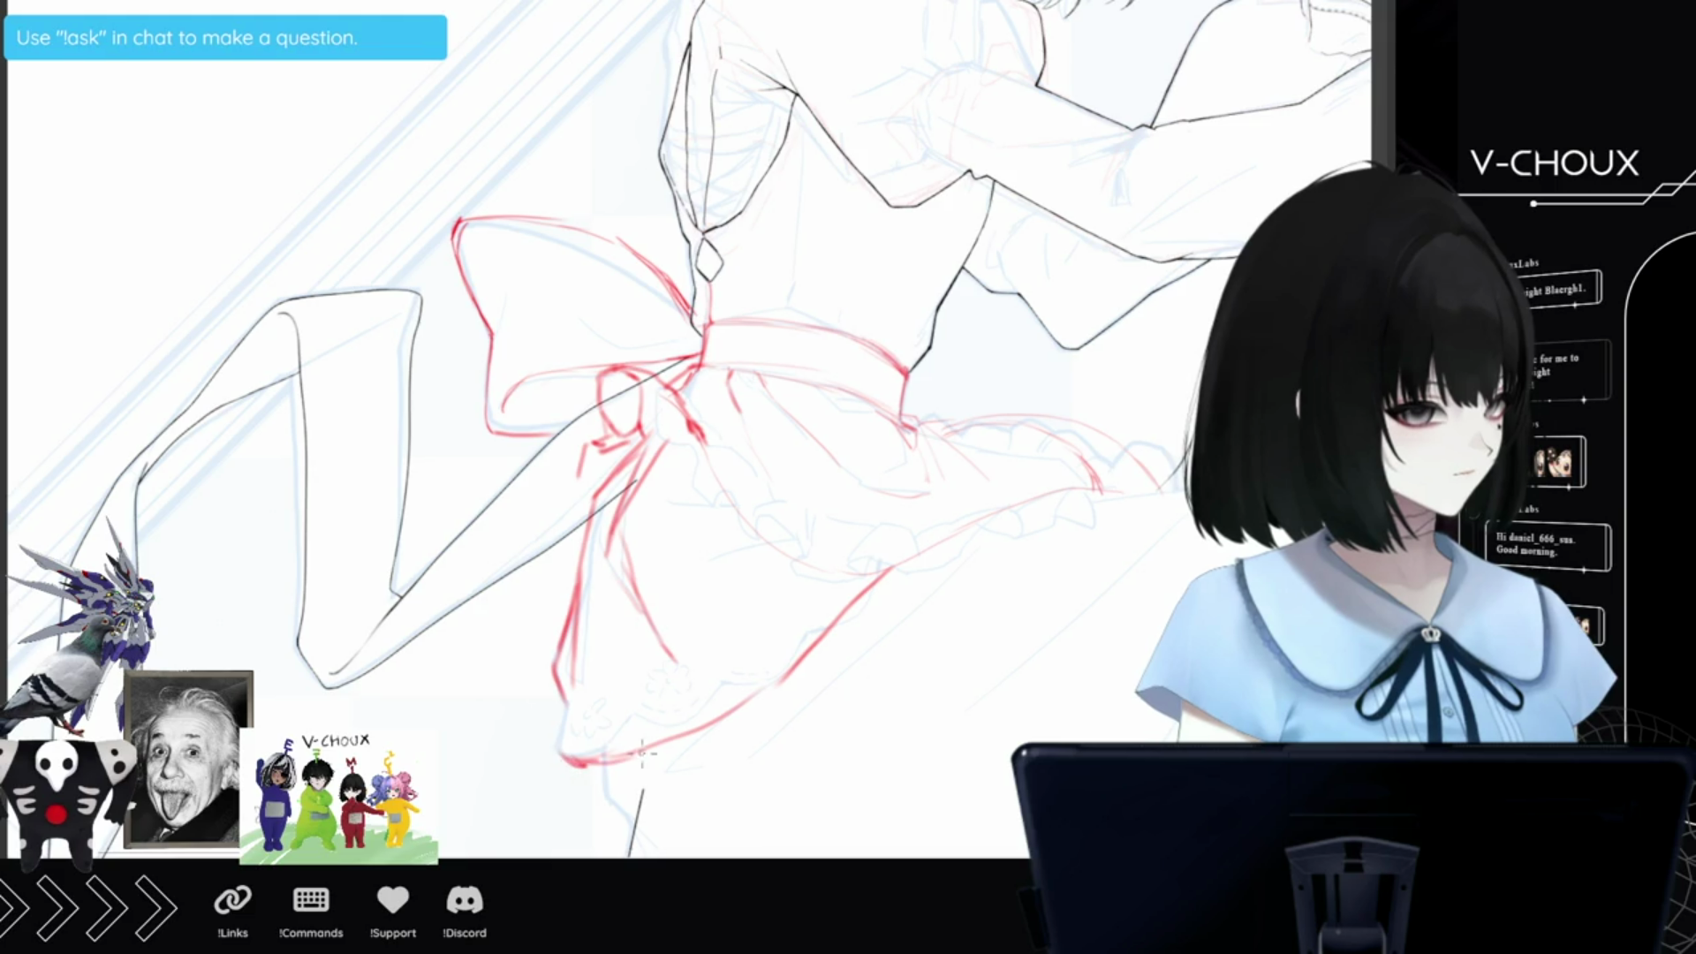
{"action": "mouse_move", "coordinate": [567, 704]}
{"action": "left_mouse_down"}
{"action": "mouse_move", "coordinate": [557, 751]}
{"action": "mouse_move", "coordinate": [590, 765]}
{"action": "mouse_move", "coordinate": [800, 668]}
{"action": "left_mouse_up"}
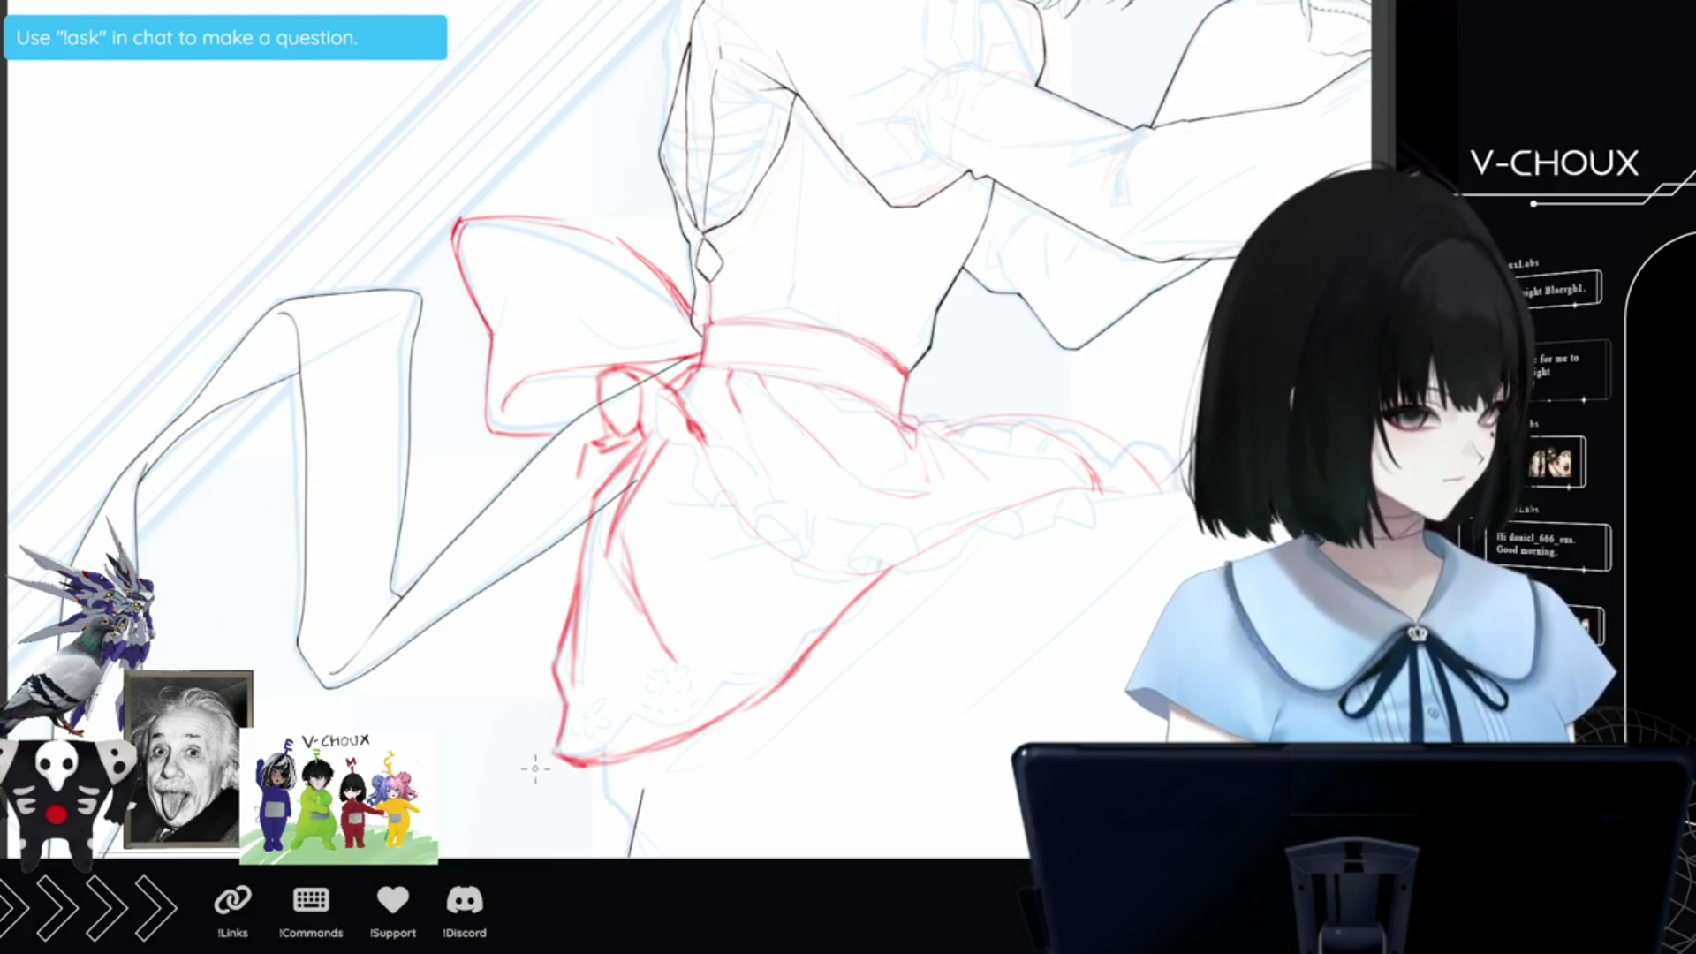
{"action": "key", "text": "ctrl+minus"}
{"action": "key", "text": "ctrl+minus"}
Zoom out and flip the view to check the figure, then zoom in and redo the lower tier's red lines.
{"action": "key", "text": "ctrl+minus"}
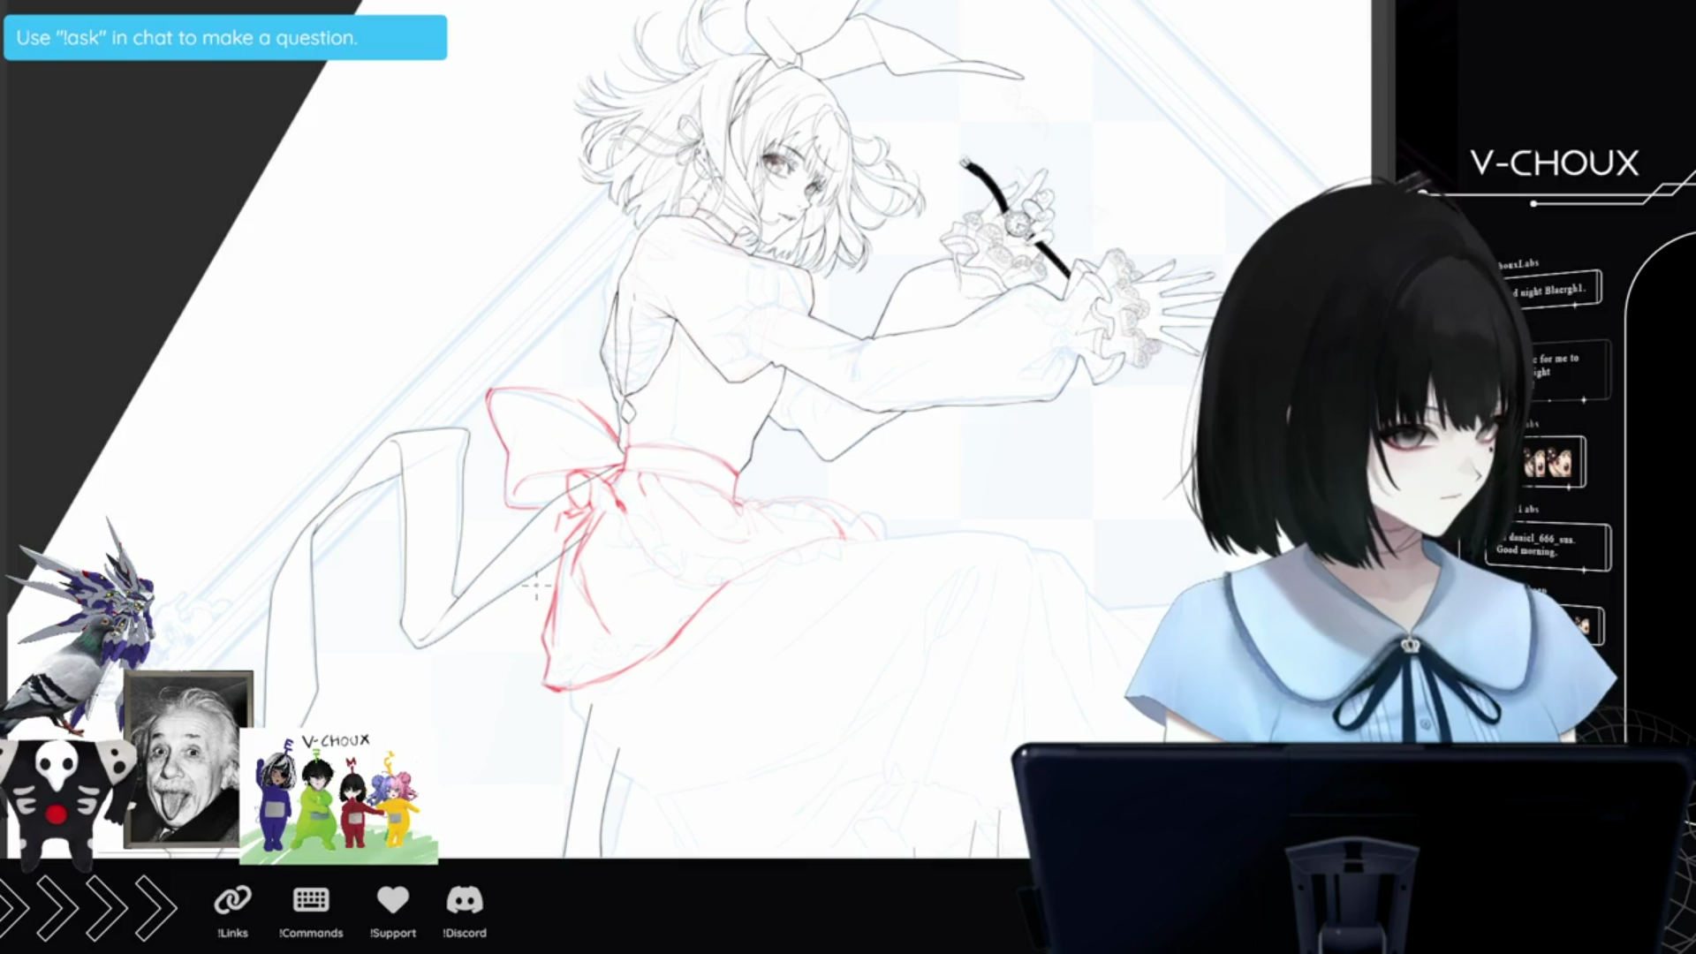
{"action": "key", "text": "ctrl+minus"}
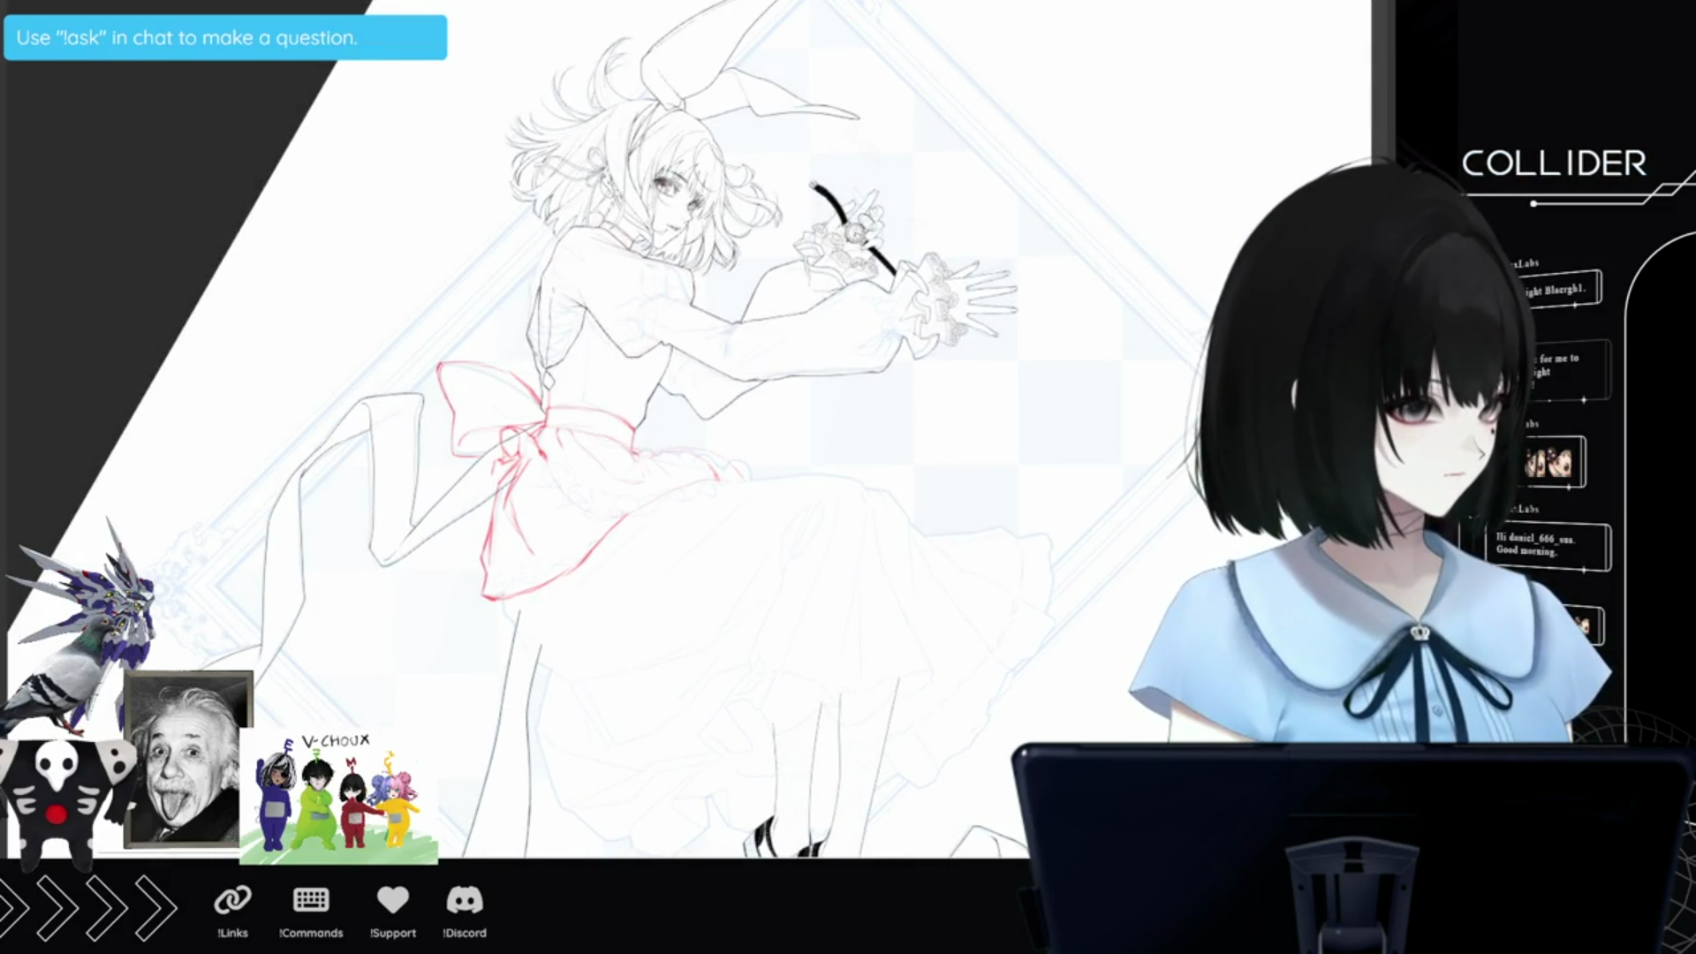
{"action": "key", "text": "h"}
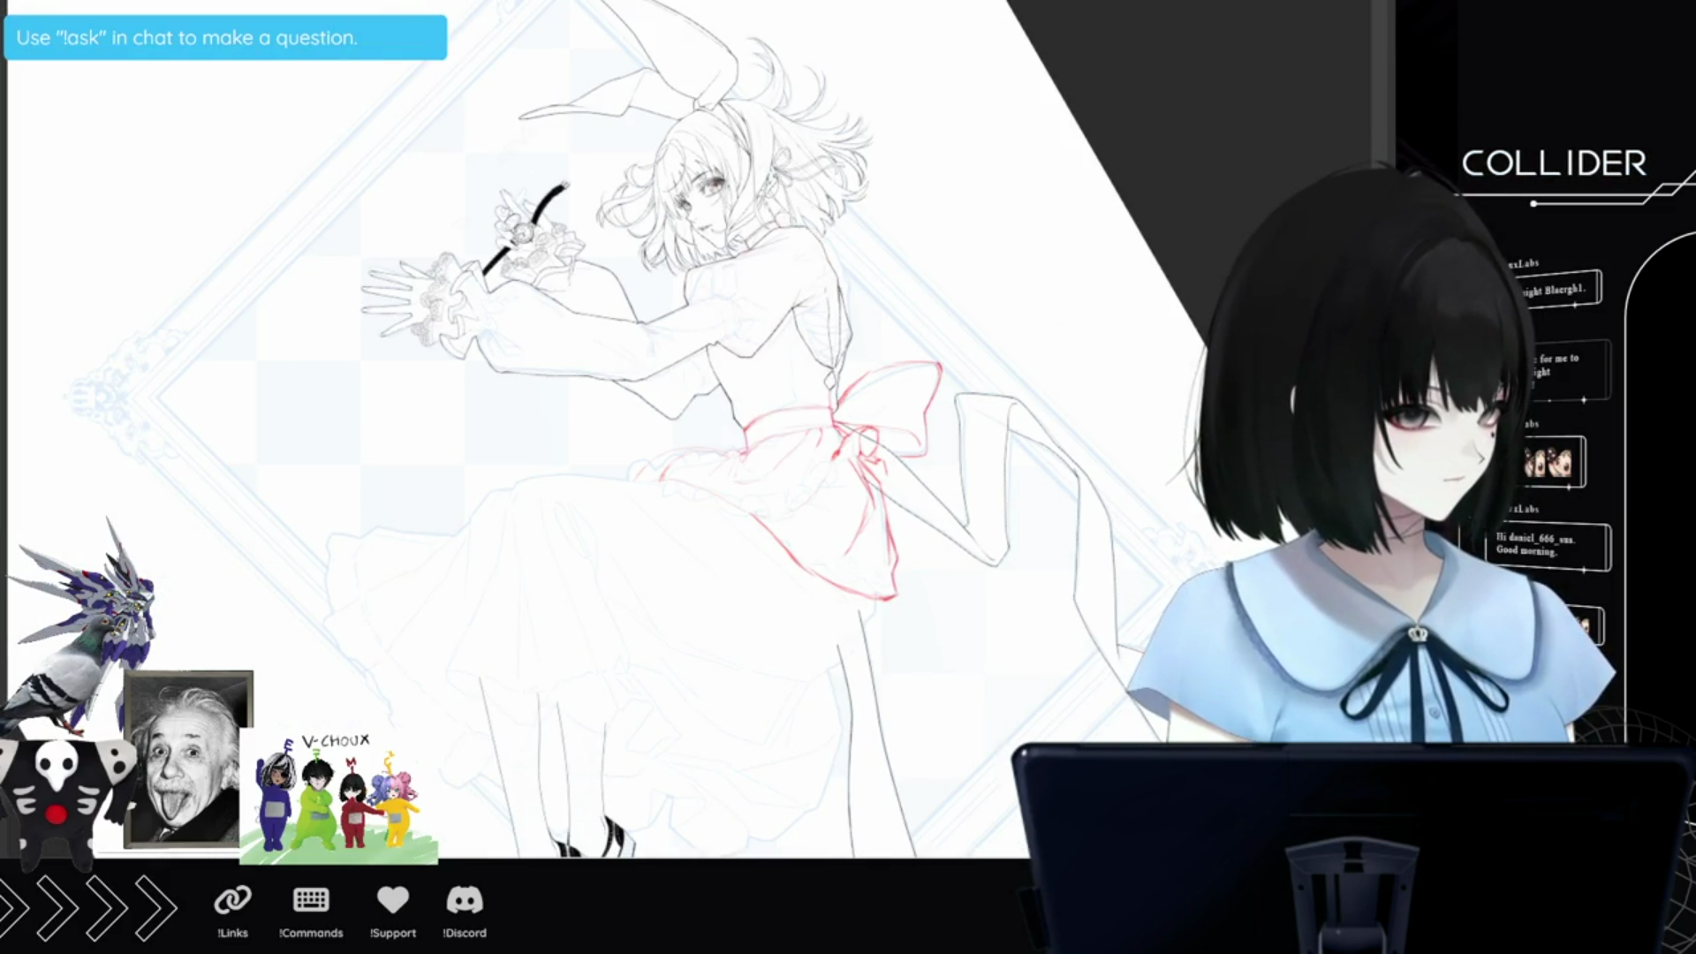
{"action": "key", "text": "h"}
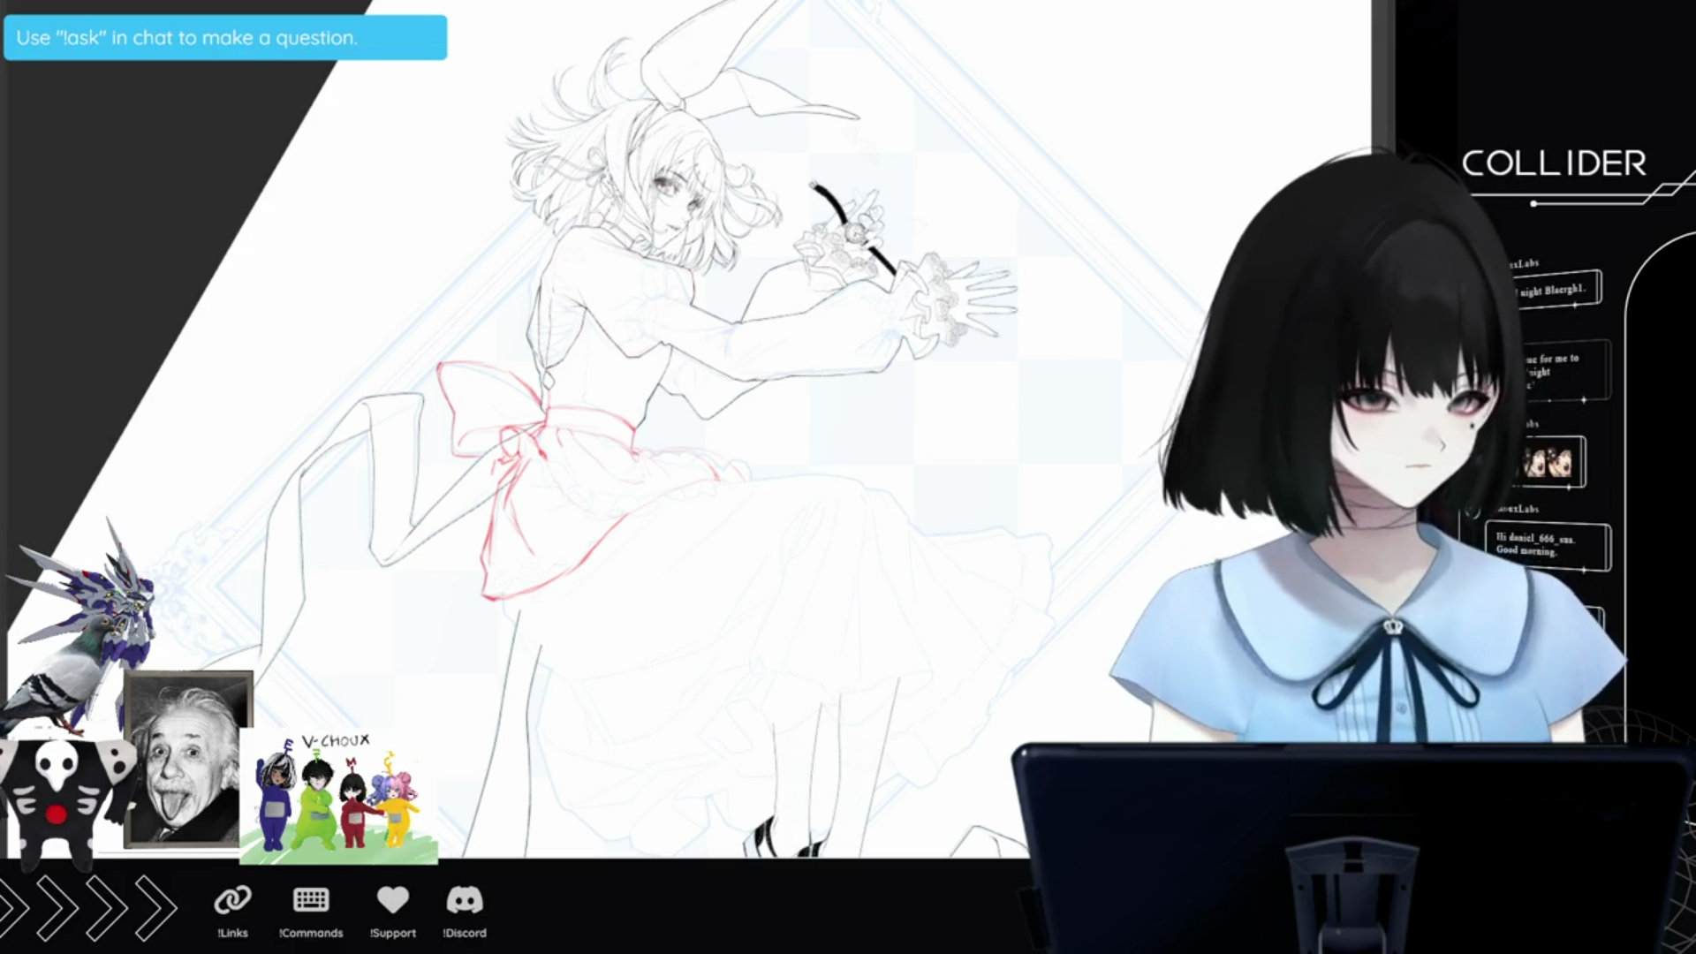
{"action": "scroll", "coordinate": [574, 765], "scroll_direction": "up", "scroll_amount": 4}
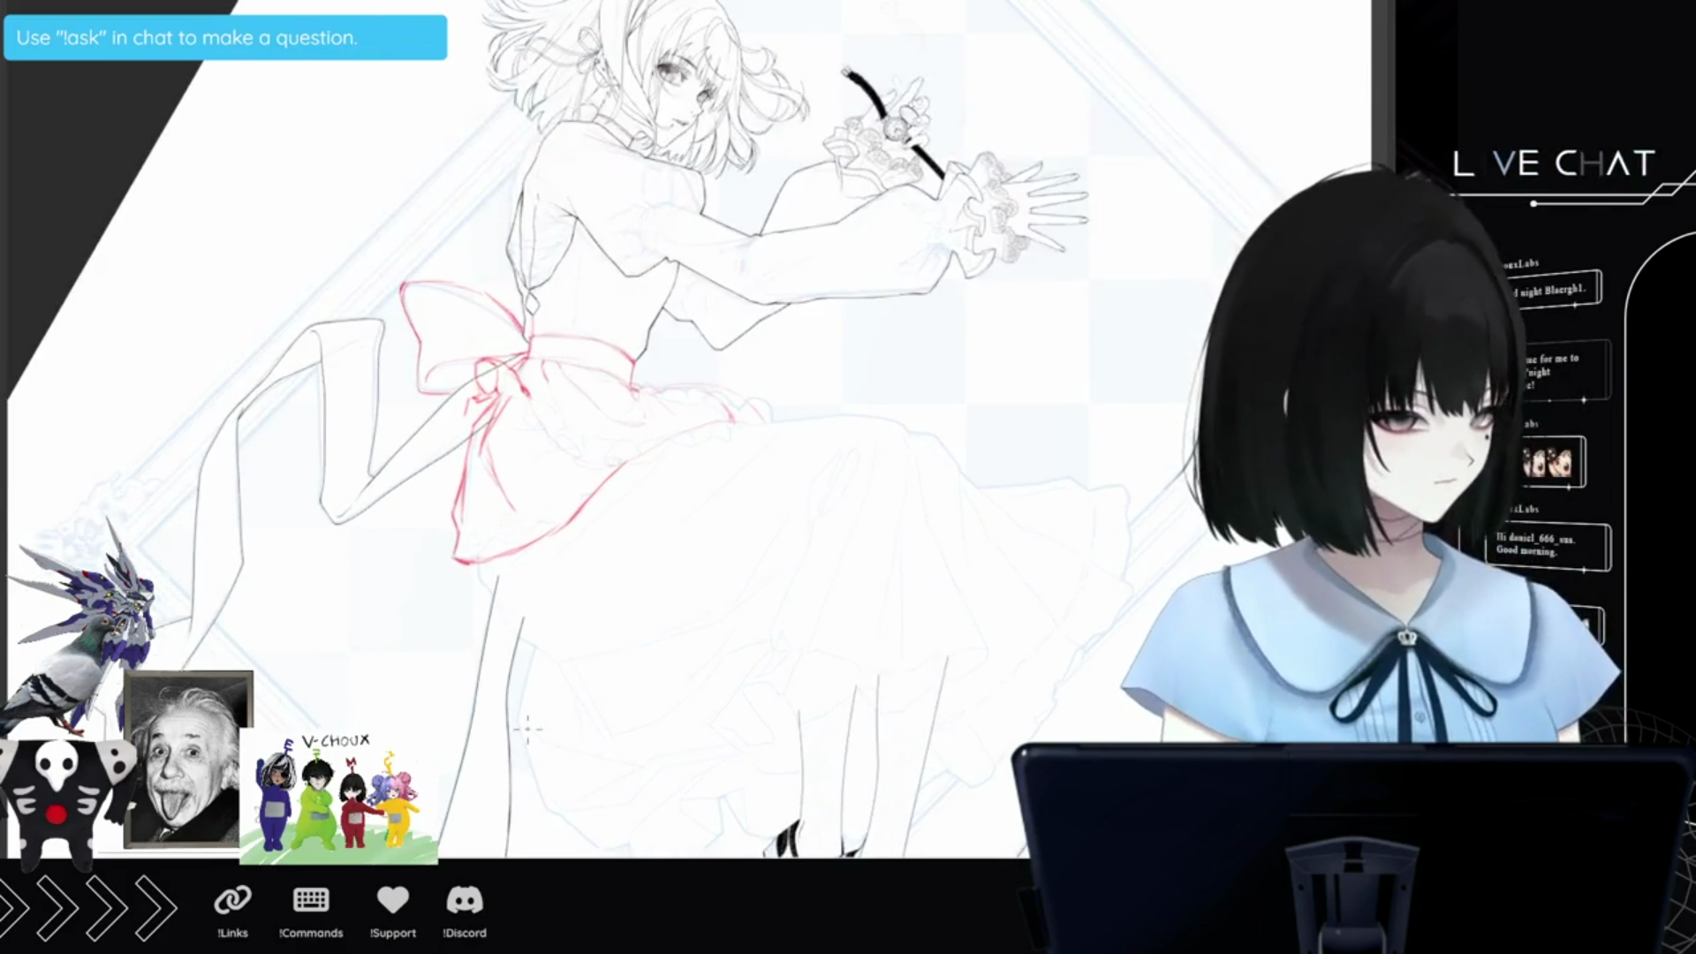
{"action": "scroll", "coordinate": [789, 651], "scroll_direction": "up", "scroll_amount": 1}
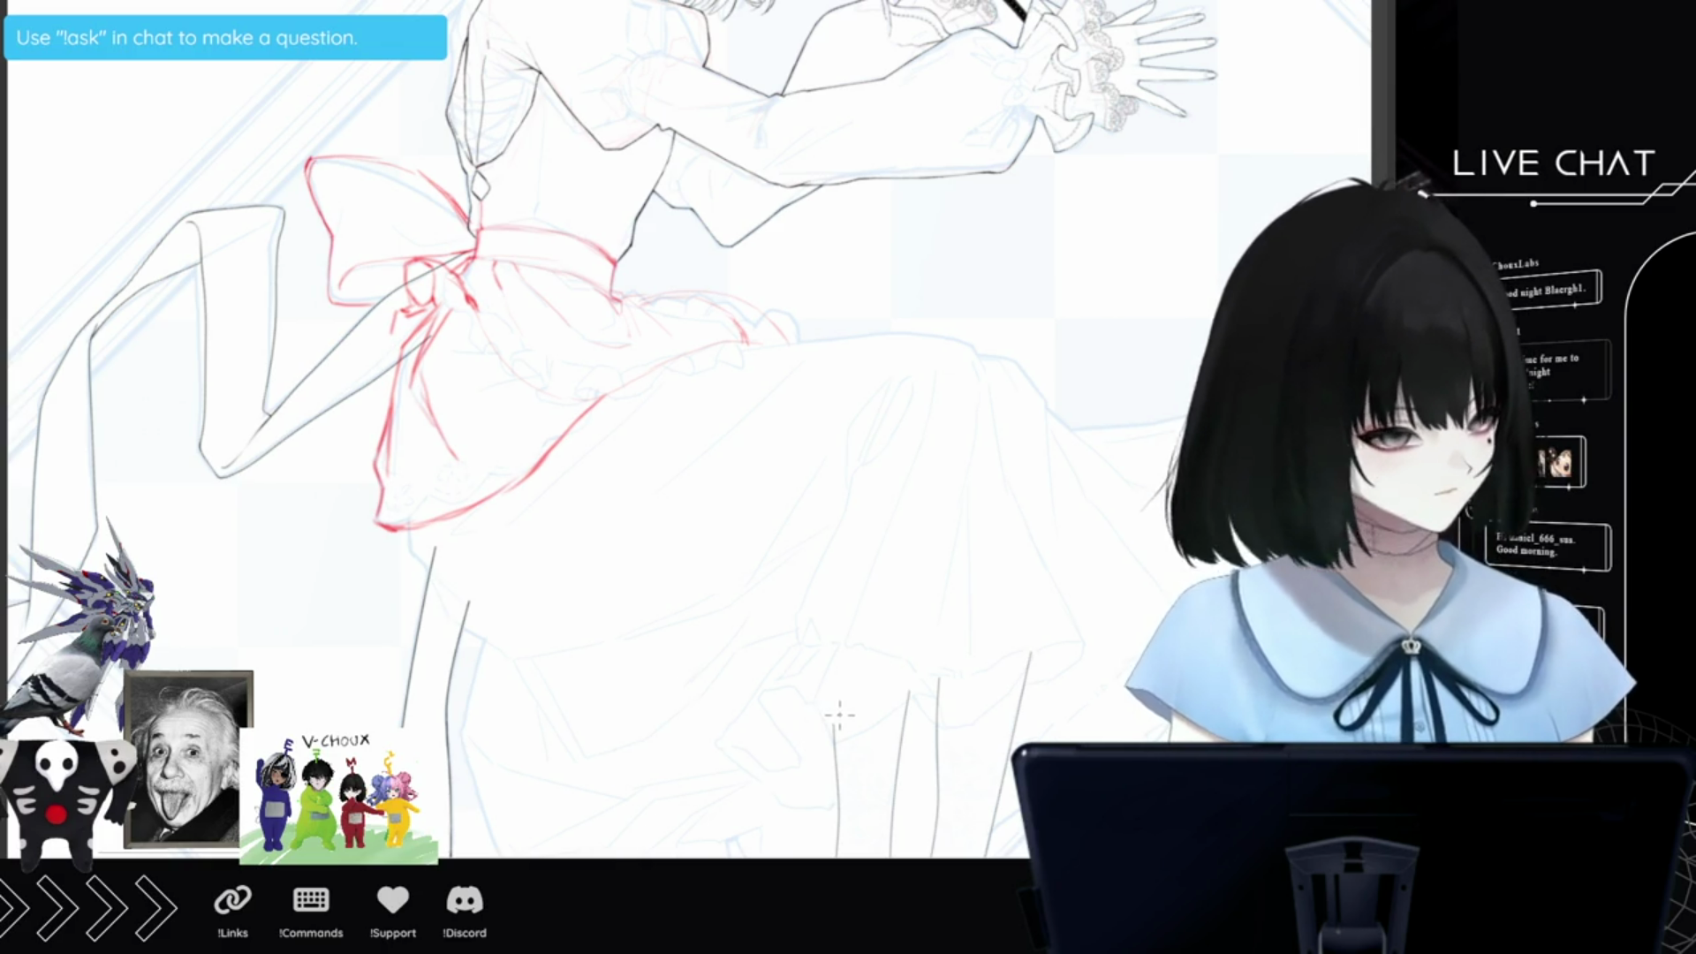
{"action": "key", "text": "ctrl+y"}
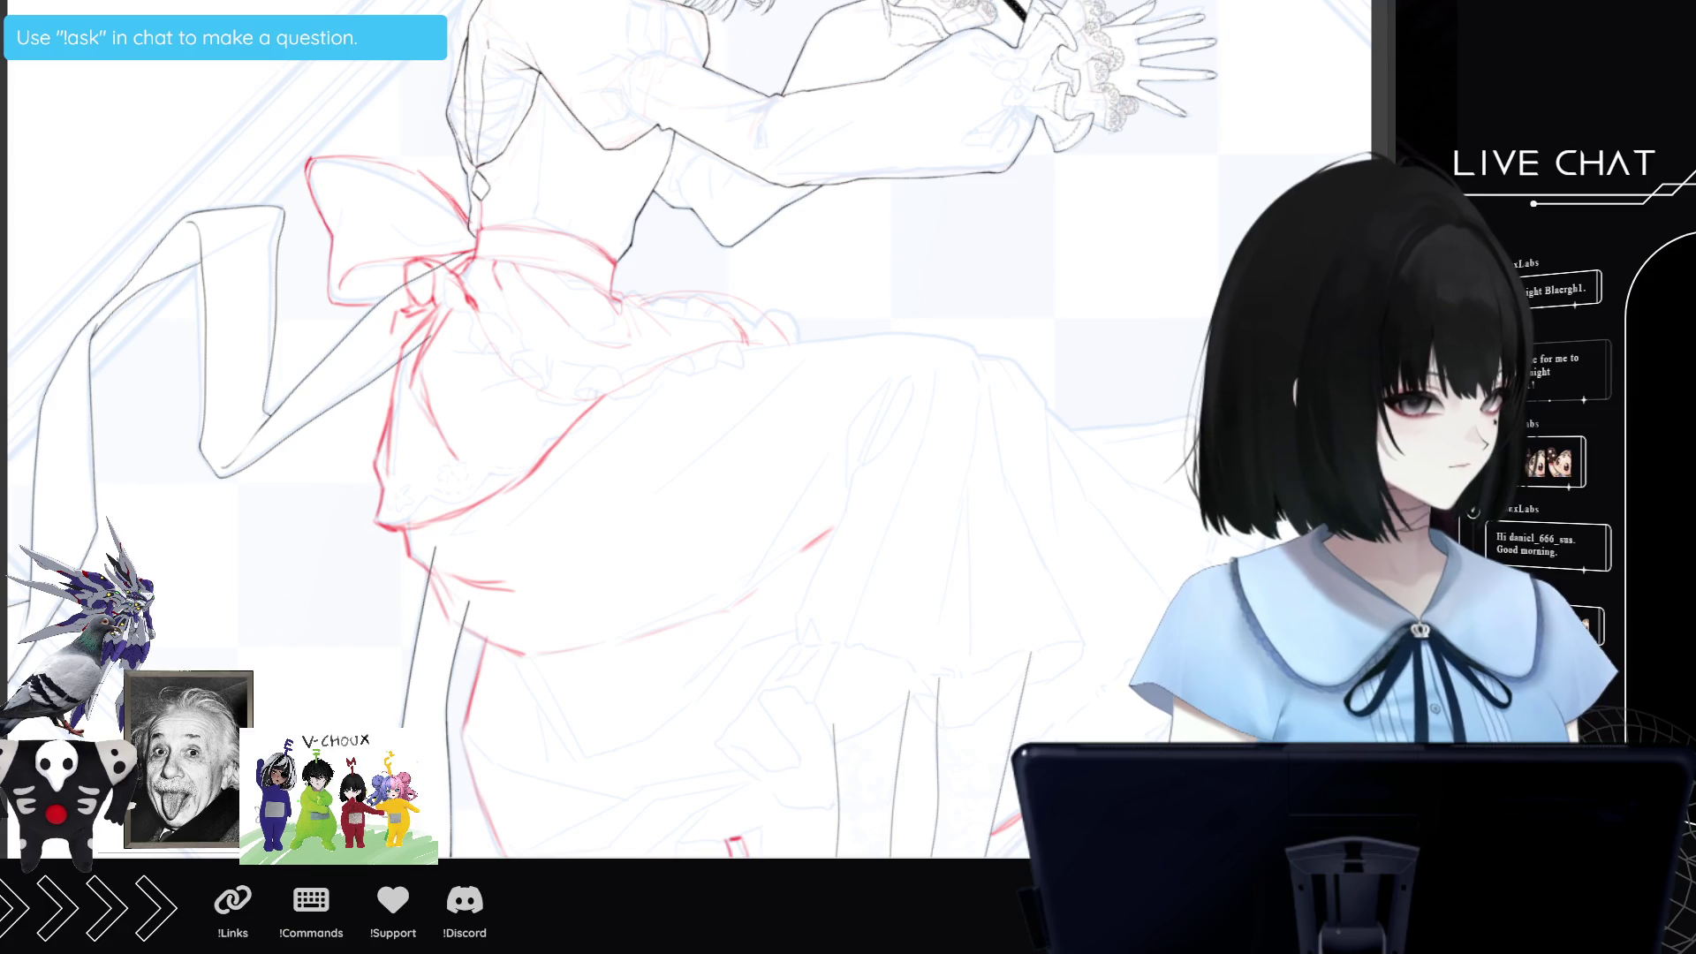
Pan, mirror and zoom out the view to show the whole figure with its two-tier red skirt.
{"action": "mouse_move", "coordinate": [1016, 497]}
{"action": "left_mouse_down"}
{"action": "mouse_move", "coordinate": [803, 503]}
{"action": "mouse_move", "coordinate": [733, 486]}
{"action": "left_mouse_up"}
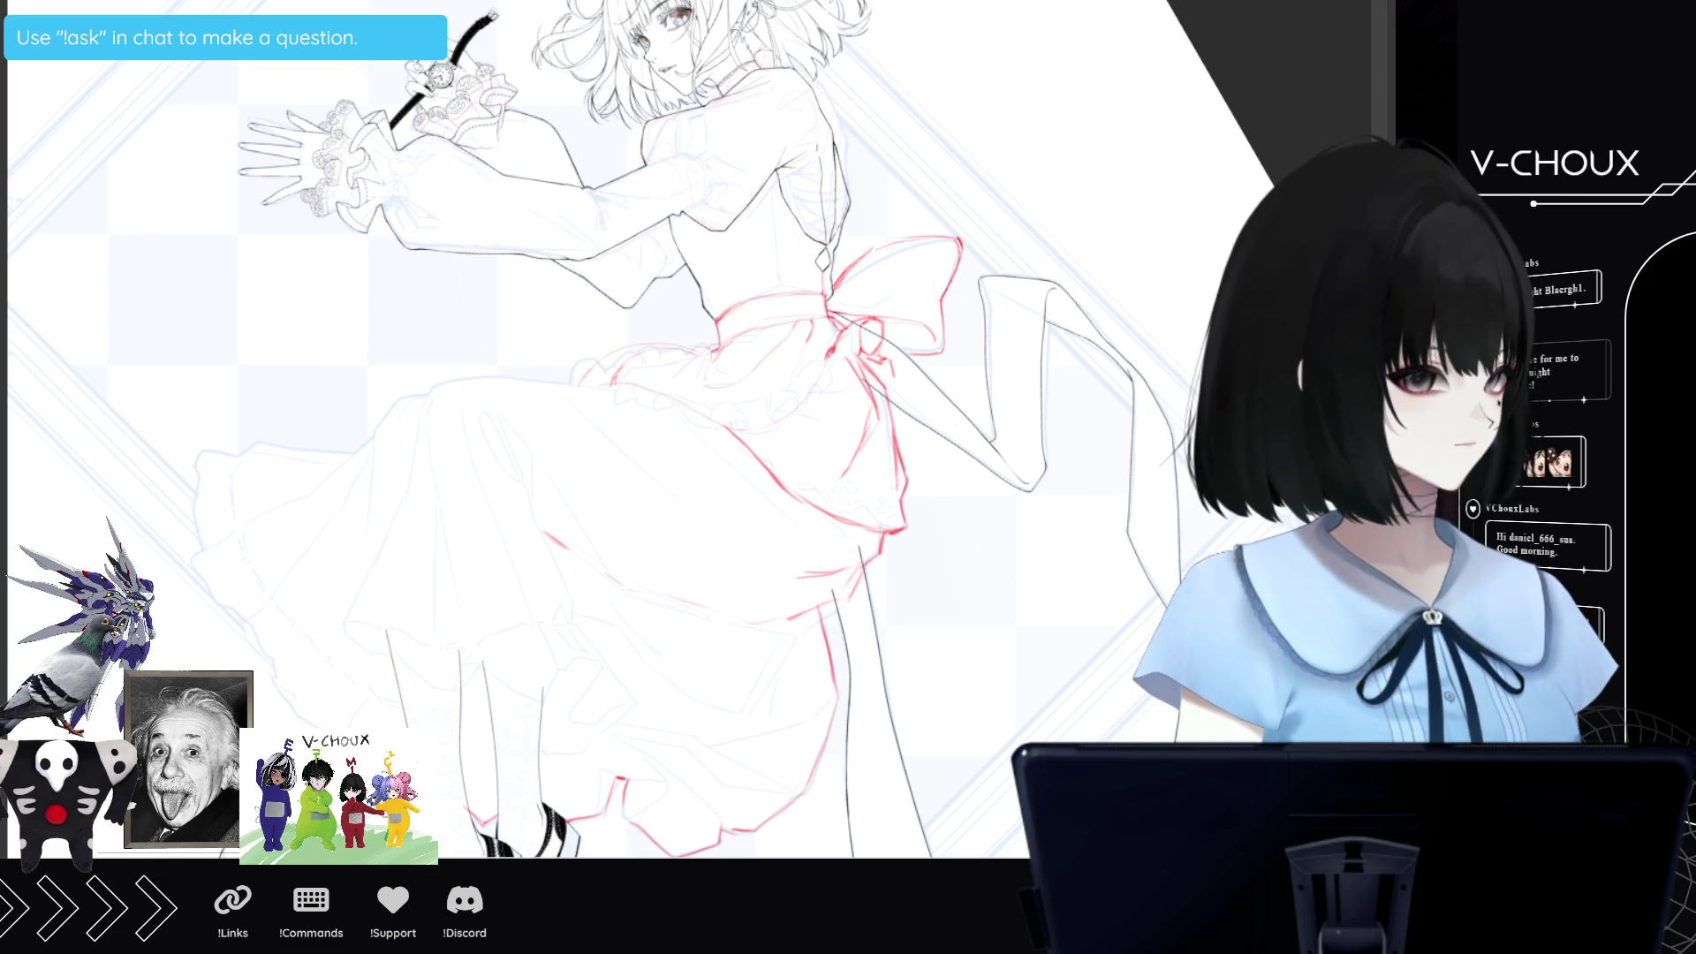
{"action": "key", "text": "m"}
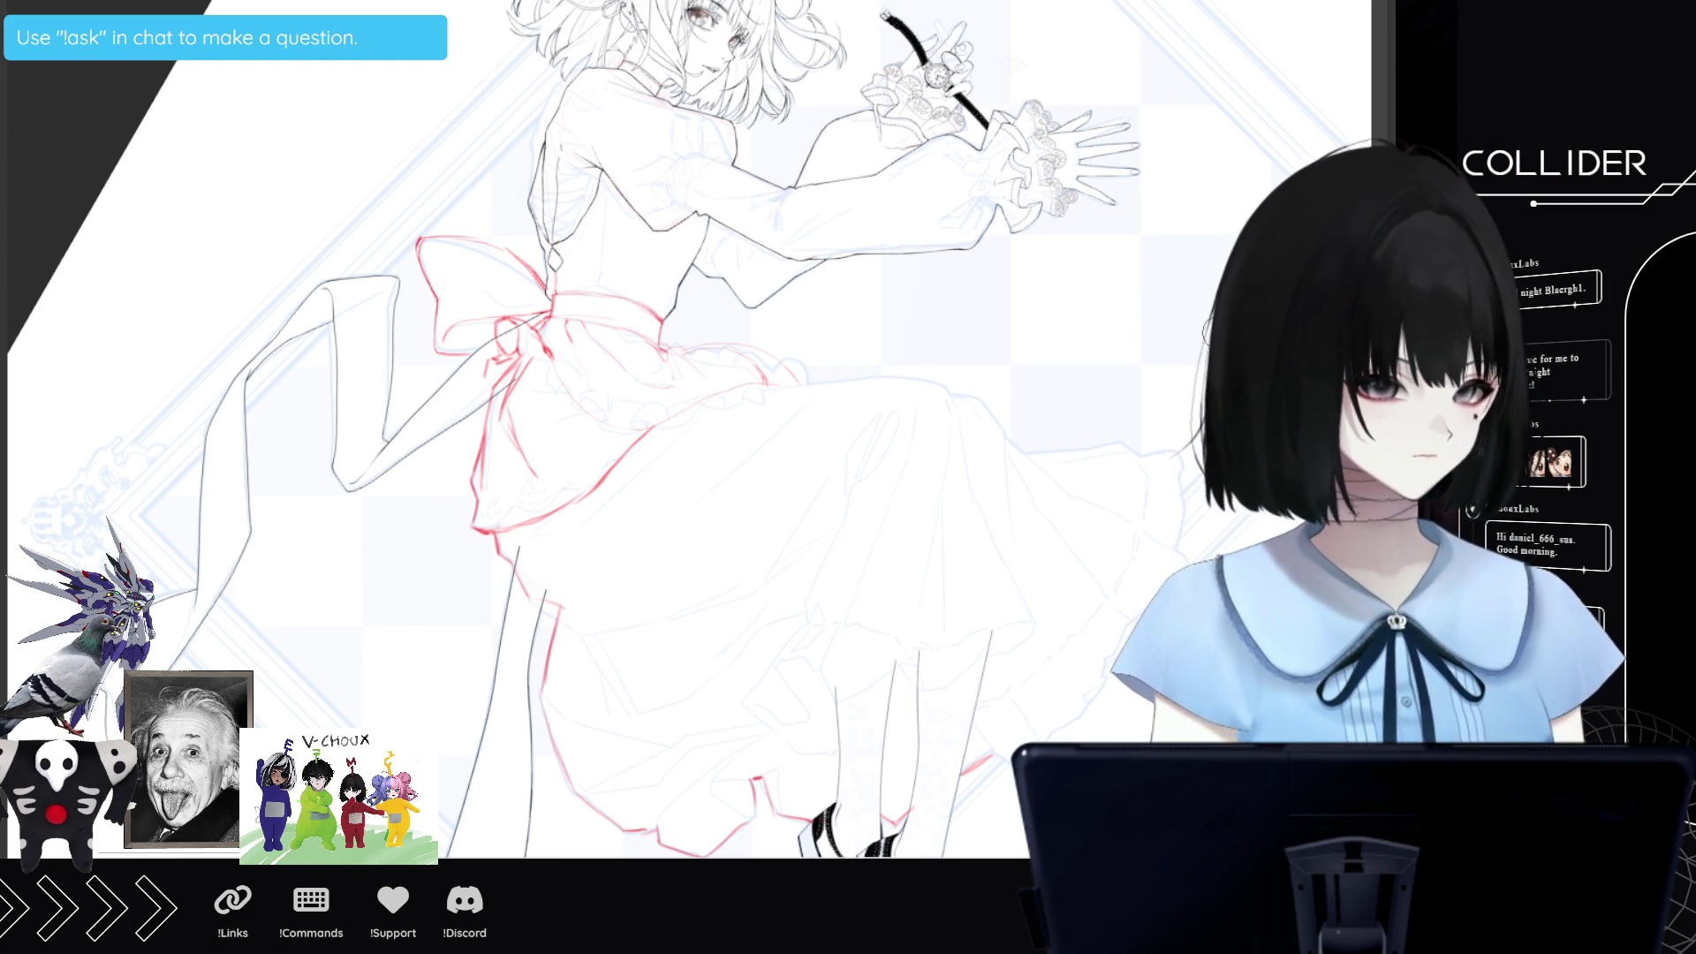
{"action": "key", "text": "minus"}
{"action": "key", "text": "minus"}
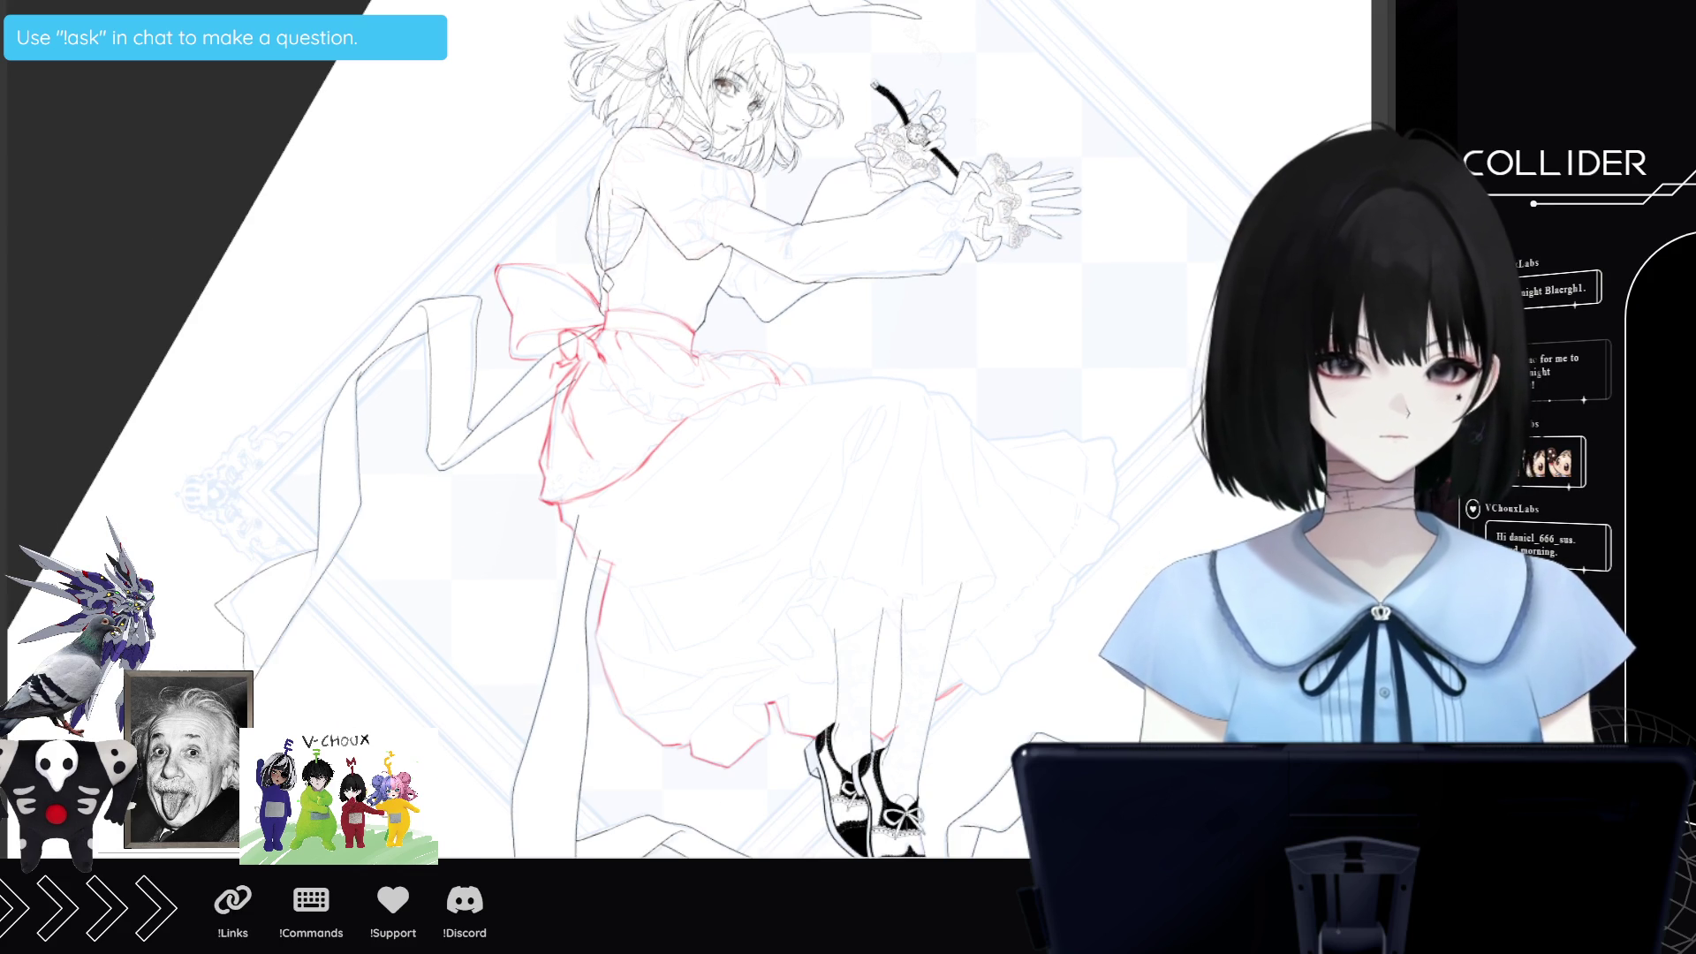
{"action": "scroll", "coordinate": [548, 430], "scroll_direction": "right", "scroll_amount": 5}
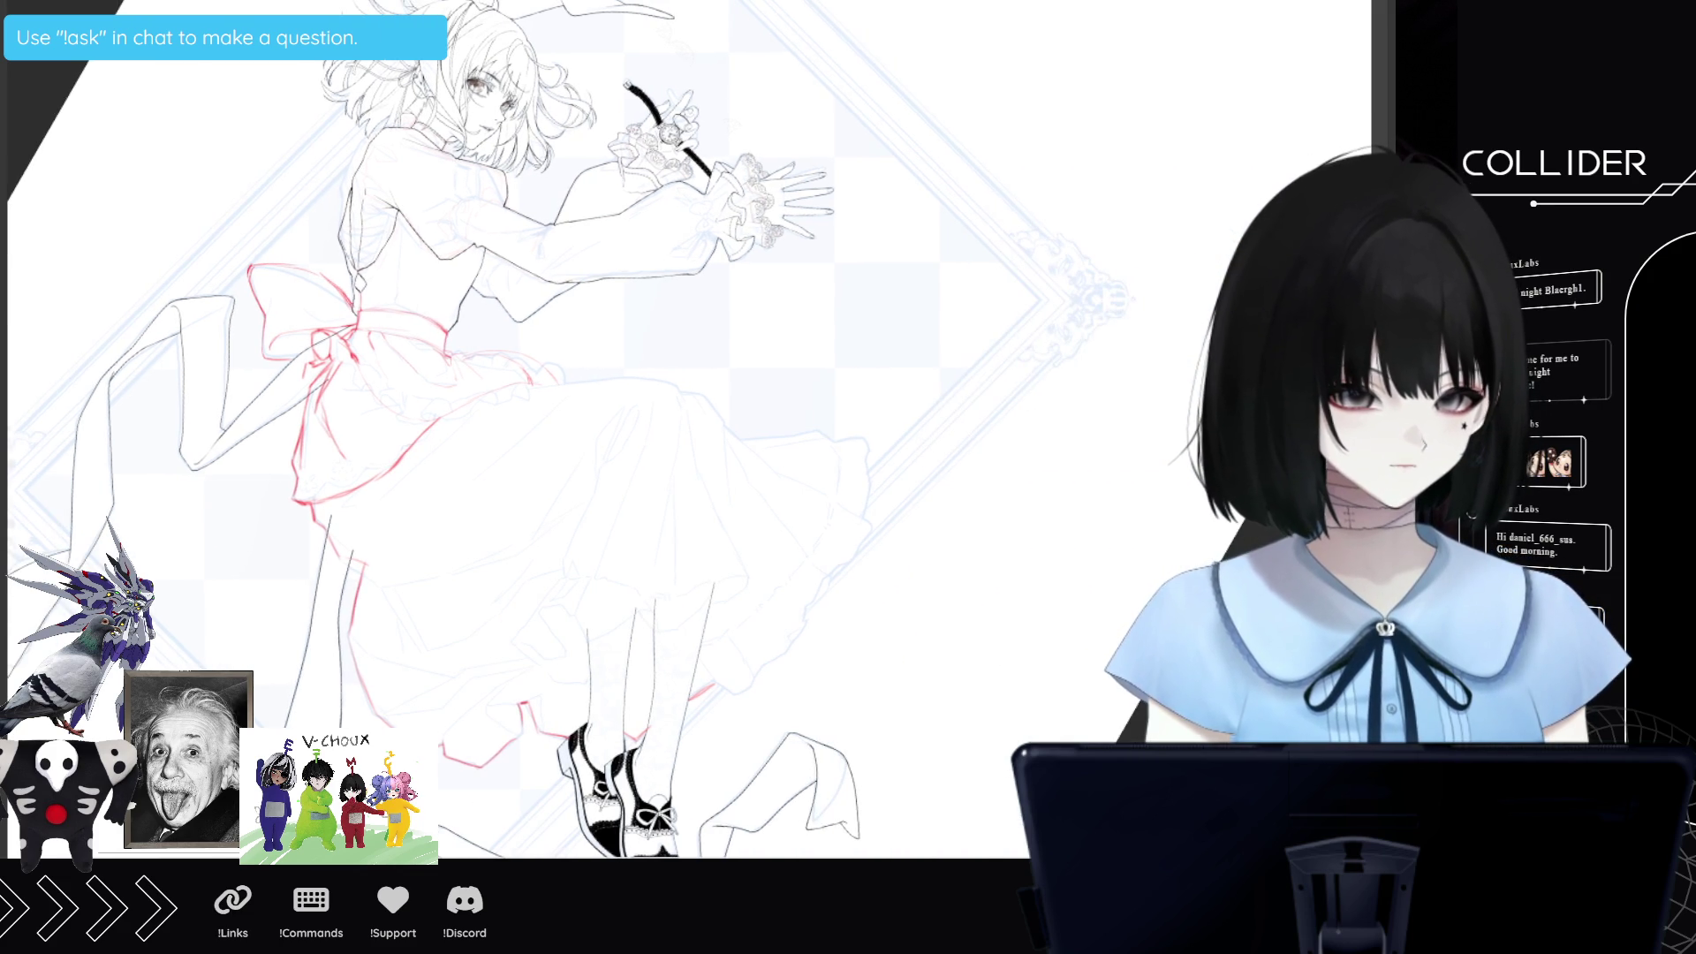
{"action": "scroll", "coordinate": [548, 429], "scroll_direction": "left", "scroll_amount": 2}
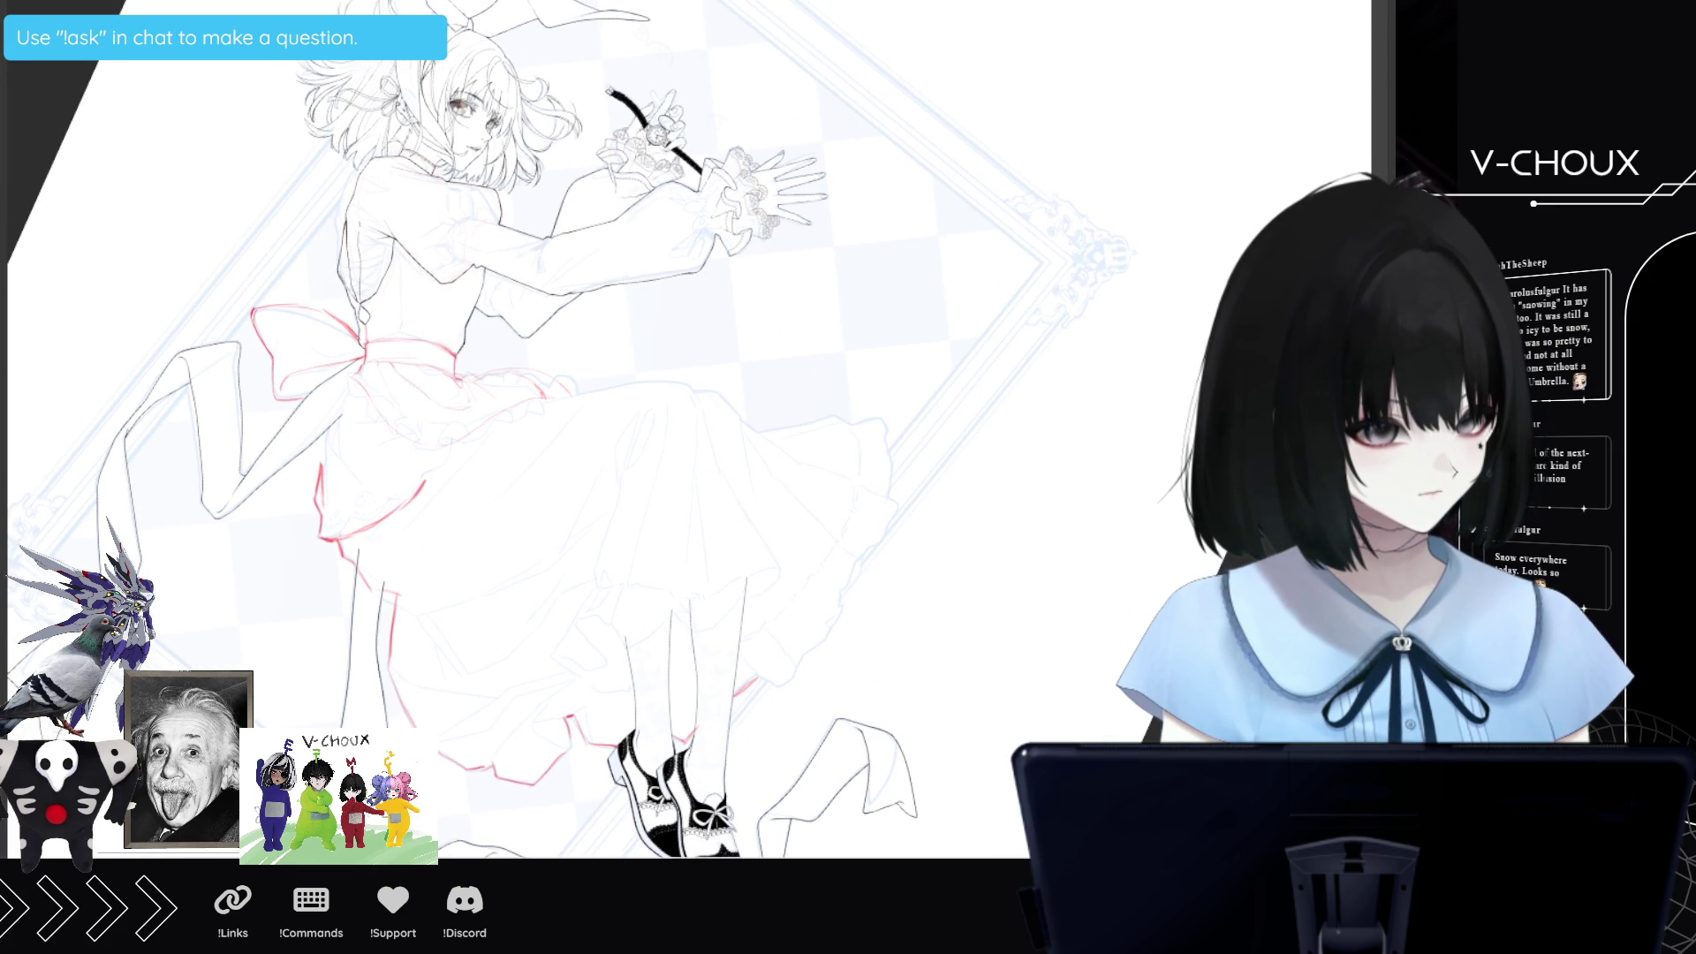
Zoom in, undo and redo to compare the red sketch, then draw the skirt's curved waistline.
{"action": "scroll", "coordinate": [363, 503], "scroll_direction": "up", "scroll_amount": 2}
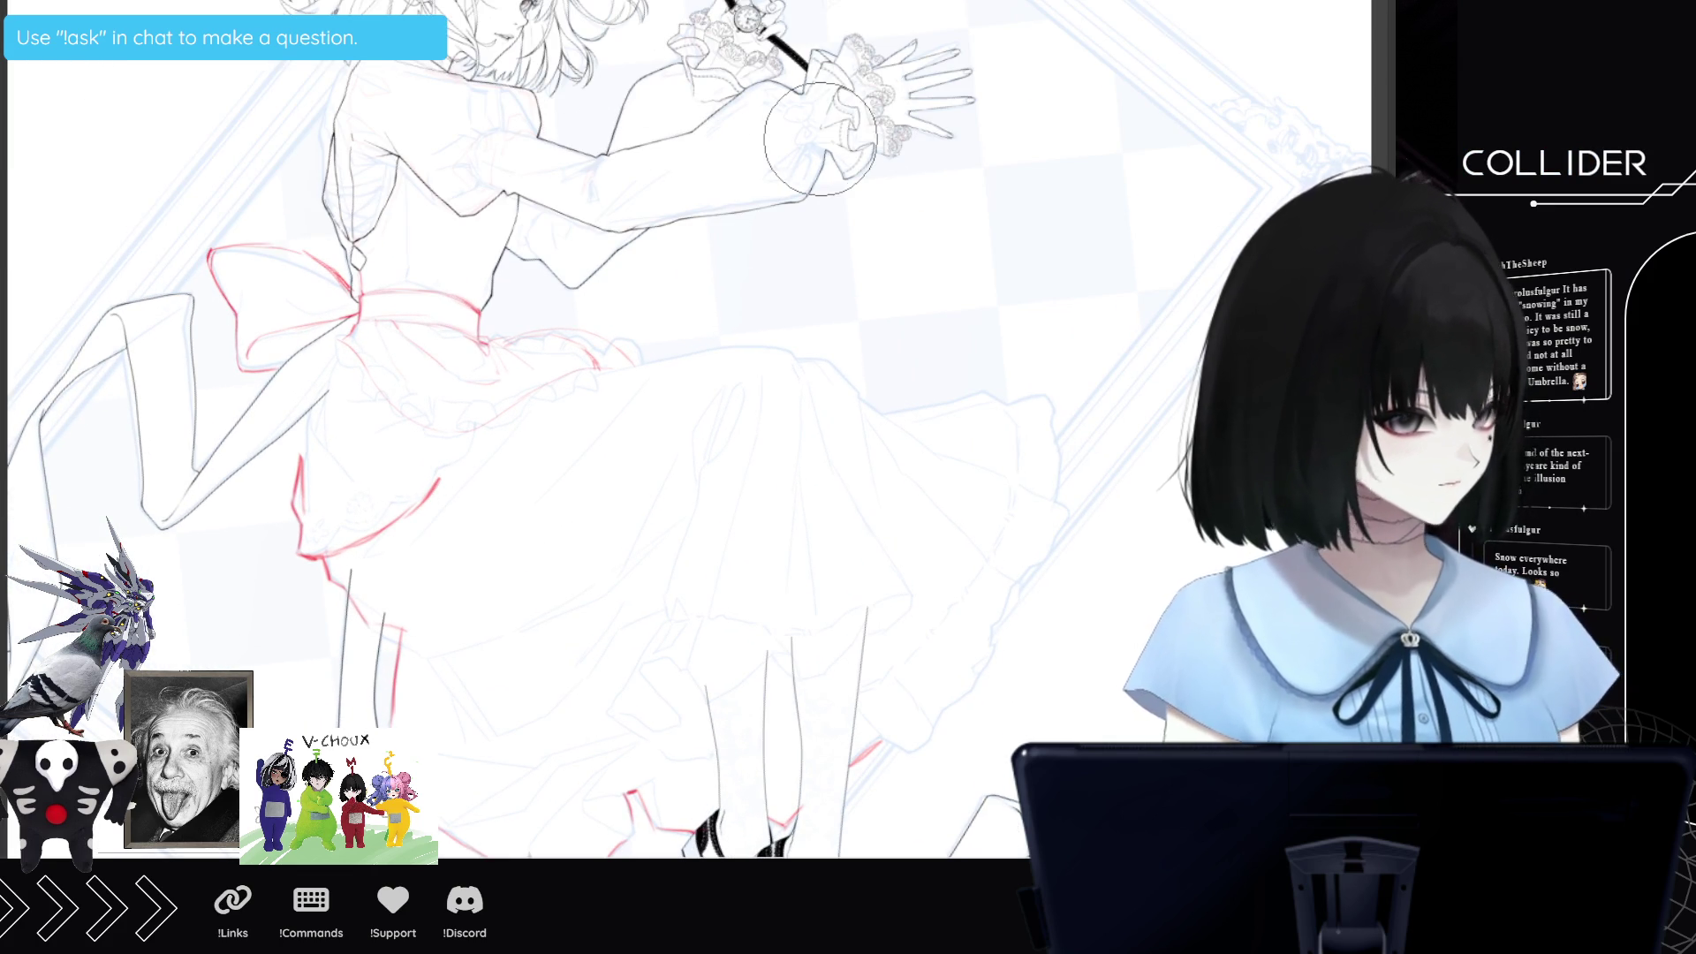
{"action": "key", "text": "ctrl+z"}
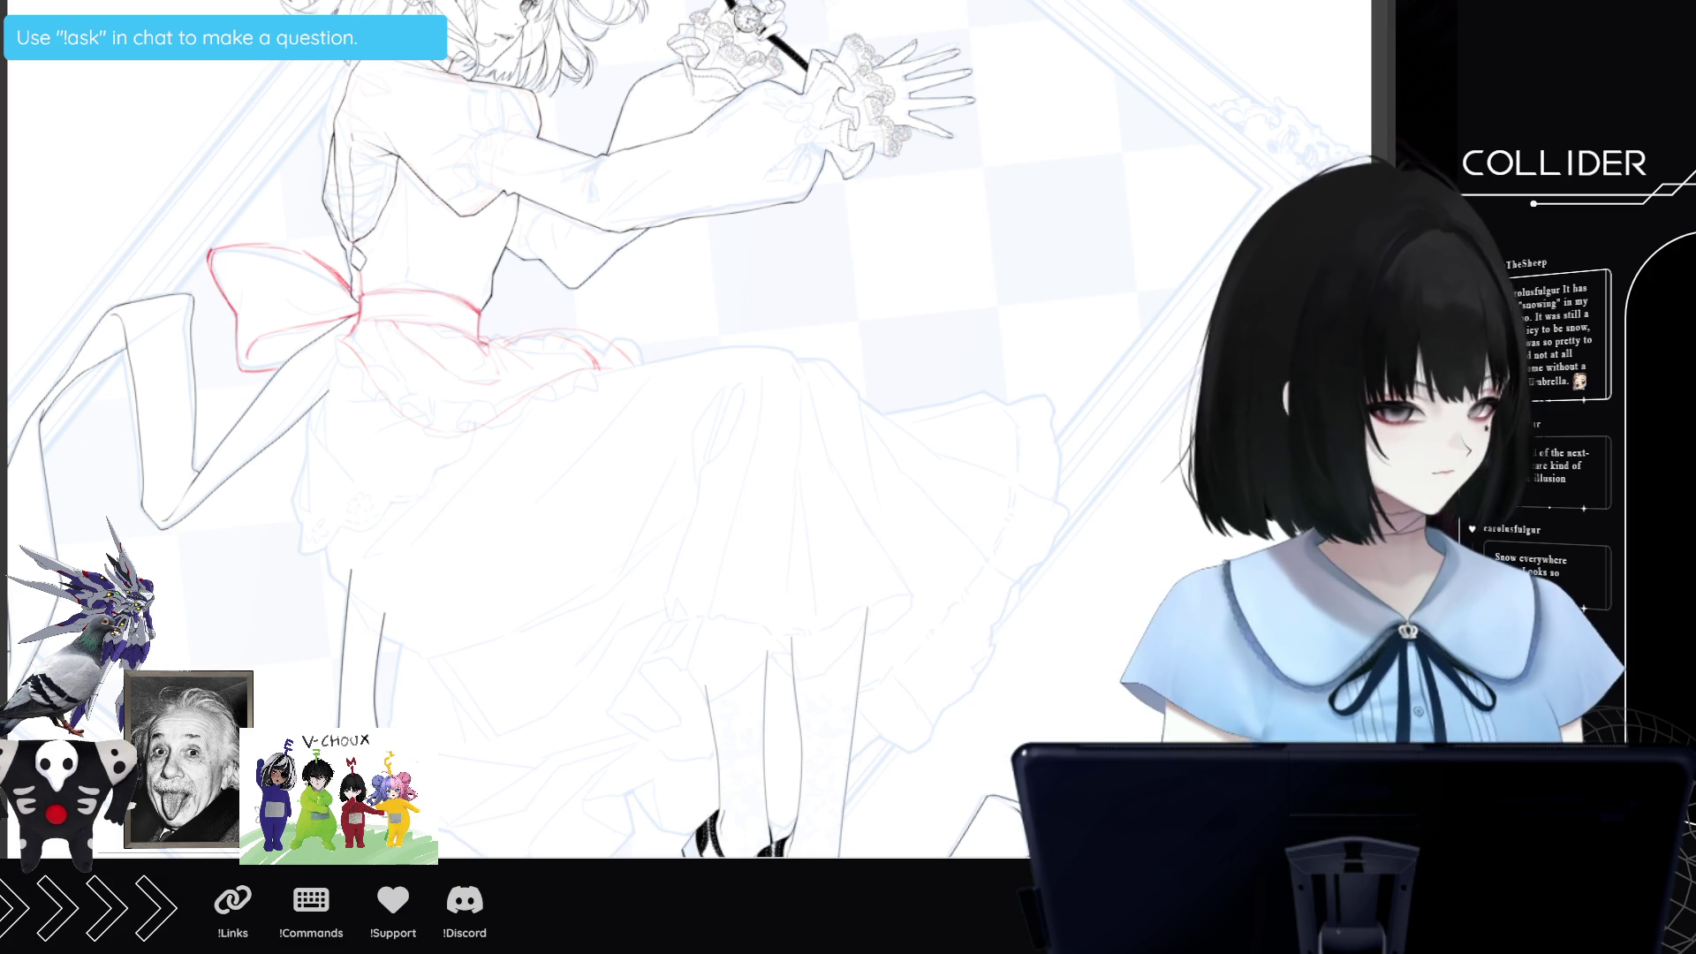
{"action": "key", "text": "ctrl+y"}
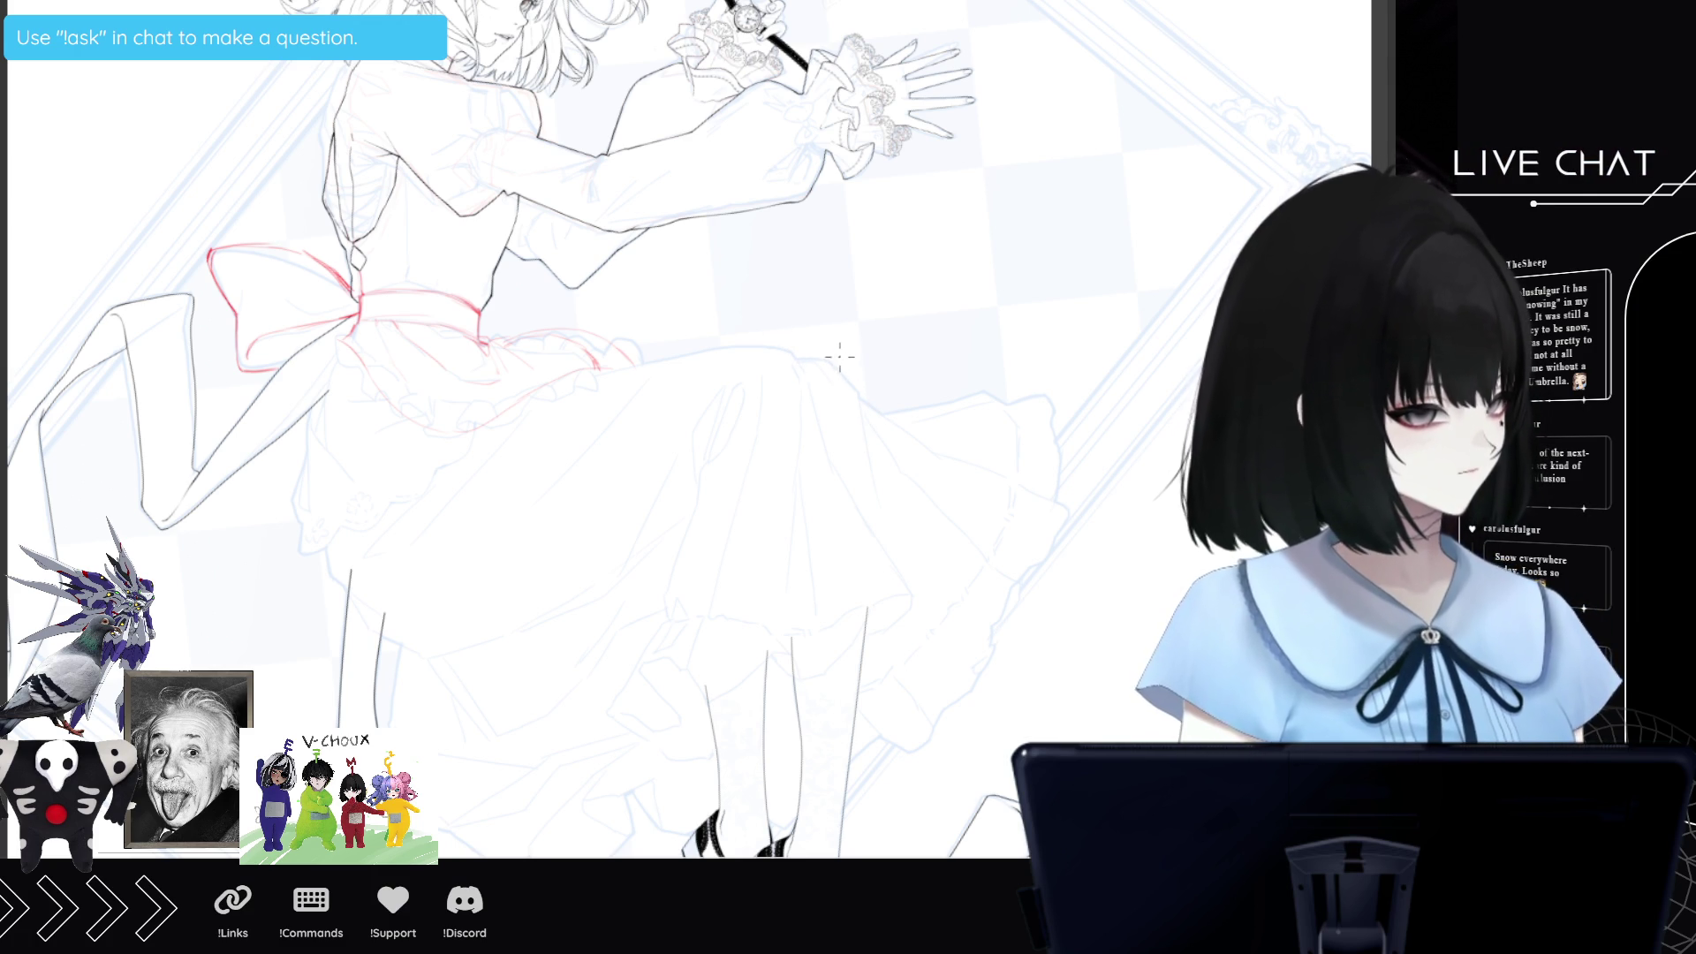
{"action": "mouse_move", "coordinate": [812, 356]}
{"action": "left_mouse_down"}
{"action": "mouse_move", "coordinate": [858, 407]}
{"action": "mouse_move", "coordinate": [798, 359]}
{"action": "left_mouse_up"}
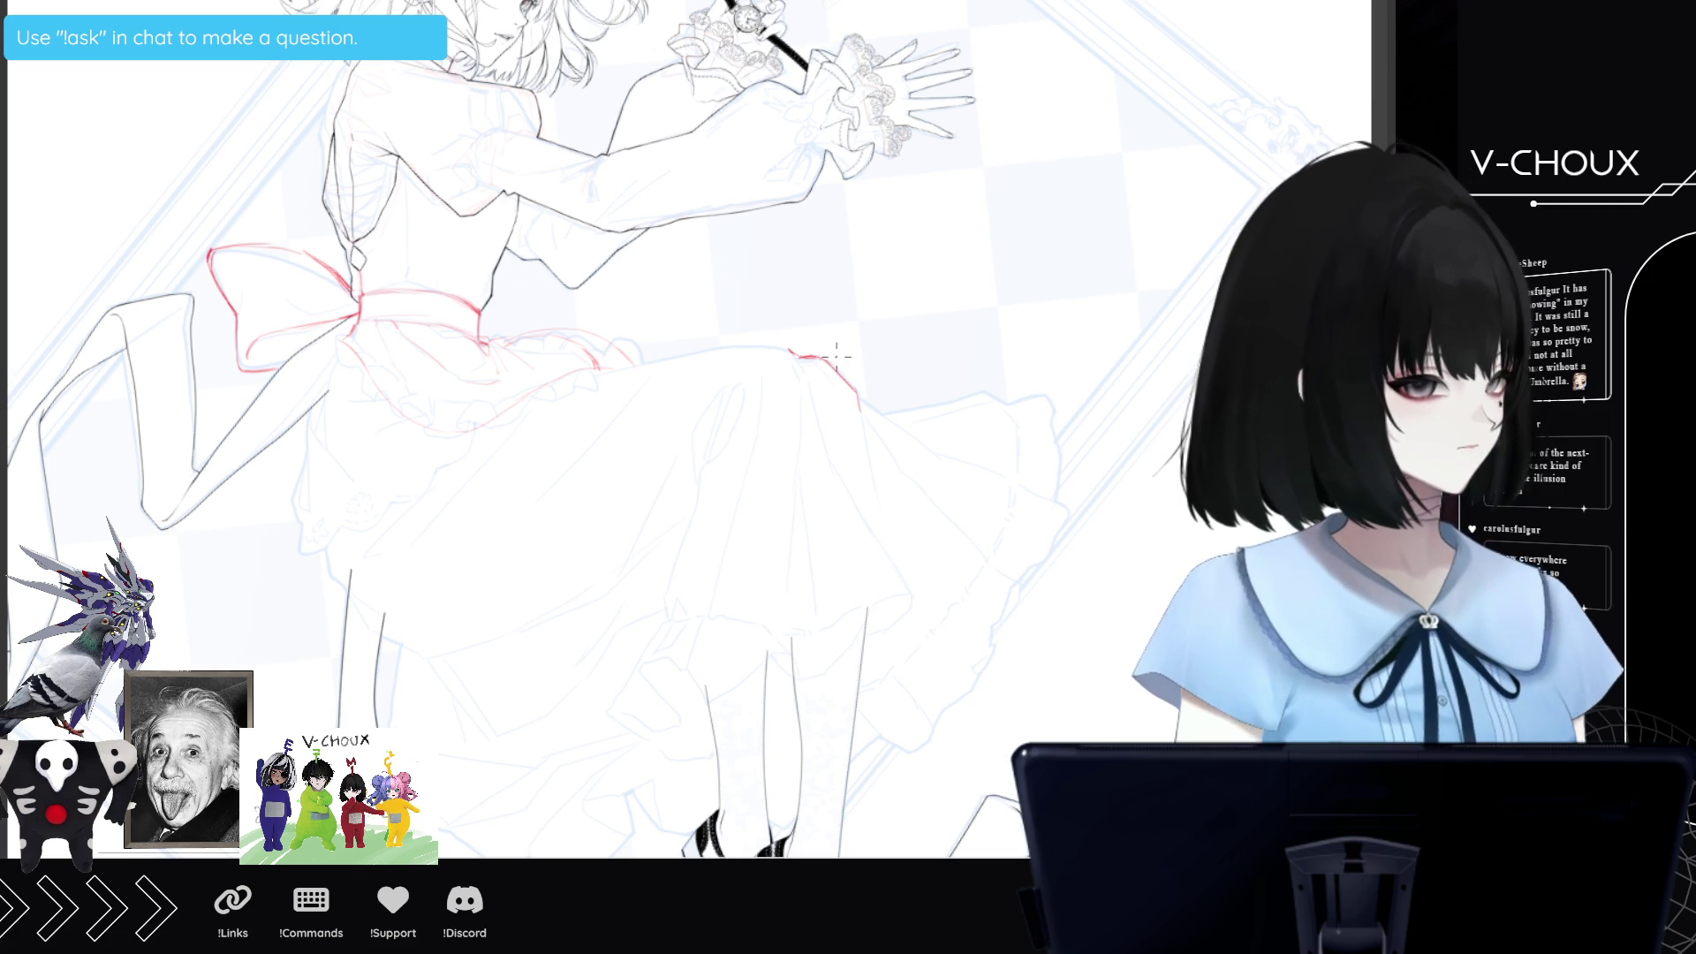
{"action": "mouse_move", "coordinate": [813, 355]}
{"action": "left_mouse_down"}
{"action": "mouse_move", "coordinate": [694, 353]}
{"action": "mouse_move", "coordinate": [411, 412]}
{"action": "left_mouse_up"}
Draw red folds falling from the bow's knot down the skirt's upper-left side and across the lower skirt.
{"action": "left_click_drag", "start_coordinate": [357, 324], "coordinate": [320, 428]}
{"action": "mouse_move", "coordinate": [364, 314]}
{"action": "left_mouse_down"}
{"action": "mouse_move", "coordinate": [431, 411]}
{"action": "mouse_move", "coordinate": [356, 435]}
{"action": "mouse_move", "coordinate": [381, 401]}
{"action": "mouse_move", "coordinate": [363, 342]}
{"action": "mouse_move", "coordinate": [378, 398]}
{"action": "mouse_move", "coordinate": [320, 421]}
{"action": "mouse_move", "coordinate": [315, 539]}
{"action": "left_mouse_up"}
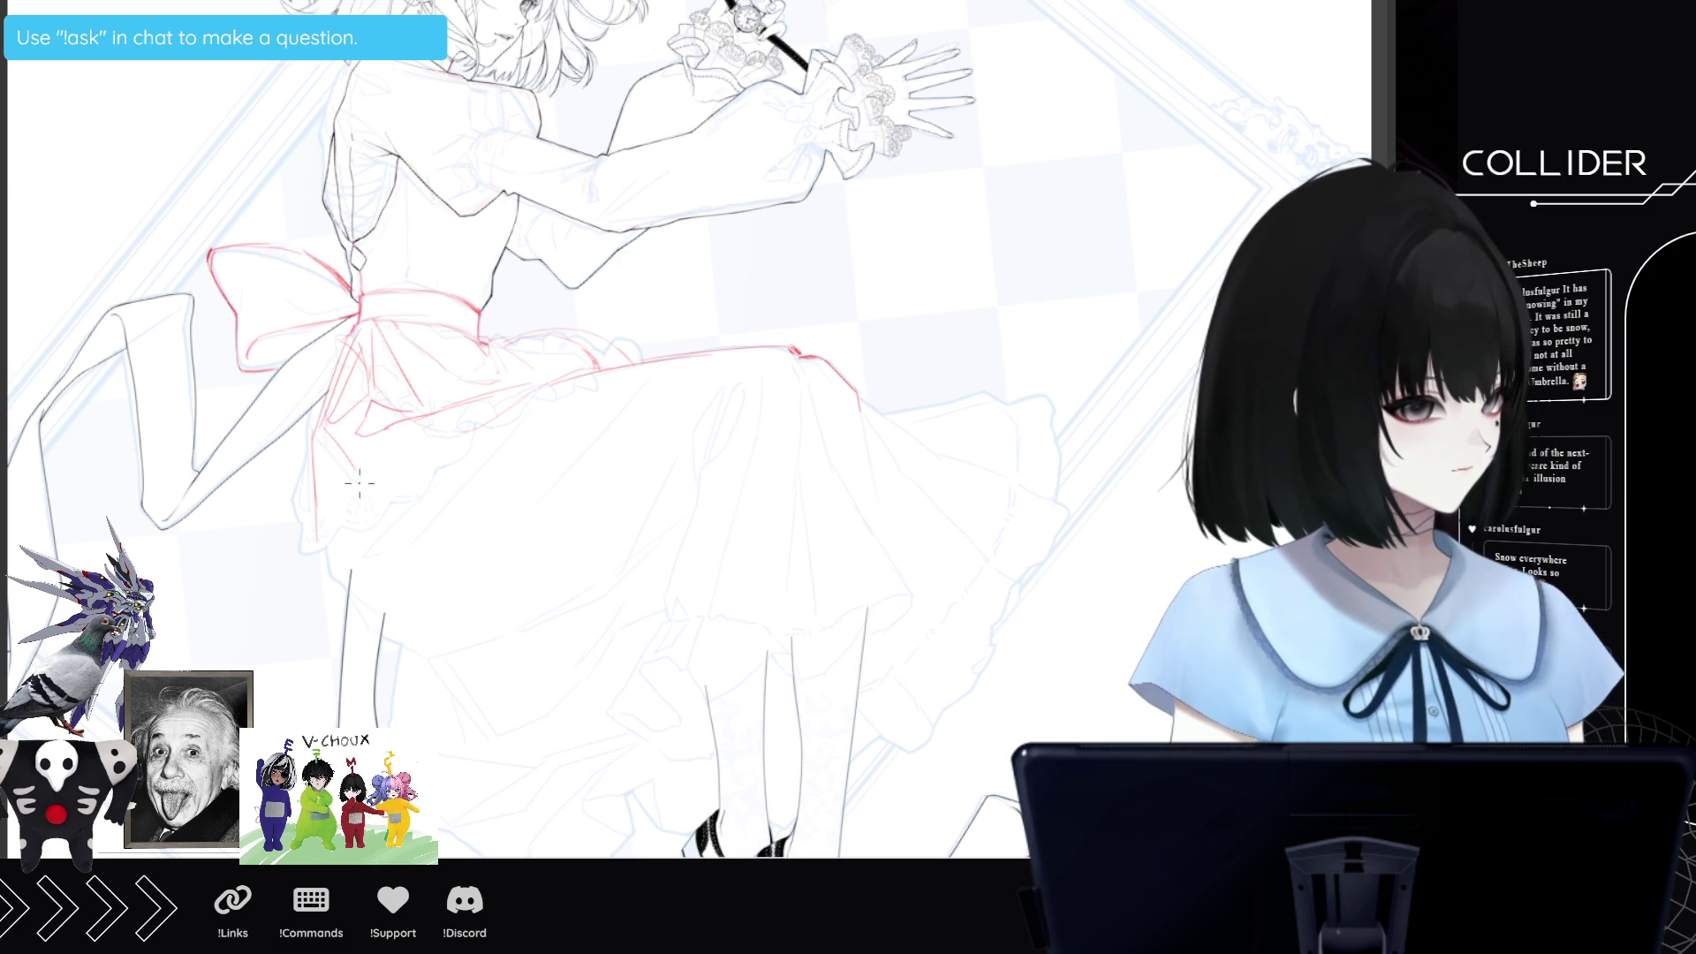
{"action": "mouse_move", "coordinate": [416, 422]}
{"action": "left_mouse_down"}
{"action": "mouse_move", "coordinate": [336, 491]}
{"action": "mouse_move", "coordinate": [418, 427]}
{"action": "left_mouse_up"}
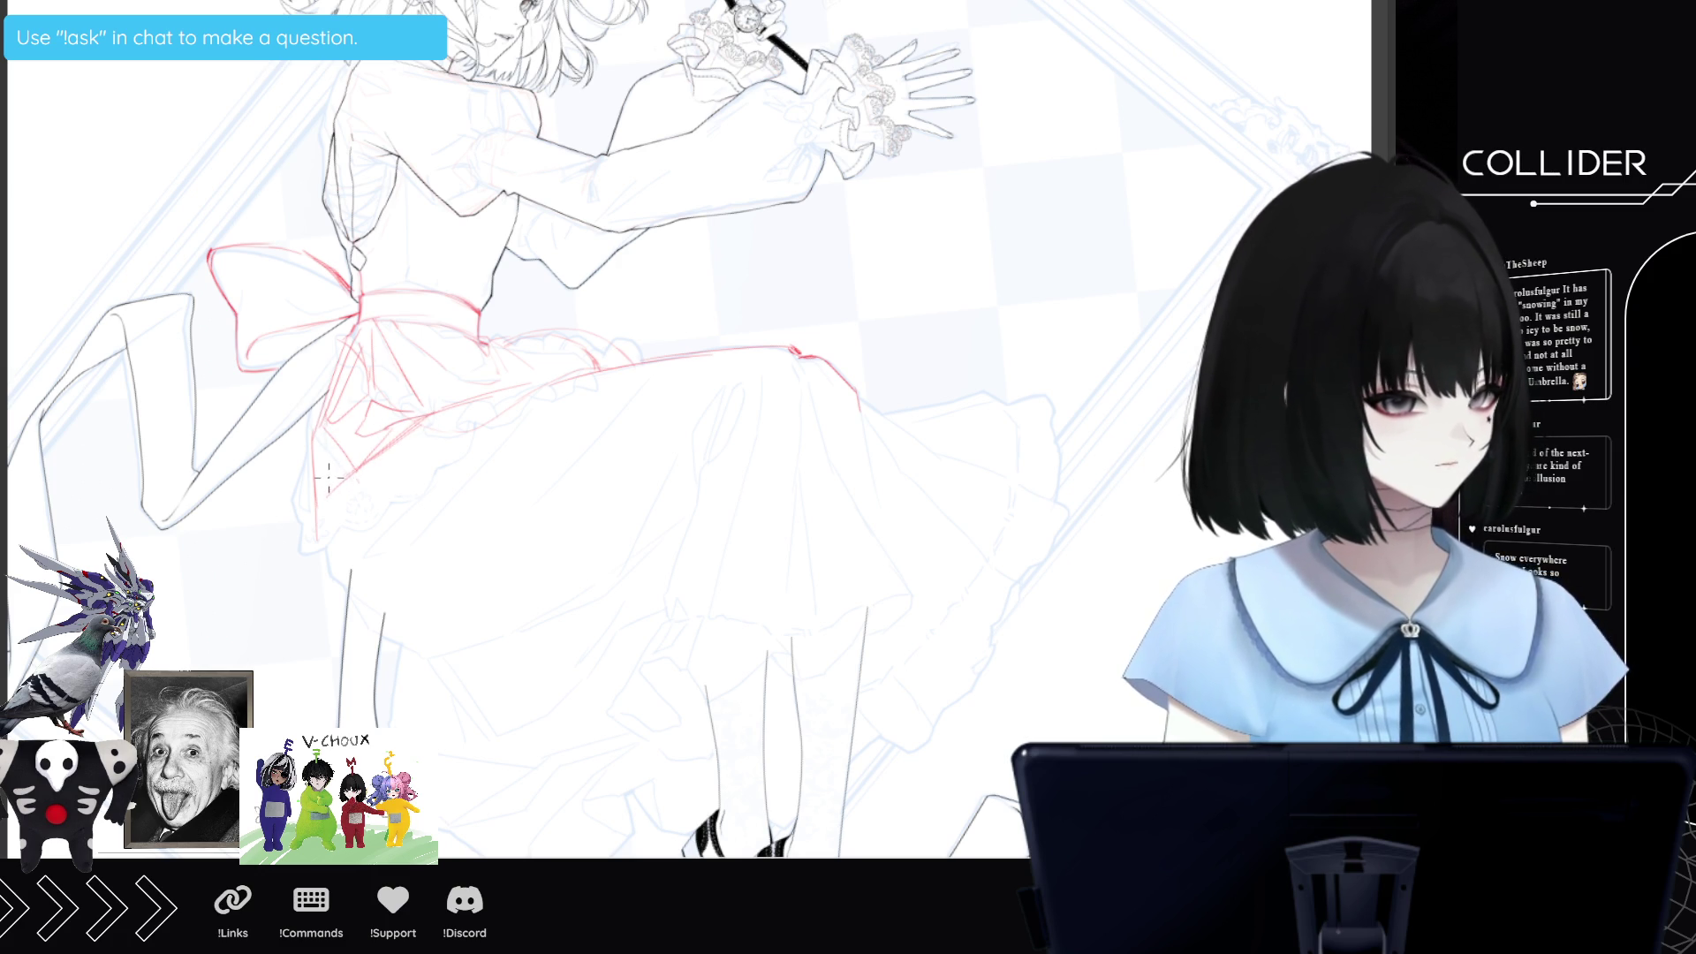
{"action": "left_click_drag", "start_coordinate": [340, 525], "coordinate": [615, 427]}
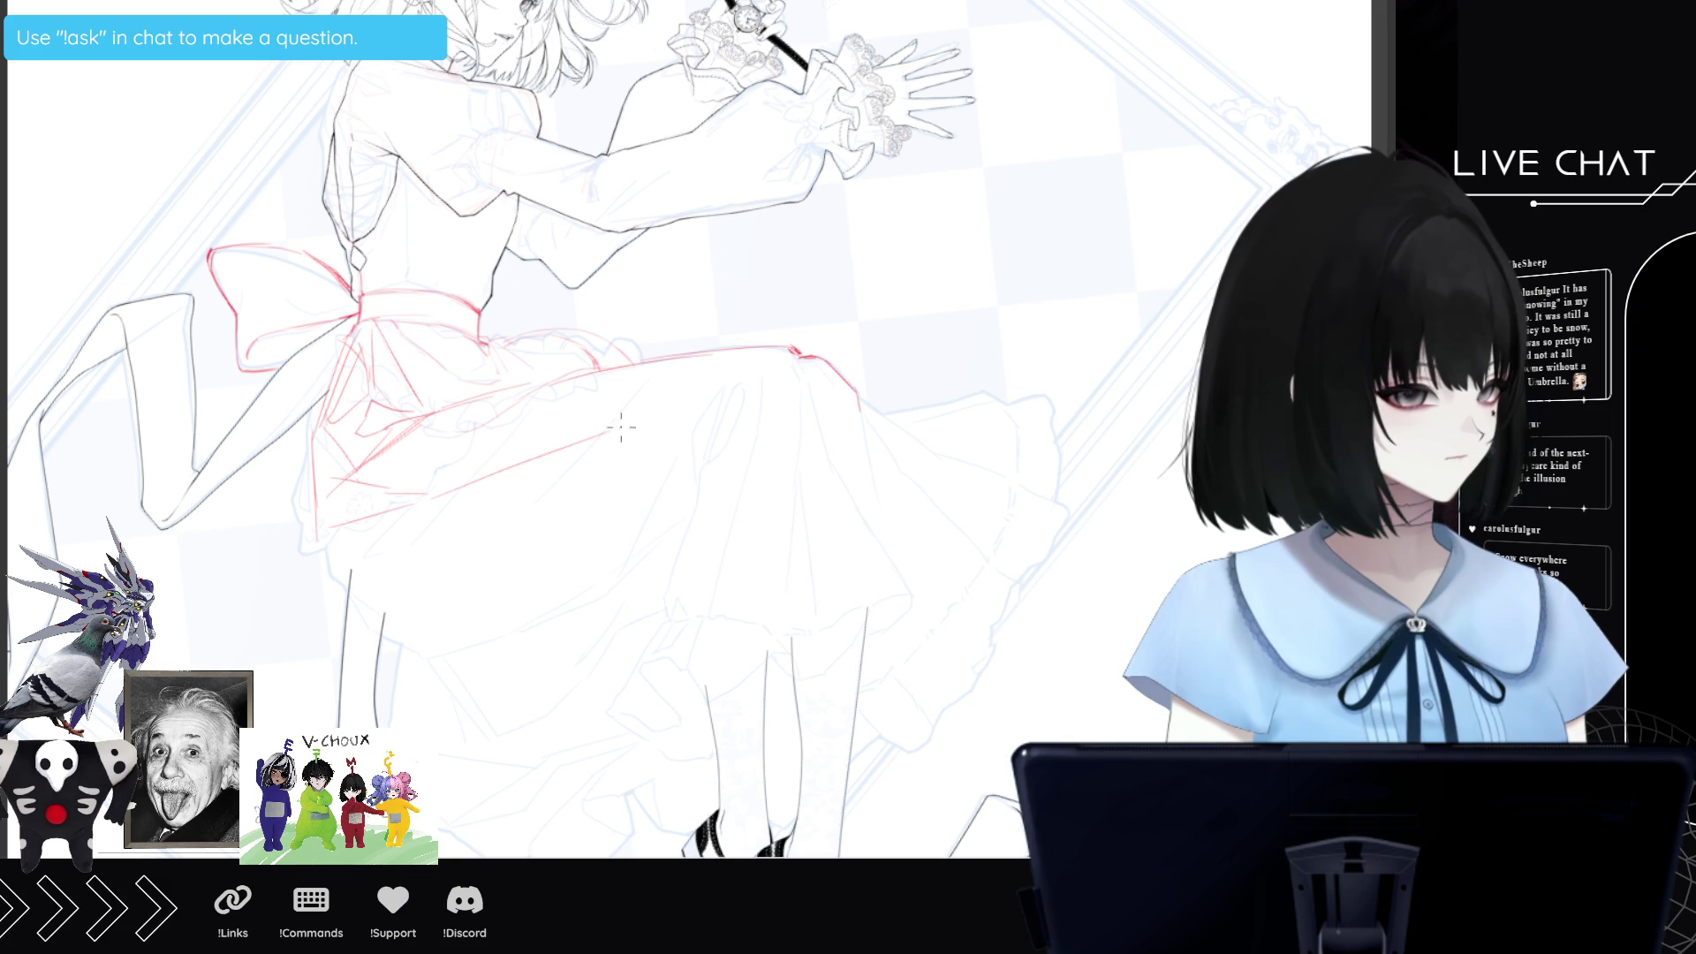
Draw a long red fold from the waistline plus the skirt's lower-left edge and hem lines.
{"action": "mouse_move", "coordinate": [789, 355]}
{"action": "left_mouse_down"}
{"action": "mouse_move", "coordinate": [433, 503]}
{"action": "mouse_move", "coordinate": [564, 385]}
{"action": "left_mouse_up"}
{"action": "left_click_drag", "start_coordinate": [405, 487], "coordinate": [560, 406]}
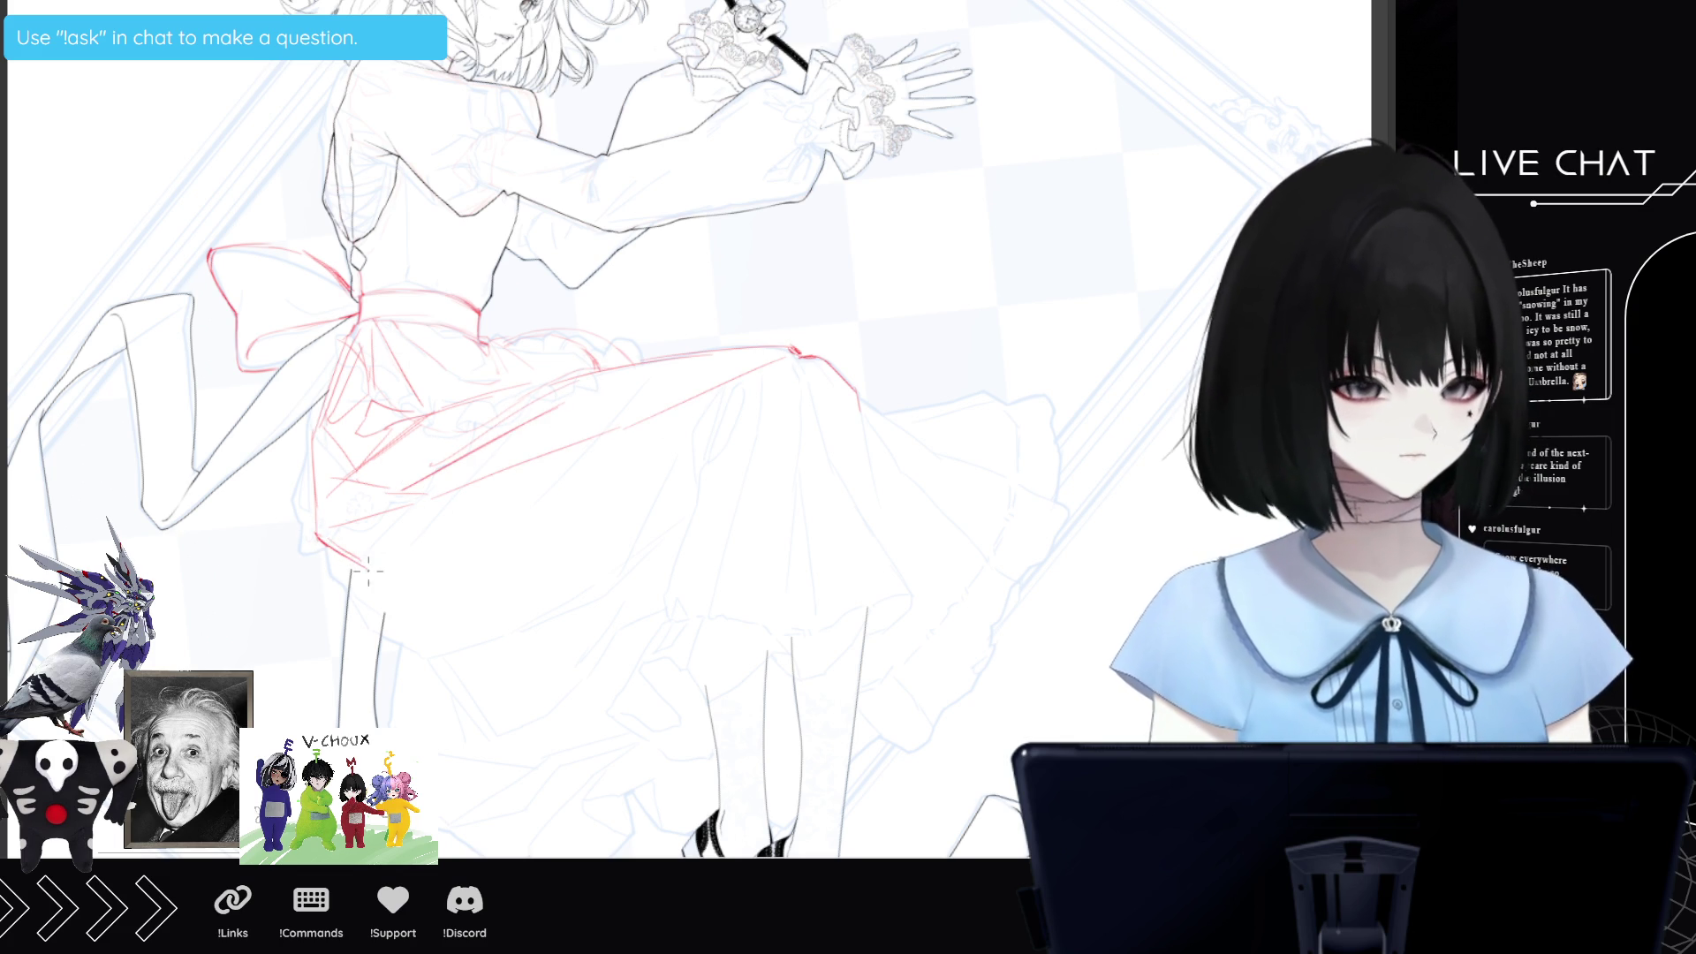
{"action": "mouse_move", "coordinate": [348, 559]}
{"action": "left_mouse_down"}
{"action": "mouse_move", "coordinate": [431, 609]}
{"action": "mouse_move", "coordinate": [381, 610]}
{"action": "mouse_move", "coordinate": [437, 620]}
{"action": "mouse_move", "coordinate": [389, 599]}
{"action": "mouse_move", "coordinate": [493, 595]}
{"action": "mouse_move", "coordinate": [623, 536]}
{"action": "left_mouse_up"}
{"action": "left_click_drag", "start_coordinate": [517, 590], "coordinate": [671, 572]}
{"action": "left_click_drag", "start_coordinate": [554, 564], "coordinate": [668, 560]}
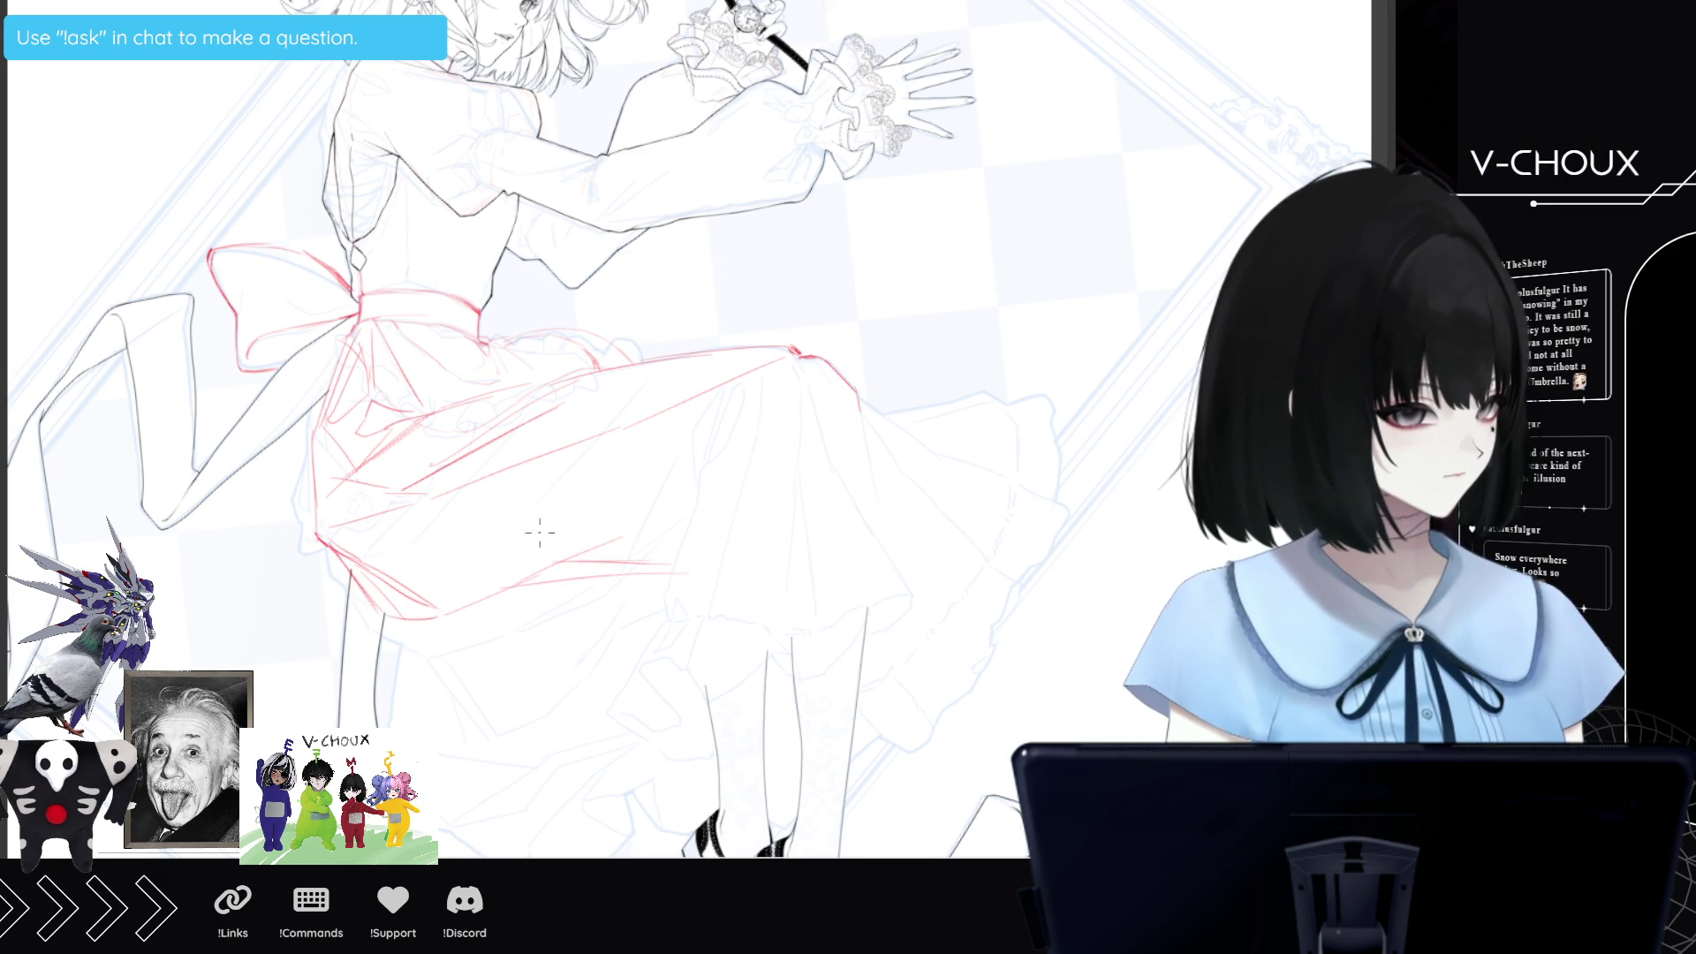
{"action": "mouse_move", "coordinate": [400, 541]}
{"action": "left_mouse_down"}
{"action": "mouse_move", "coordinate": [475, 594]}
{"action": "mouse_move", "coordinate": [554, 560]}
{"action": "left_mouse_up"}
Add several diagonal red folds fanning down the skirt, then adjust the brush size.
{"action": "left_click_drag", "start_coordinate": [718, 422], "coordinate": [539, 553]}
{"action": "left_click_drag", "start_coordinate": [620, 509], "coordinate": [560, 560]}
{"action": "left_click_drag", "start_coordinate": [750, 398], "coordinate": [623, 505]}
{"action": "left_click_drag", "start_coordinate": [712, 446], "coordinate": [624, 545]}
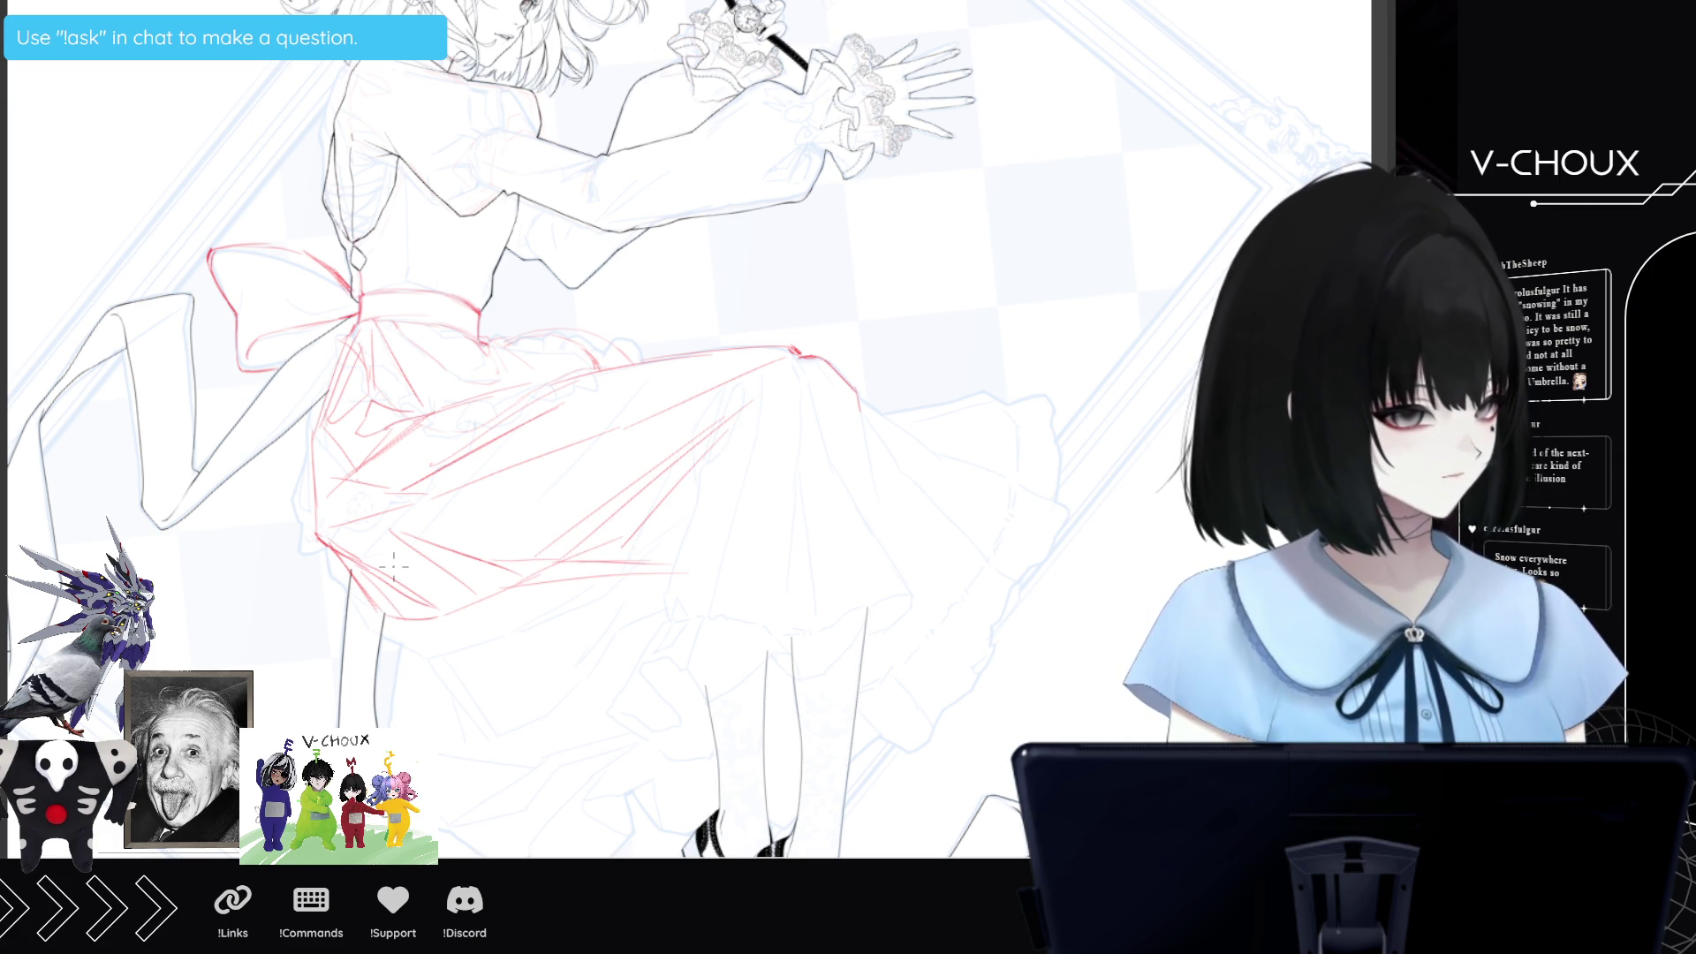
{"action": "key", "text": "e"}
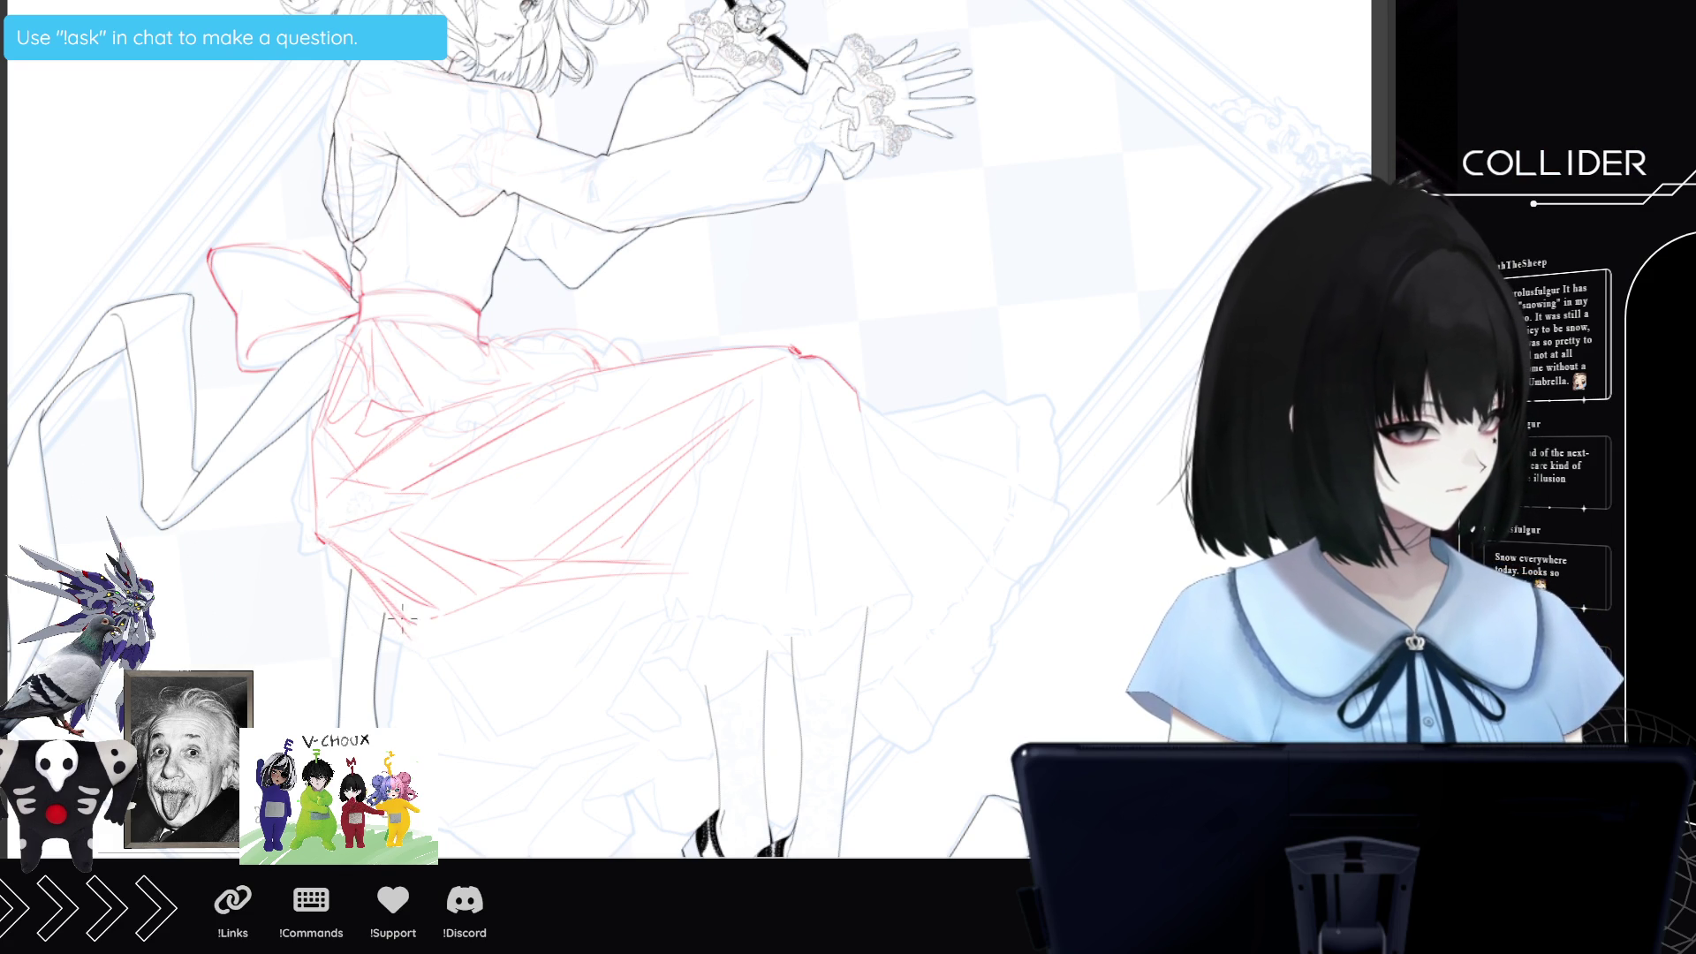
Reinforce the skirt hem, draw a leg fold and hatch the lower skirt in red.
{"action": "mouse_move", "coordinate": [422, 642]}
{"action": "left_mouse_down"}
{"action": "mouse_move", "coordinate": [541, 578]}
{"action": "mouse_move", "coordinate": [673, 580]}
{"action": "left_mouse_up"}
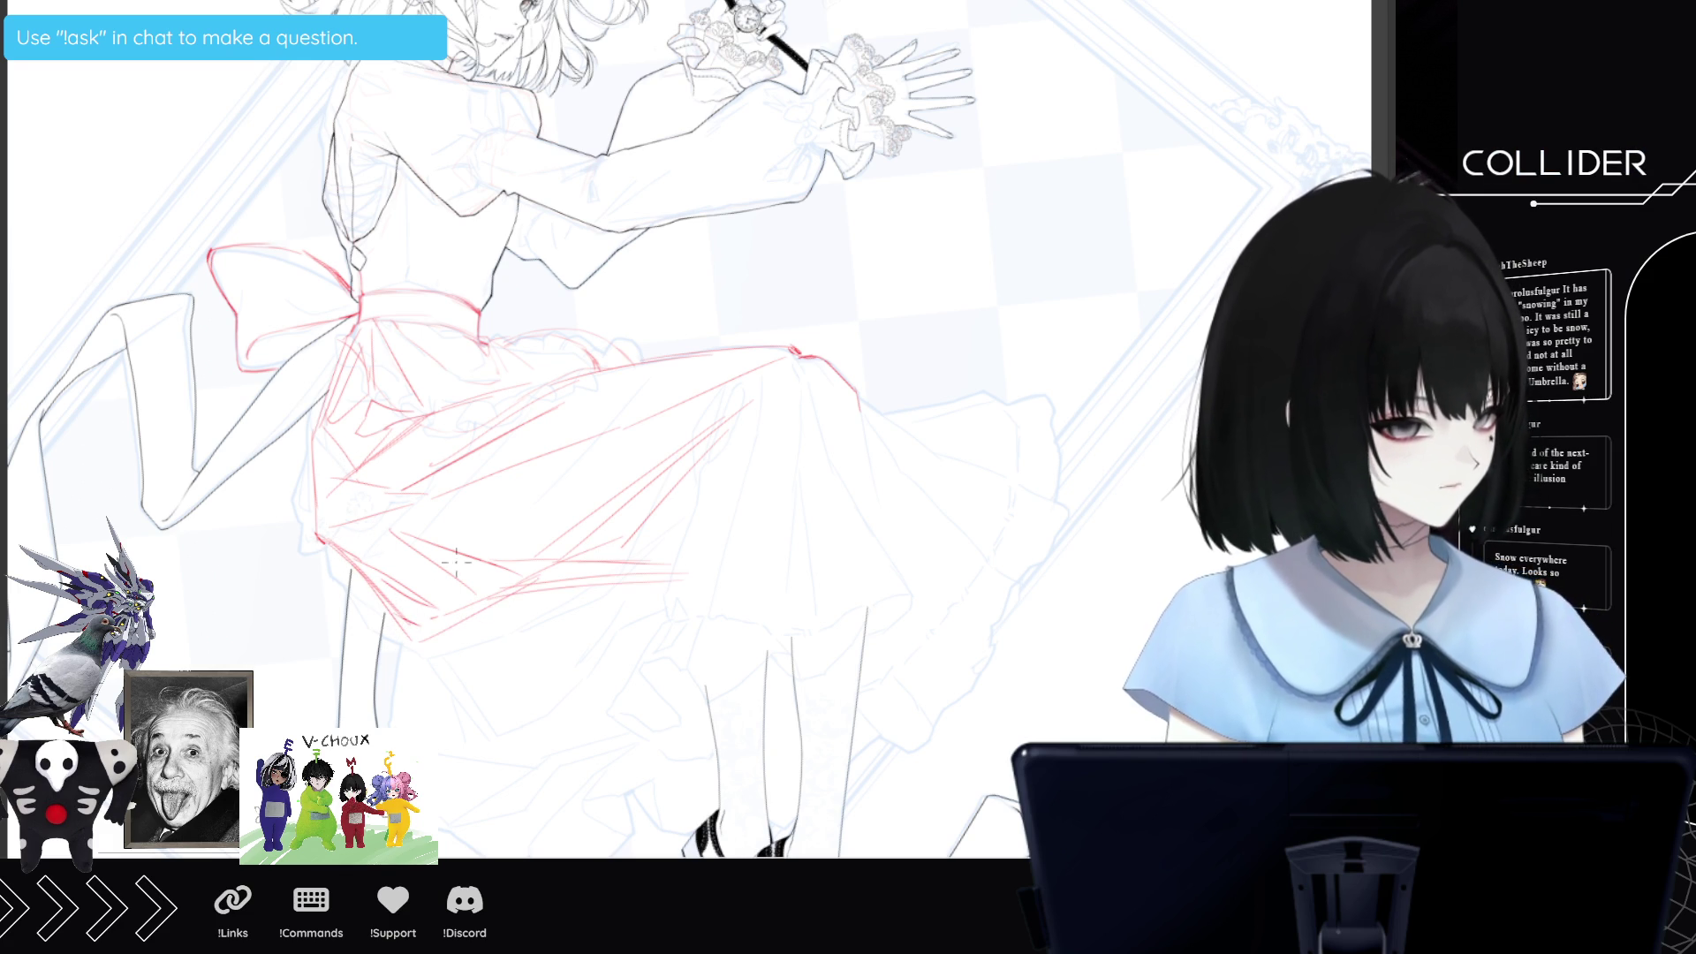
{"action": "mouse_move", "coordinate": [399, 634]}
{"action": "left_mouse_down"}
{"action": "mouse_move", "coordinate": [392, 729]}
{"action": "mouse_move", "coordinate": [503, 782]}
{"action": "mouse_move", "coordinate": [591, 700]}
{"action": "left_mouse_up"}
{"action": "left_click_drag", "start_coordinate": [520, 774], "coordinate": [603, 659]}
{"action": "mouse_move", "coordinate": [557, 723]}
{"action": "left_mouse_down"}
{"action": "mouse_move", "coordinate": [619, 690]}
{"action": "mouse_move", "coordinate": [610, 668]}
{"action": "left_mouse_up"}
{"action": "left_click_drag", "start_coordinate": [506, 713], "coordinate": [588, 662]}
{"action": "mouse_move", "coordinate": [406, 740]}
{"action": "left_mouse_down"}
{"action": "mouse_move", "coordinate": [508, 702]}
{"action": "mouse_move", "coordinate": [466, 713]}
{"action": "mouse_move", "coordinate": [613, 601]}
{"action": "left_mouse_up"}
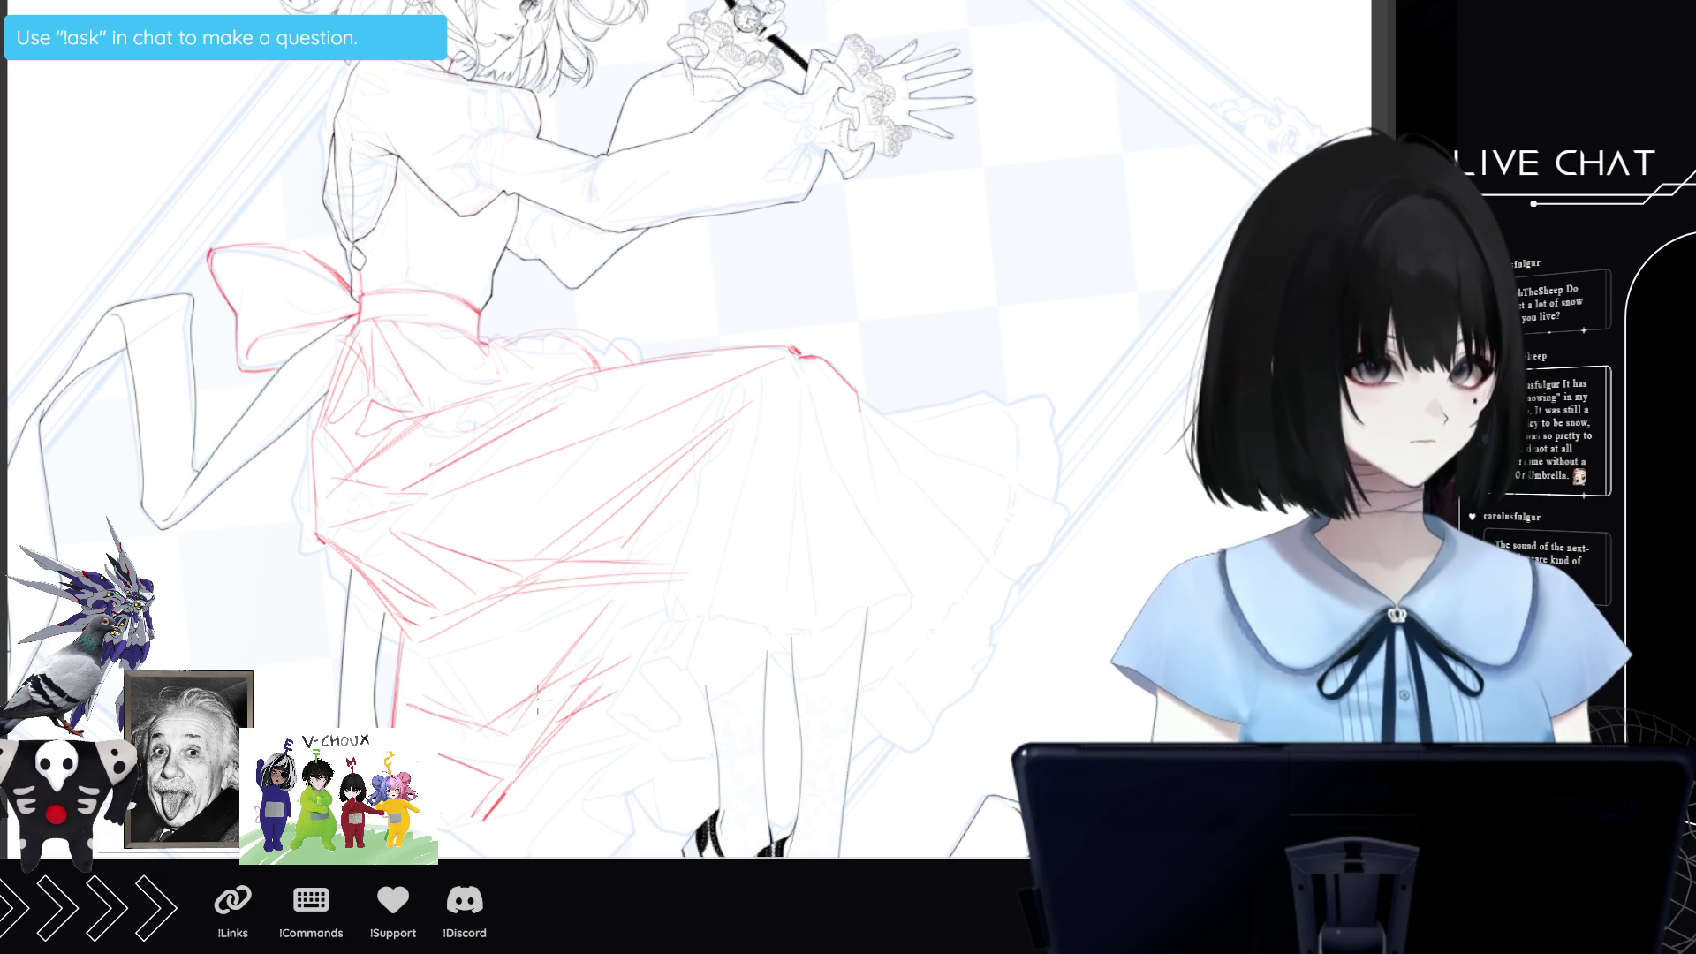
{"action": "left_click_drag", "start_coordinate": [570, 658], "coordinate": [617, 592]}
{"action": "left_click_drag", "start_coordinate": [560, 694], "coordinate": [567, 613]}
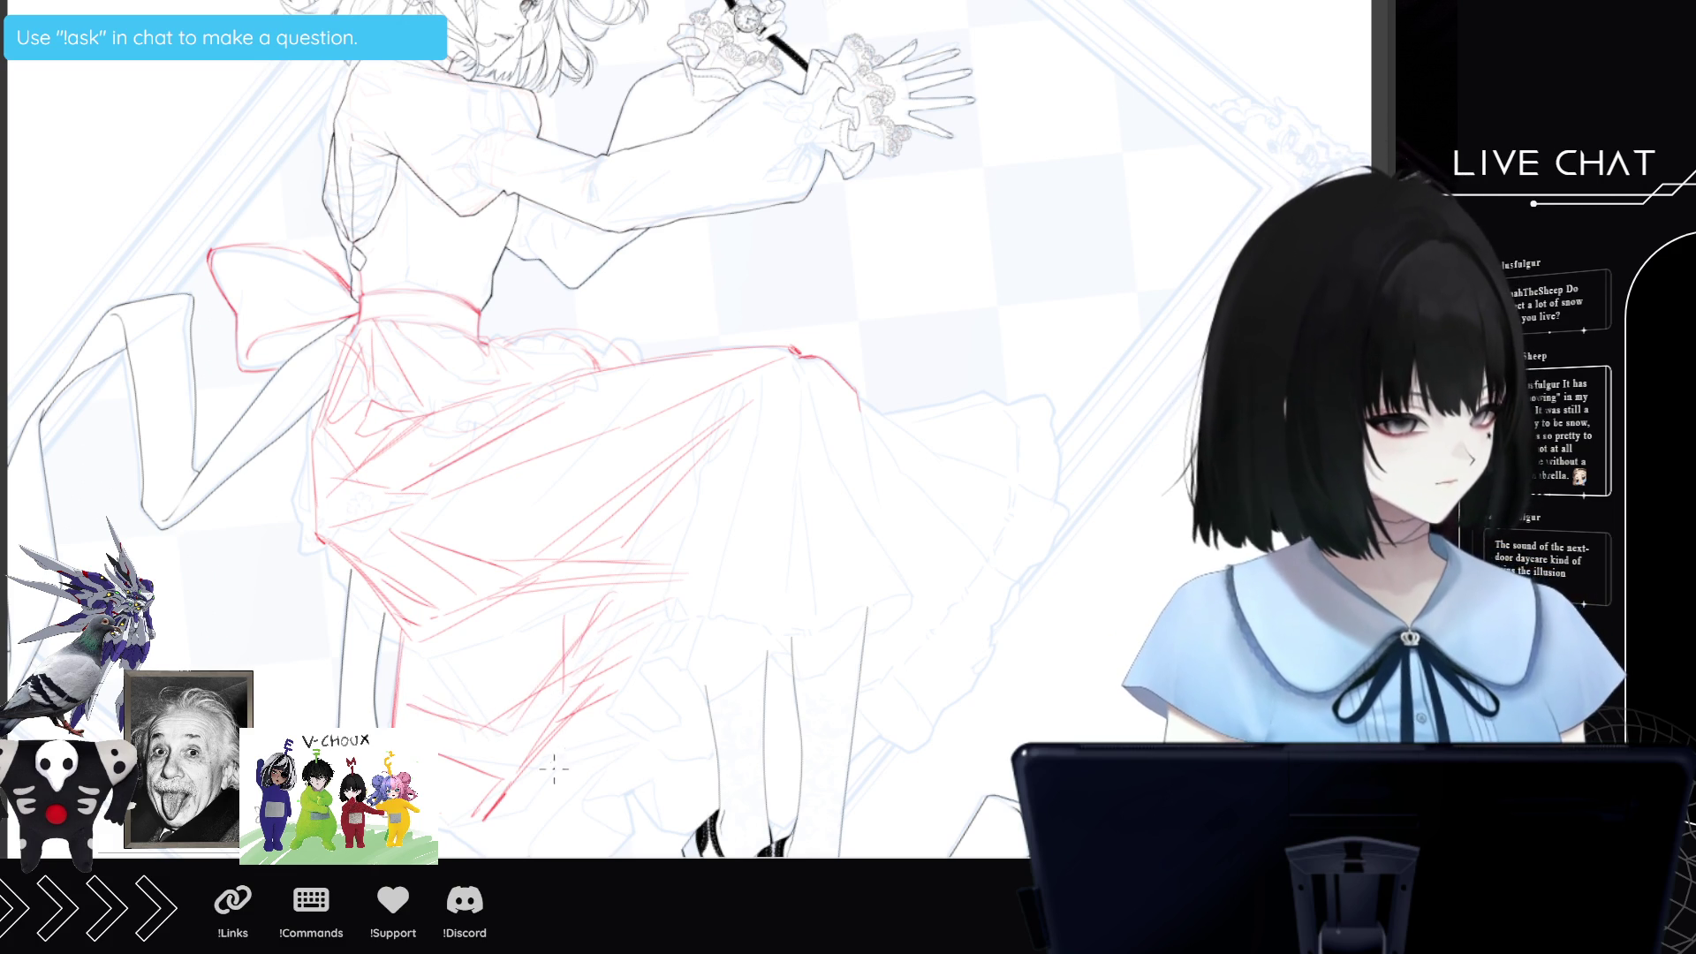
{"action": "mouse_move", "coordinate": [439, 804]}
{"action": "left_mouse_down"}
{"action": "mouse_move", "coordinate": [484, 818]}
{"action": "mouse_move", "coordinate": [467, 818]}
{"action": "left_mouse_up"}
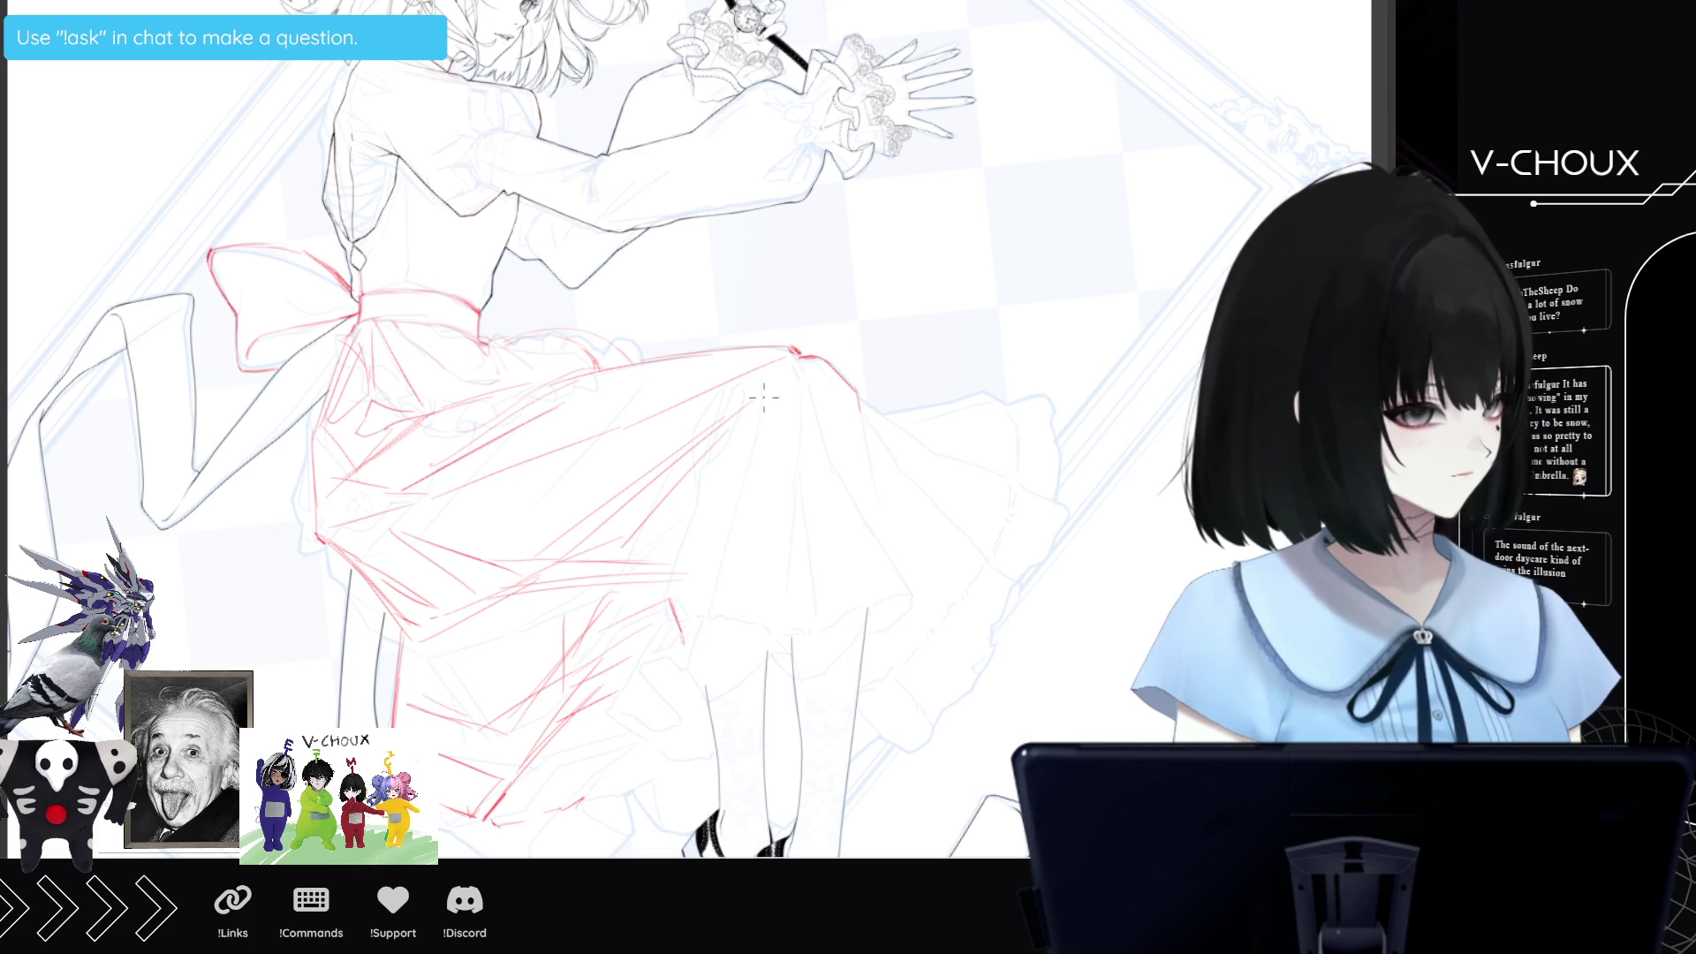
Draw folds down the skirt's right side and extend its right edge outward.
{"action": "mouse_move", "coordinate": [752, 405]}
{"action": "left_mouse_down"}
{"action": "mouse_move", "coordinate": [682, 572]}
{"action": "mouse_move", "coordinate": [689, 604]}
{"action": "left_mouse_up"}
{"action": "left_click_drag", "start_coordinate": [720, 500], "coordinate": [676, 574]}
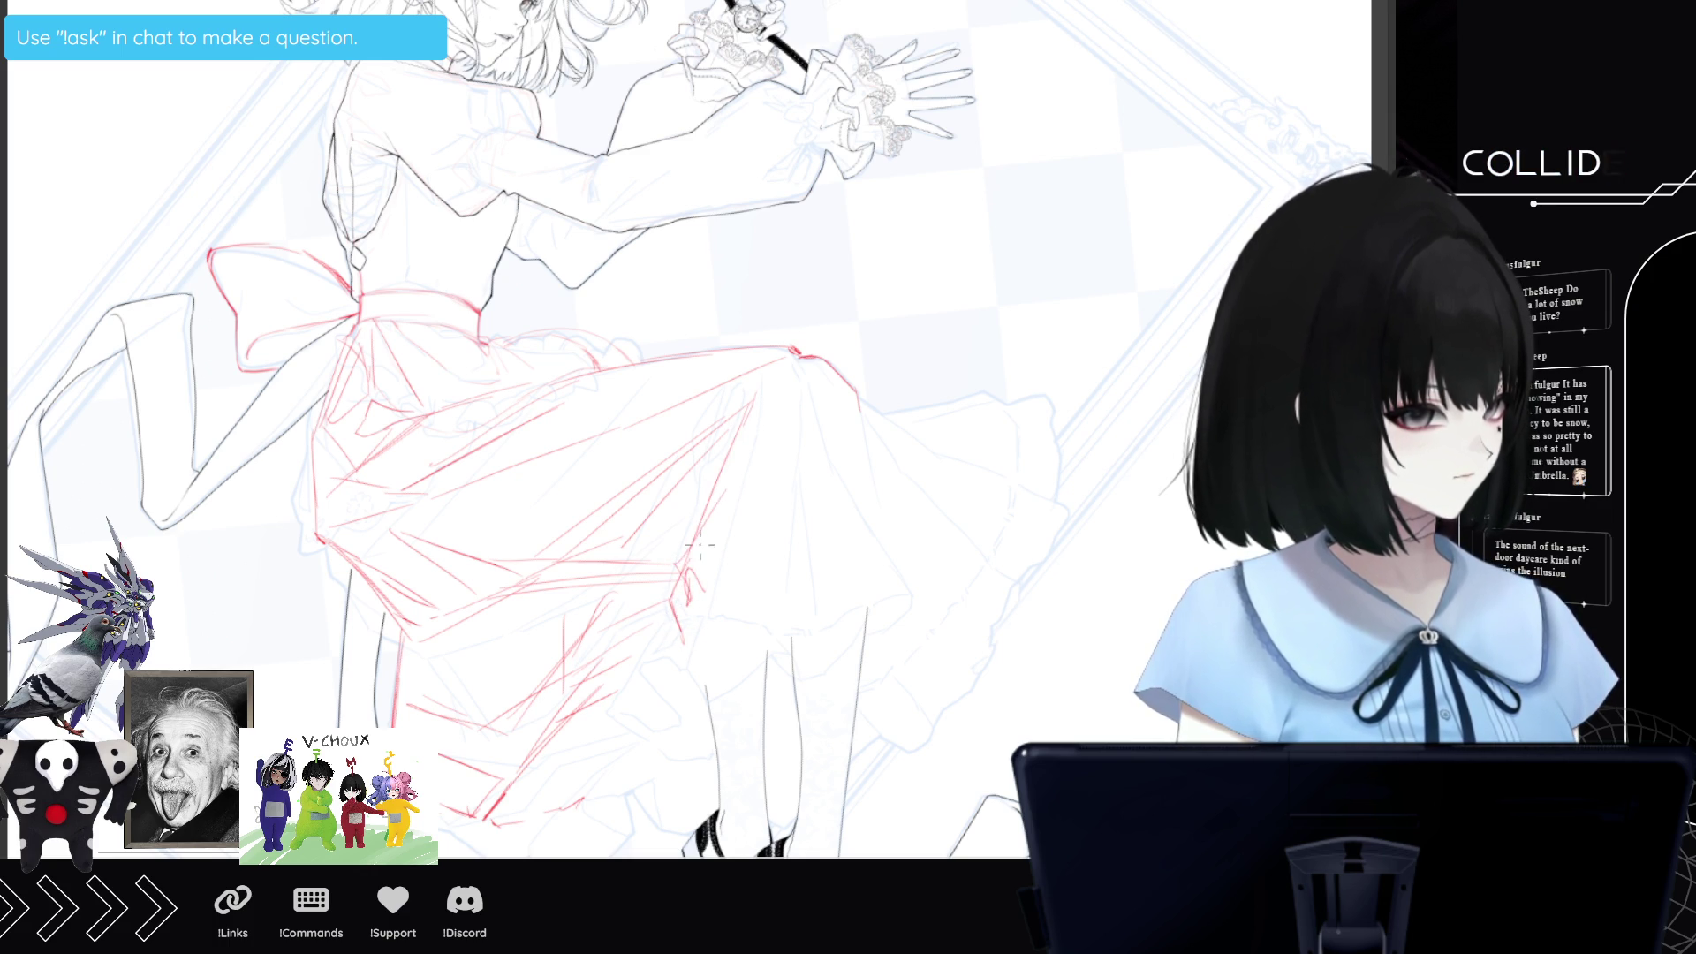
{"action": "mouse_move", "coordinate": [742, 485]}
{"action": "left_mouse_down"}
{"action": "mouse_move", "coordinate": [702, 577]}
{"action": "mouse_move", "coordinate": [697, 551]}
{"action": "left_mouse_up"}
{"action": "mouse_move", "coordinate": [748, 432]}
{"action": "left_mouse_down"}
{"action": "mouse_move", "coordinate": [701, 604]}
{"action": "mouse_move", "coordinate": [780, 463]}
{"action": "left_mouse_up"}
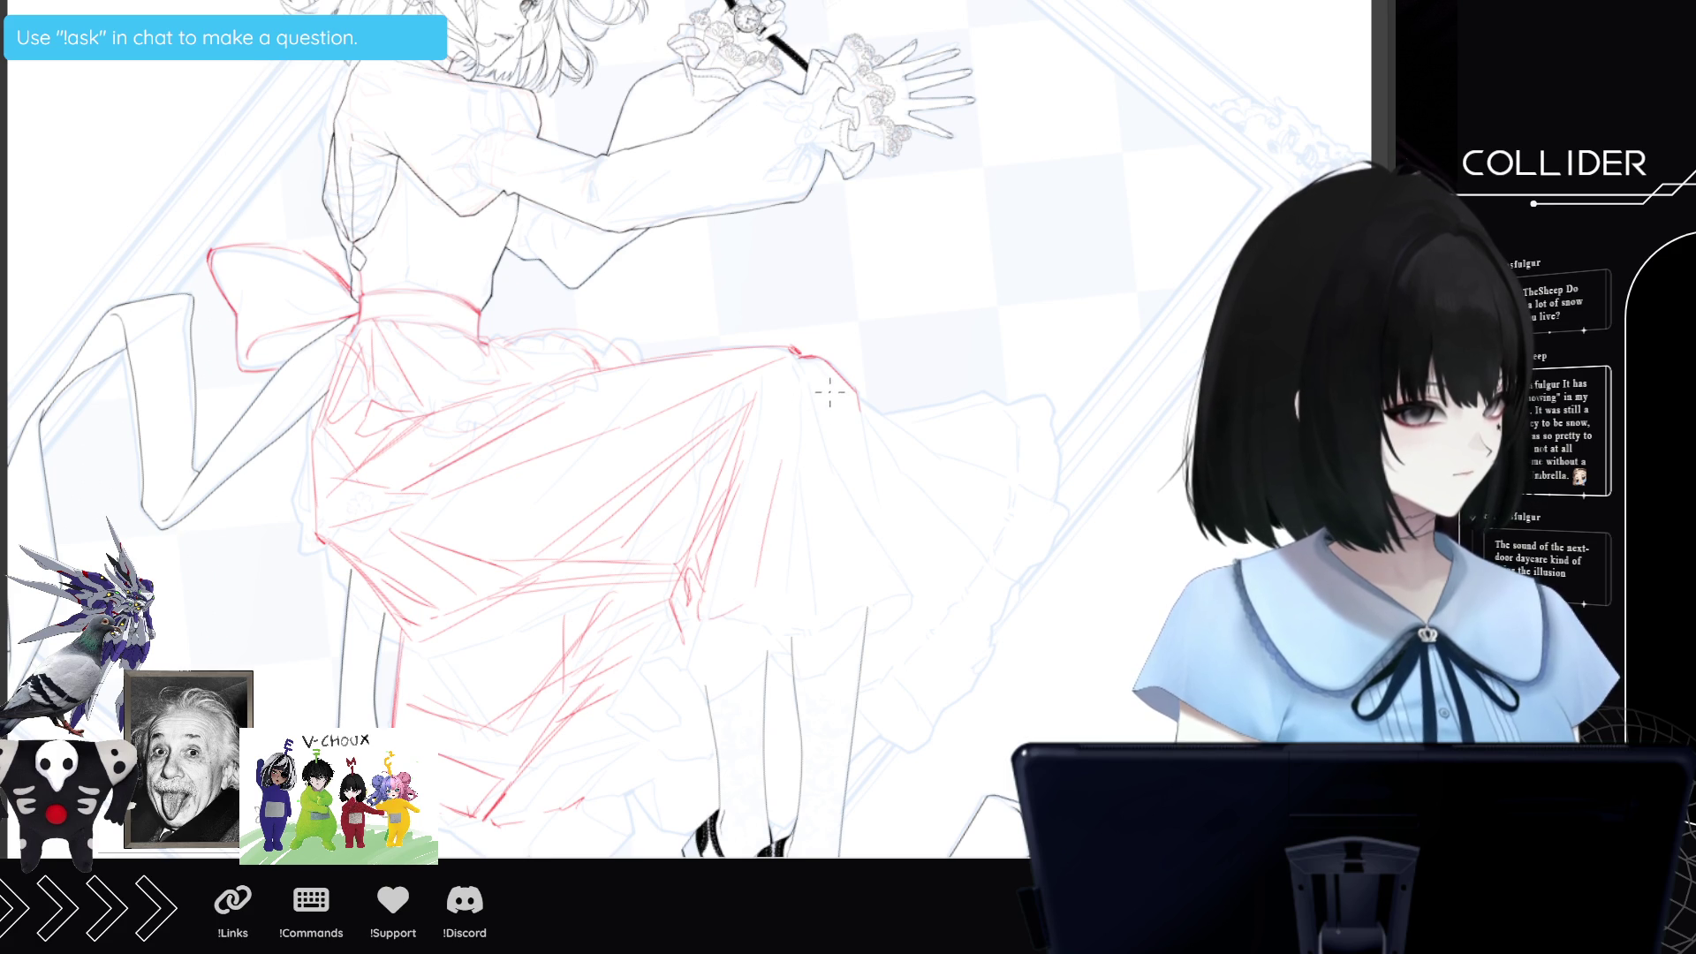
{"action": "left_click_drag", "start_coordinate": [841, 400], "coordinate": [848, 594]}
{"action": "left_click_drag", "start_coordinate": [857, 409], "coordinate": [883, 572]}
{"action": "left_click_drag", "start_coordinate": [862, 443], "coordinate": [870, 484]}
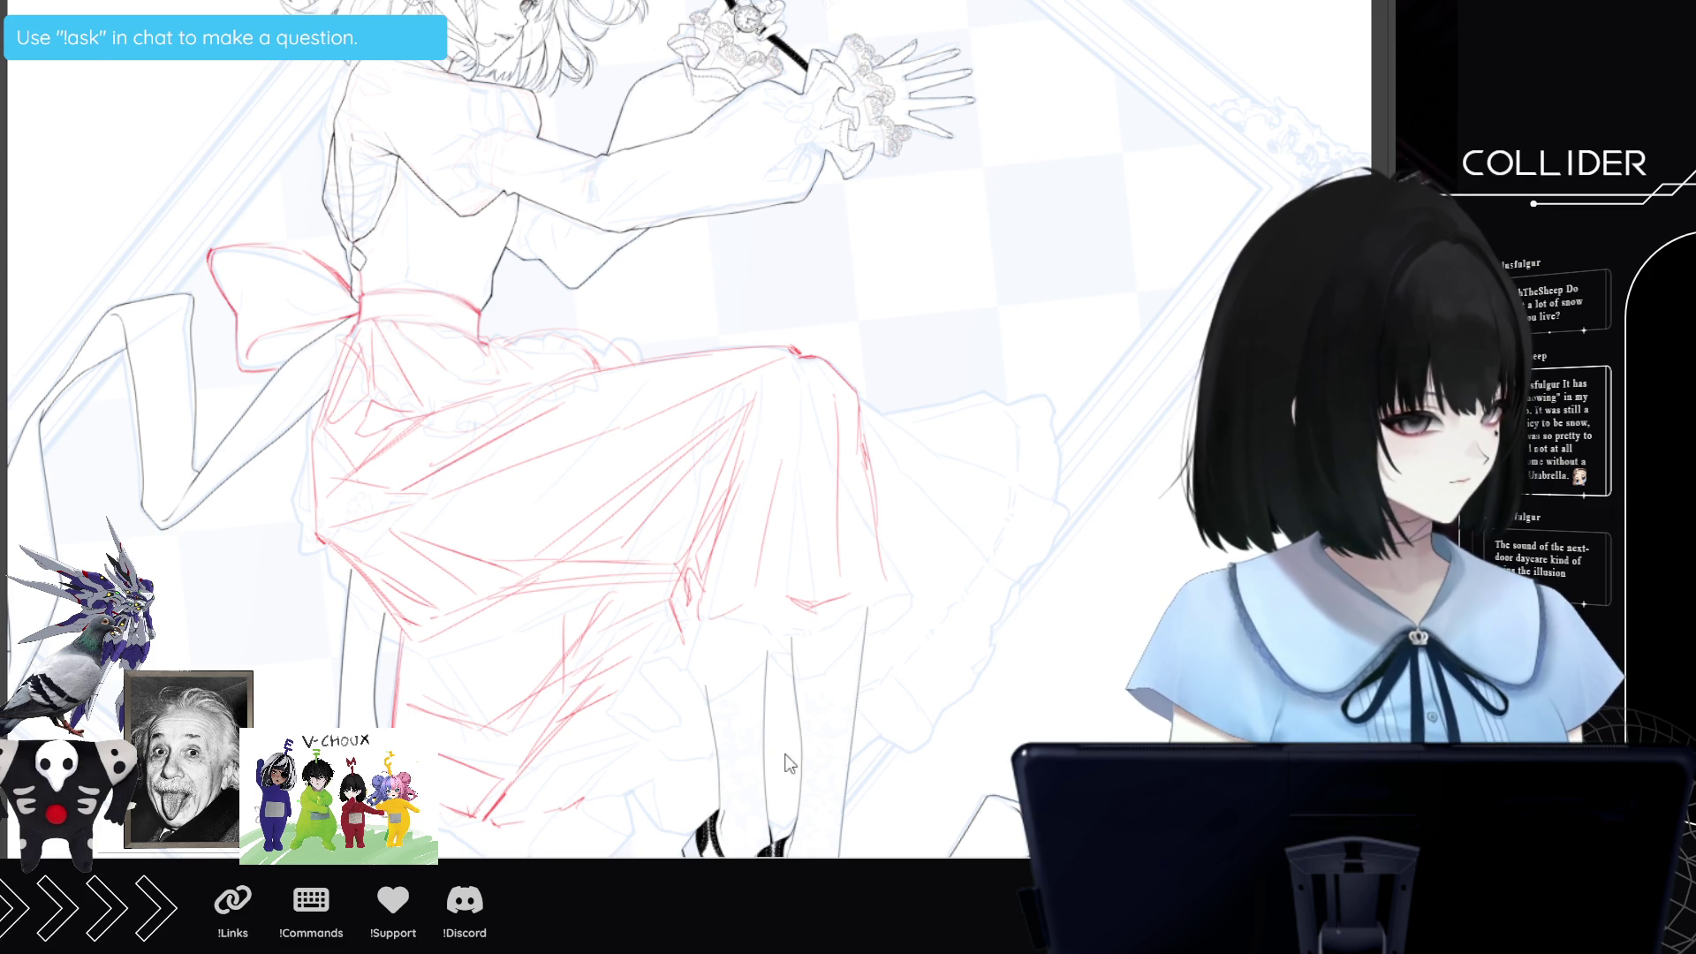
{"action": "mouse_move", "coordinate": [864, 422]}
{"action": "left_mouse_down"}
{"action": "mouse_move", "coordinate": [949, 608]}
{"action": "mouse_move", "coordinate": [868, 643]}
{"action": "left_mouse_up"}
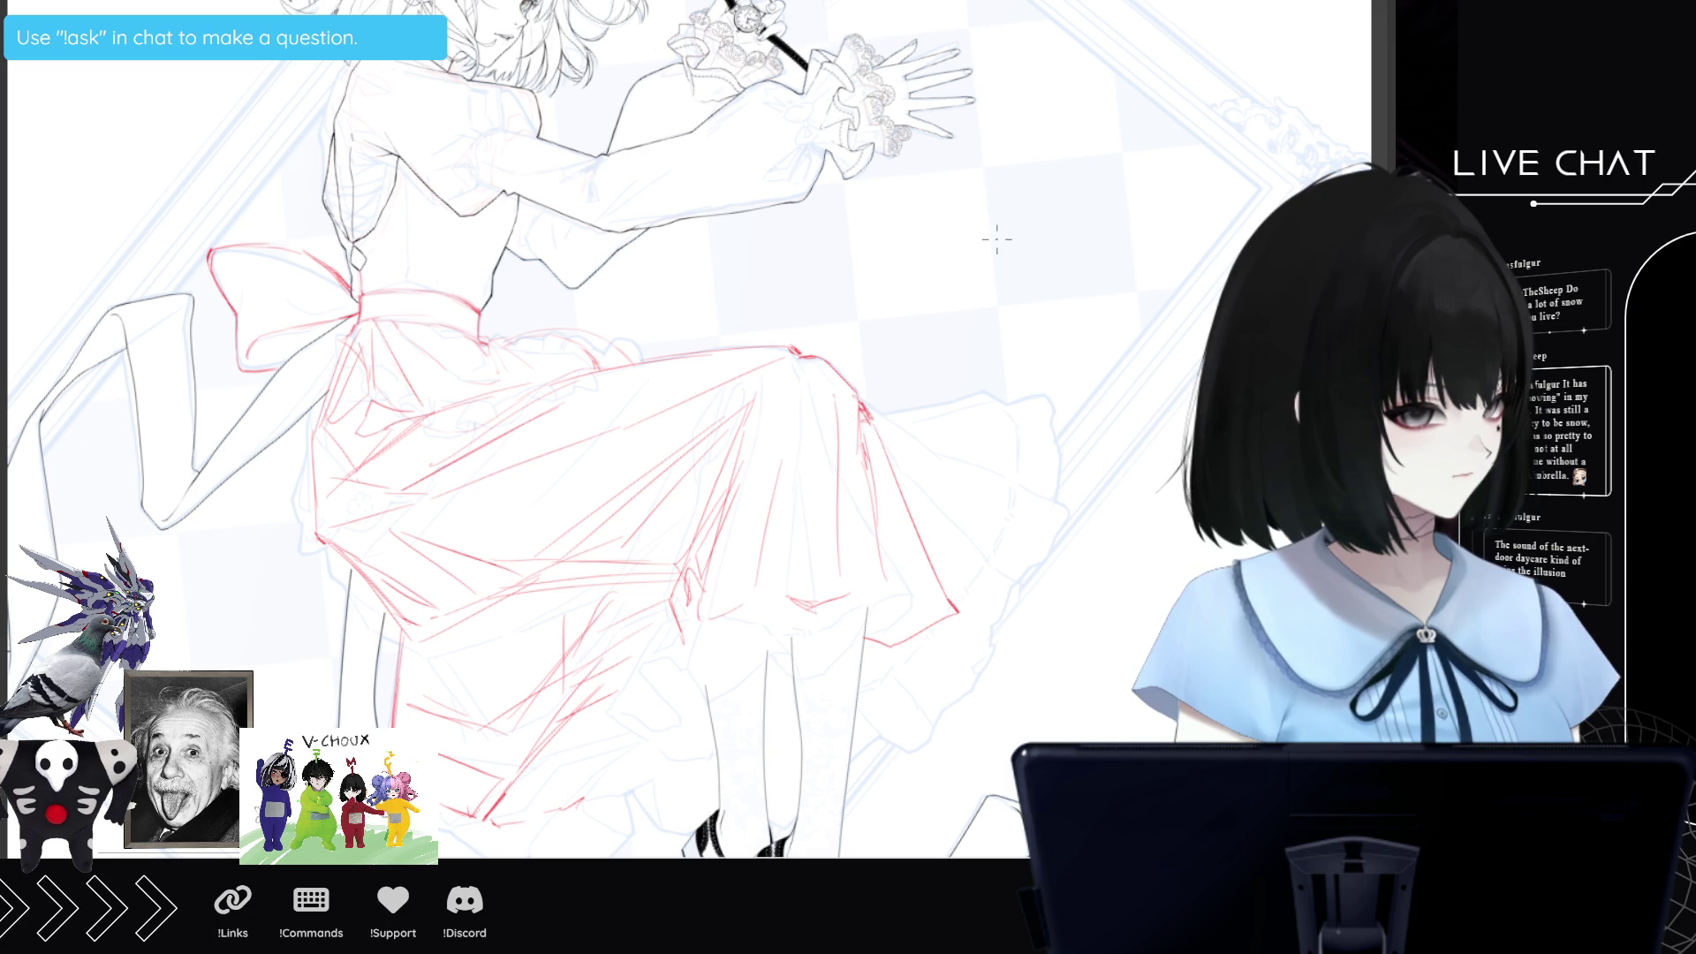
Sketch the flared outer hem and the top of the outer layer's right side.
{"action": "left_click_drag", "start_coordinate": [868, 703], "coordinate": [929, 682]}
{"action": "left_click_drag", "start_coordinate": [991, 634], "coordinate": [1020, 581]}
{"action": "mouse_move", "coordinate": [953, 331]}
{"action": "left_mouse_down"}
{"action": "mouse_move", "coordinate": [1024, 380]}
{"action": "mouse_move", "coordinate": [1032, 499]}
{"action": "left_mouse_up"}
{"action": "left_click_drag", "start_coordinate": [938, 336], "coordinate": [832, 300]}
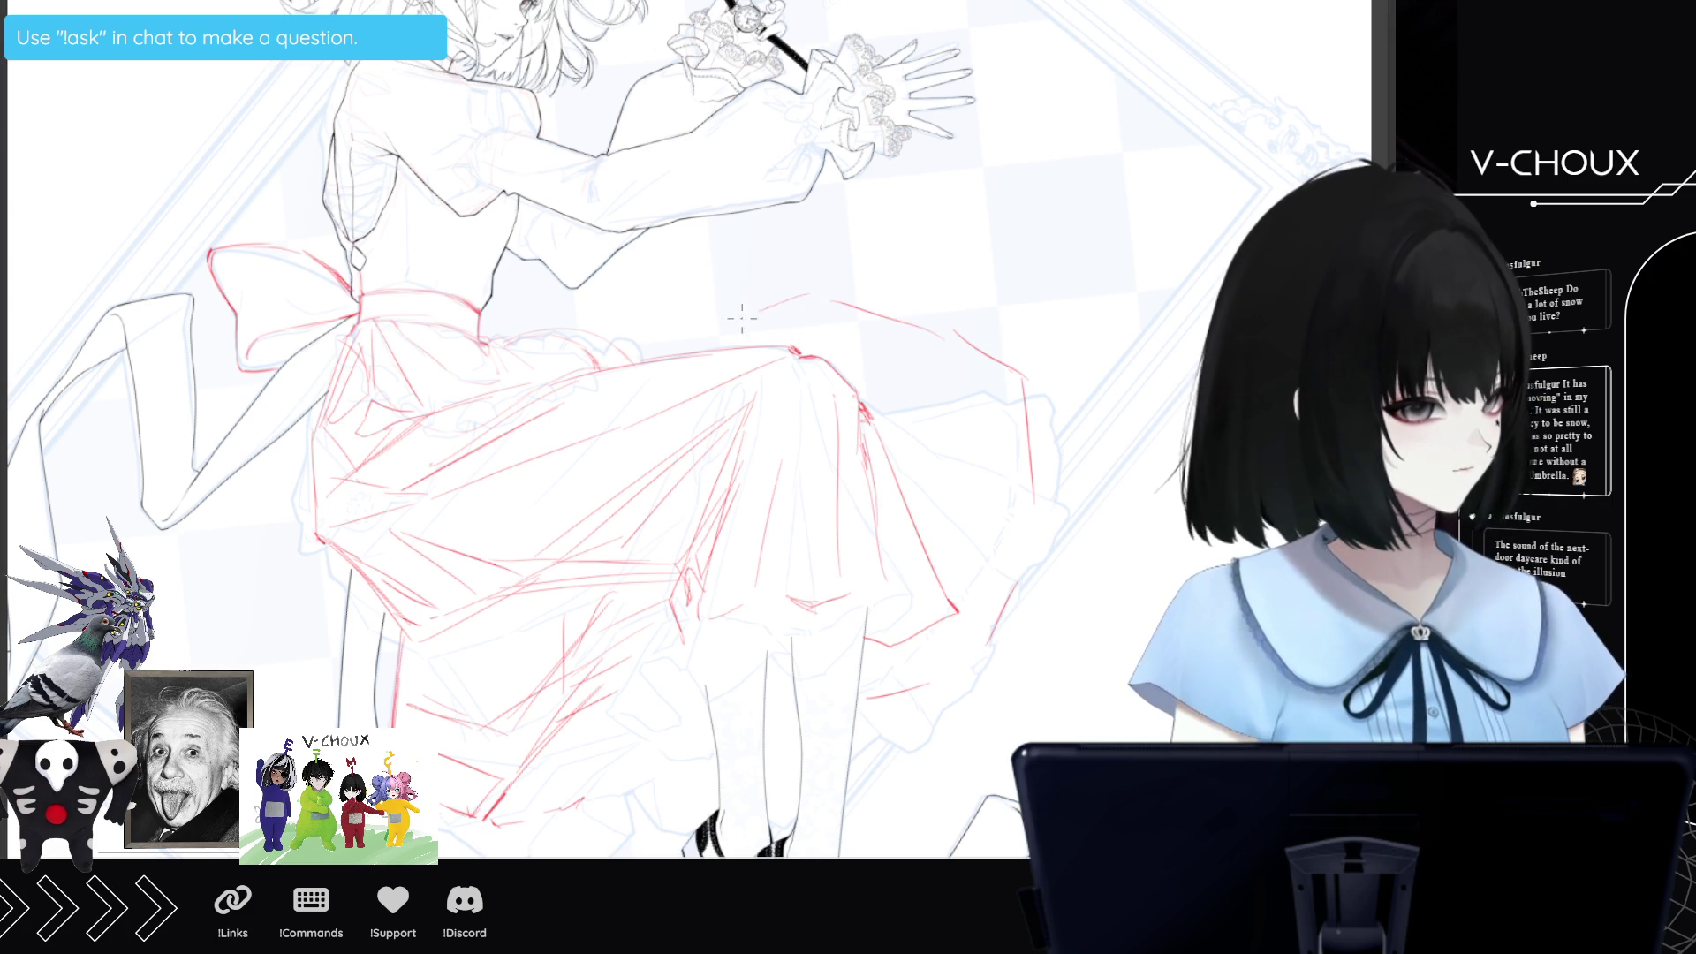
Sketch the outer layer's upper edge, right side and top arc, plus a long lower fold.
{"action": "mouse_move", "coordinate": [711, 338]}
{"action": "left_mouse_down"}
{"action": "mouse_move", "coordinate": [806, 295]}
{"action": "mouse_move", "coordinate": [763, 316]}
{"action": "mouse_move", "coordinate": [979, 380]}
{"action": "mouse_move", "coordinate": [1005, 564]}
{"action": "left_mouse_up"}
{"action": "mouse_move", "coordinate": [1010, 441]}
{"action": "left_mouse_down"}
{"action": "mouse_move", "coordinate": [998, 574]}
{"action": "mouse_move", "coordinate": [946, 684]}
{"action": "left_mouse_up"}
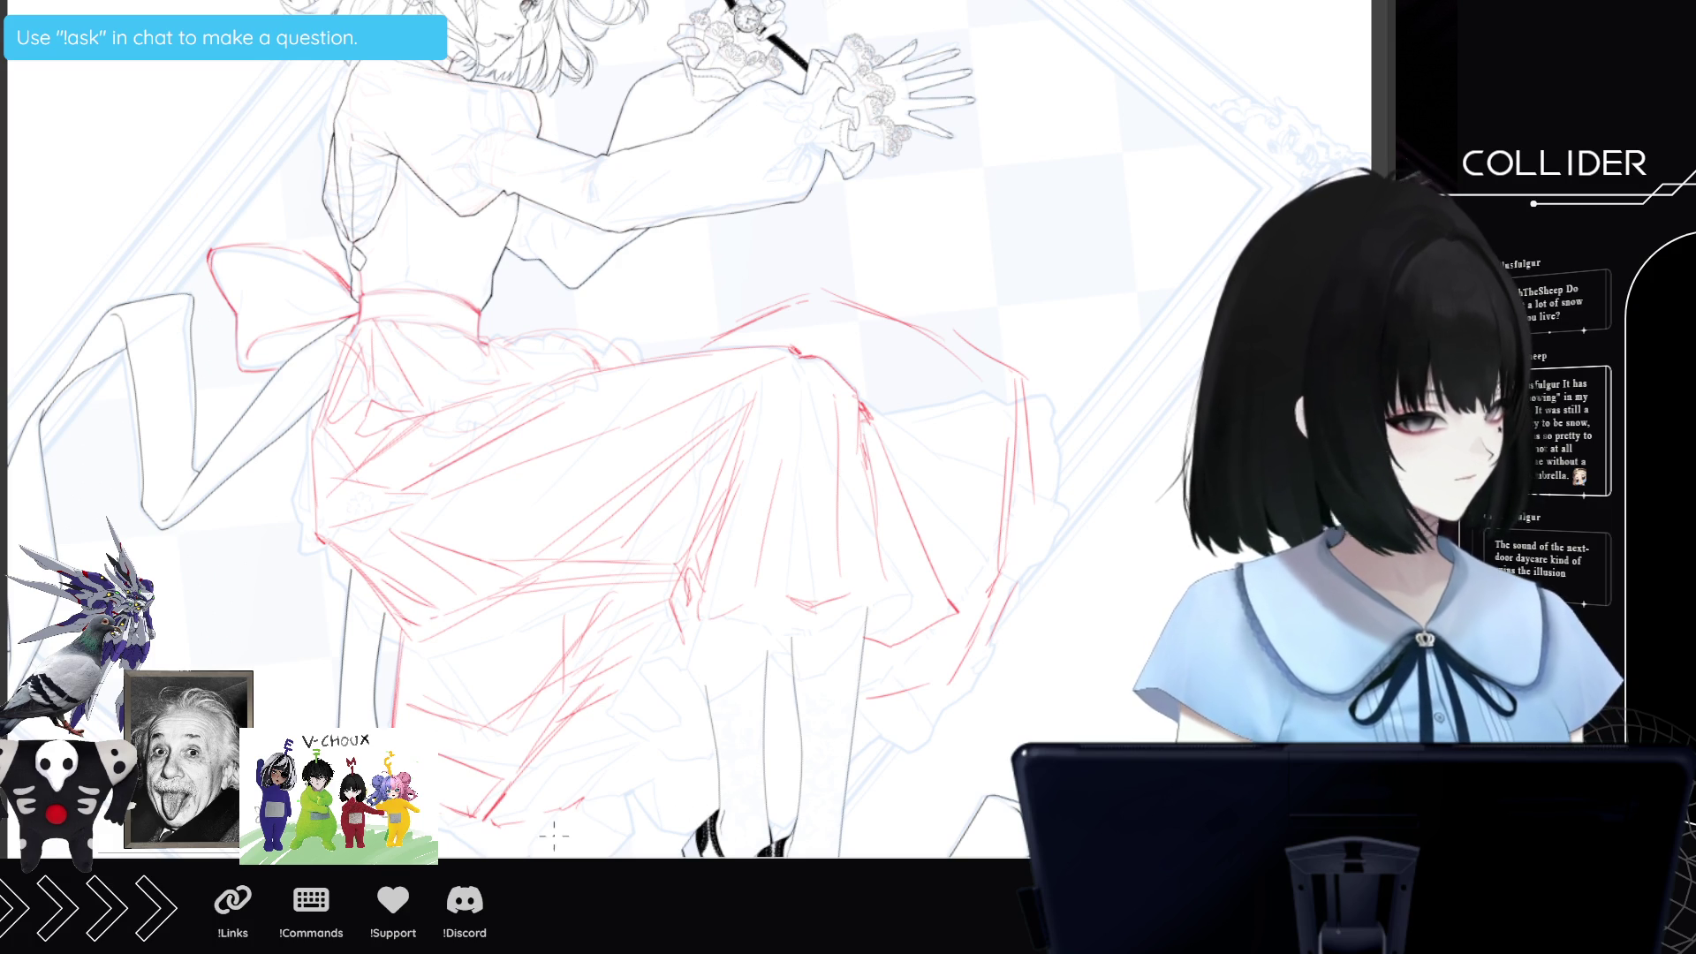
{"action": "left_click_drag", "start_coordinate": [877, 698], "coordinate": [532, 827]}
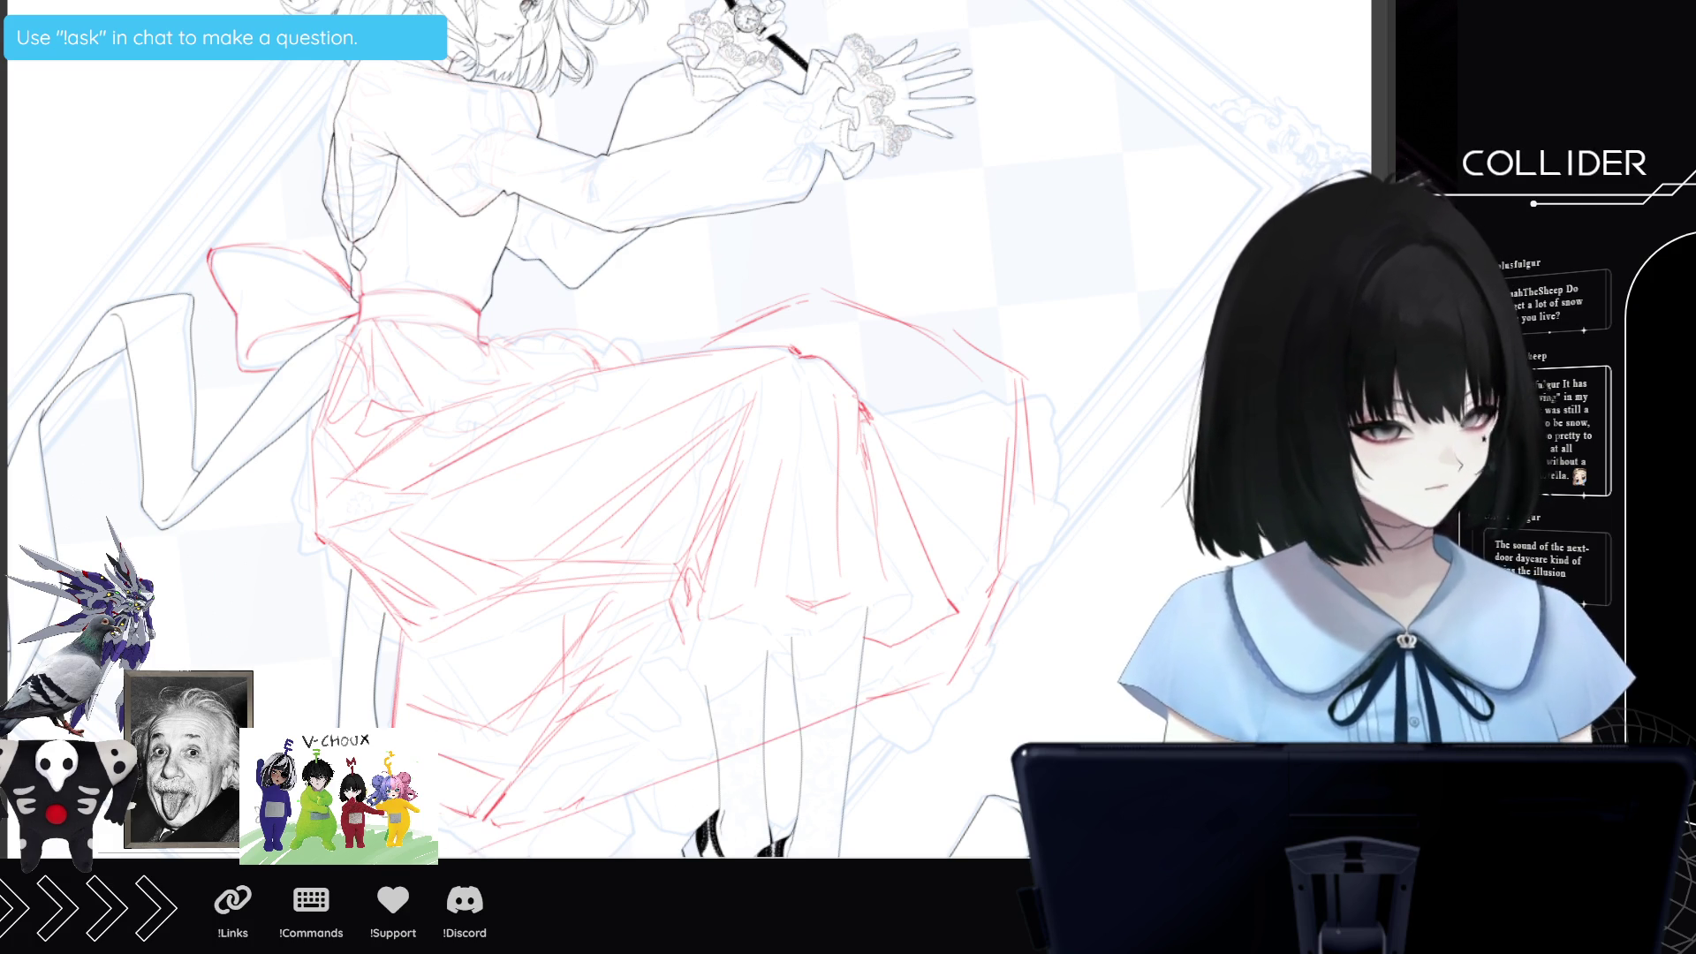
{"action": "left_click_drag", "start_coordinate": [983, 580], "coordinate": [968, 644]}
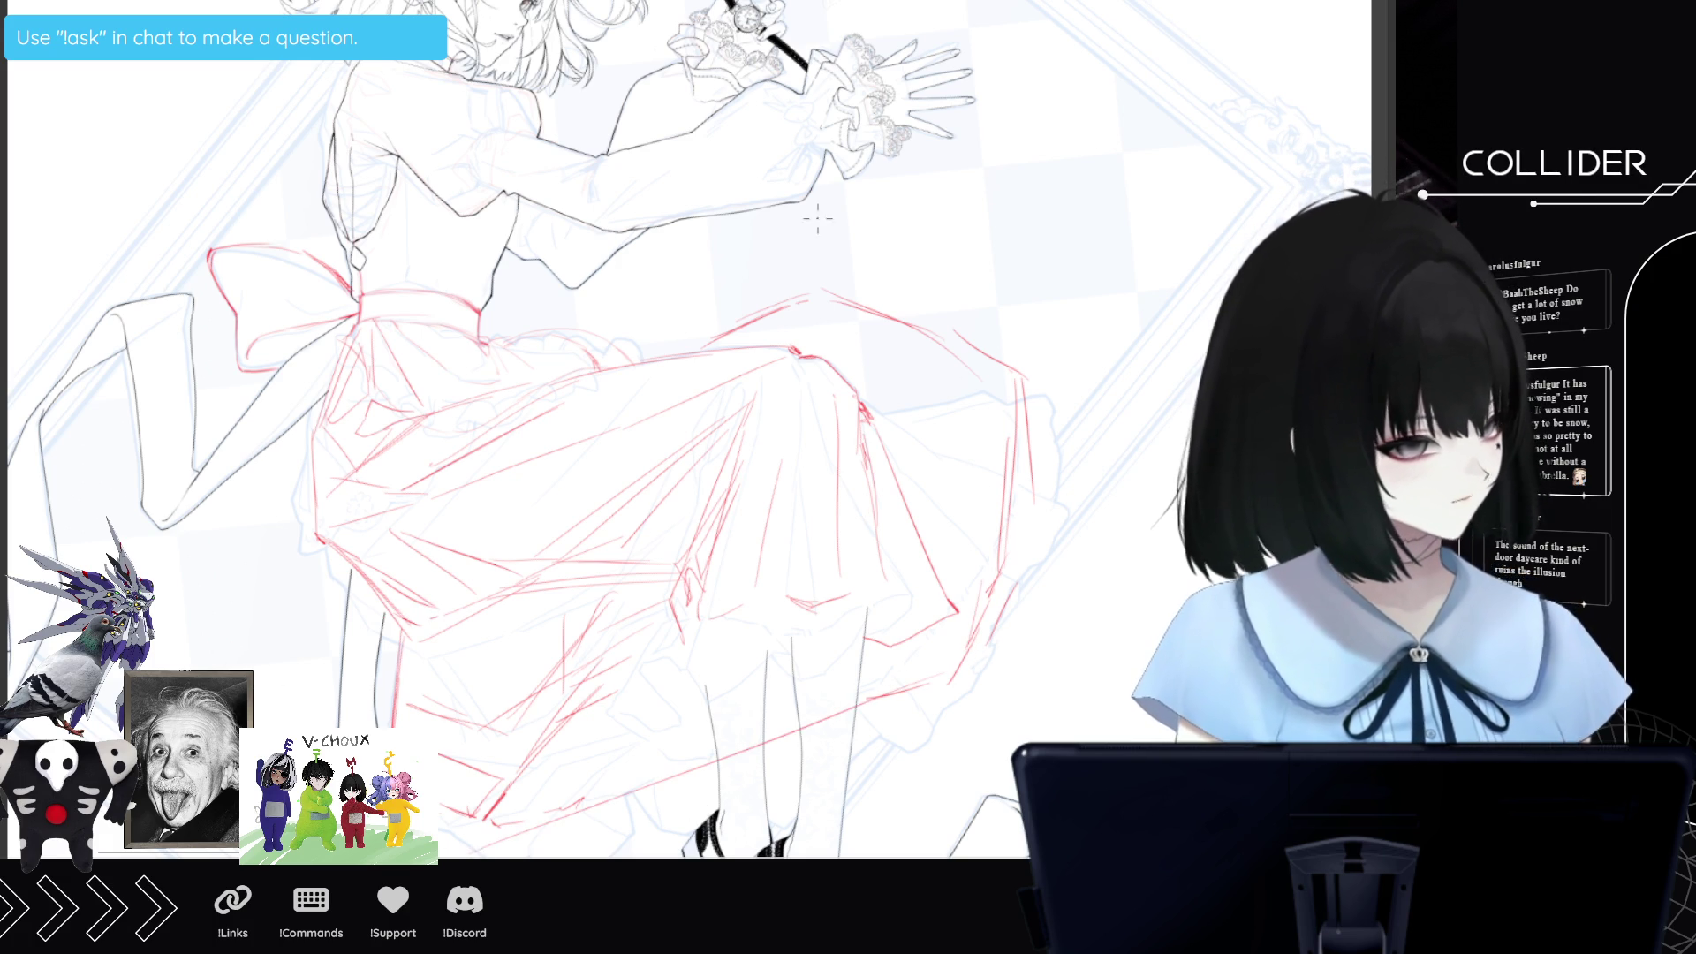
{"action": "left_click_drag", "start_coordinate": [807, 296], "coordinate": [651, 341]}
{"action": "left_click_drag", "start_coordinate": [751, 314], "coordinate": [651, 341]}
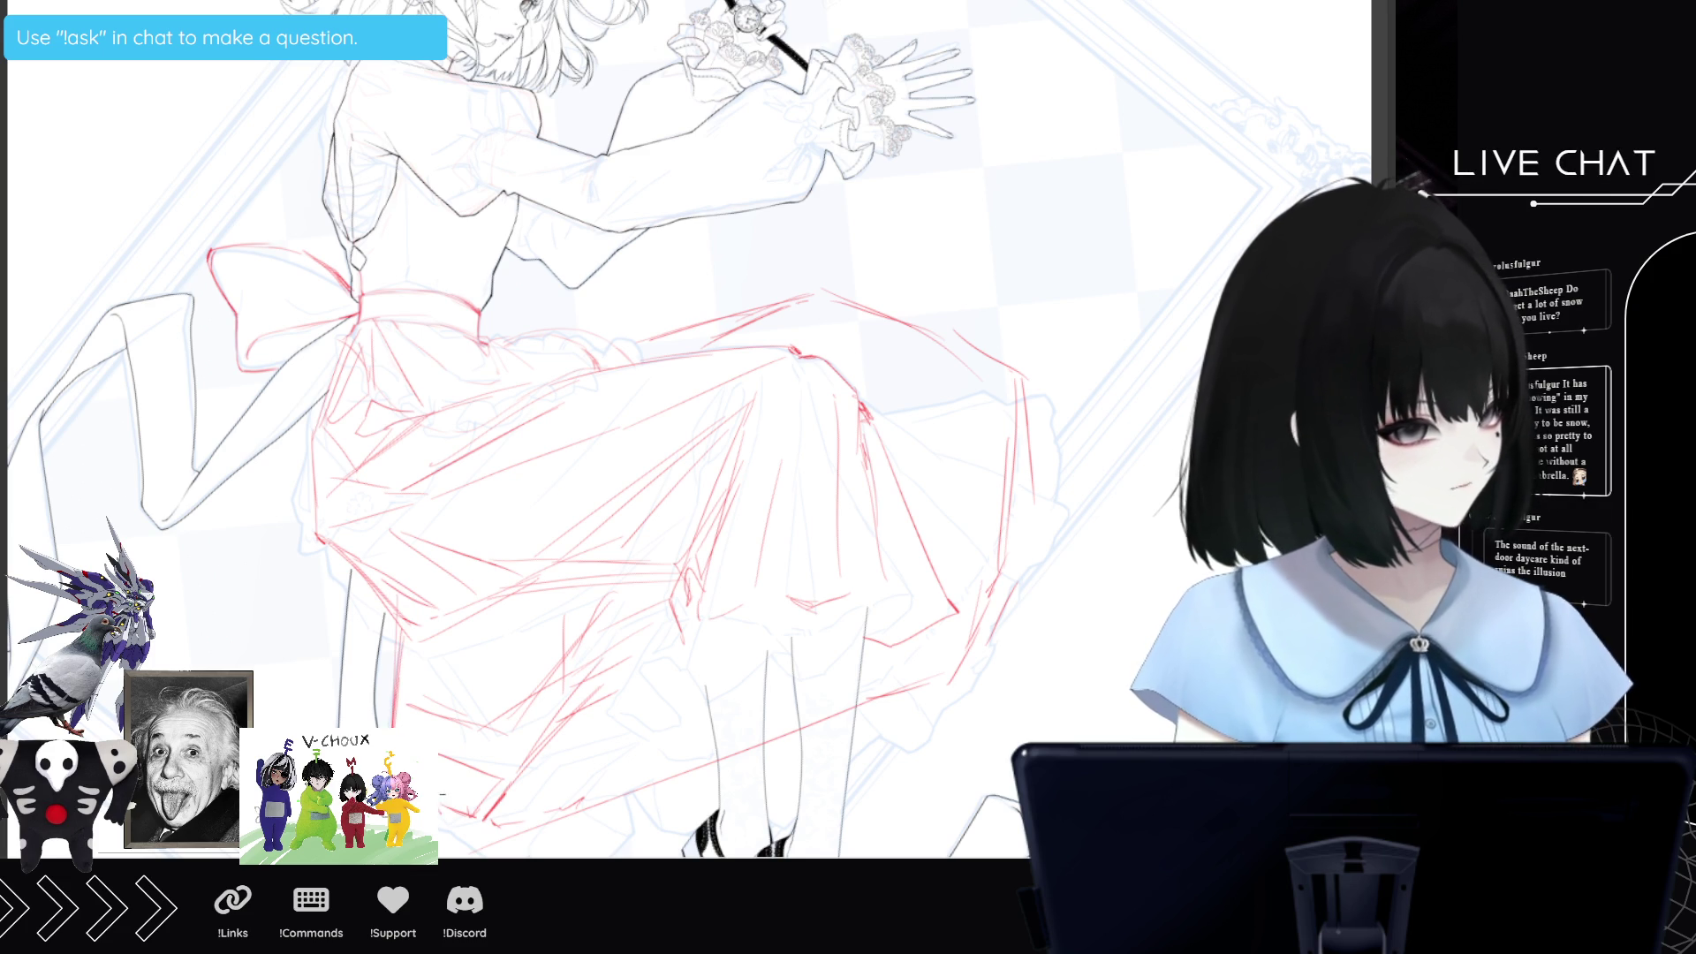
Add bottom strokes, reinforce the outer layer's right edge and arc it over the top.
{"action": "mouse_move", "coordinate": [710, 773]}
{"action": "left_mouse_down"}
{"action": "mouse_move", "coordinate": [590, 856]}
{"action": "mouse_move", "coordinate": [606, 857]}
{"action": "left_mouse_up"}
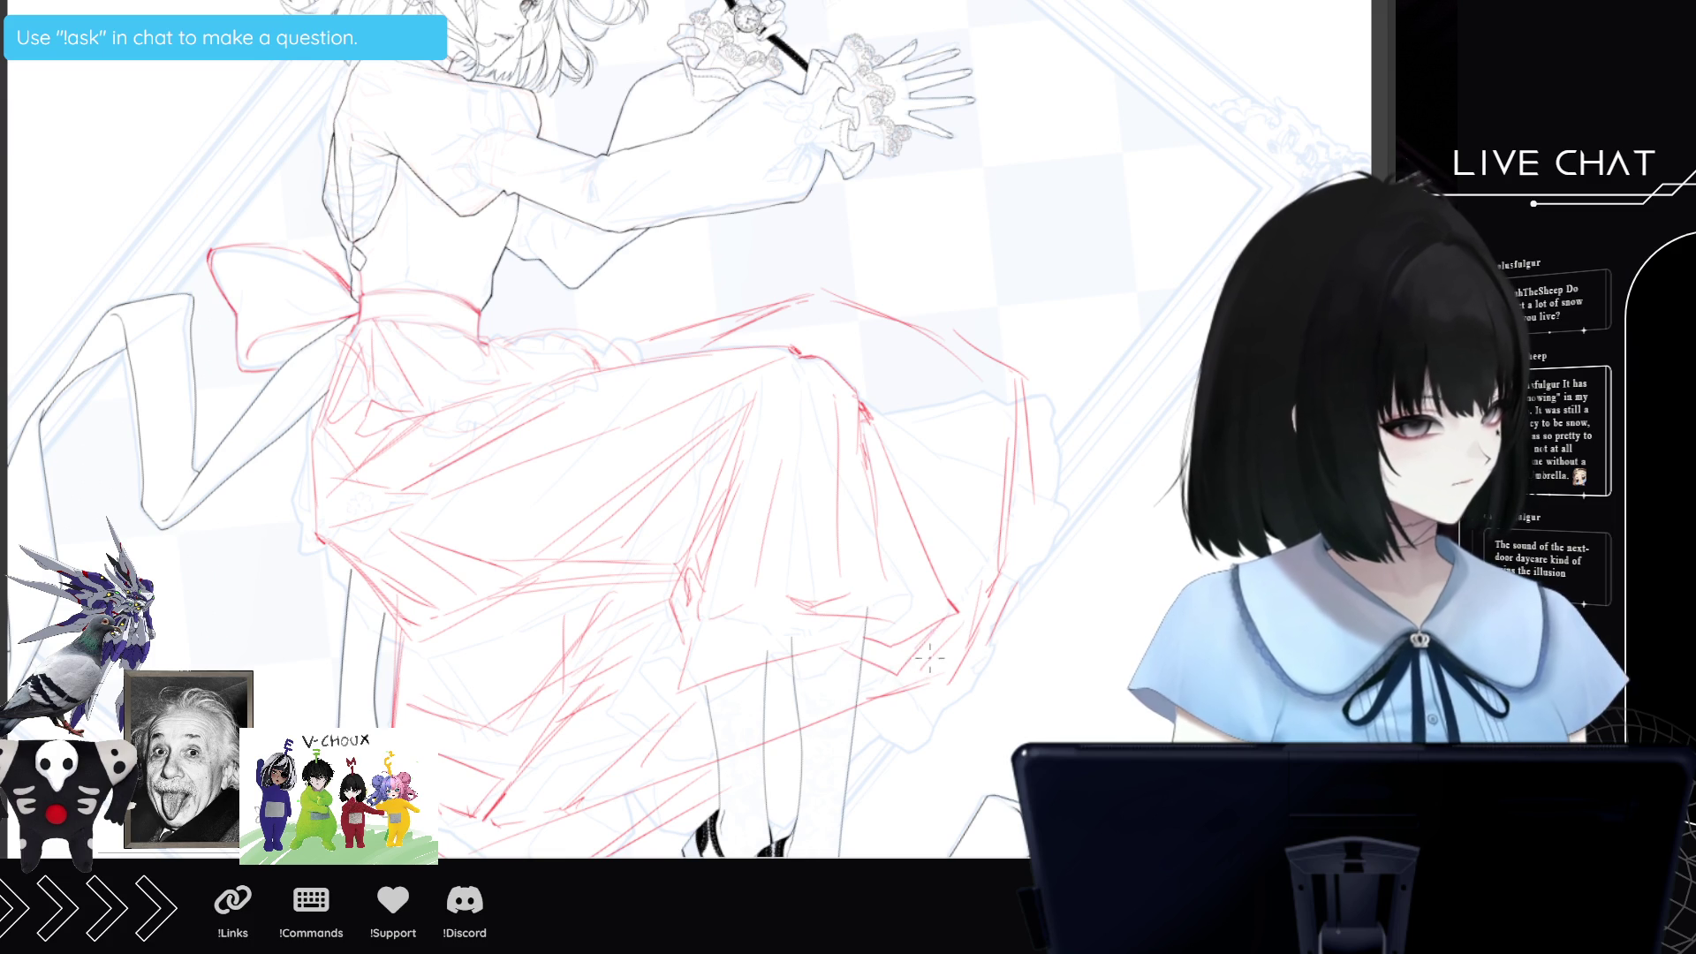
{"action": "left_click_drag", "start_coordinate": [1012, 579], "coordinate": [998, 636]}
{"action": "mouse_move", "coordinate": [1024, 557]}
{"action": "left_mouse_down"}
{"action": "mouse_move", "coordinate": [1029, 588]}
{"action": "mouse_move", "coordinate": [1040, 562]}
{"action": "left_mouse_up"}
{"action": "left_click_drag", "start_coordinate": [1051, 429], "coordinate": [1043, 543]}
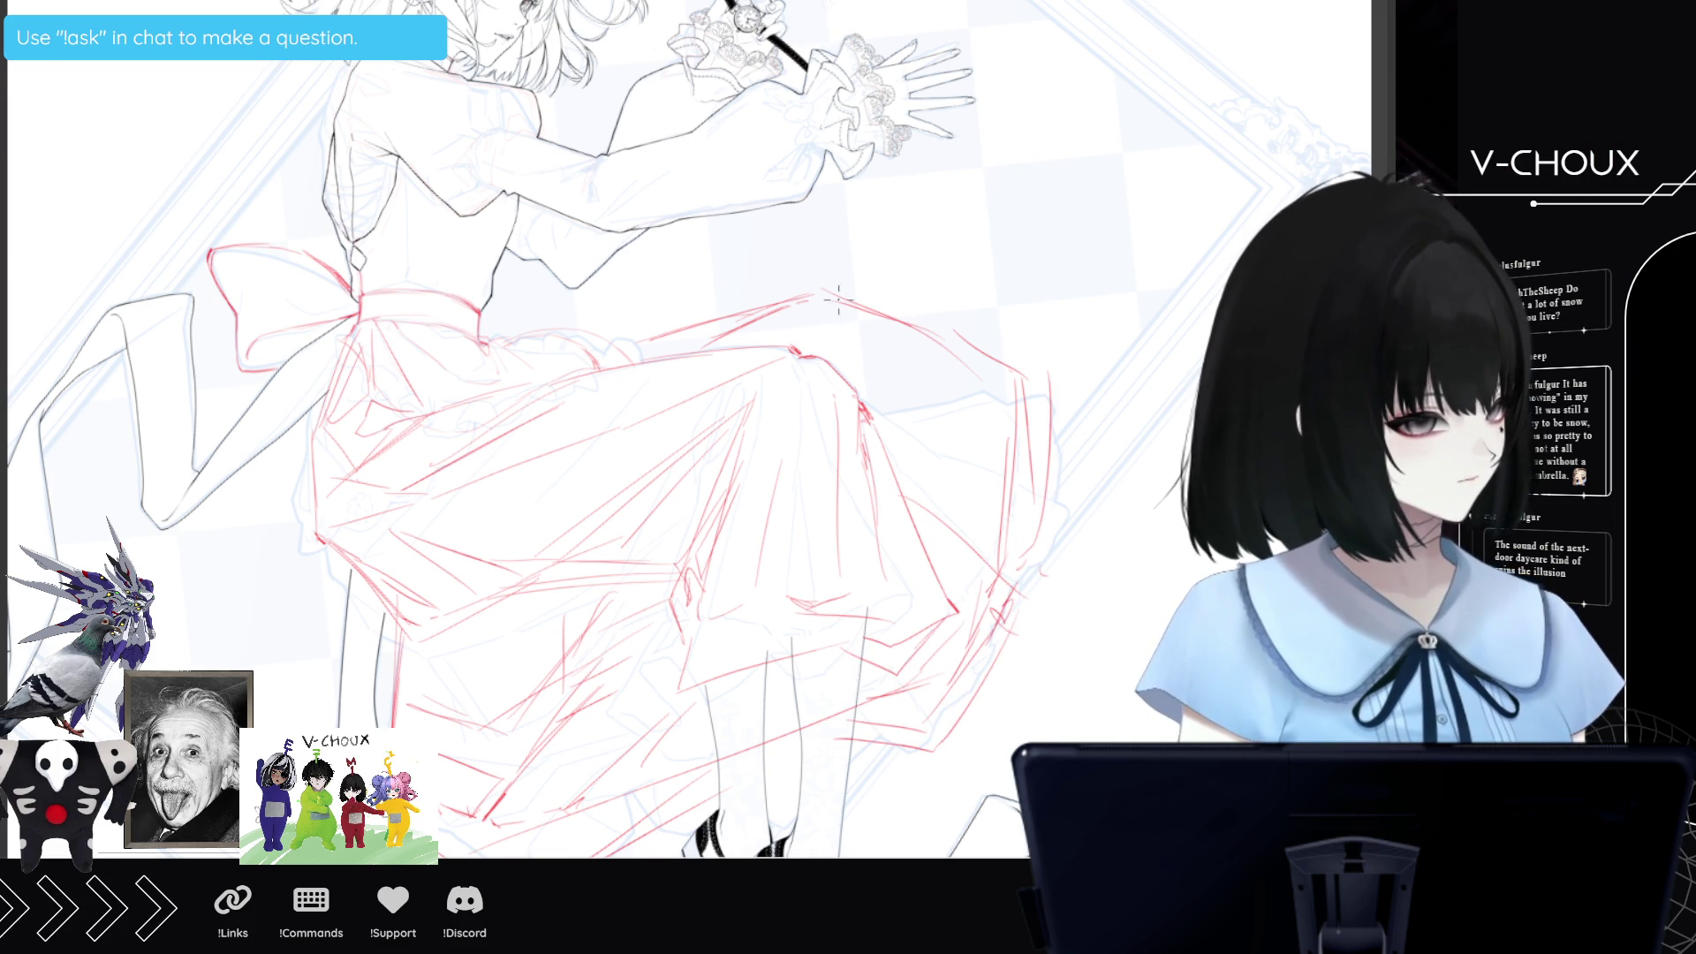
{"action": "mouse_move", "coordinate": [1060, 336]}
{"action": "left_mouse_down"}
{"action": "mouse_move", "coordinate": [914, 265]}
{"action": "mouse_move", "coordinate": [747, 282]}
{"action": "left_mouse_up"}
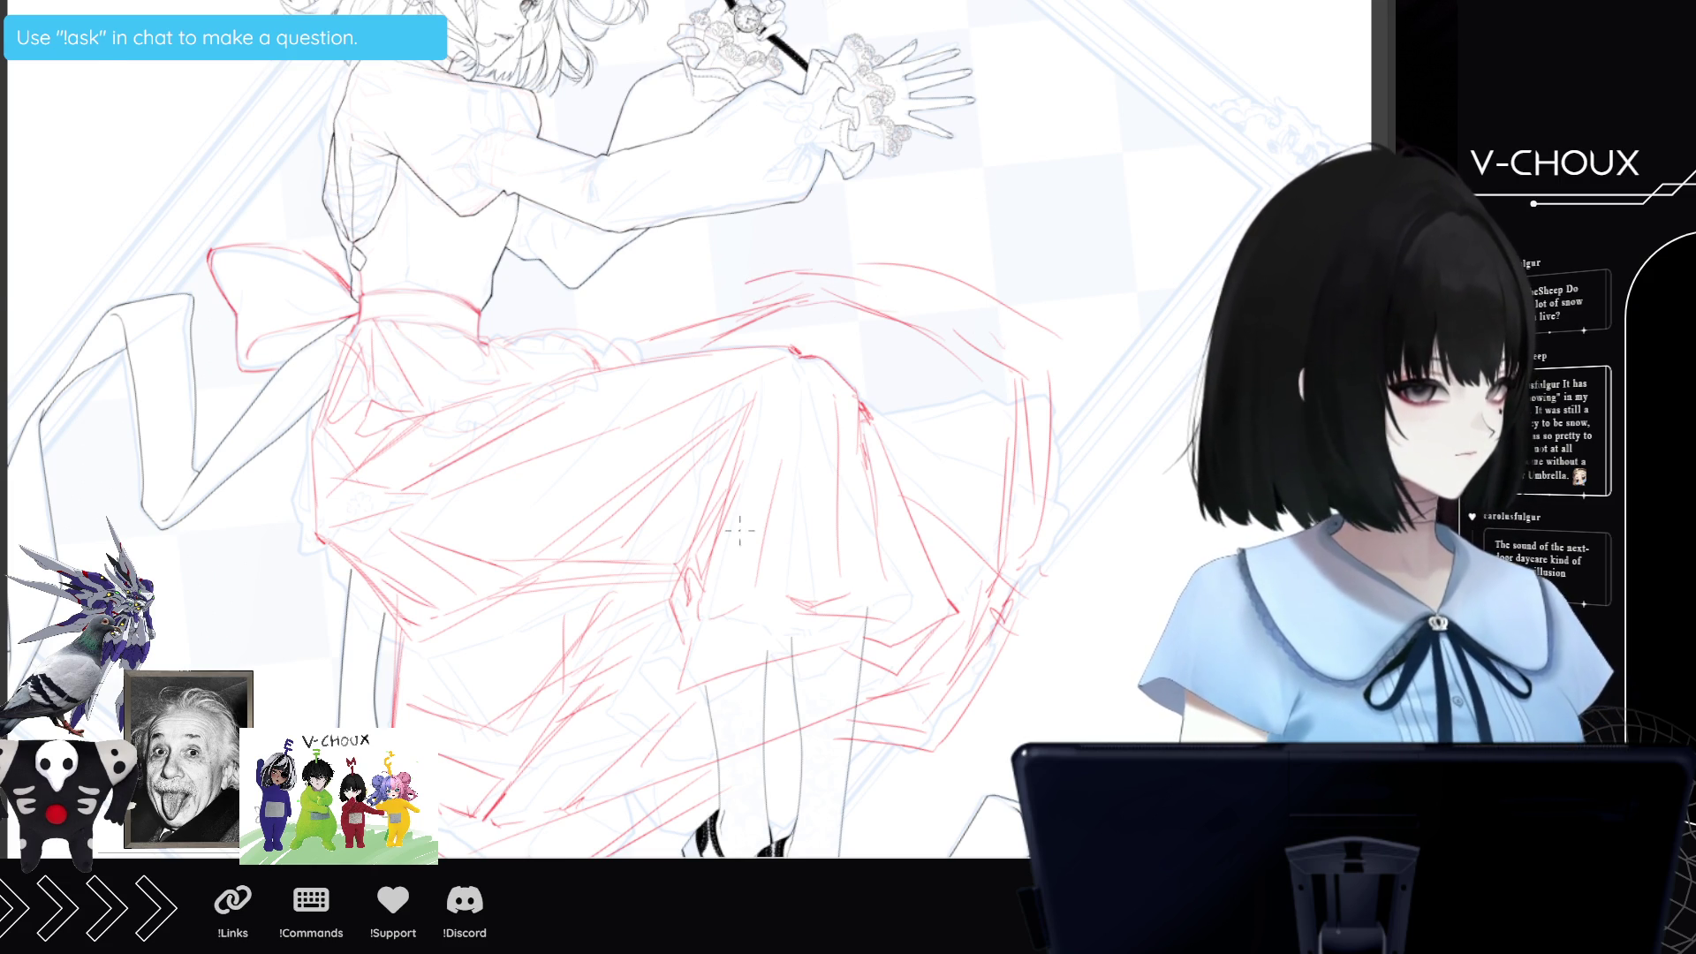
Draw short blue strokes near the bow, across the skirt and along the waist.
{"action": "scroll", "coordinate": [750, 527], "scroll_direction": "down", "scroll_amount": 3}
{"action": "scroll", "coordinate": [654, 549], "scroll_direction": "up", "scroll_amount": 3}
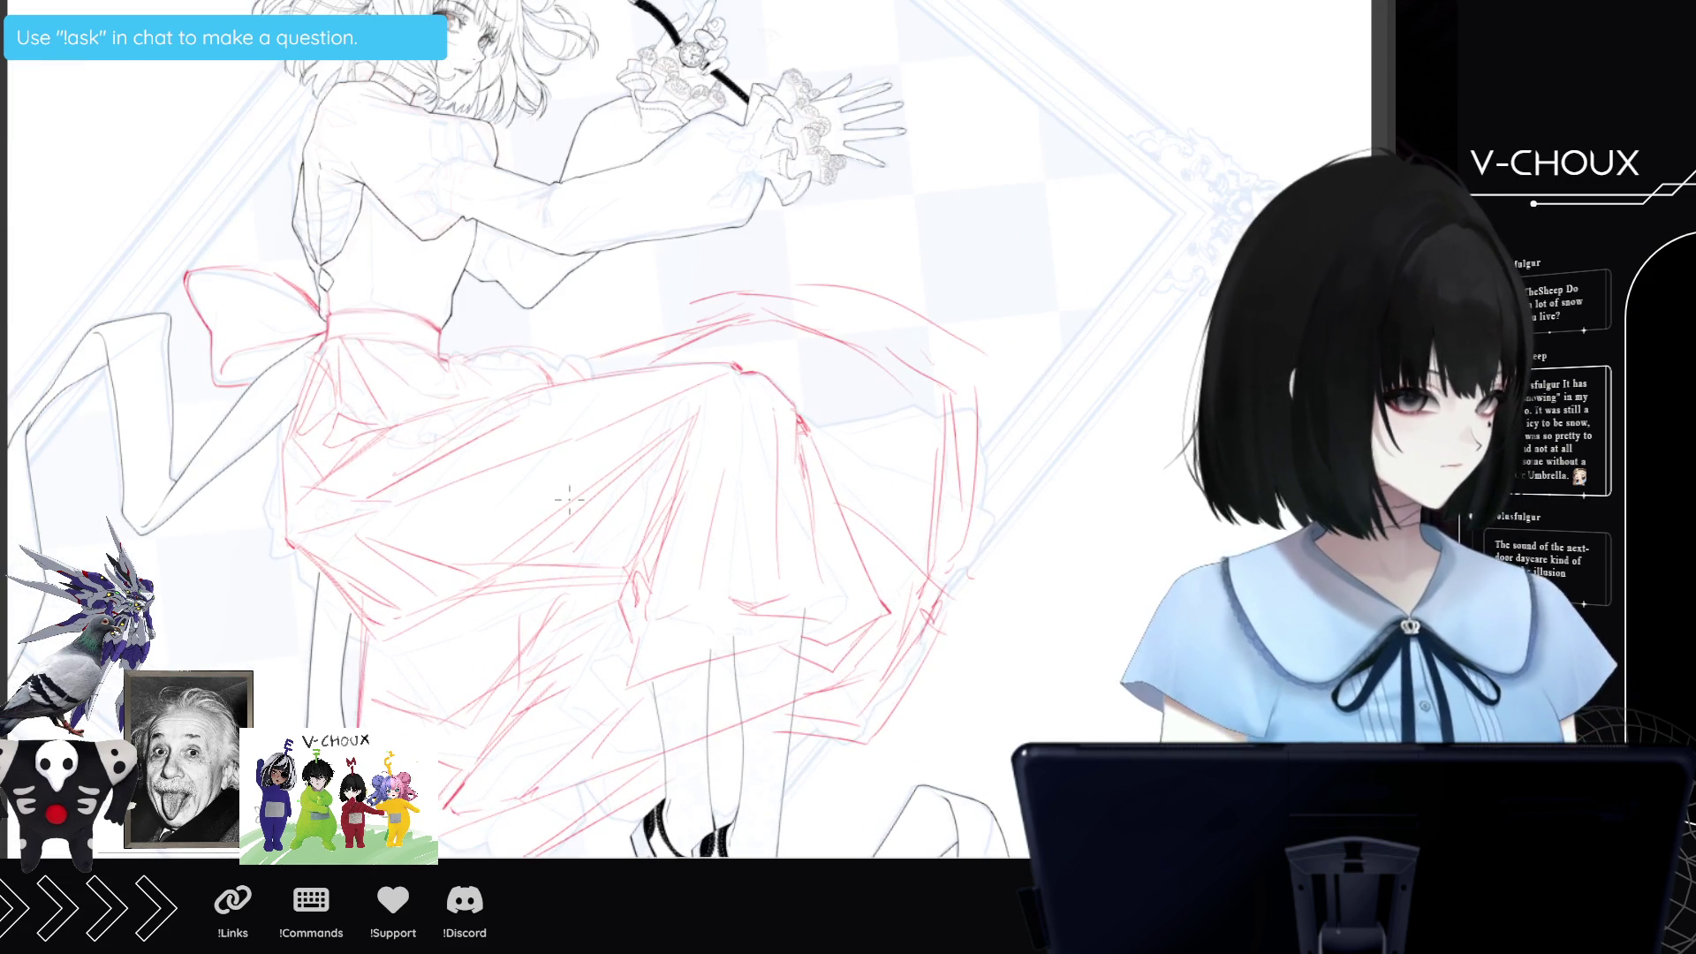
{"action": "scroll", "coordinate": [449, 481], "scroll_direction": "up", "scroll_amount": 1}
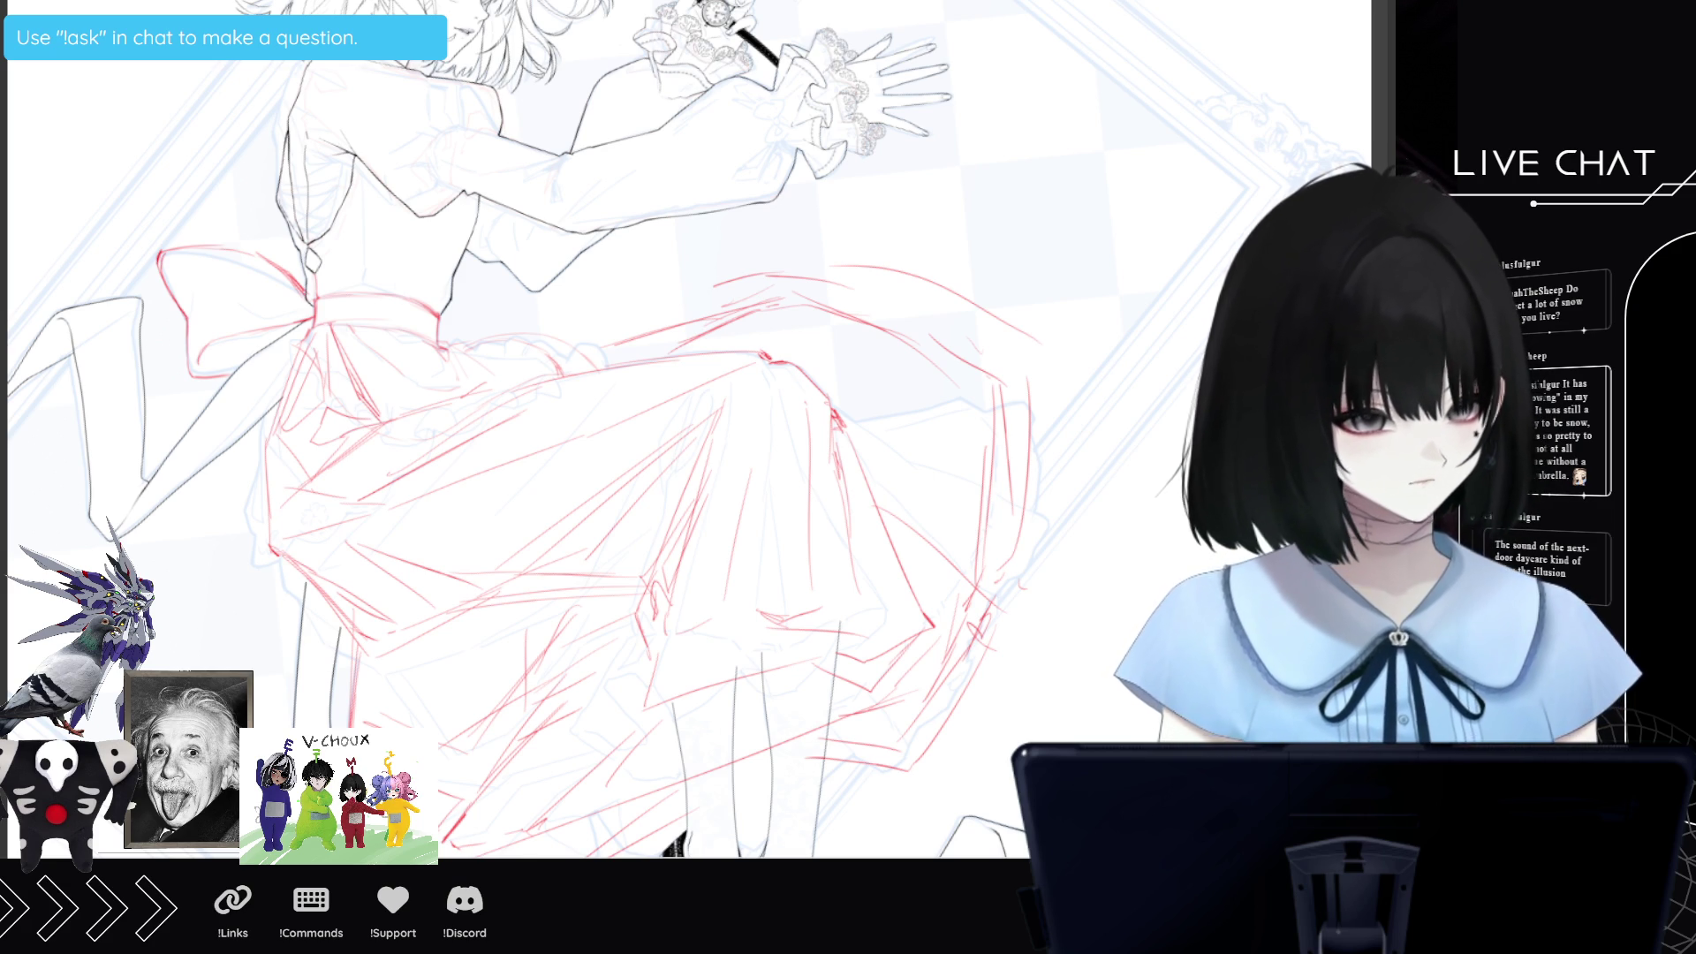
{"action": "mouse_move", "coordinate": [315, 323]}
{"action": "left_mouse_down"}
{"action": "mouse_move", "coordinate": [317, 430]}
{"action": "mouse_move", "coordinate": [380, 503]}
{"action": "left_mouse_up"}
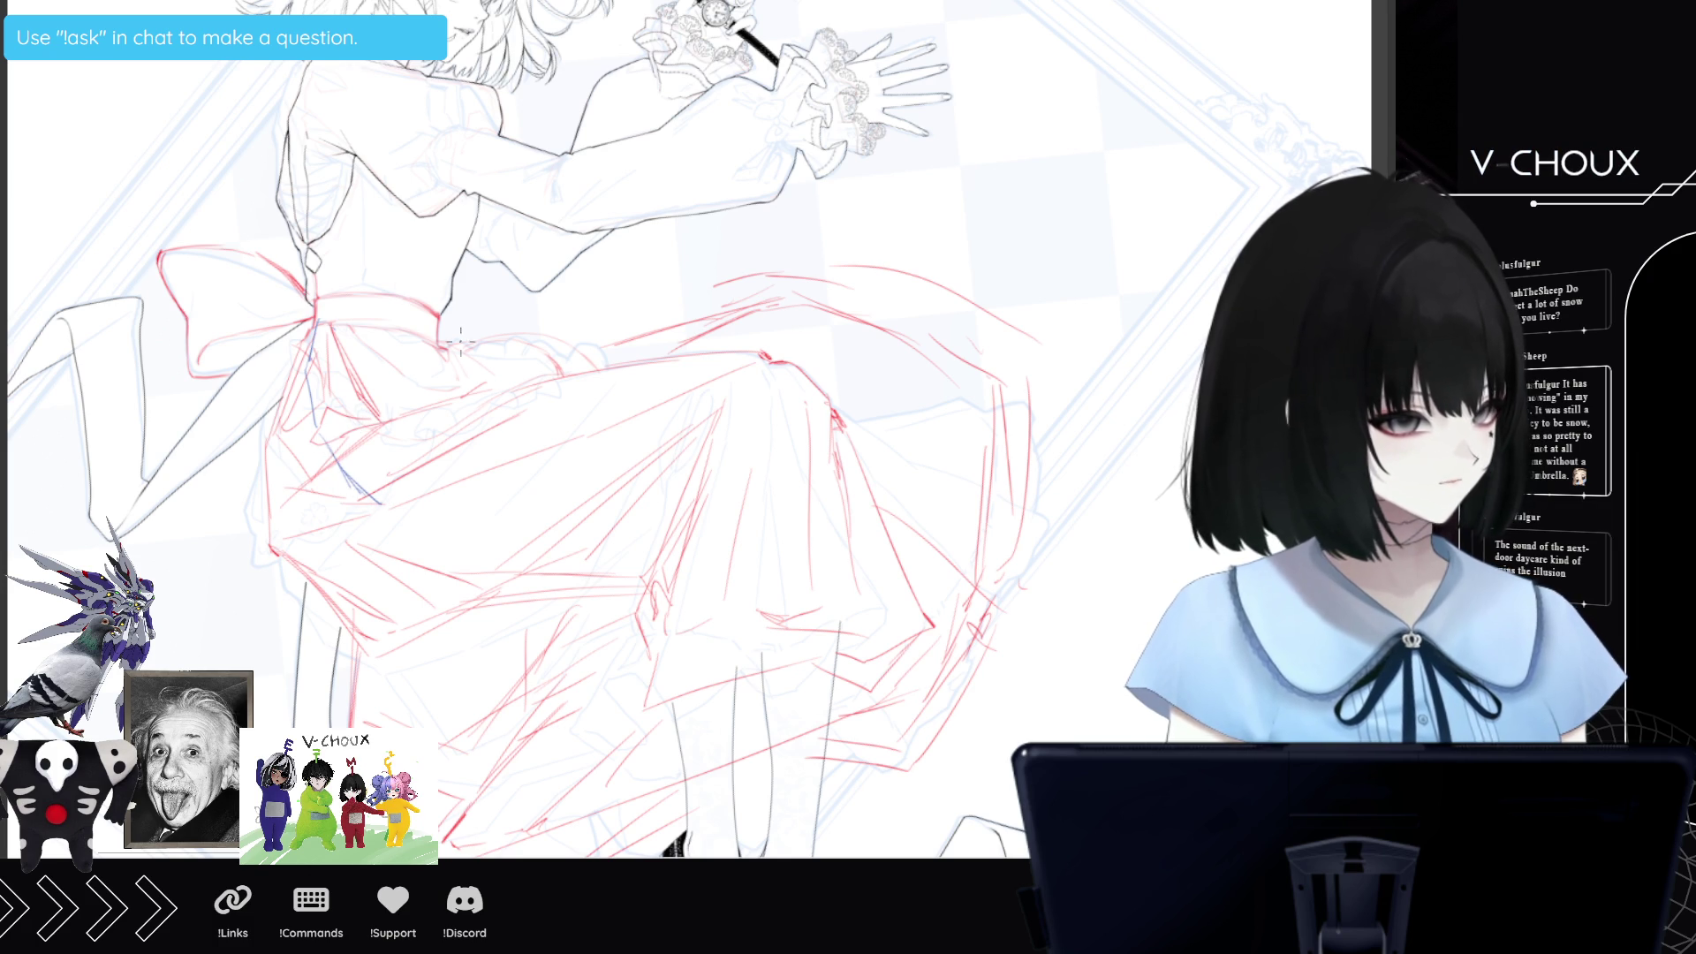
{"action": "mouse_move", "coordinate": [477, 383]}
{"action": "left_mouse_down"}
{"action": "mouse_move", "coordinate": [429, 490]}
{"action": "mouse_move", "coordinate": [385, 528]}
{"action": "mouse_move", "coordinate": [392, 469]}
{"action": "mouse_move", "coordinate": [432, 448]}
{"action": "mouse_move", "coordinate": [400, 402]}
{"action": "left_mouse_up"}
{"action": "mouse_move", "coordinate": [371, 345]}
{"action": "left_mouse_down"}
{"action": "mouse_move", "coordinate": [403, 388]}
{"action": "mouse_move", "coordinate": [405, 329]}
{"action": "left_mouse_up"}
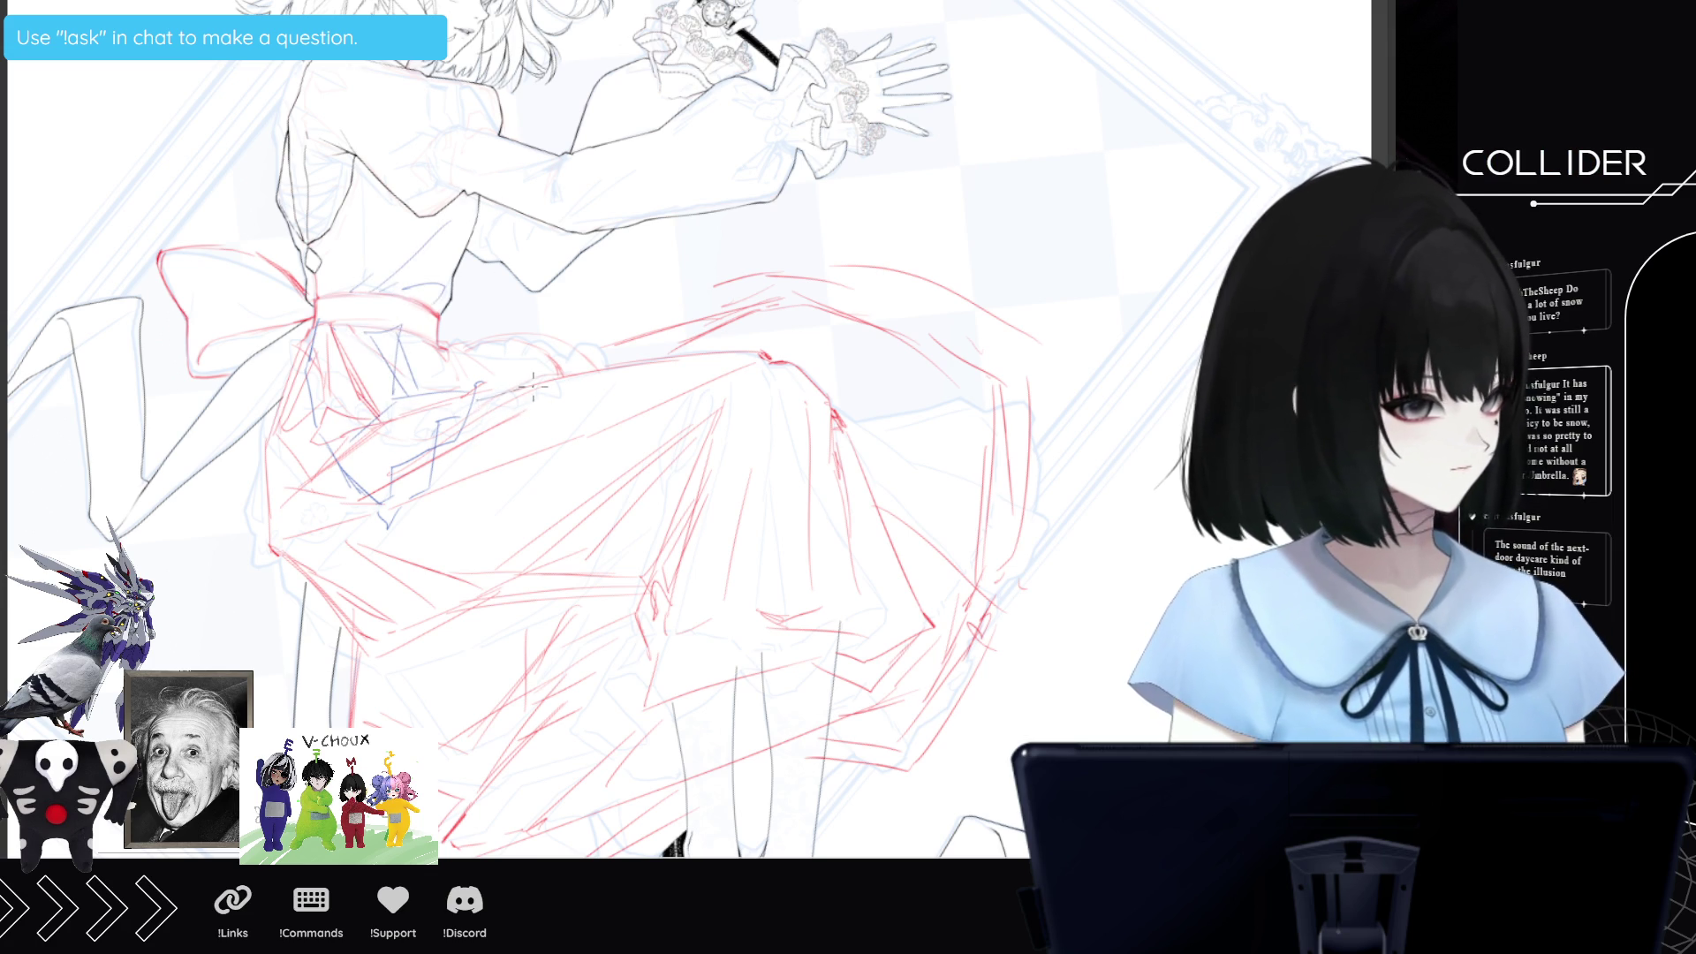
{"action": "left_click_drag", "start_coordinate": [626, 360], "coordinate": [606, 321]}
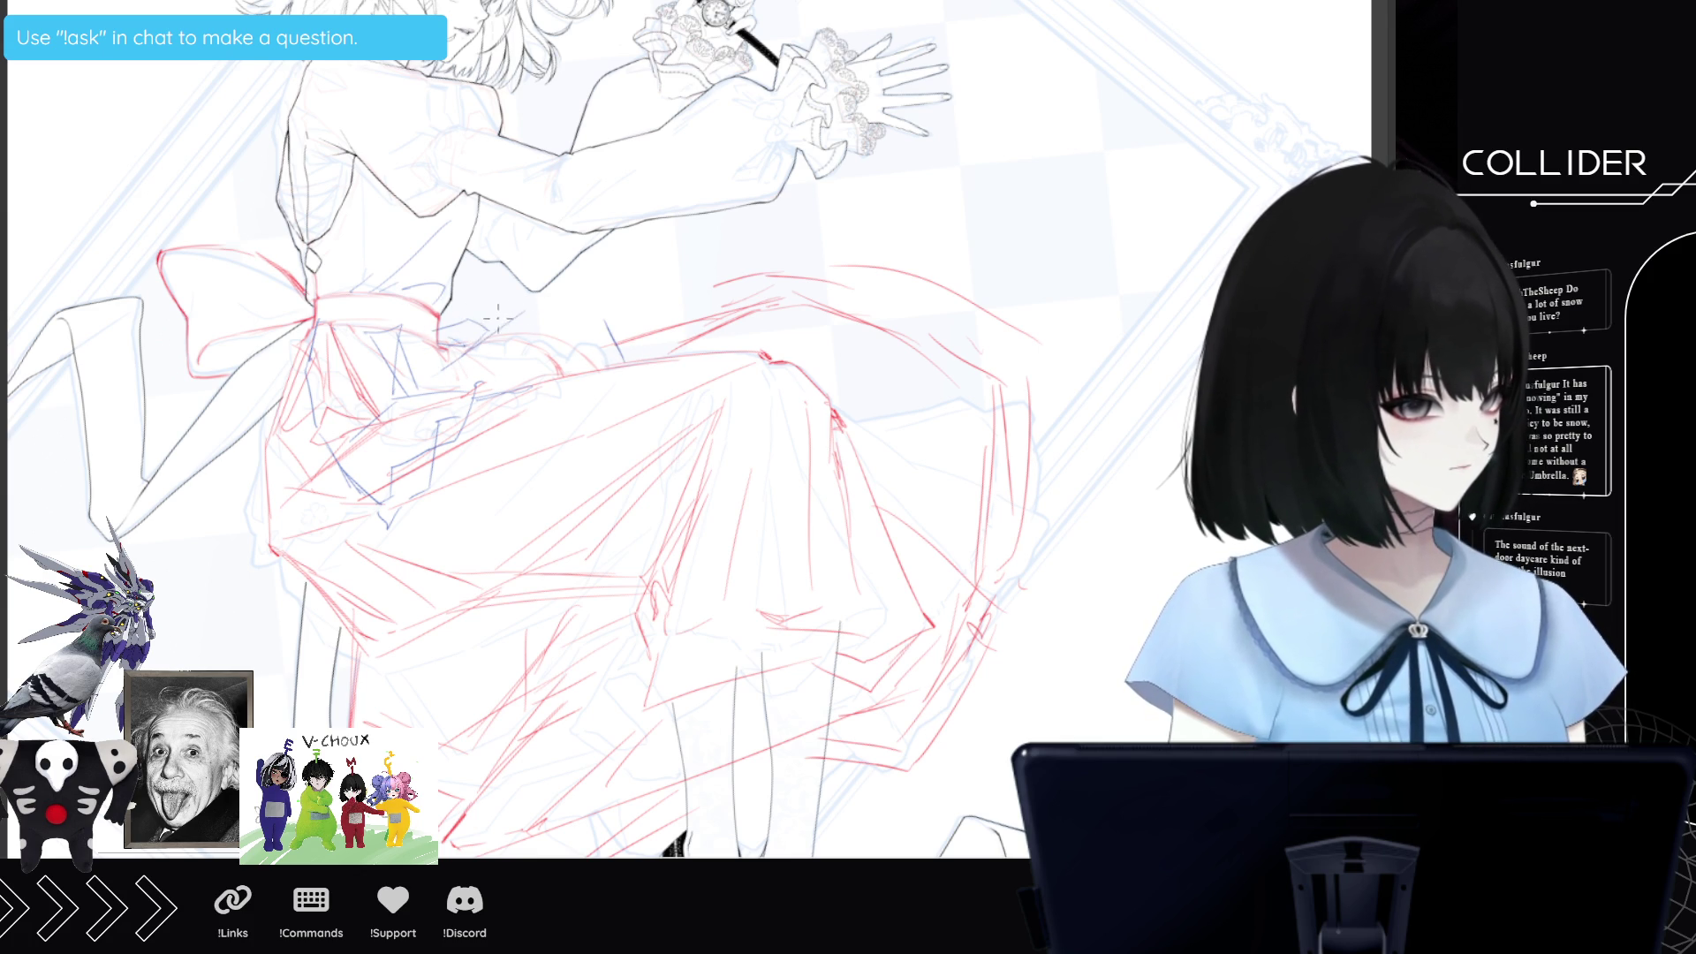
{"action": "mouse_move", "coordinate": [524, 299]}
{"action": "left_mouse_down"}
{"action": "mouse_move", "coordinate": [594, 315]}
{"action": "mouse_move", "coordinate": [633, 358]}
{"action": "left_mouse_up"}
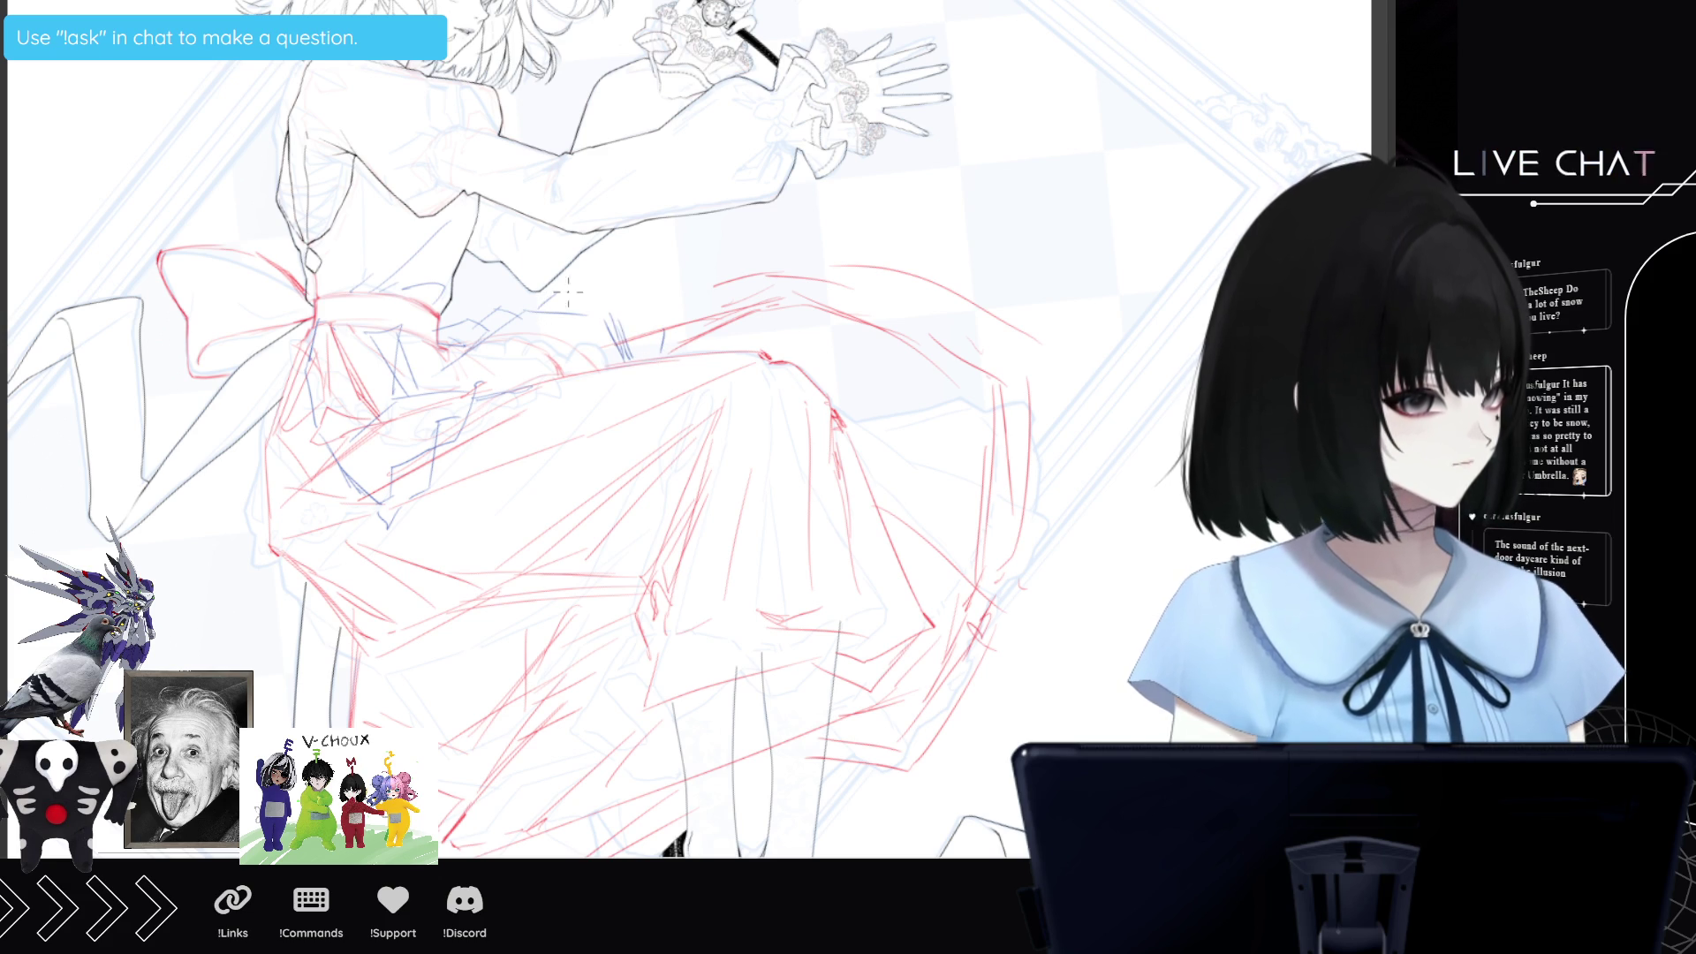
{"action": "mouse_move", "coordinate": [613, 315]}
{"action": "left_mouse_down"}
{"action": "mouse_move", "coordinate": [642, 285]}
{"action": "mouse_move", "coordinate": [660, 318]}
{"action": "mouse_move", "coordinate": [646, 345]}
{"action": "mouse_move", "coordinate": [688, 325]}
{"action": "left_mouse_up"}
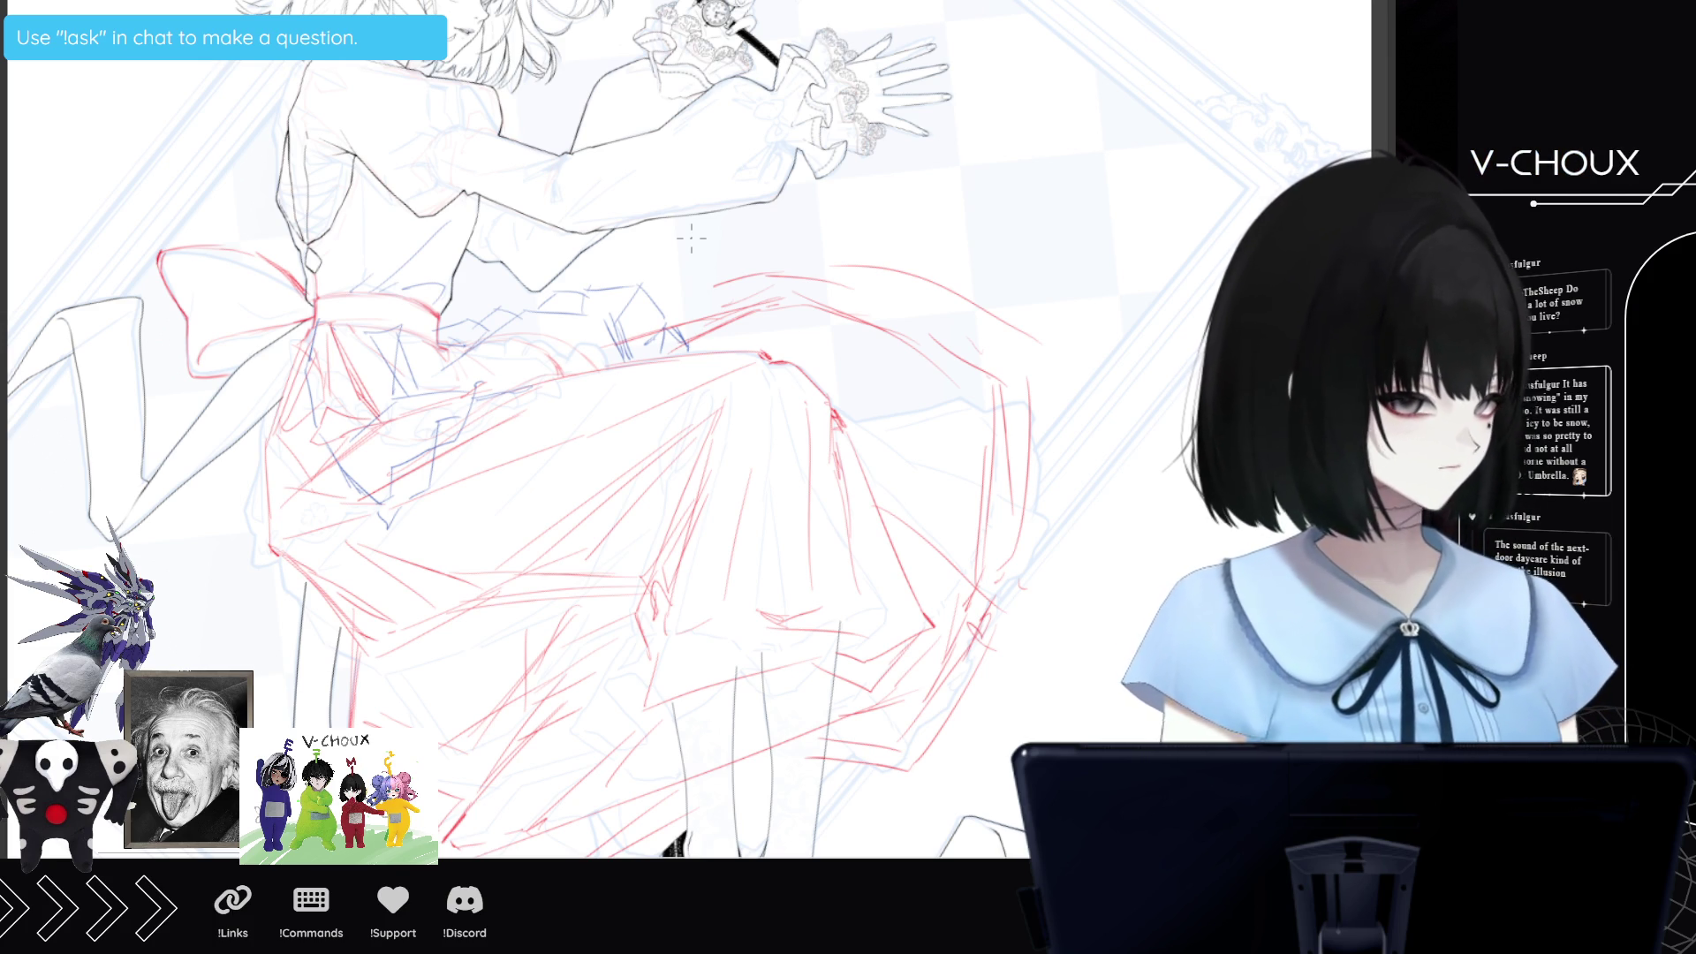
{"action": "scroll", "coordinate": [644, 277], "scroll_direction": "down", "scroll_amount": 2}
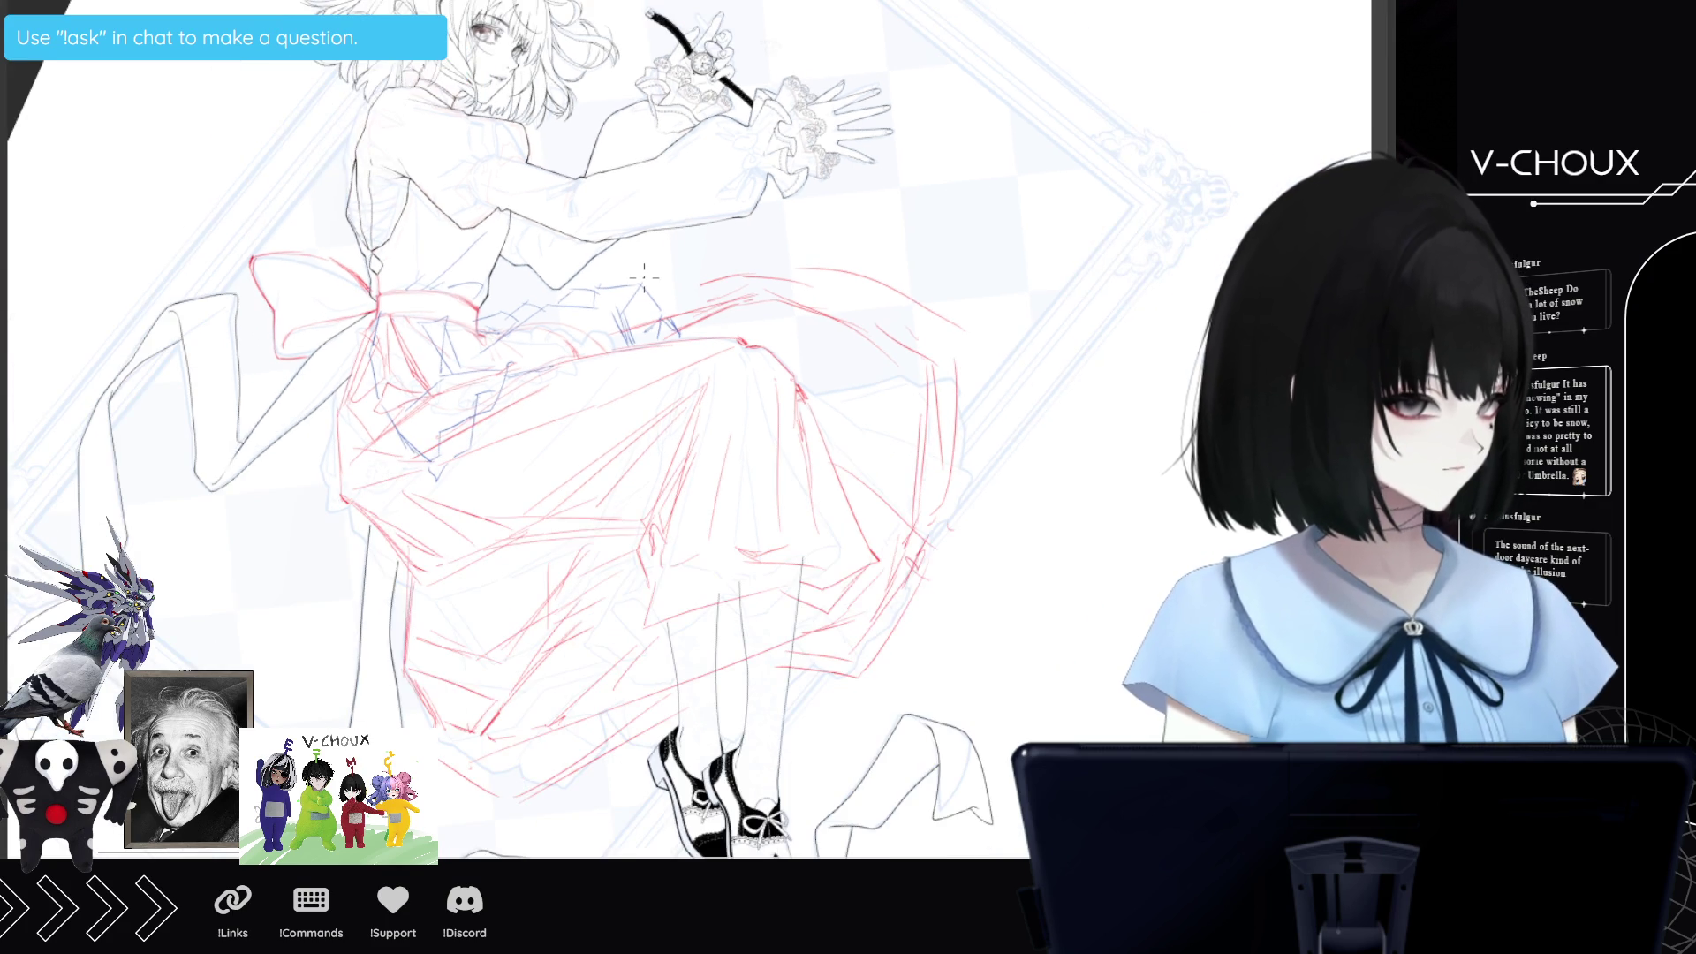
Zoom the canvas out until the whole skirt and the shoes are visible.
{"action": "scroll", "coordinate": [644, 277], "scroll_direction": "down", "scroll_amount": 3}
{"action": "scroll", "coordinate": [644, 278], "scroll_direction": "up", "scroll_amount": 3}
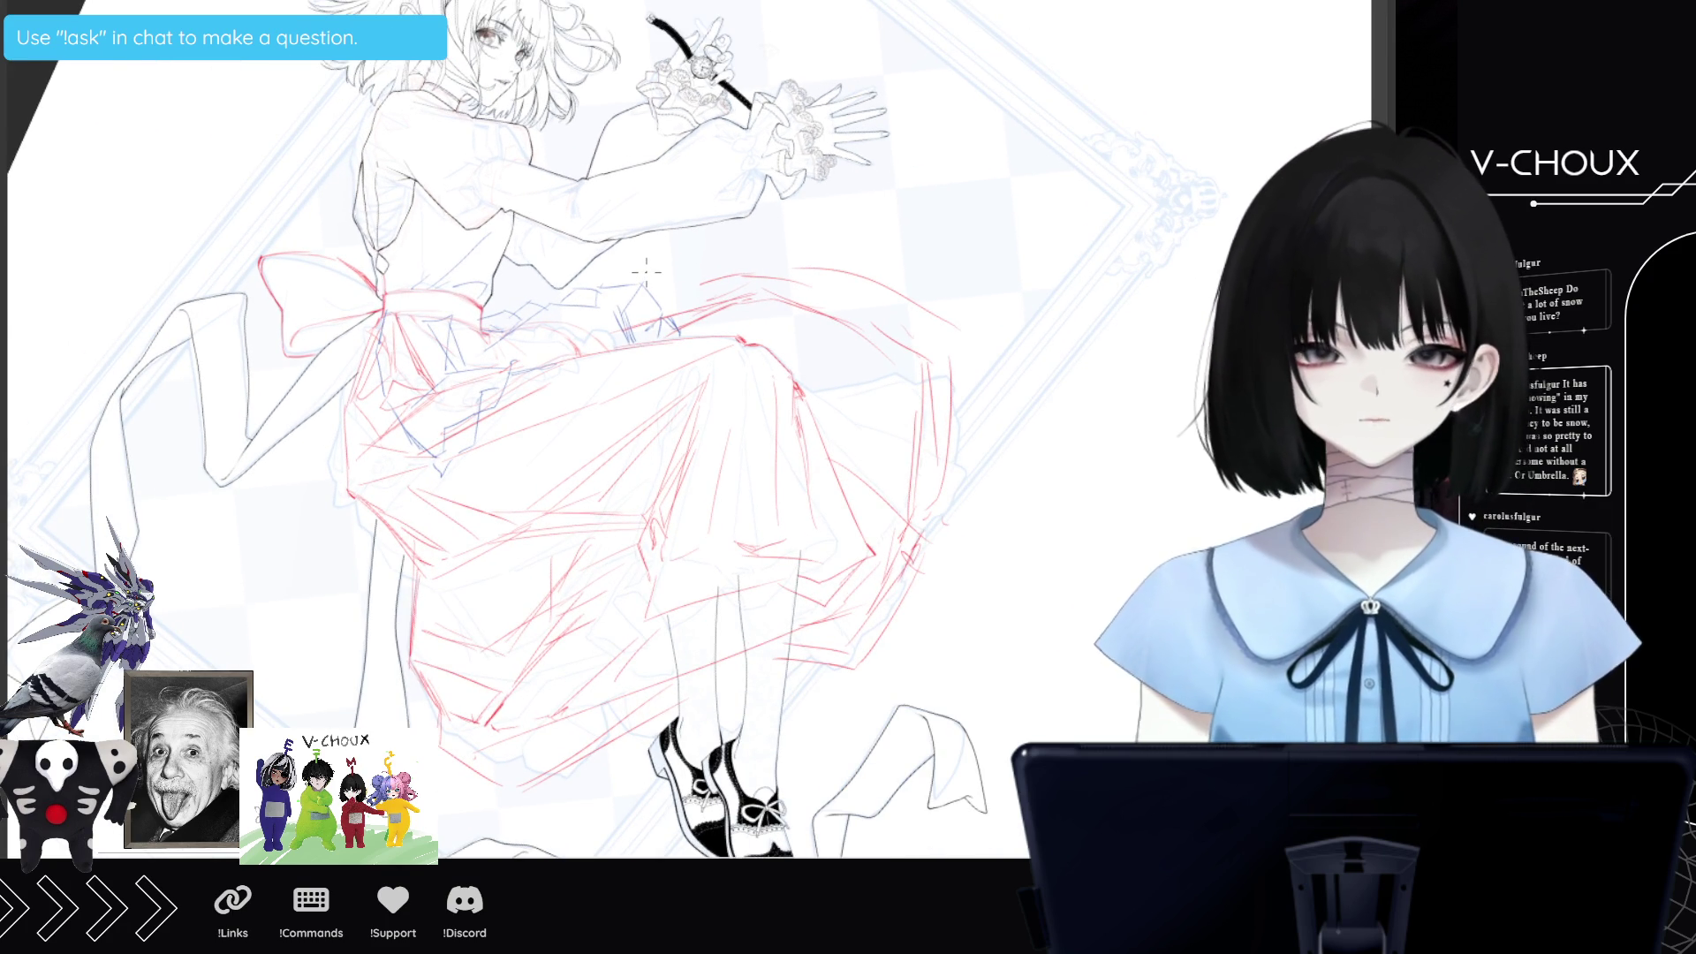
{"action": "scroll", "coordinate": [646, 271], "scroll_direction": "down", "scroll_amount": 1}
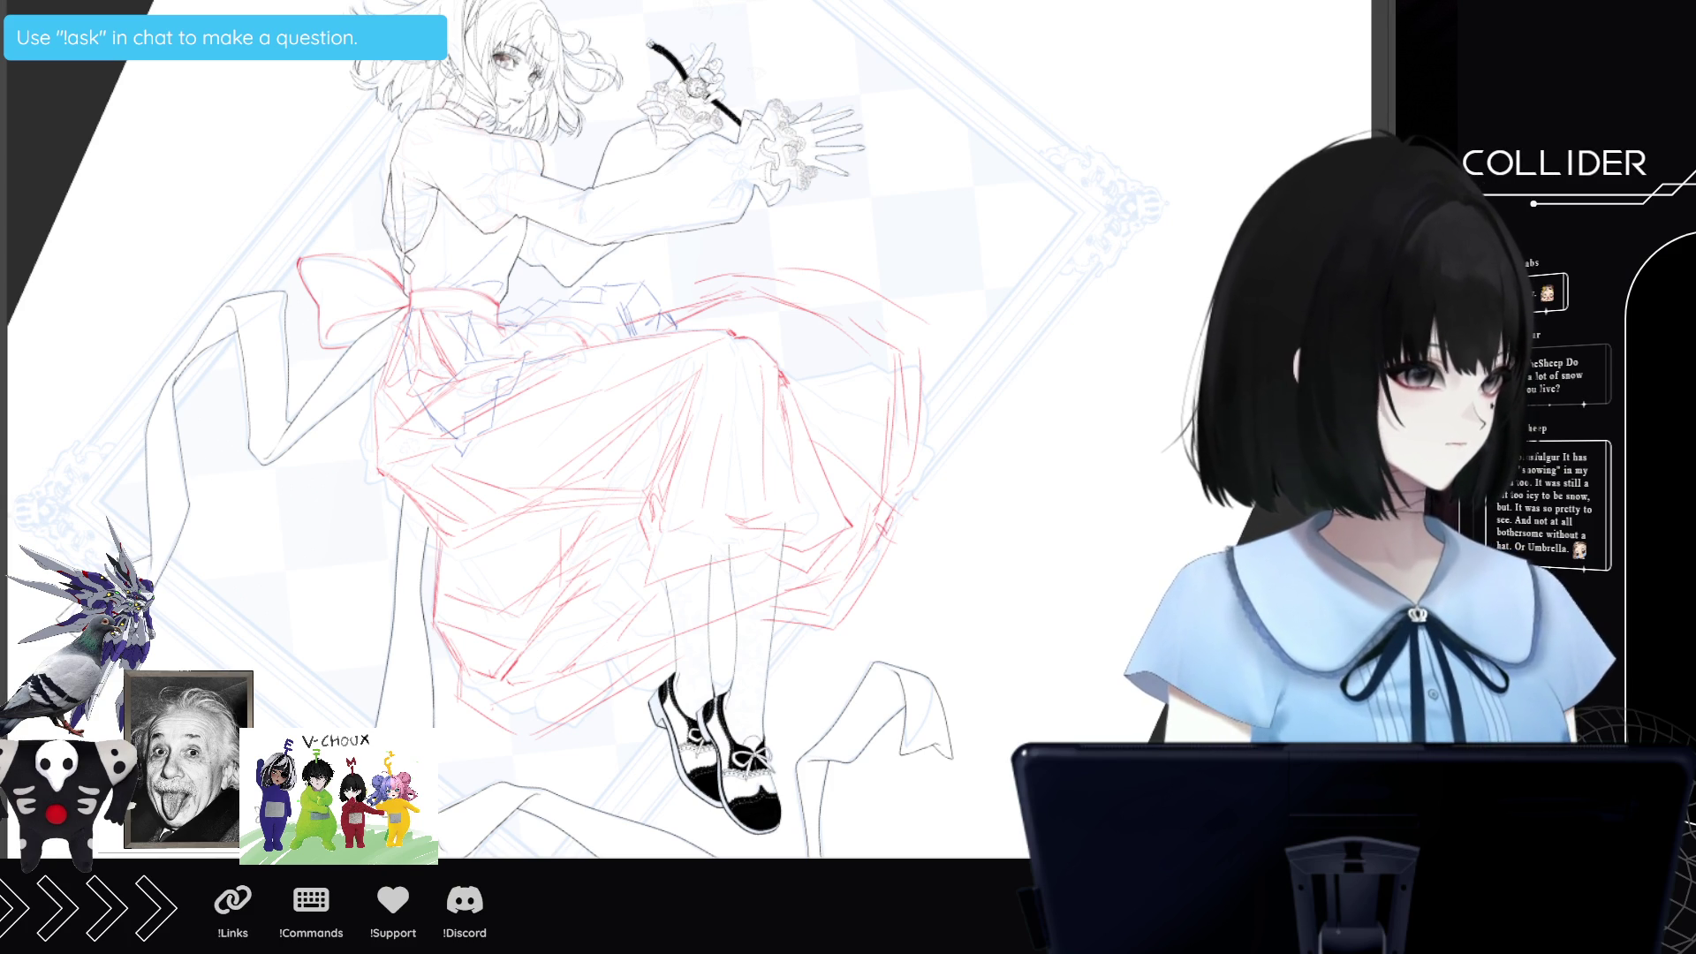
Hide the blue checkered background and frame layer, then lasso the skirt's lower left.
{"action": "scroll", "coordinate": [674, 535], "scroll_direction": "up", "scroll_amount": 2}
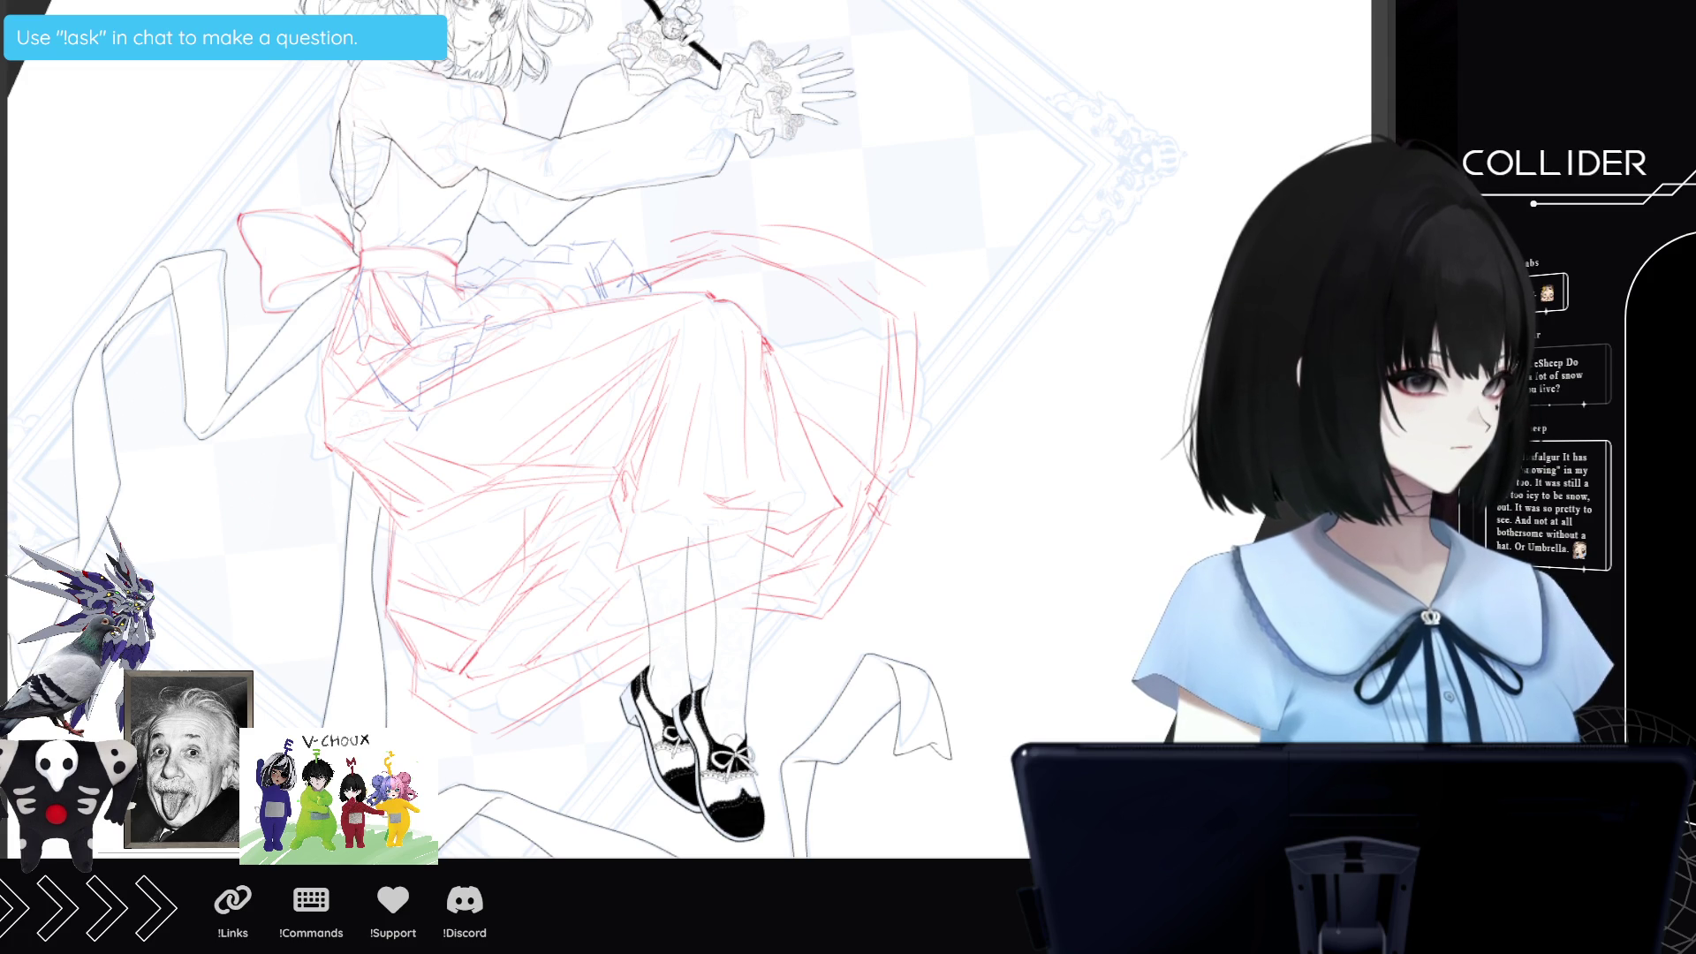
{"action": "key", "text": "ctrl+comma"}
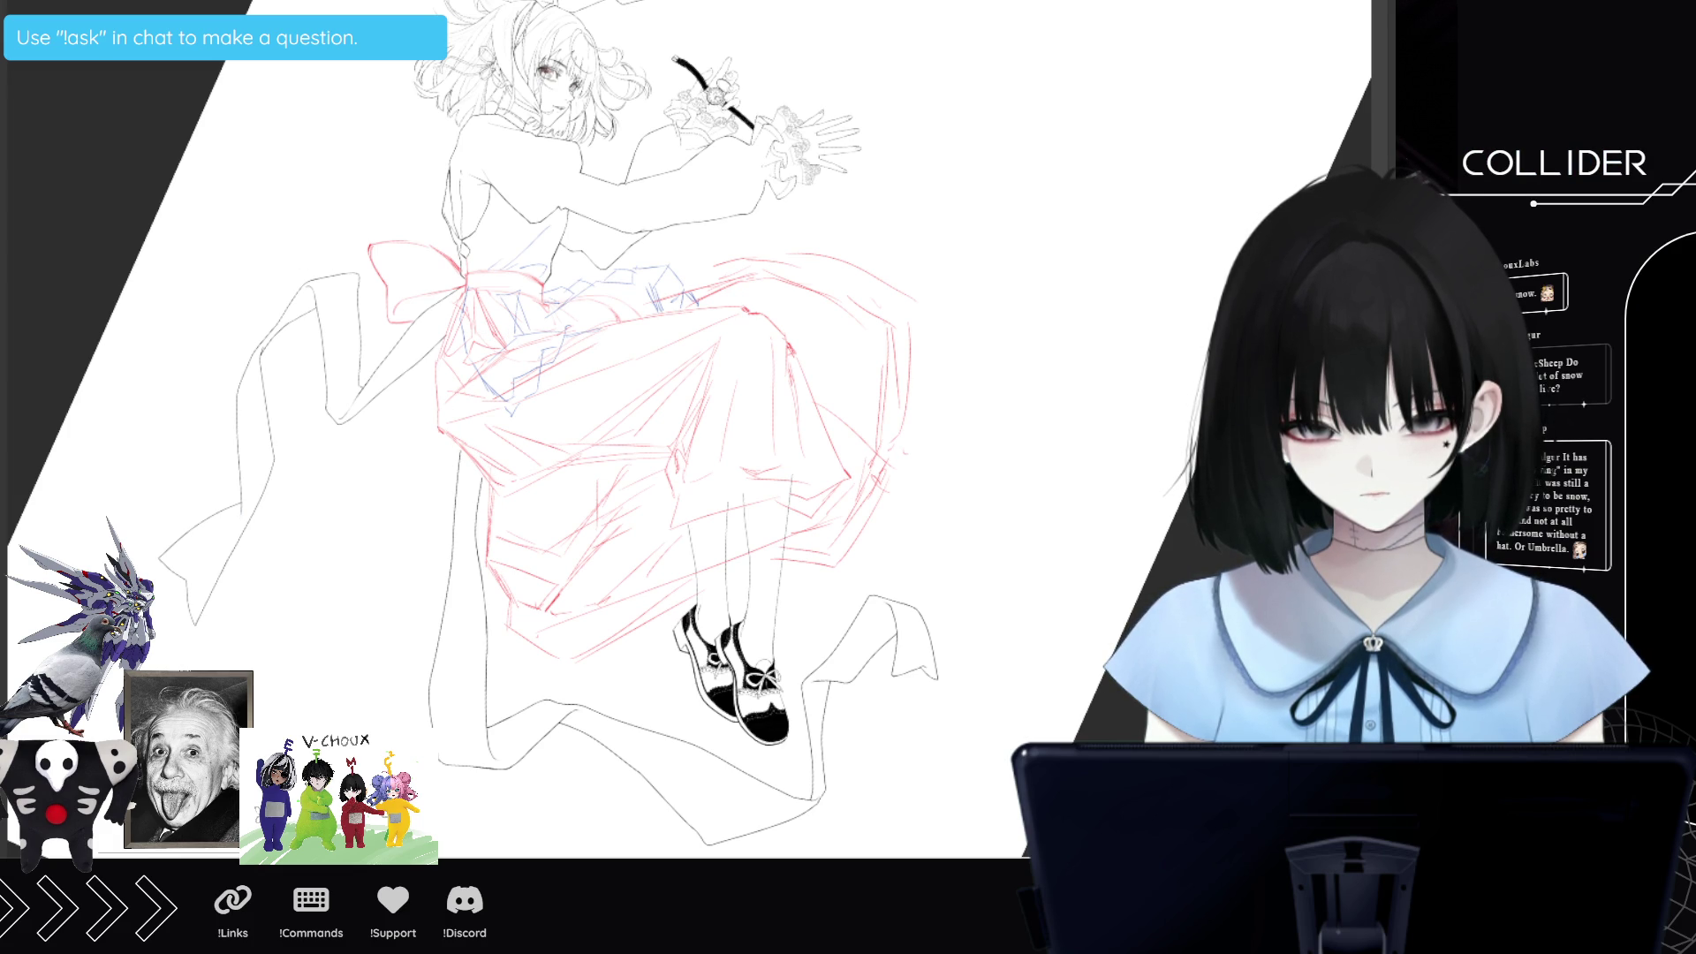
{"action": "mouse_move", "coordinate": [492, 469]}
{"action": "left_mouse_down"}
{"action": "mouse_move", "coordinate": [452, 640]}
{"action": "mouse_move", "coordinate": [597, 692]}
{"action": "left_mouse_up"}
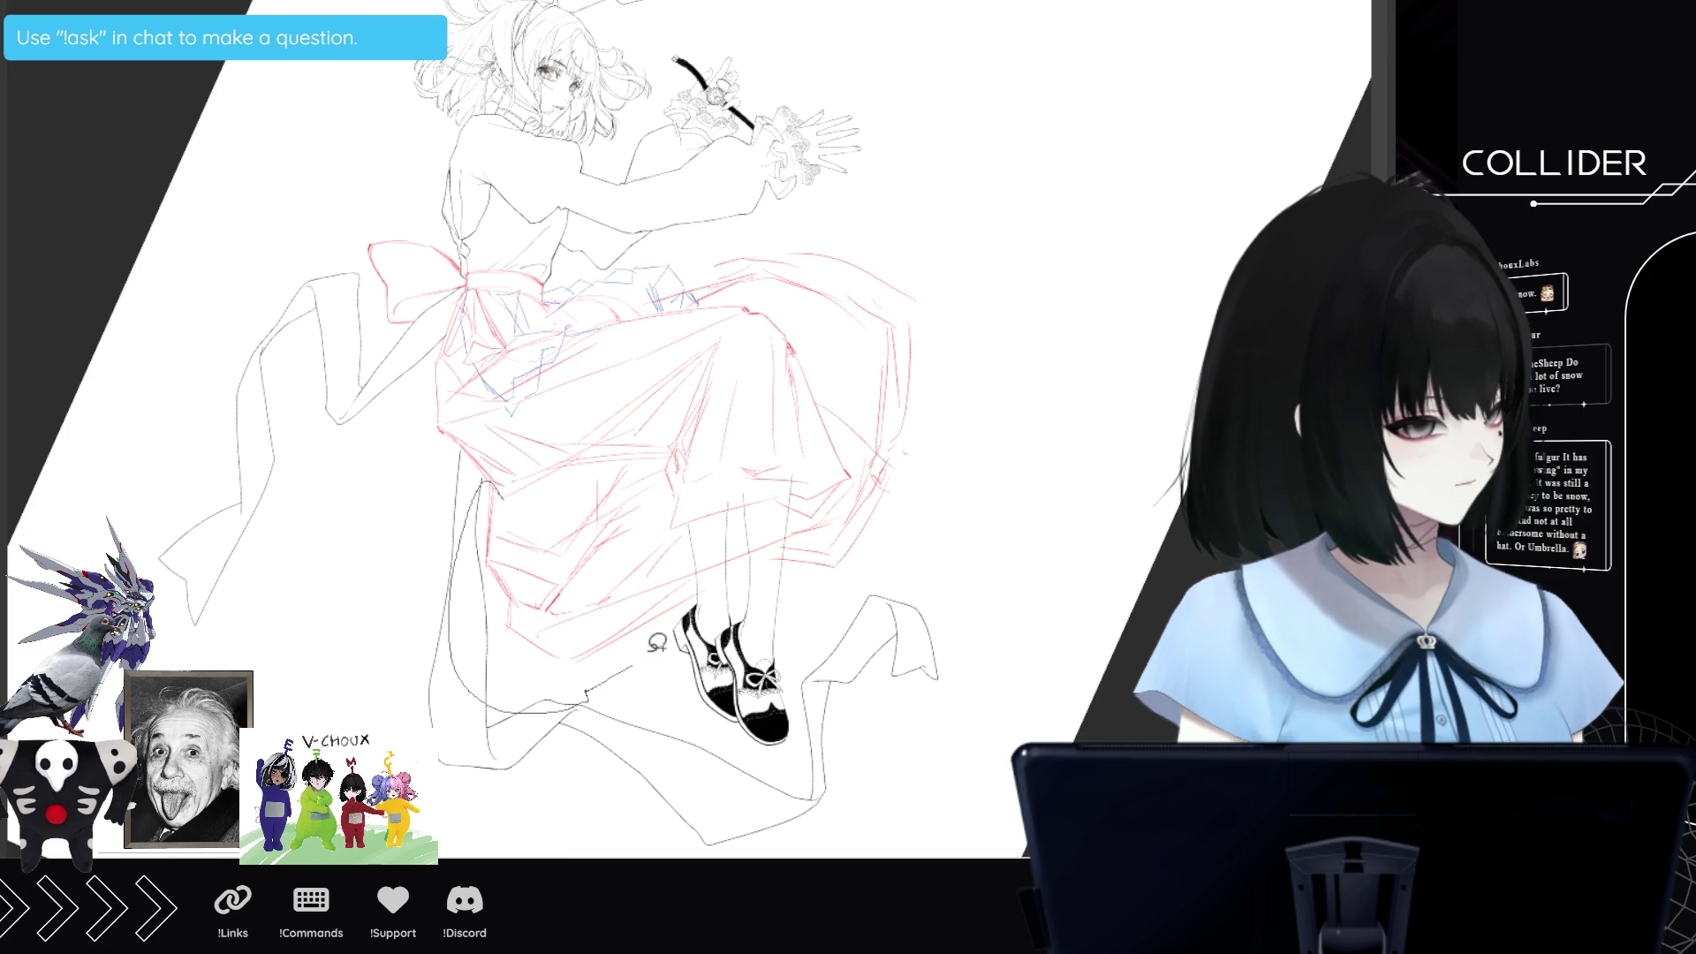
Transform the lower-left skirt strokes, shifting them up-left and stretching them outward.
{"action": "mouse_move", "coordinate": [710, 578]}
{"action": "left_mouse_down"}
{"action": "mouse_move", "coordinate": [560, 496]}
{"action": "mouse_move", "coordinate": [642, 649]}
{"action": "left_mouse_up"}
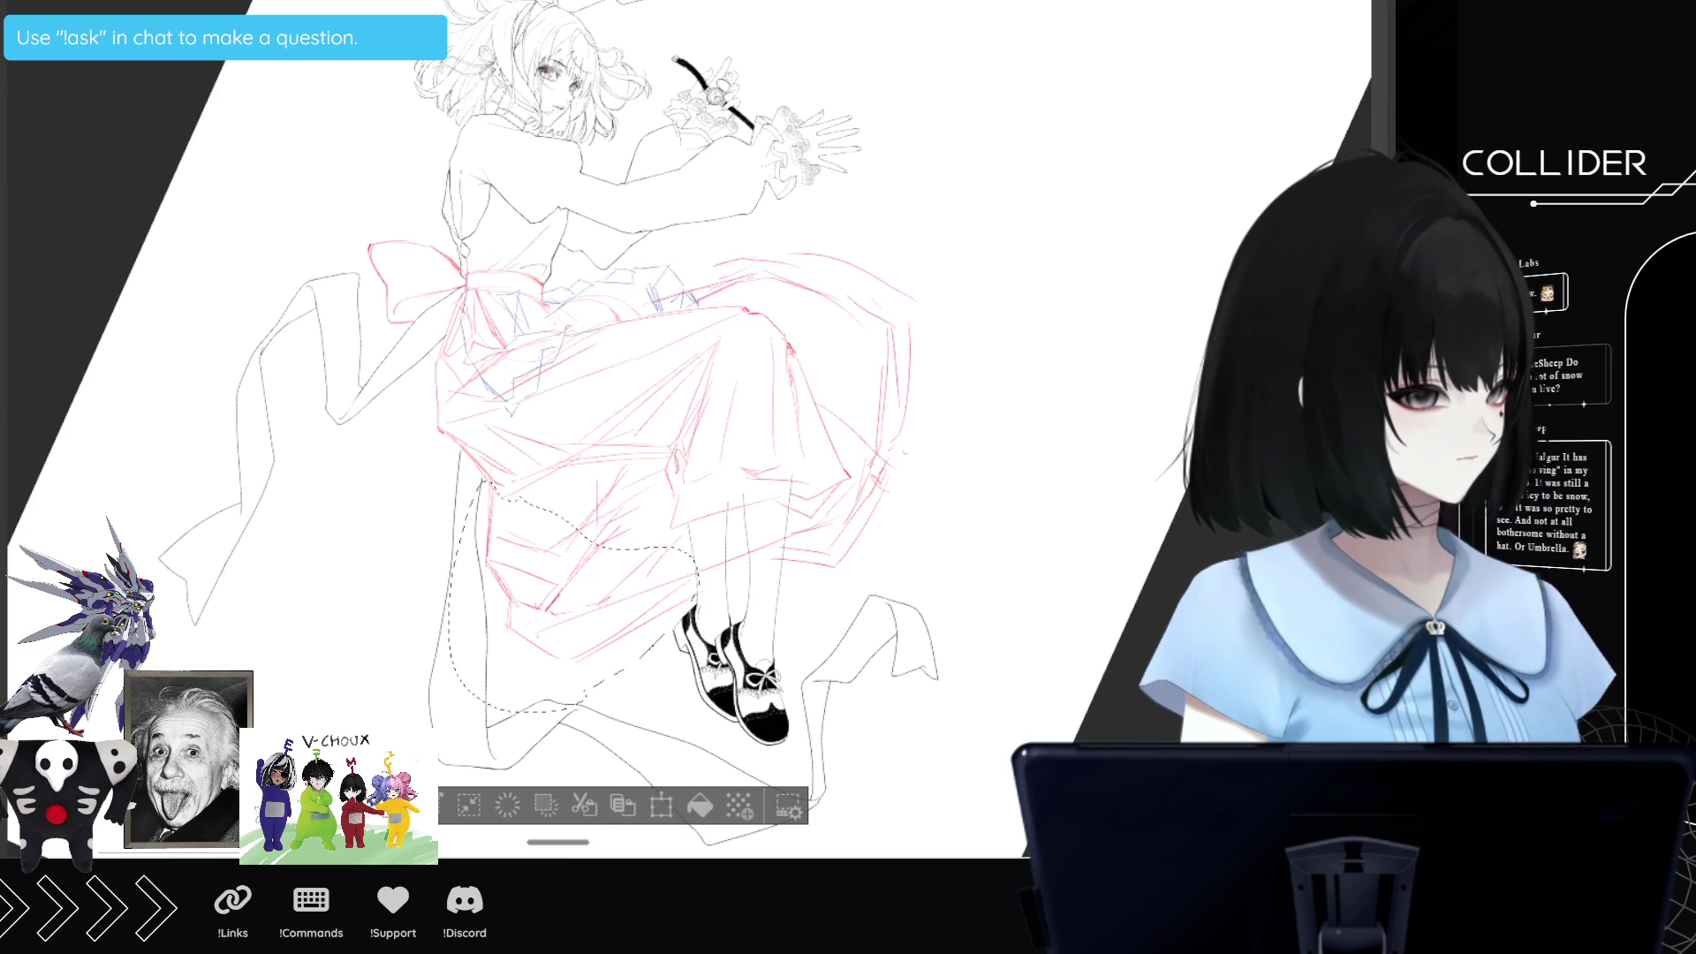
{"action": "key", "text": "ctrl+z"}
{"action": "left_click", "coordinate": [661, 805]}
{"action": "left_click_drag", "start_coordinate": [656, 676], "coordinate": [629, 662]}
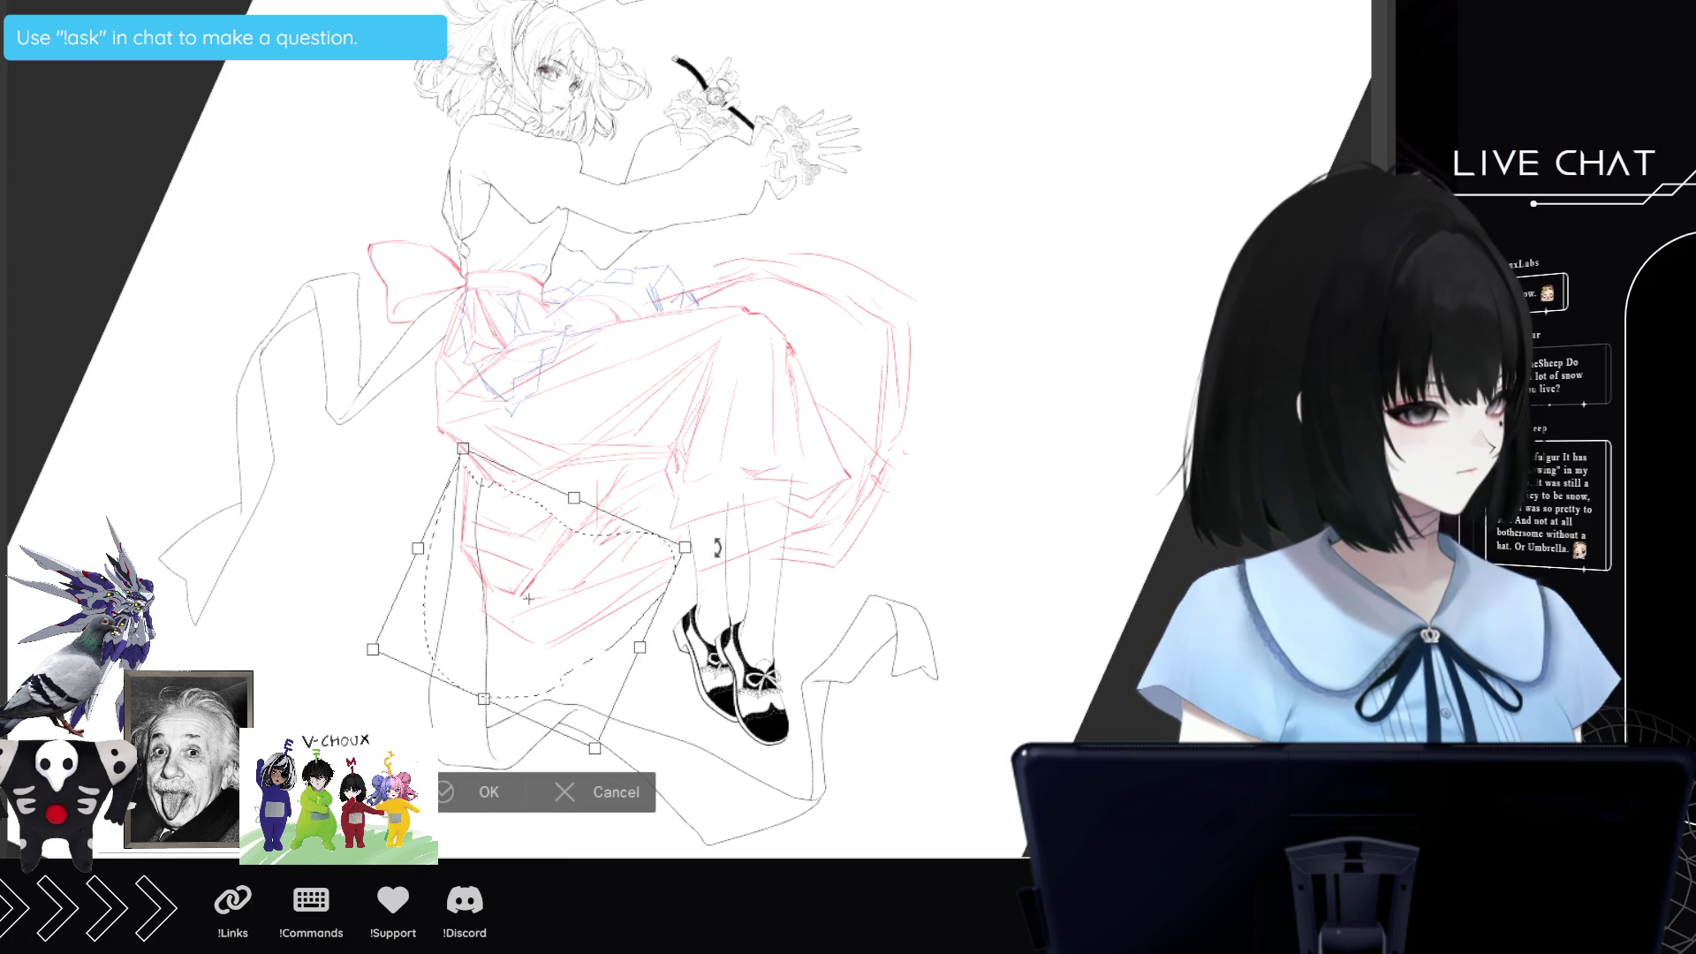
{"action": "mouse_move", "coordinate": [686, 547]}
{"action": "left_mouse_down"}
{"action": "mouse_move", "coordinate": [714, 536]}
{"action": "mouse_move", "coordinate": [735, 593]}
{"action": "left_mouse_up"}
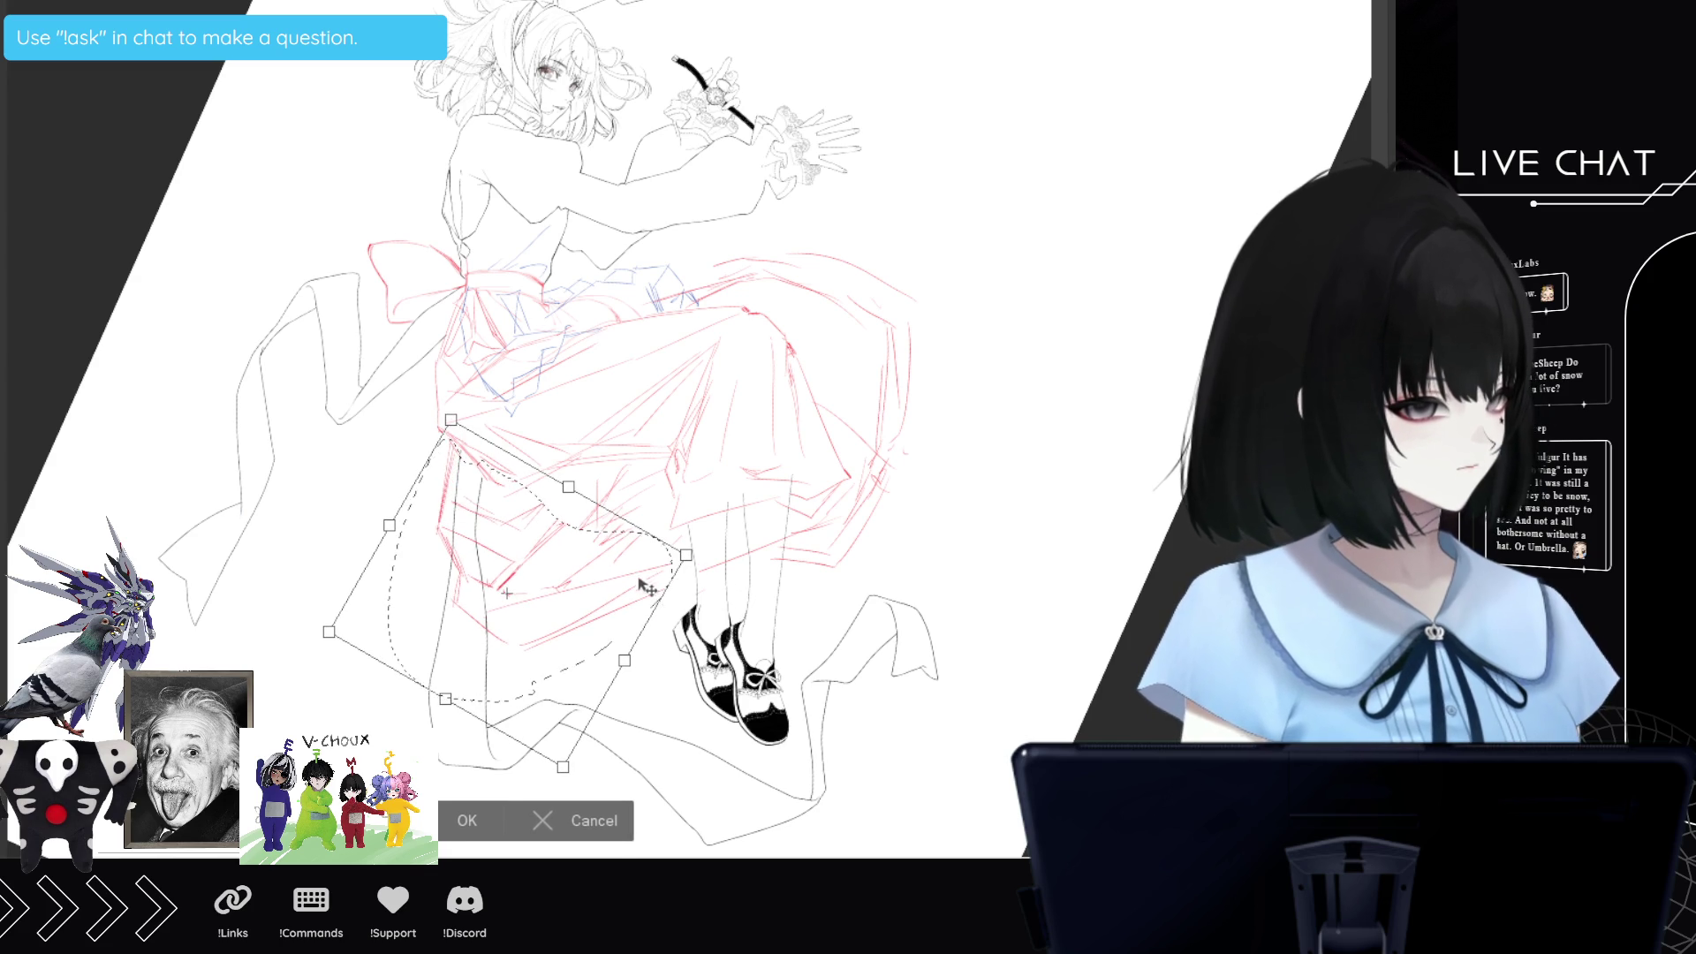
{"action": "key", "text": "Return"}
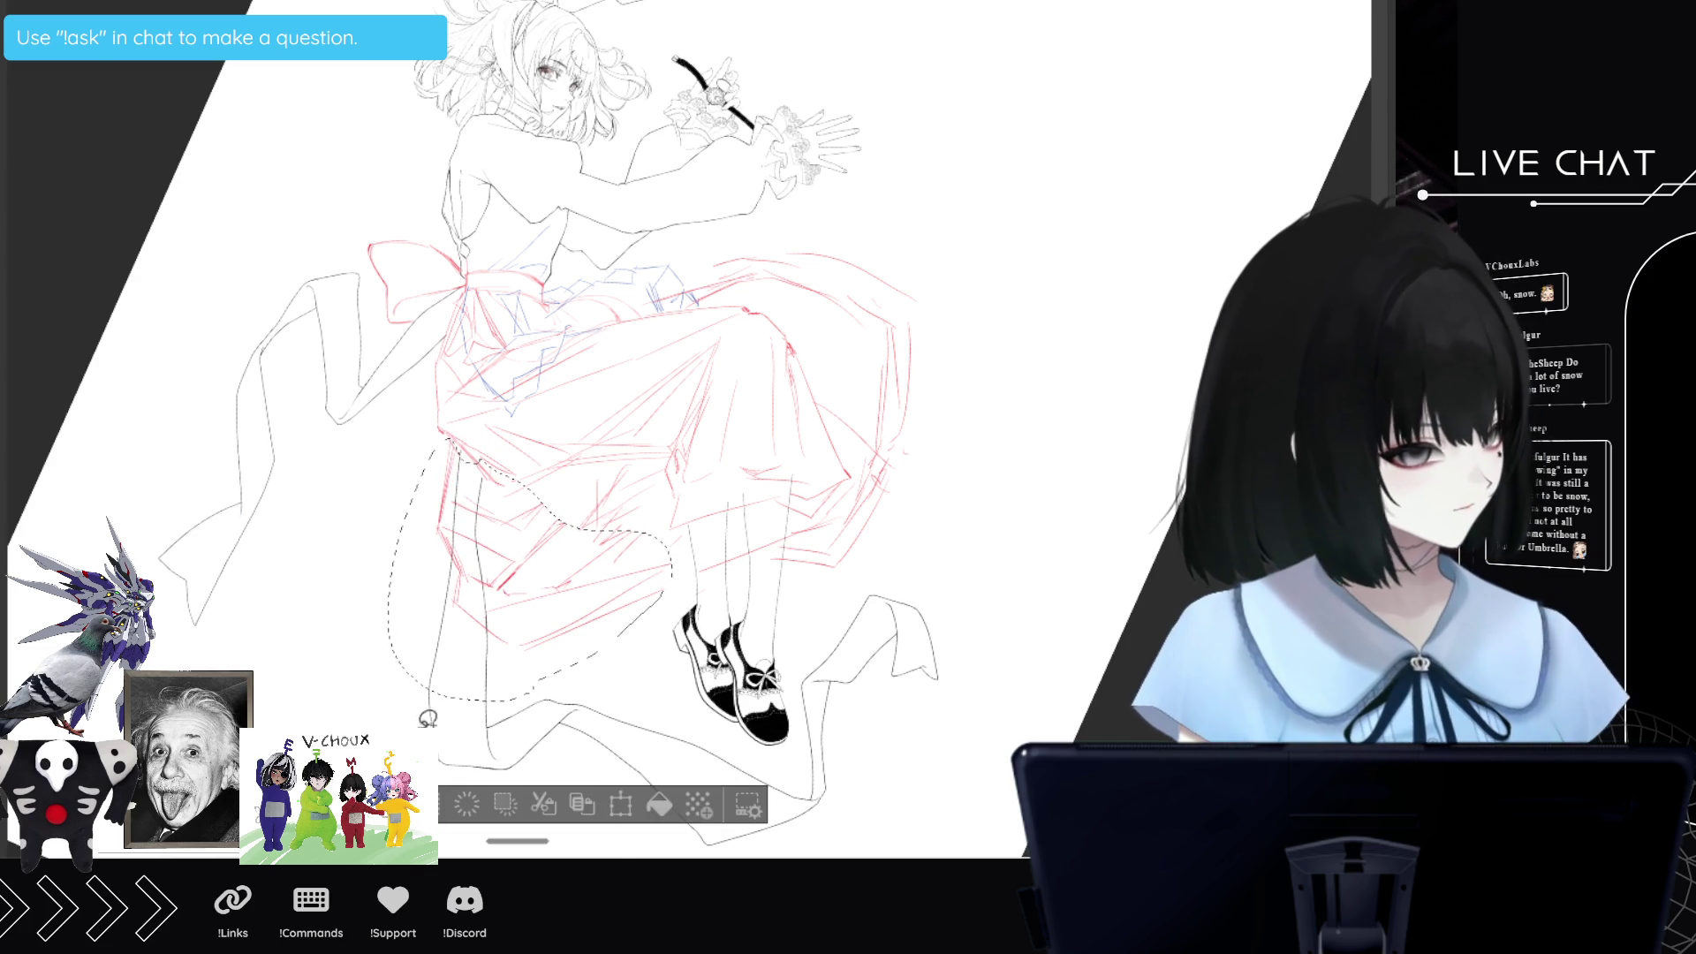
{"action": "key", "text": "ctrl+d"}
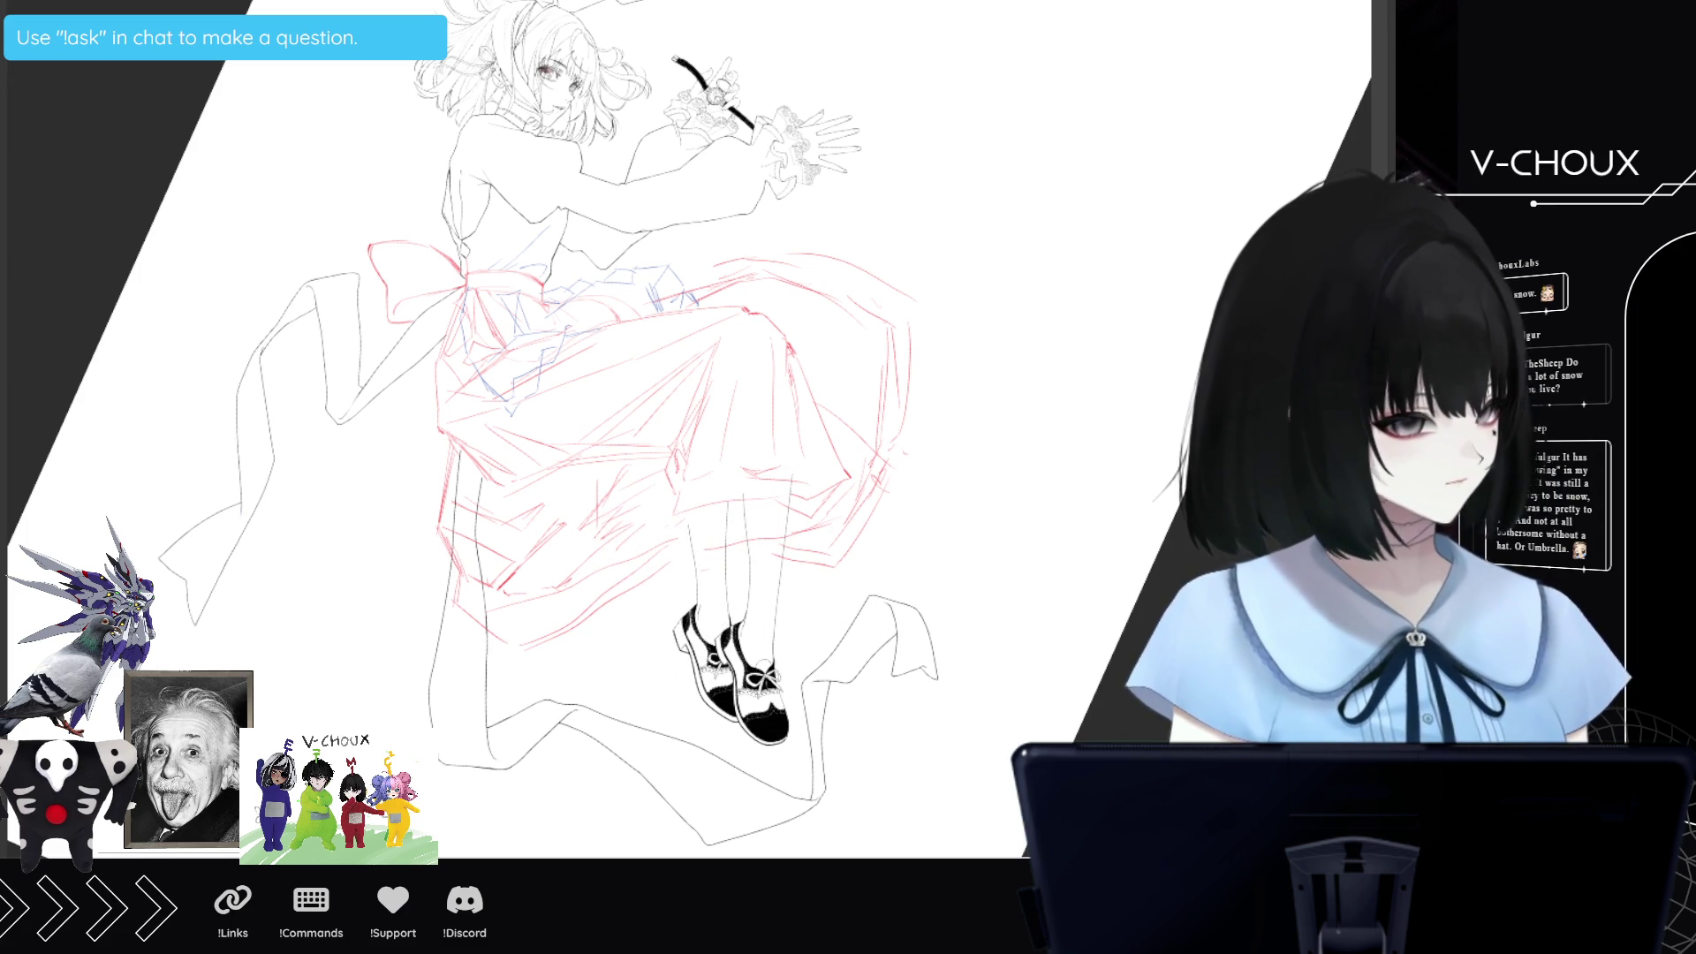
Select the skirt's right side, then scale, rotate and move it up and left.
{"action": "mouse_move", "coordinate": [742, 231]}
{"action": "left_mouse_down"}
{"action": "mouse_move", "coordinate": [828, 302]}
{"action": "mouse_move", "coordinate": [869, 440]}
{"action": "mouse_move", "coordinate": [942, 447]}
{"action": "mouse_move", "coordinate": [762, 217]}
{"action": "left_mouse_up"}
{"action": "left_click", "coordinate": [951, 540]}
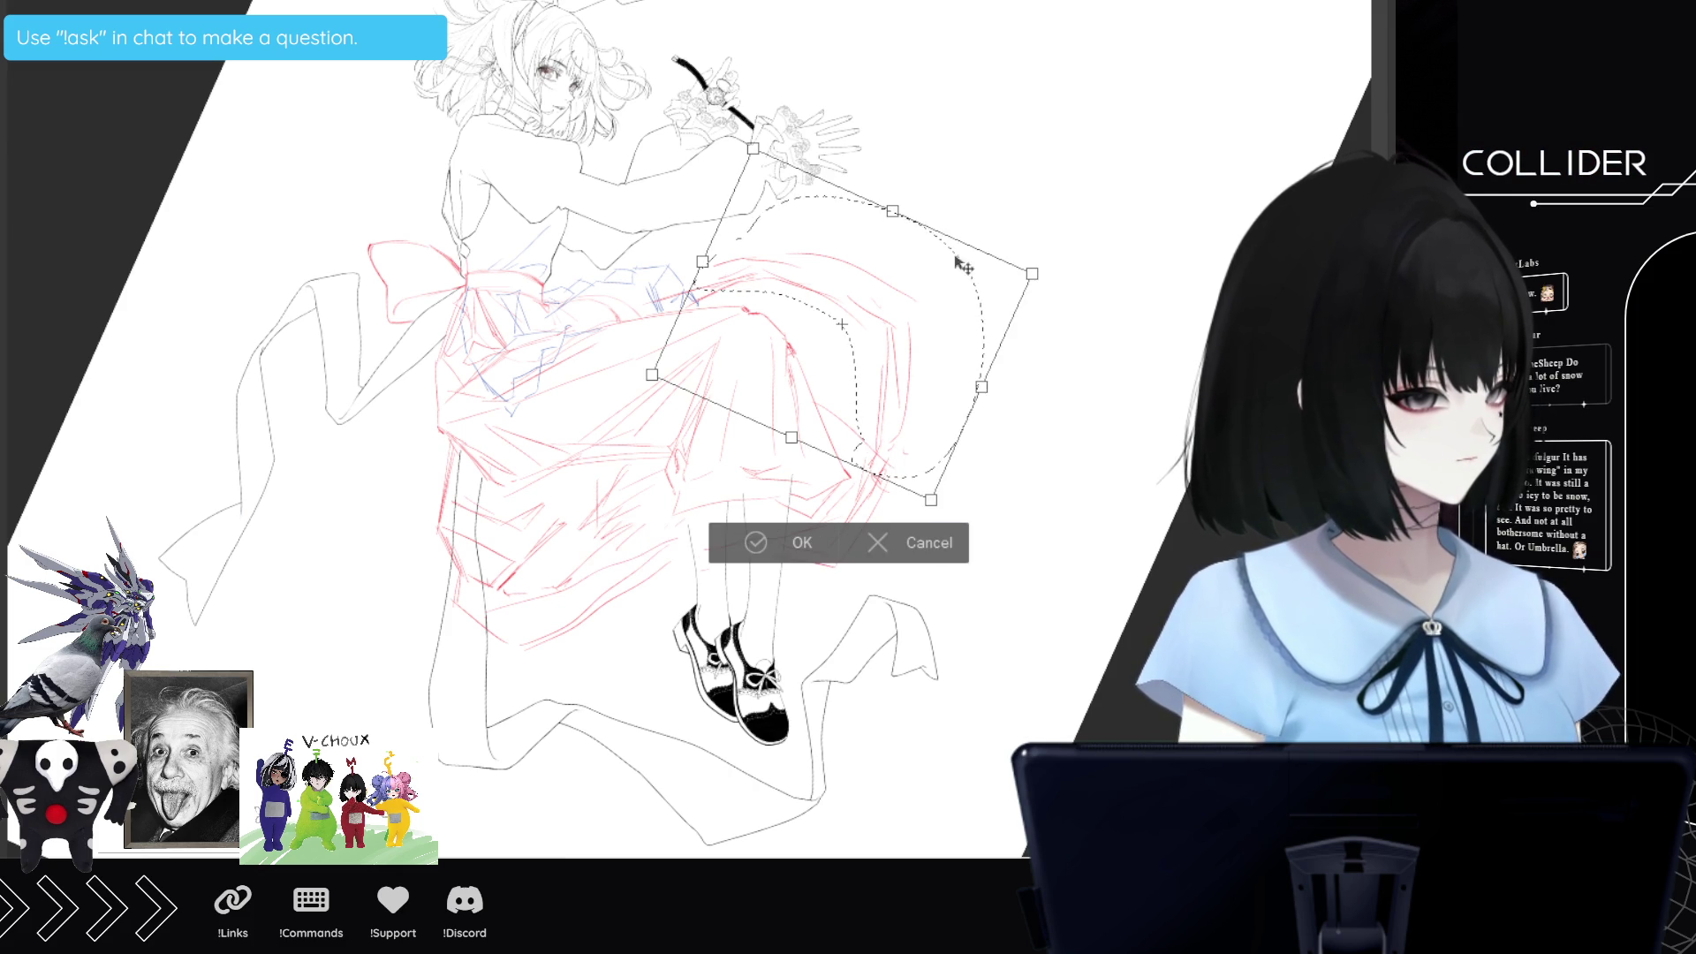
{"action": "left_click_drag", "start_coordinate": [894, 208], "coordinate": [918, 168]}
{"action": "left_click_drag", "start_coordinate": [1072, 151], "coordinate": [961, 257]}
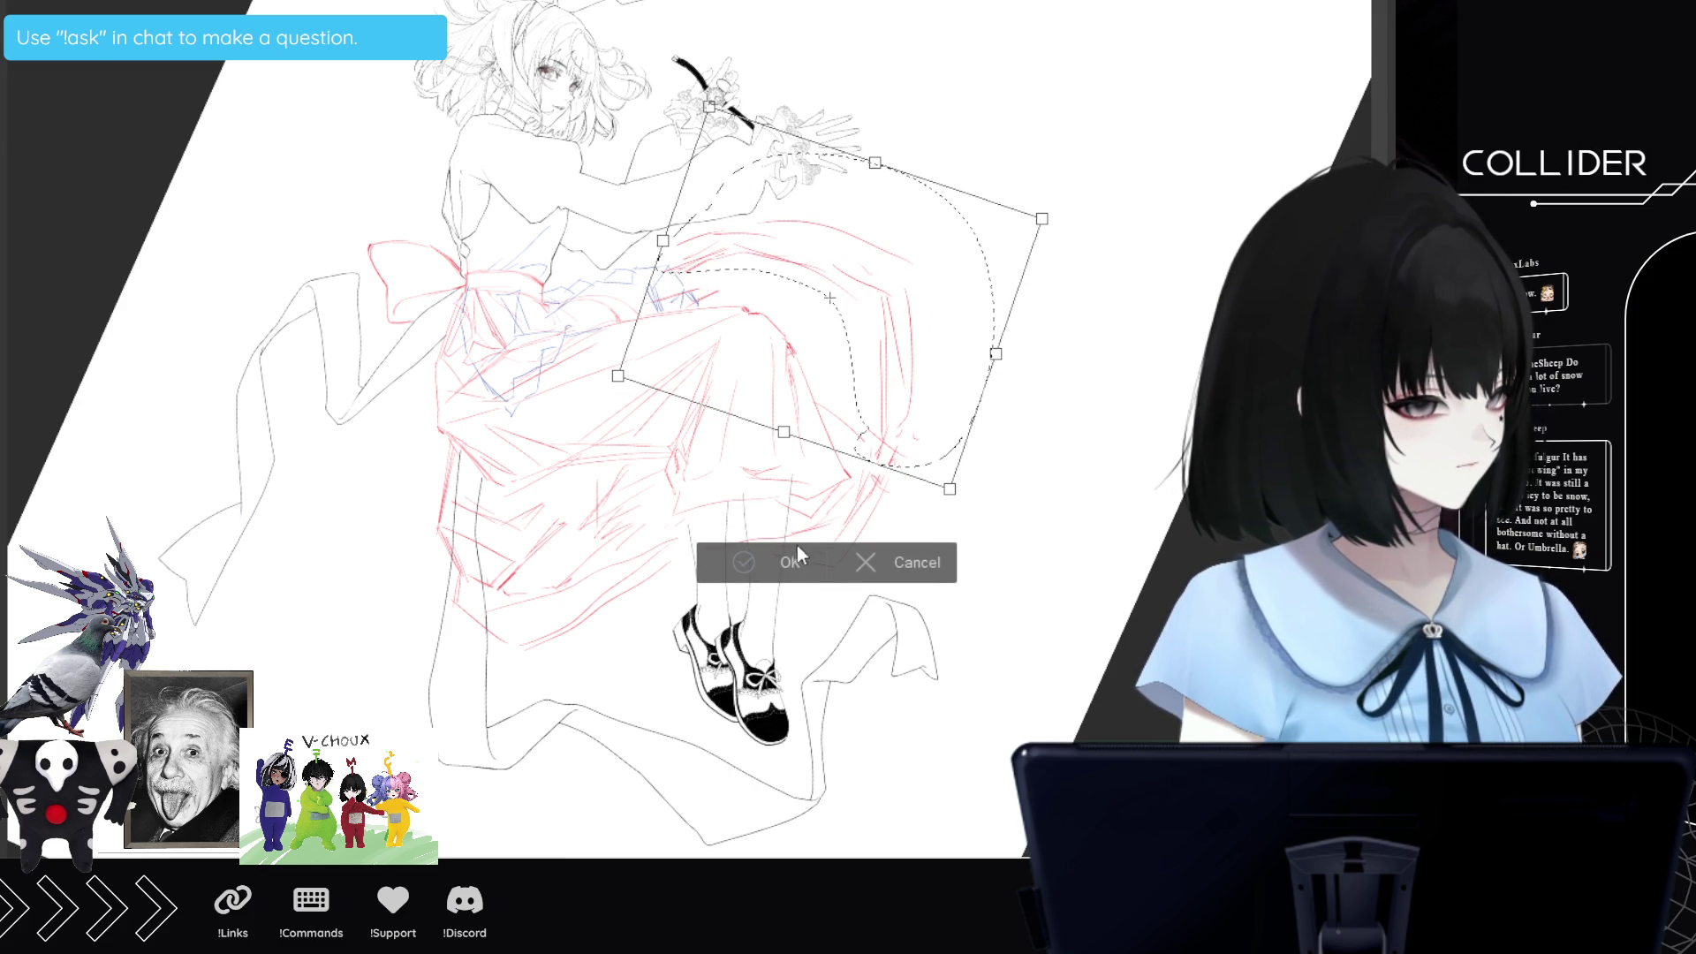
{"action": "left_click", "coordinate": [751, 563]}
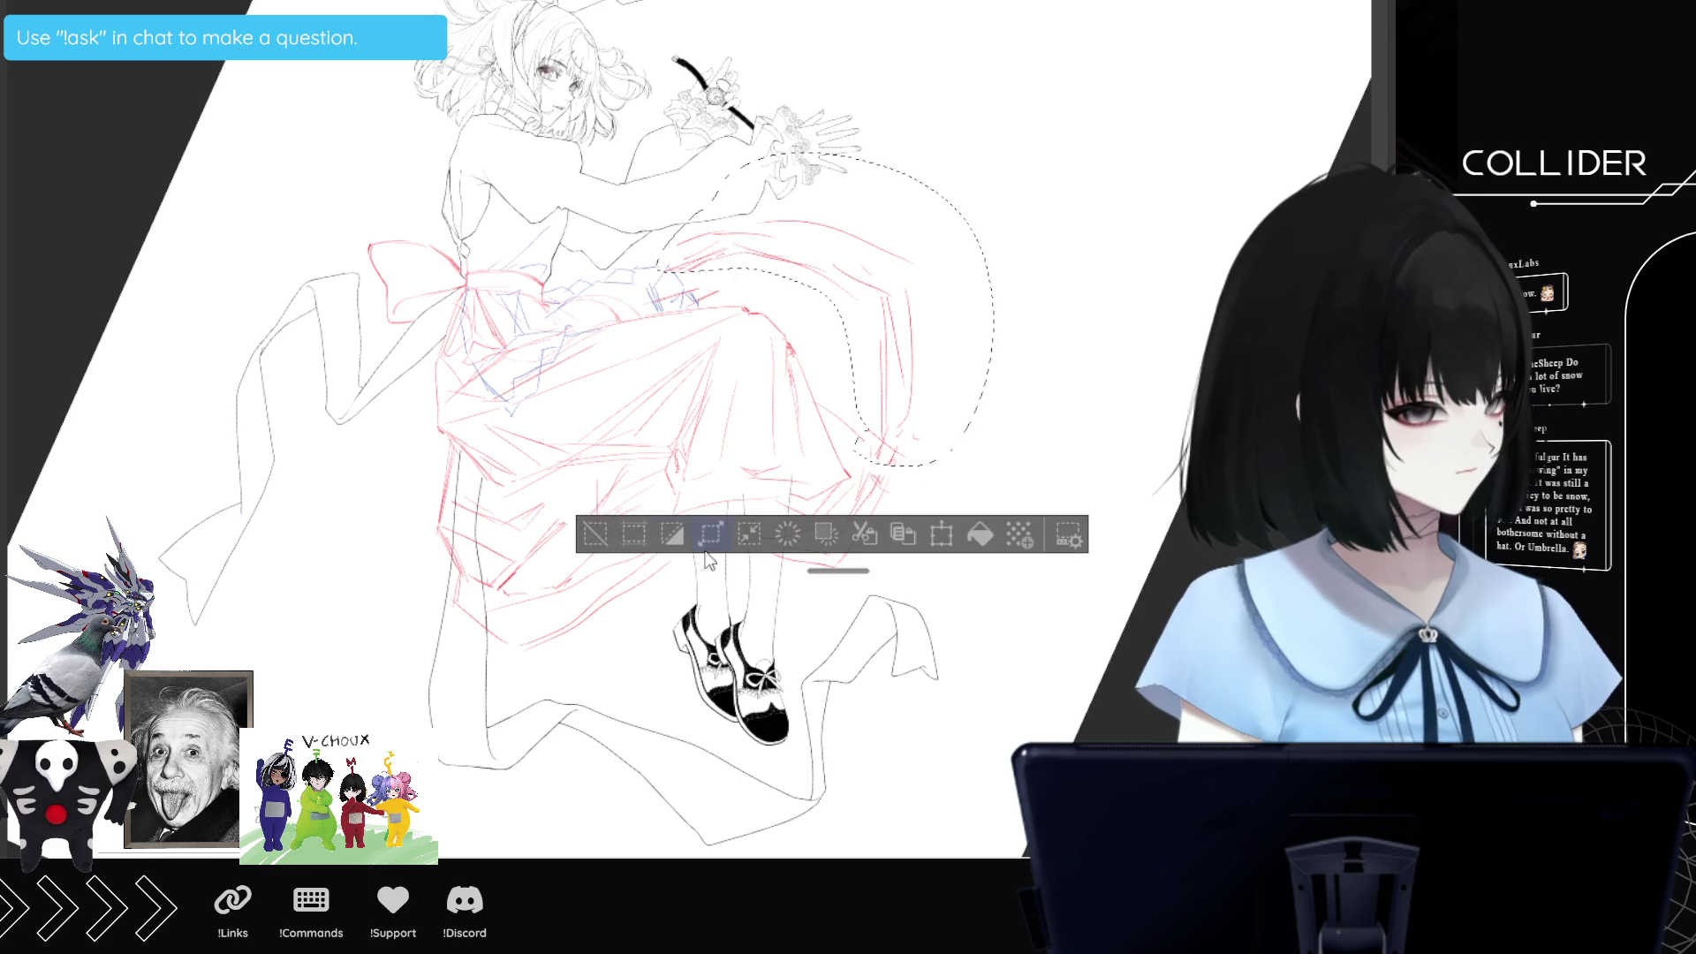
{"action": "left_click", "coordinate": [595, 532]}
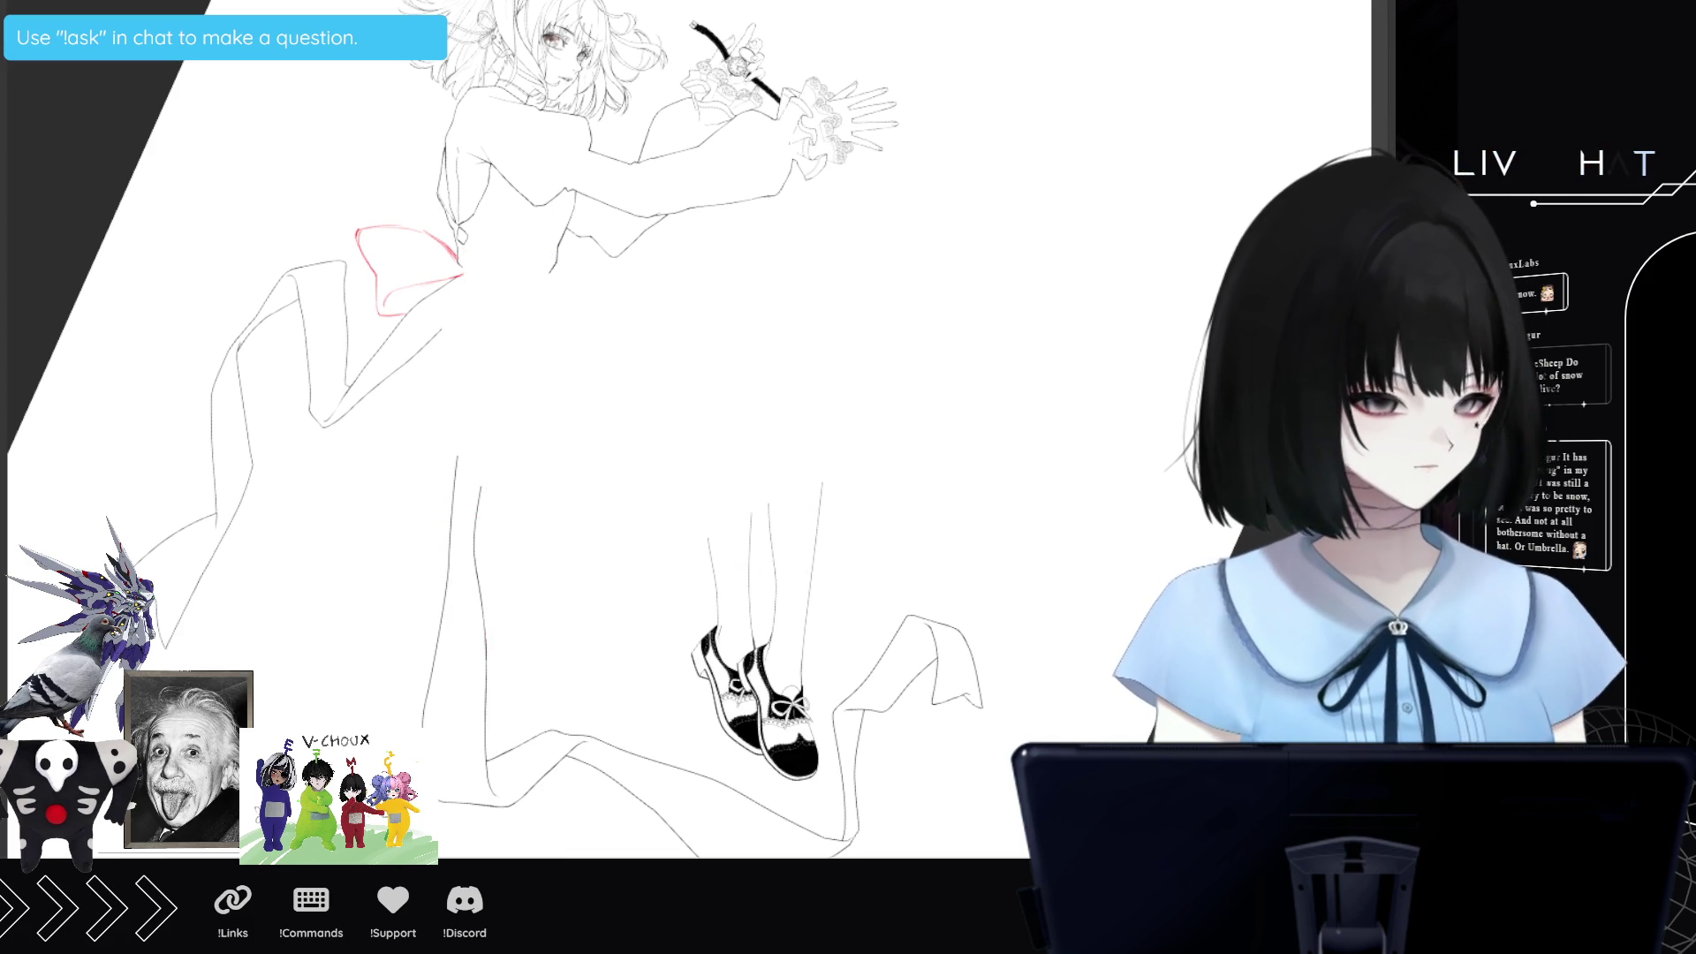
Restore the sketch to full strength and add red strokes, folds and diagonal ruffles on the skirt.
{"action": "key", "text": "2"}
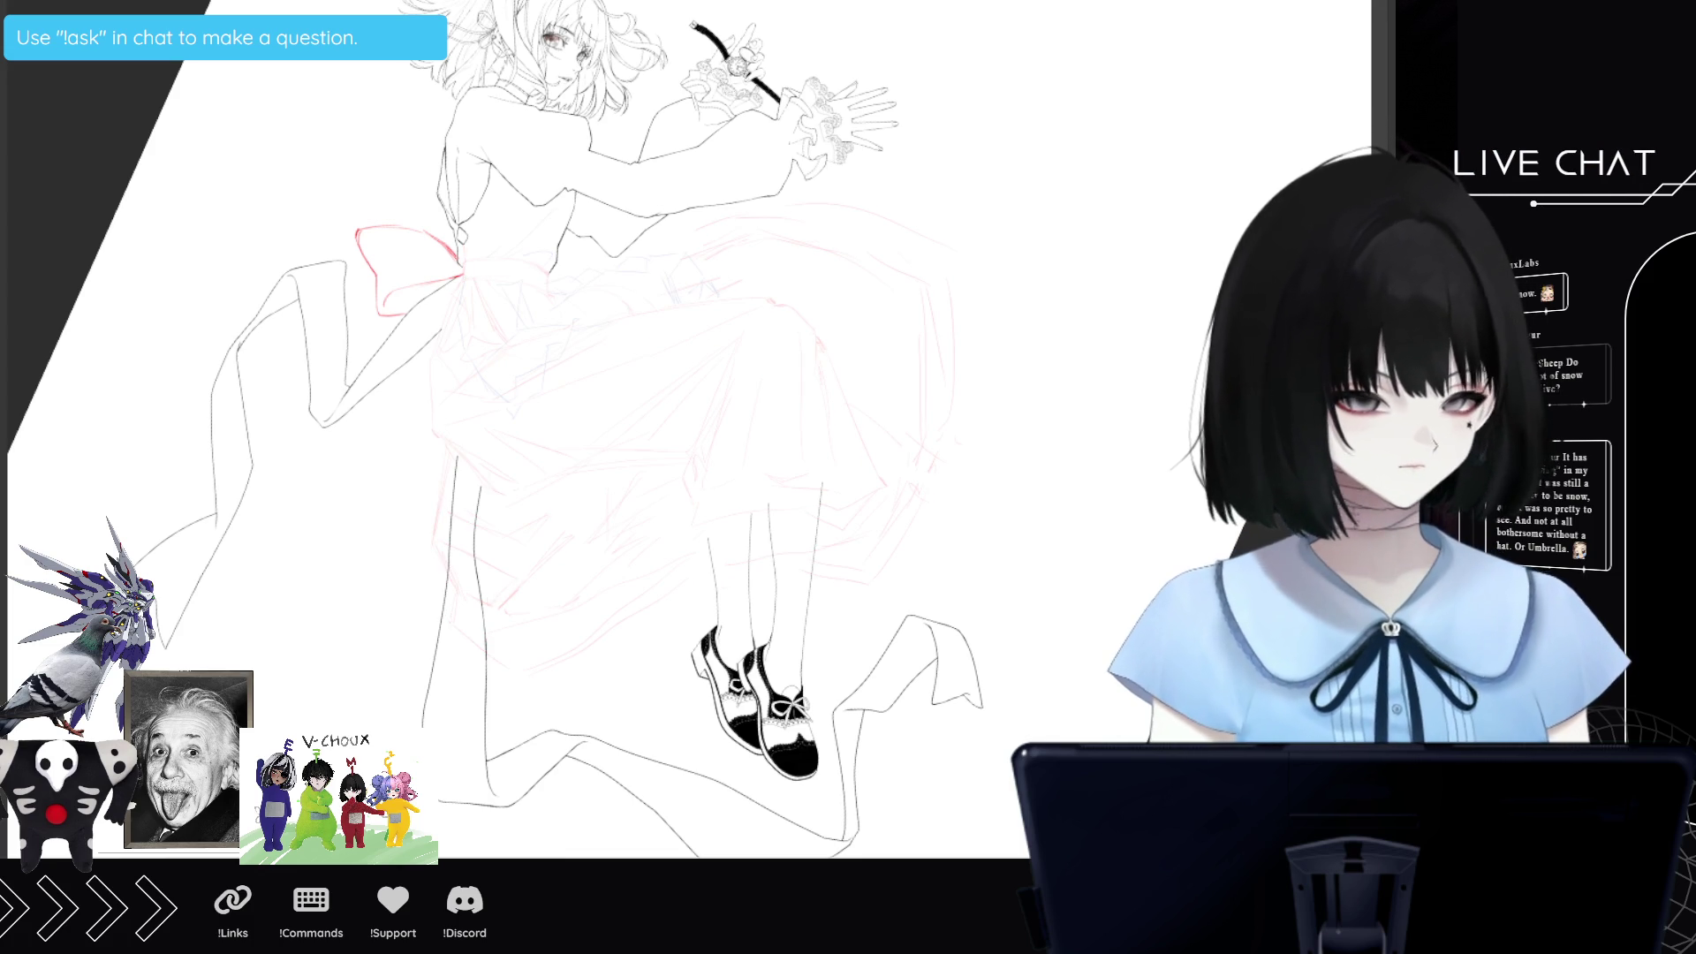
{"action": "key", "text": "0"}
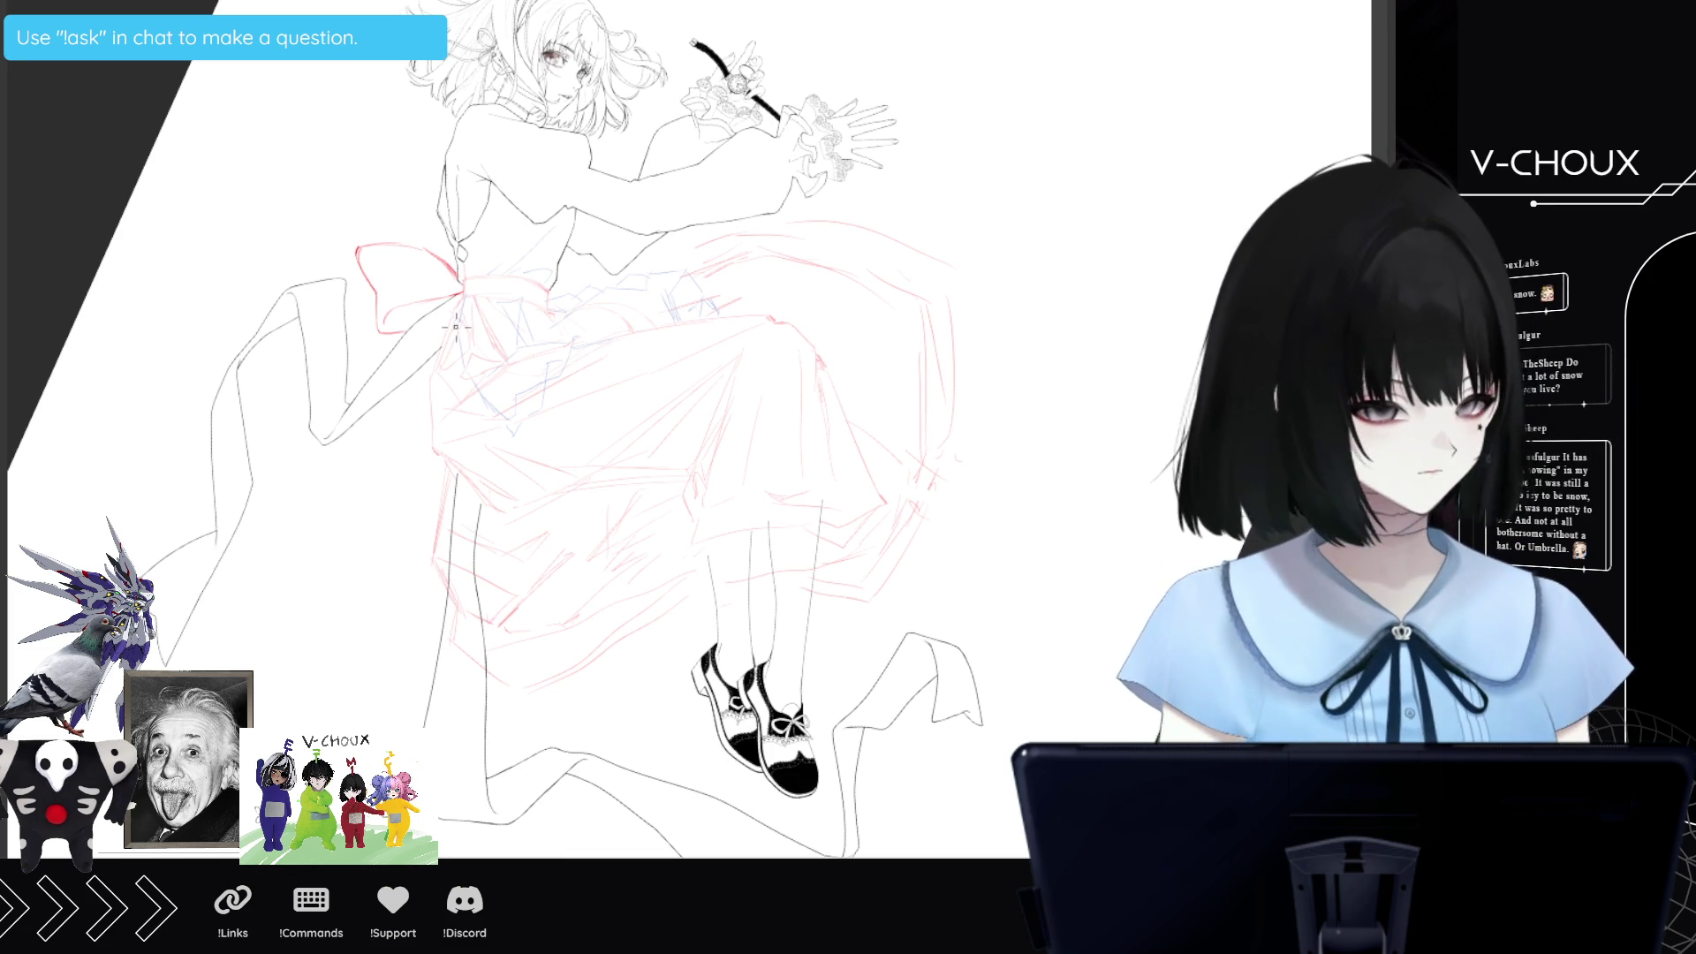
{"action": "mouse_move", "coordinate": [455, 311]}
{"action": "left_mouse_down"}
{"action": "mouse_move", "coordinate": [430, 451]}
{"action": "mouse_move", "coordinate": [452, 341]}
{"action": "left_mouse_up"}
{"action": "left_click_drag", "start_coordinate": [439, 399], "coordinate": [460, 381]}
{"action": "mouse_move", "coordinate": [462, 312]}
{"action": "left_mouse_down"}
{"action": "mouse_move", "coordinate": [484, 351]}
{"action": "mouse_move", "coordinate": [458, 430]}
{"action": "left_mouse_up"}
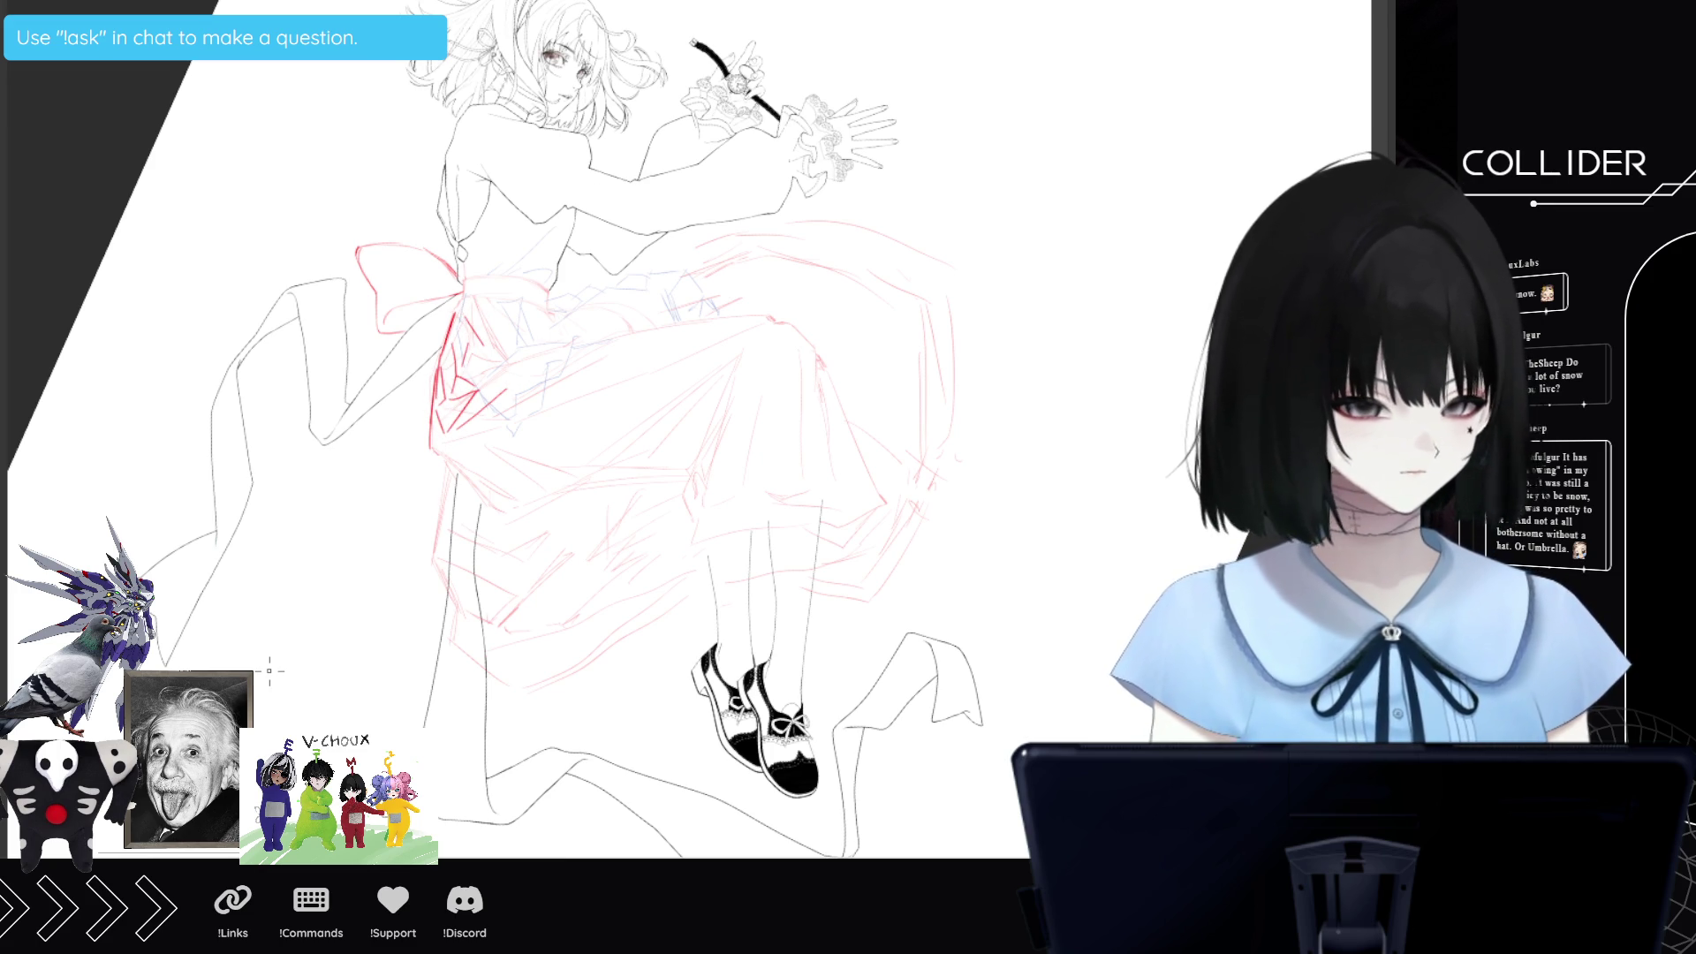
{"action": "mouse_move", "coordinate": [439, 477]}
{"action": "left_mouse_down"}
{"action": "mouse_move", "coordinate": [477, 510]}
{"action": "mouse_move", "coordinate": [493, 443]}
{"action": "left_mouse_up"}
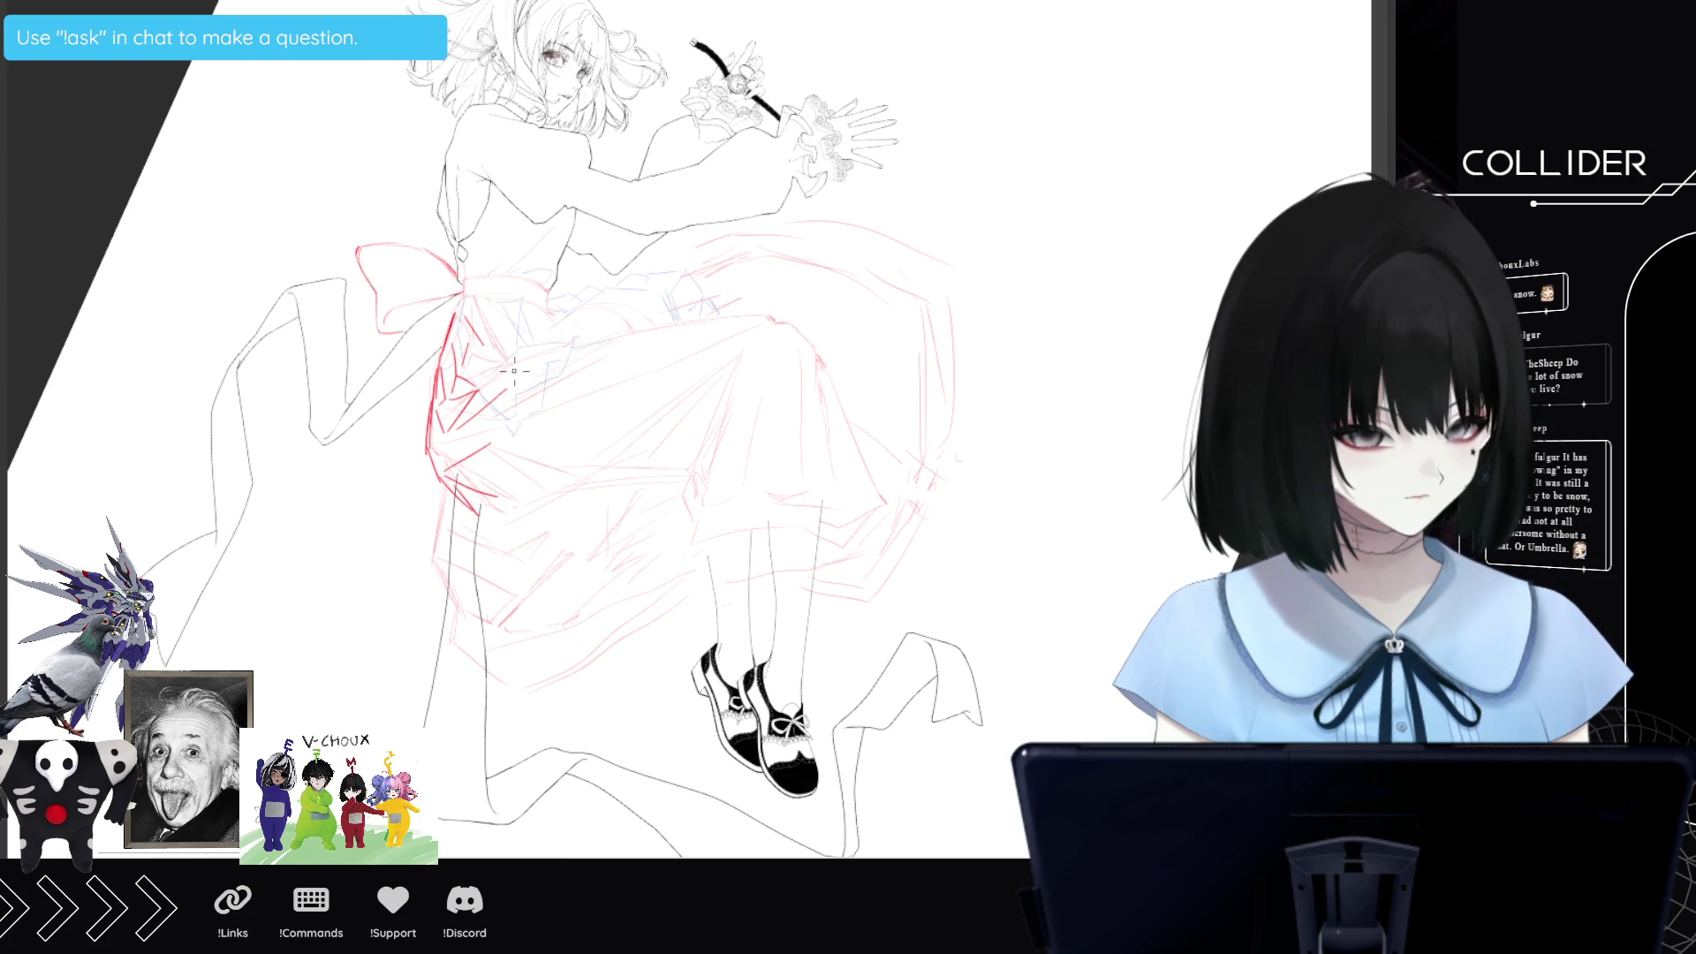
{"action": "left_click_drag", "start_coordinate": [631, 363], "coordinate": [549, 415]}
{"action": "mouse_move", "coordinate": [643, 356]}
{"action": "left_mouse_down"}
{"action": "mouse_move", "coordinate": [590, 437]}
{"action": "mouse_move", "coordinate": [688, 350]}
{"action": "left_mouse_up"}
{"action": "left_click_drag", "start_coordinate": [492, 513], "coordinate": [576, 482]}
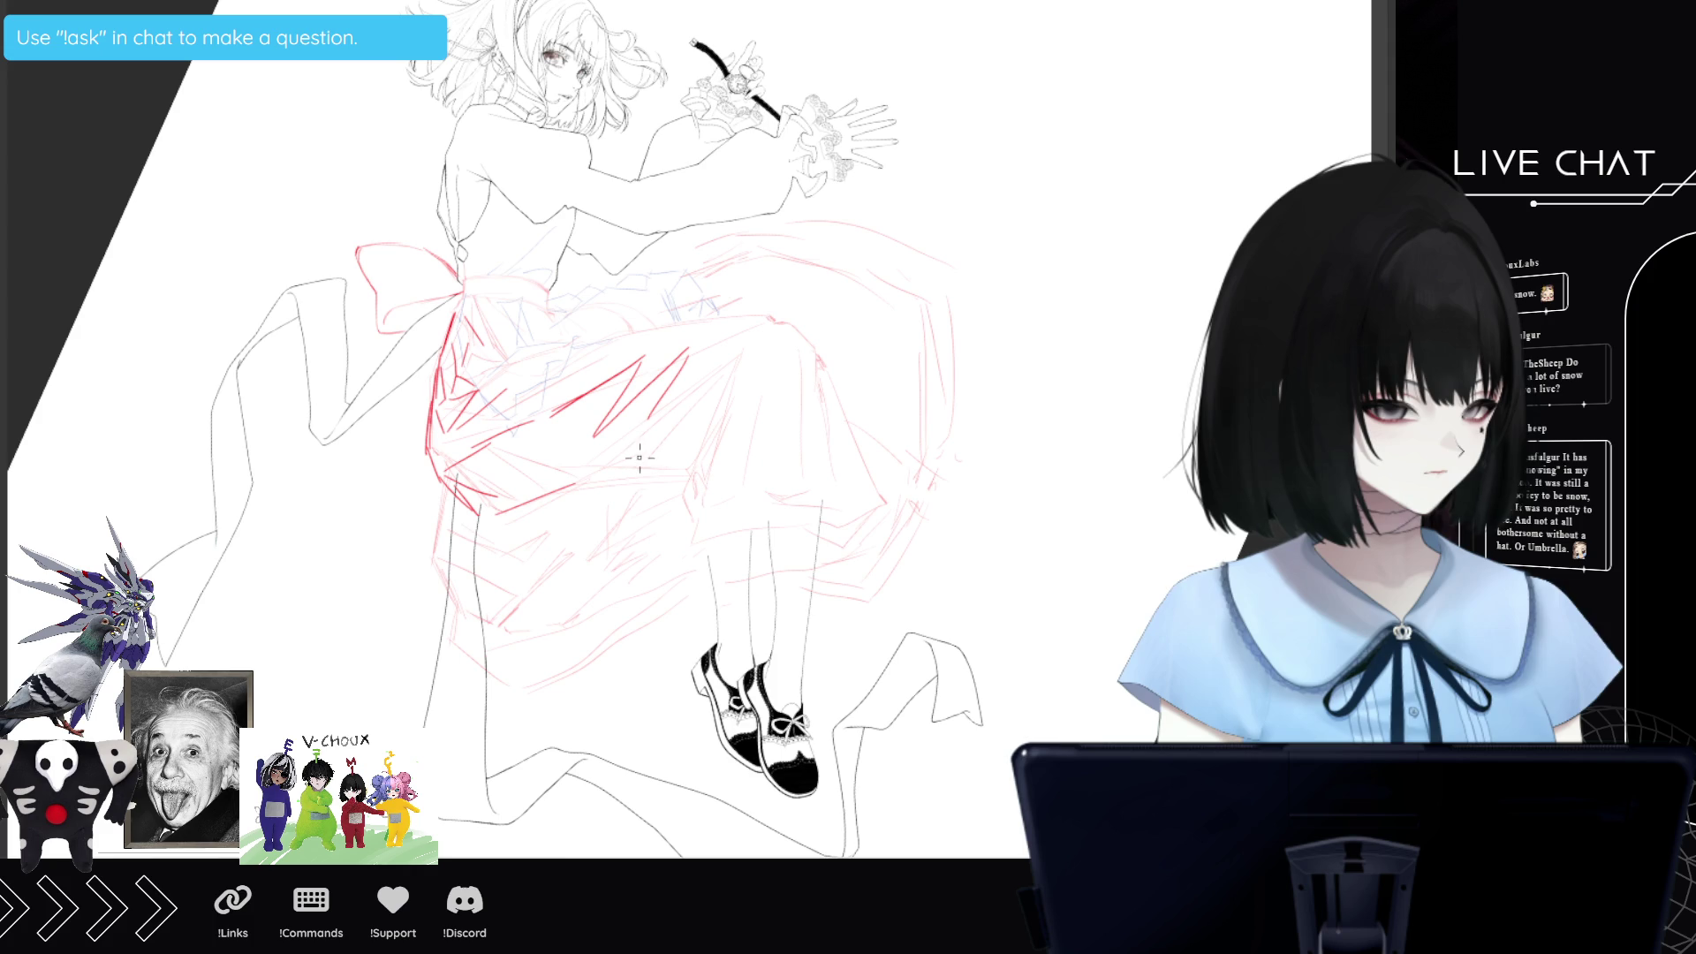
{"action": "mouse_move", "coordinate": [657, 432]}
{"action": "left_mouse_down"}
{"action": "mouse_move", "coordinate": [554, 487]}
{"action": "mouse_move", "coordinate": [610, 461]}
{"action": "mouse_move", "coordinate": [581, 485]}
{"action": "left_mouse_up"}
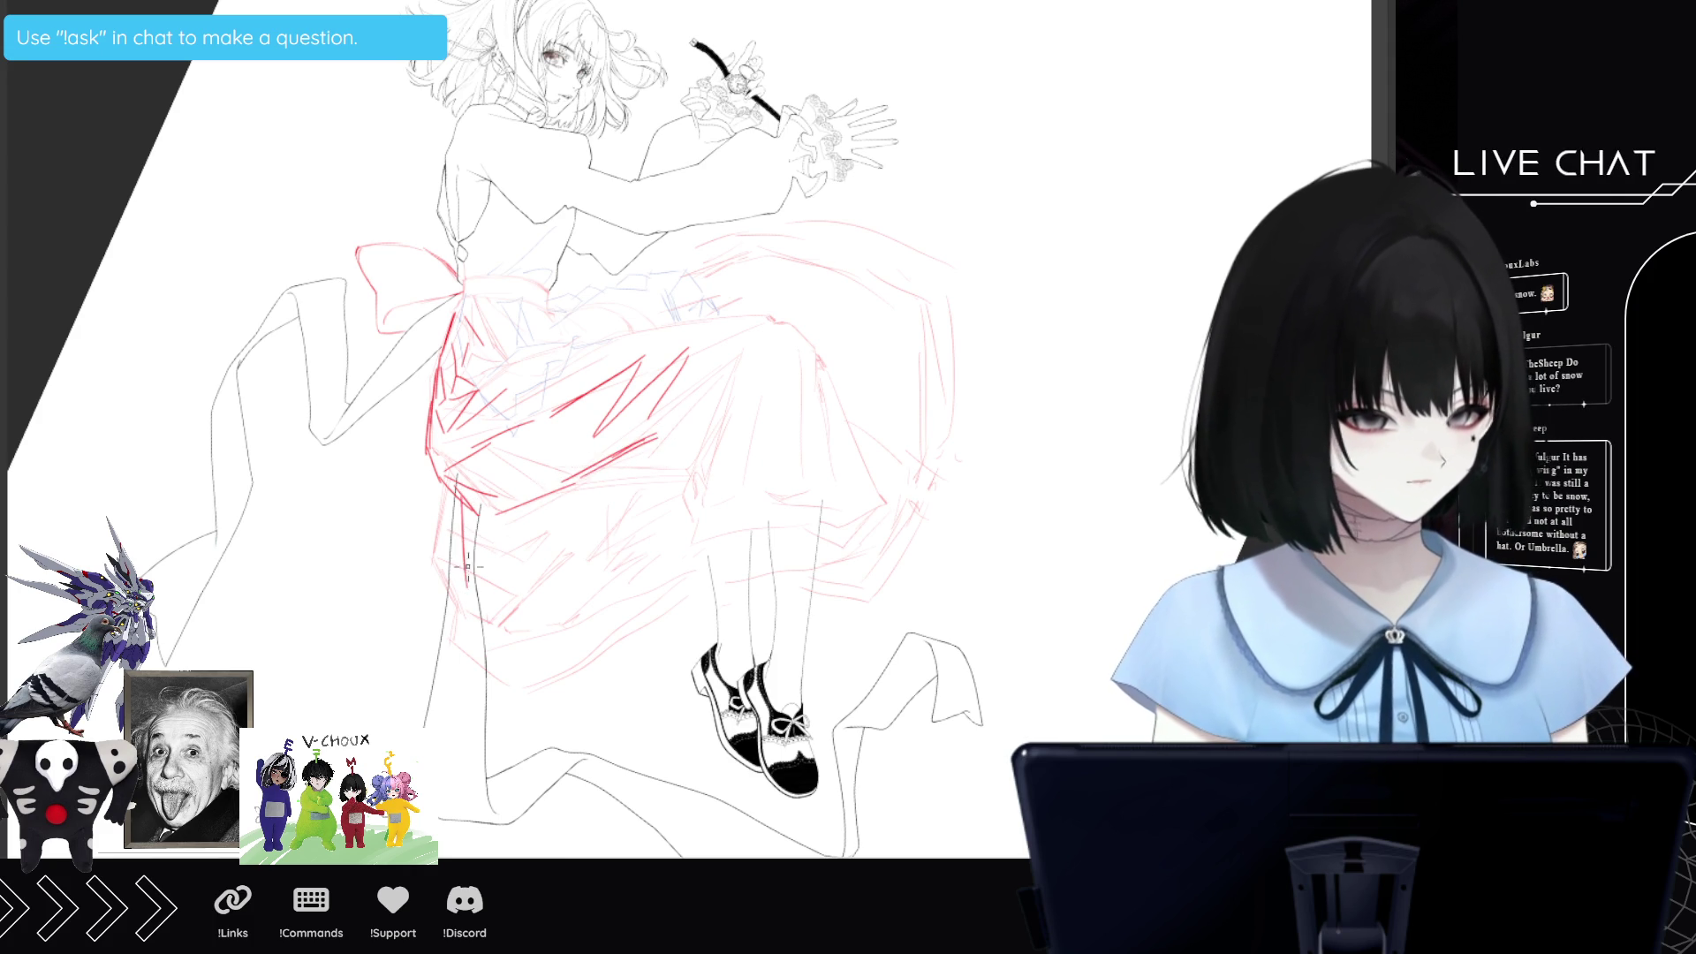
Draw vertical folds, hatch the lower and right skirt, and add frills at the hem.
{"action": "left_click_drag", "start_coordinate": [468, 589], "coordinate": [488, 618]}
{"action": "left_click_drag", "start_coordinate": [470, 514], "coordinate": [491, 608]}
{"action": "left_click_drag", "start_coordinate": [479, 545], "coordinate": [534, 586]}
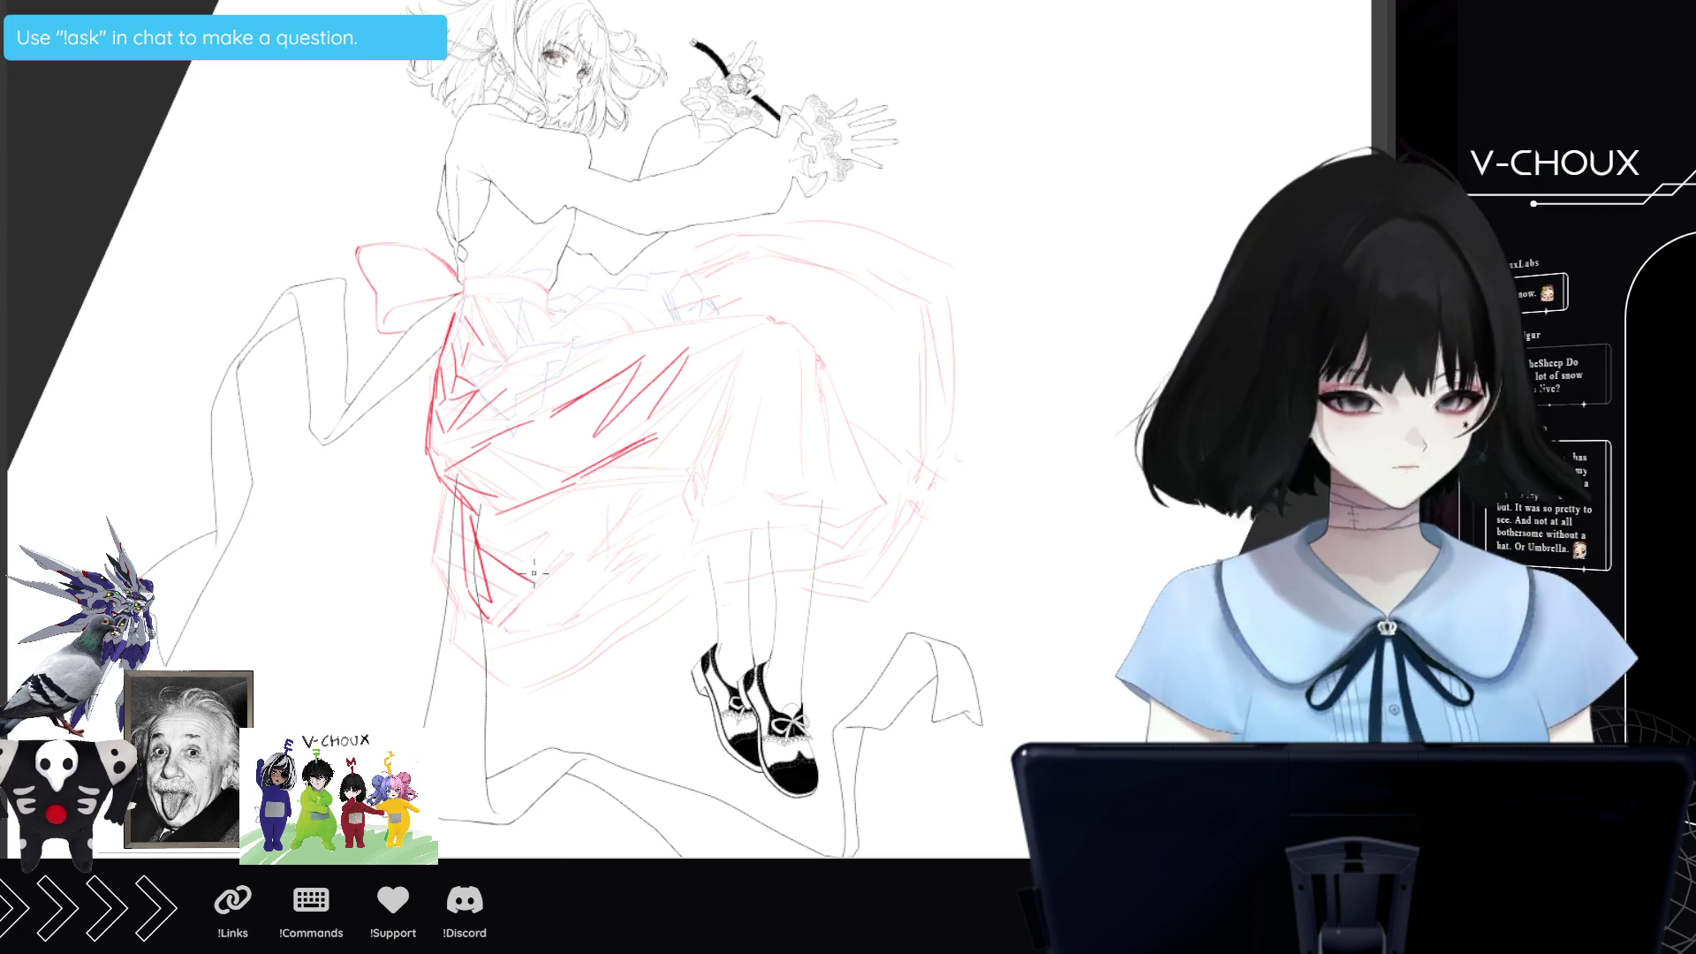
{"action": "mouse_move", "coordinate": [537, 549]}
{"action": "left_mouse_down"}
{"action": "mouse_move", "coordinate": [601, 492]}
{"action": "mouse_move", "coordinate": [592, 529]}
{"action": "left_mouse_up"}
{"action": "left_click_drag", "start_coordinate": [553, 591], "coordinate": [604, 518]}
{"action": "left_click_drag", "start_coordinate": [560, 576], "coordinate": [539, 627]}
{"action": "mouse_move", "coordinate": [611, 535]}
{"action": "left_mouse_down"}
{"action": "mouse_move", "coordinate": [593, 594]}
{"action": "mouse_move", "coordinate": [645, 473]}
{"action": "left_mouse_up"}
{"action": "left_click_drag", "start_coordinate": [666, 441], "coordinate": [632, 522]}
{"action": "left_click_drag", "start_coordinate": [484, 610], "coordinate": [526, 650]}
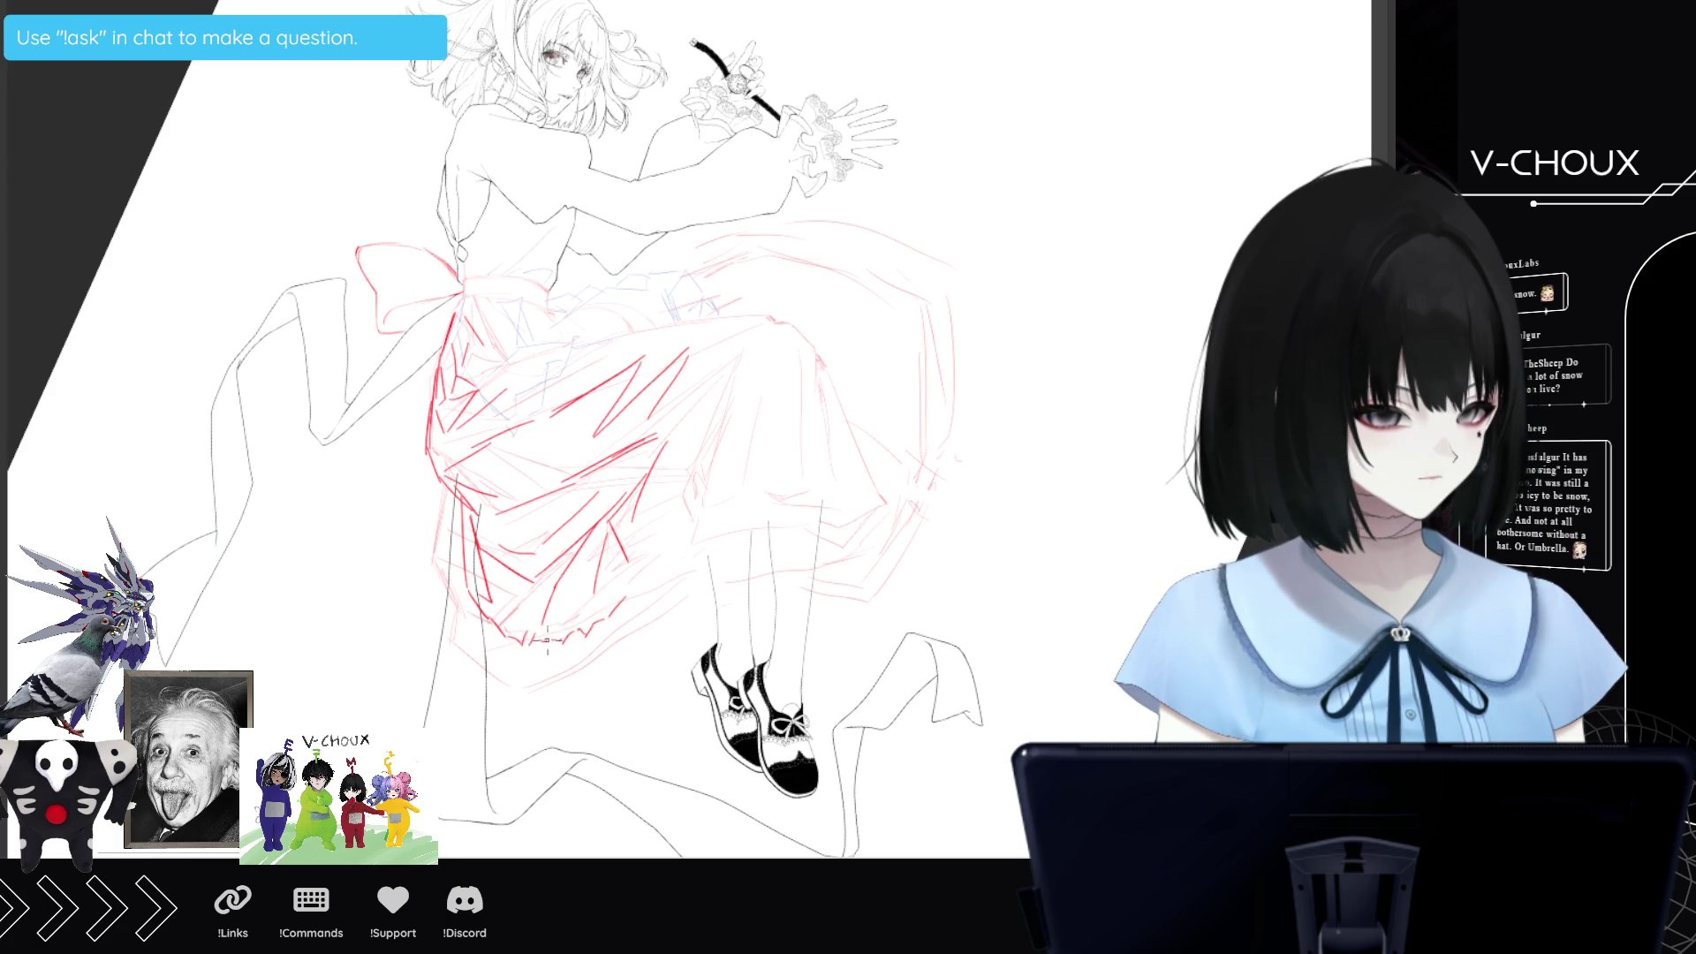
{"action": "mouse_move", "coordinate": [483, 628]}
{"action": "left_mouse_down"}
{"action": "mouse_move", "coordinate": [498, 671]}
{"action": "mouse_move", "coordinate": [642, 570]}
{"action": "mouse_move", "coordinate": [691, 592]}
{"action": "mouse_move", "coordinate": [688, 440]}
{"action": "left_mouse_up"}
{"action": "left_click_drag", "start_coordinate": [689, 500], "coordinate": [702, 404]}
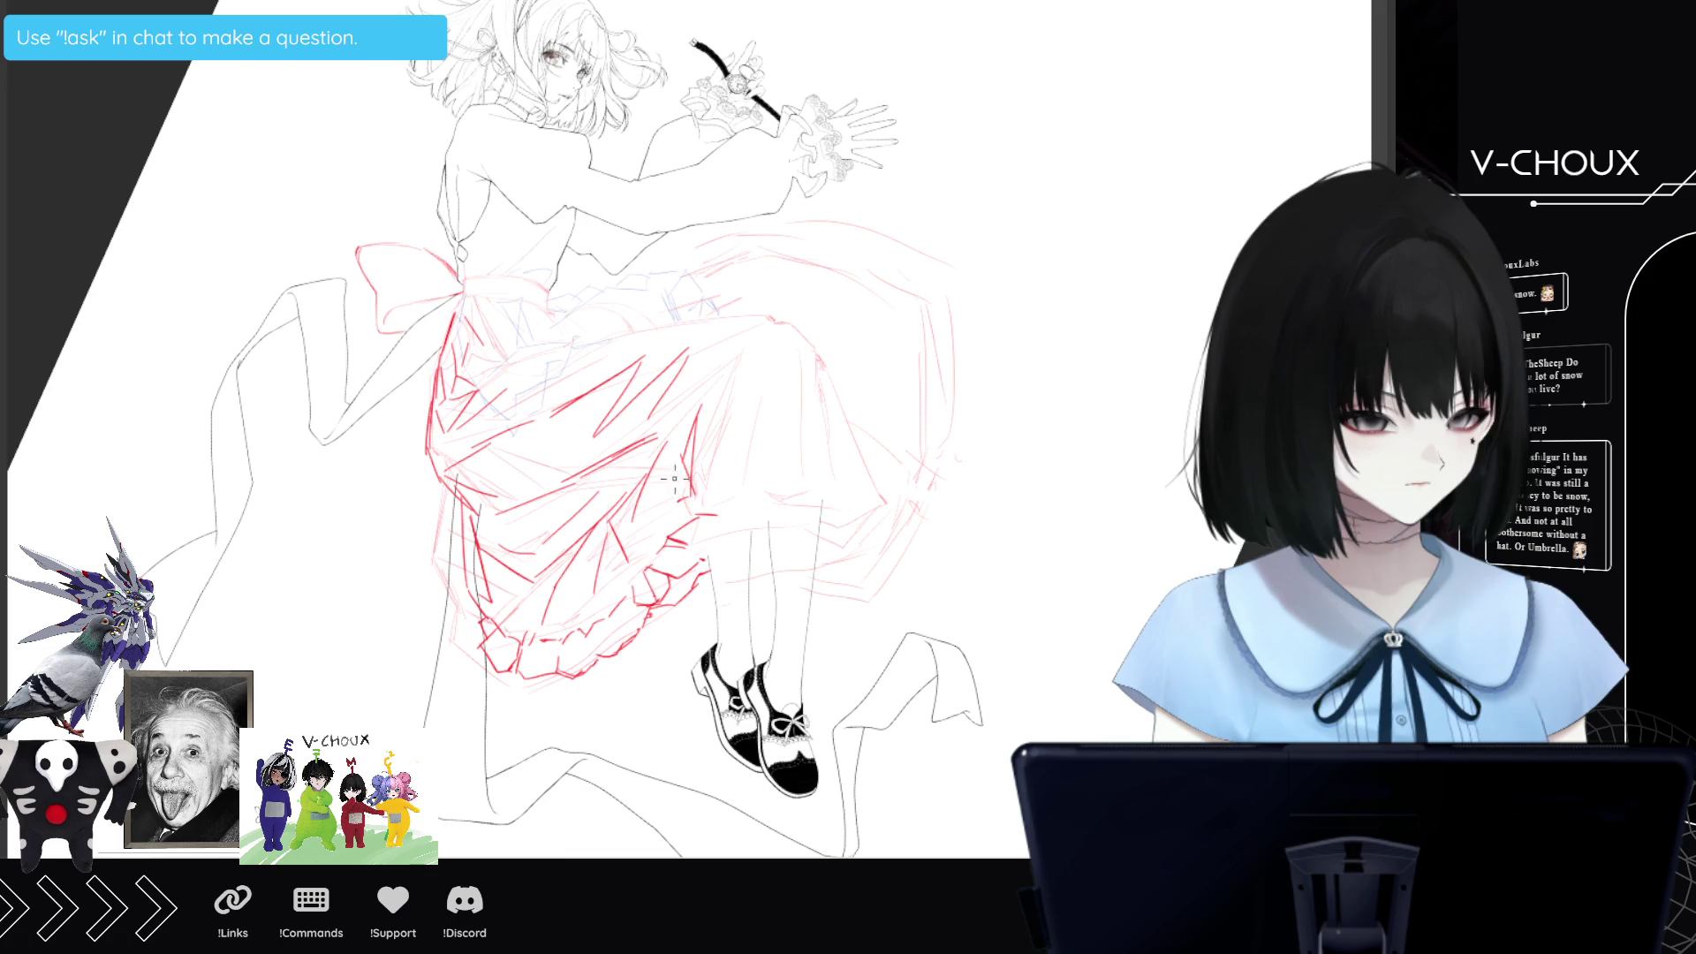
{"action": "left_click_drag", "start_coordinate": [673, 534], "coordinate": [715, 331]}
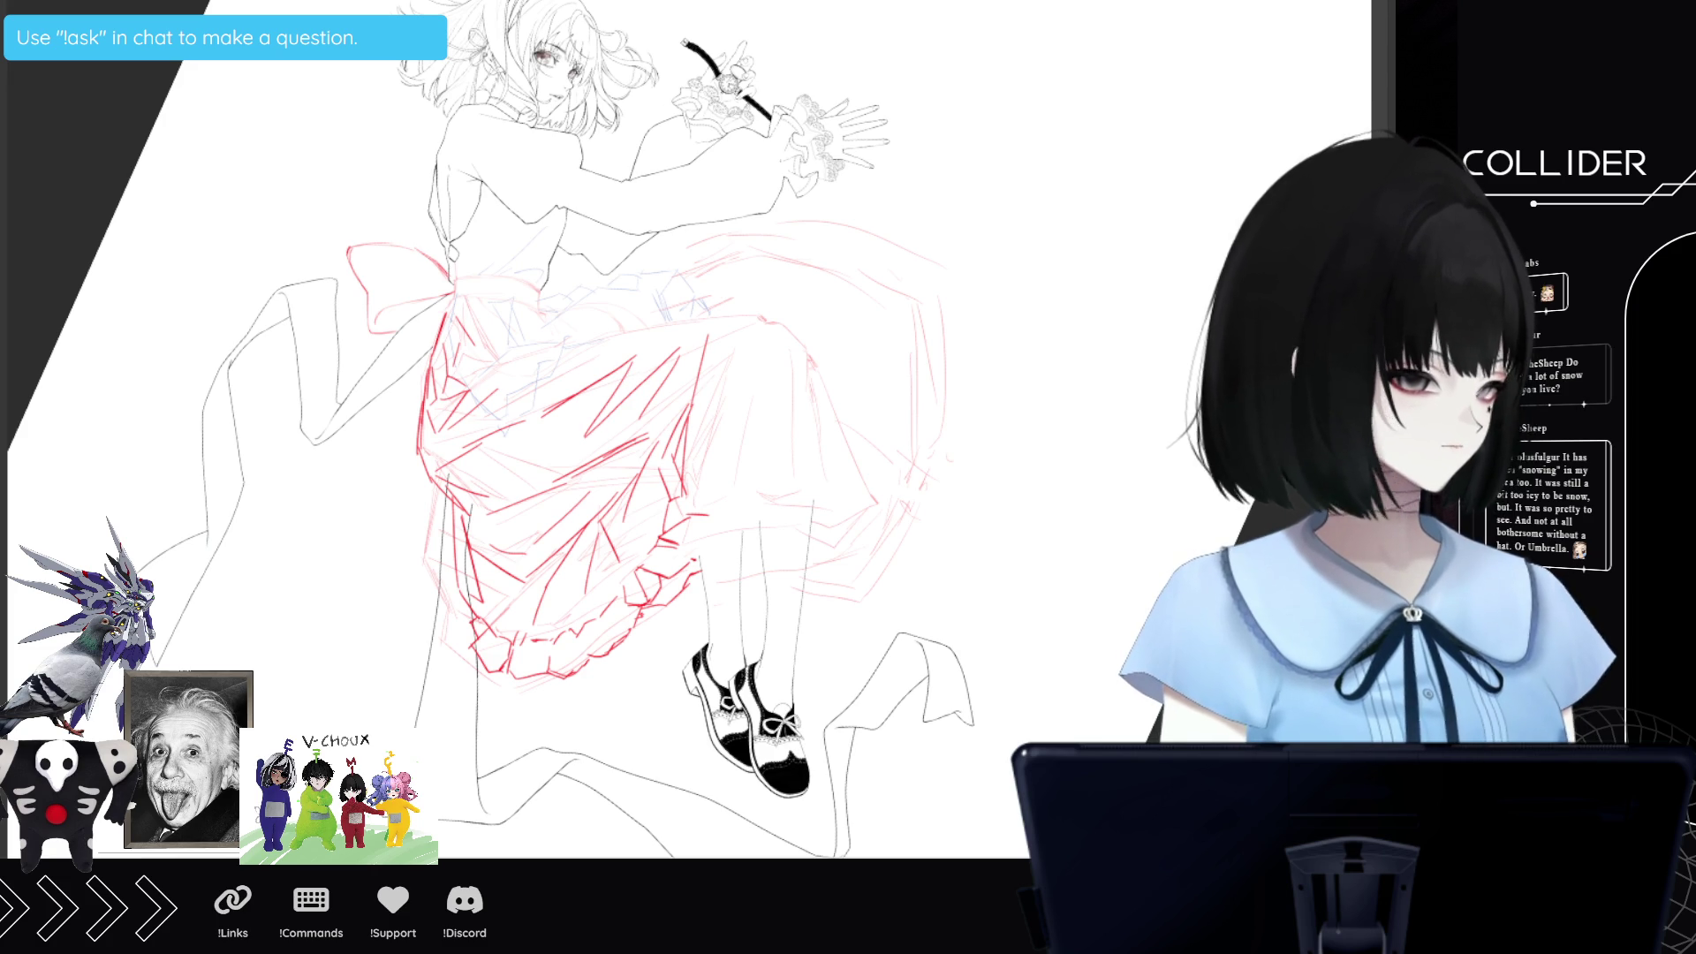
Hide the rough scribbles and draw the skirt's right edge, hem line and vertical folds.
{"action": "key", "text": "ctrl+z"}
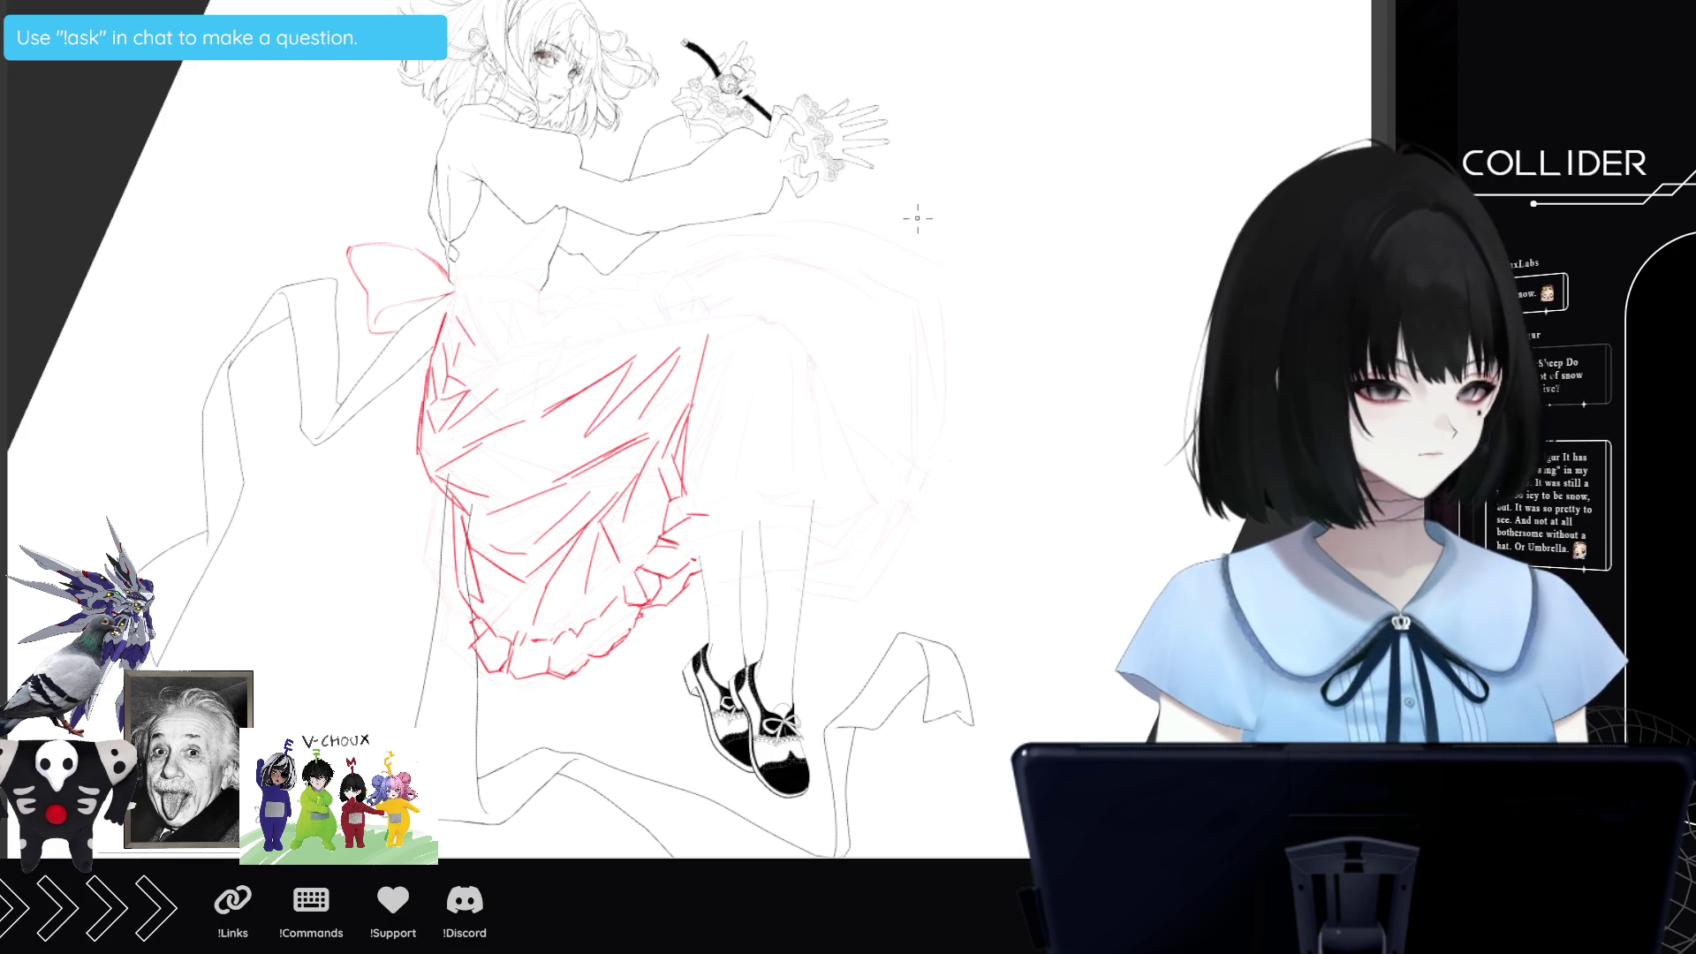
{"action": "mouse_move", "coordinate": [715, 313]}
{"action": "left_mouse_down"}
{"action": "mouse_move", "coordinate": [751, 310]}
{"action": "mouse_move", "coordinate": [778, 477]}
{"action": "mouse_move", "coordinate": [703, 491]}
{"action": "mouse_move", "coordinate": [763, 511]}
{"action": "mouse_move", "coordinate": [751, 525]}
{"action": "mouse_move", "coordinate": [825, 515]}
{"action": "mouse_move", "coordinate": [777, 329]}
{"action": "mouse_move", "coordinate": [824, 409]}
{"action": "mouse_move", "coordinate": [882, 455]}
{"action": "left_mouse_up"}
{"action": "mouse_move", "coordinate": [830, 514]}
{"action": "left_mouse_down"}
{"action": "mouse_move", "coordinate": [881, 466]}
{"action": "mouse_move", "coordinate": [872, 498]}
{"action": "mouse_move", "coordinate": [802, 523]}
{"action": "left_mouse_up"}
{"action": "mouse_move", "coordinate": [770, 311]}
{"action": "left_mouse_down"}
{"action": "mouse_move", "coordinate": [735, 305]}
{"action": "mouse_move", "coordinate": [771, 323]}
{"action": "mouse_move", "coordinate": [785, 457]}
{"action": "left_mouse_up"}
{"action": "left_click_drag", "start_coordinate": [776, 341], "coordinate": [780, 446]}
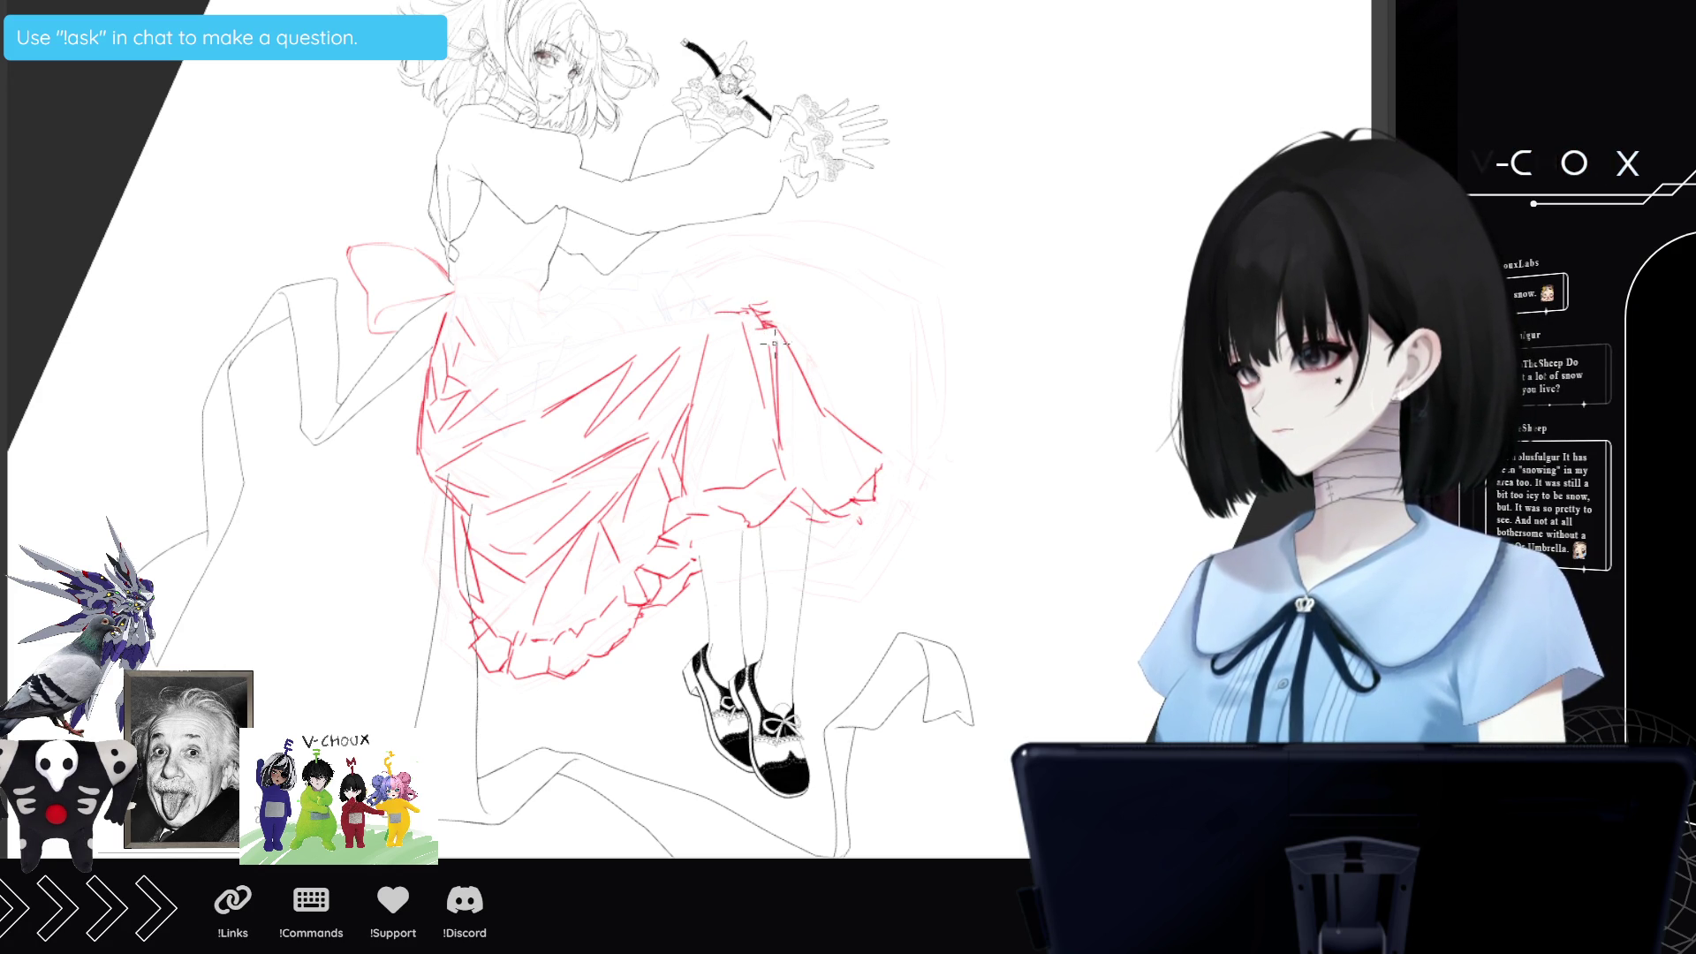
{"action": "left_click_drag", "start_coordinate": [732, 309], "coordinate": [752, 452]}
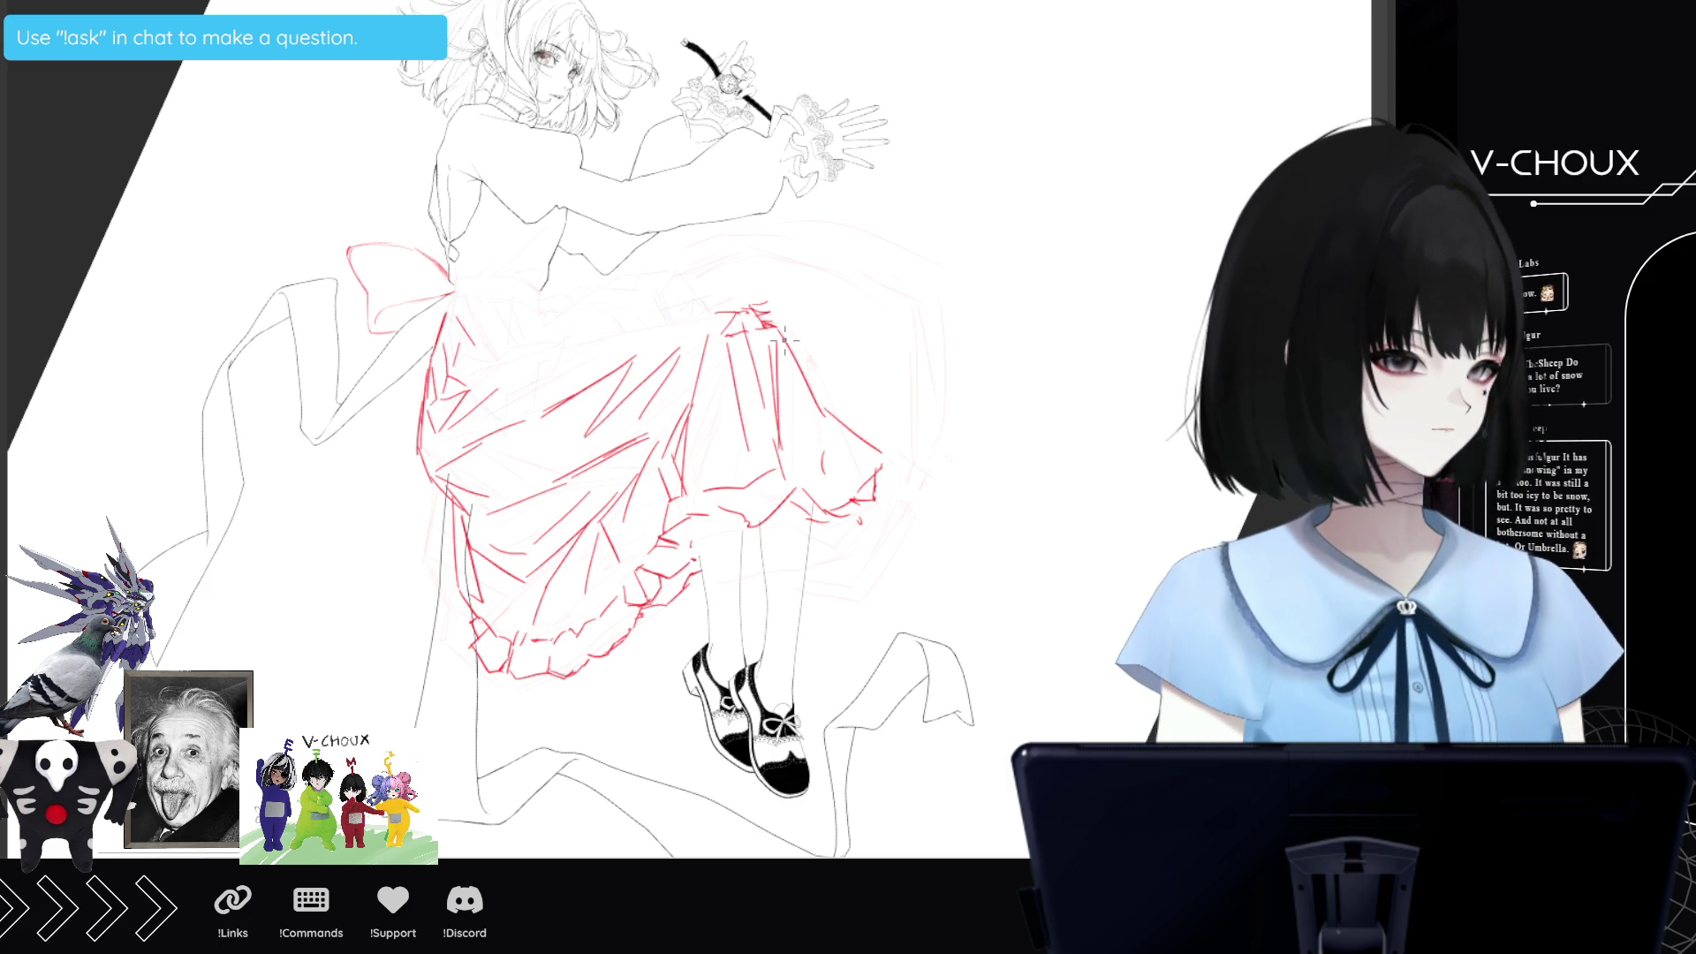
Outline the upper right edge and arc the skirt layer's top edge, adding a fold.
{"action": "mouse_move", "coordinate": [866, 378]}
{"action": "left_mouse_down"}
{"action": "mouse_move", "coordinate": [867, 444]}
{"action": "mouse_move", "coordinate": [904, 383]}
{"action": "mouse_move", "coordinate": [900, 433]}
{"action": "left_mouse_up"}
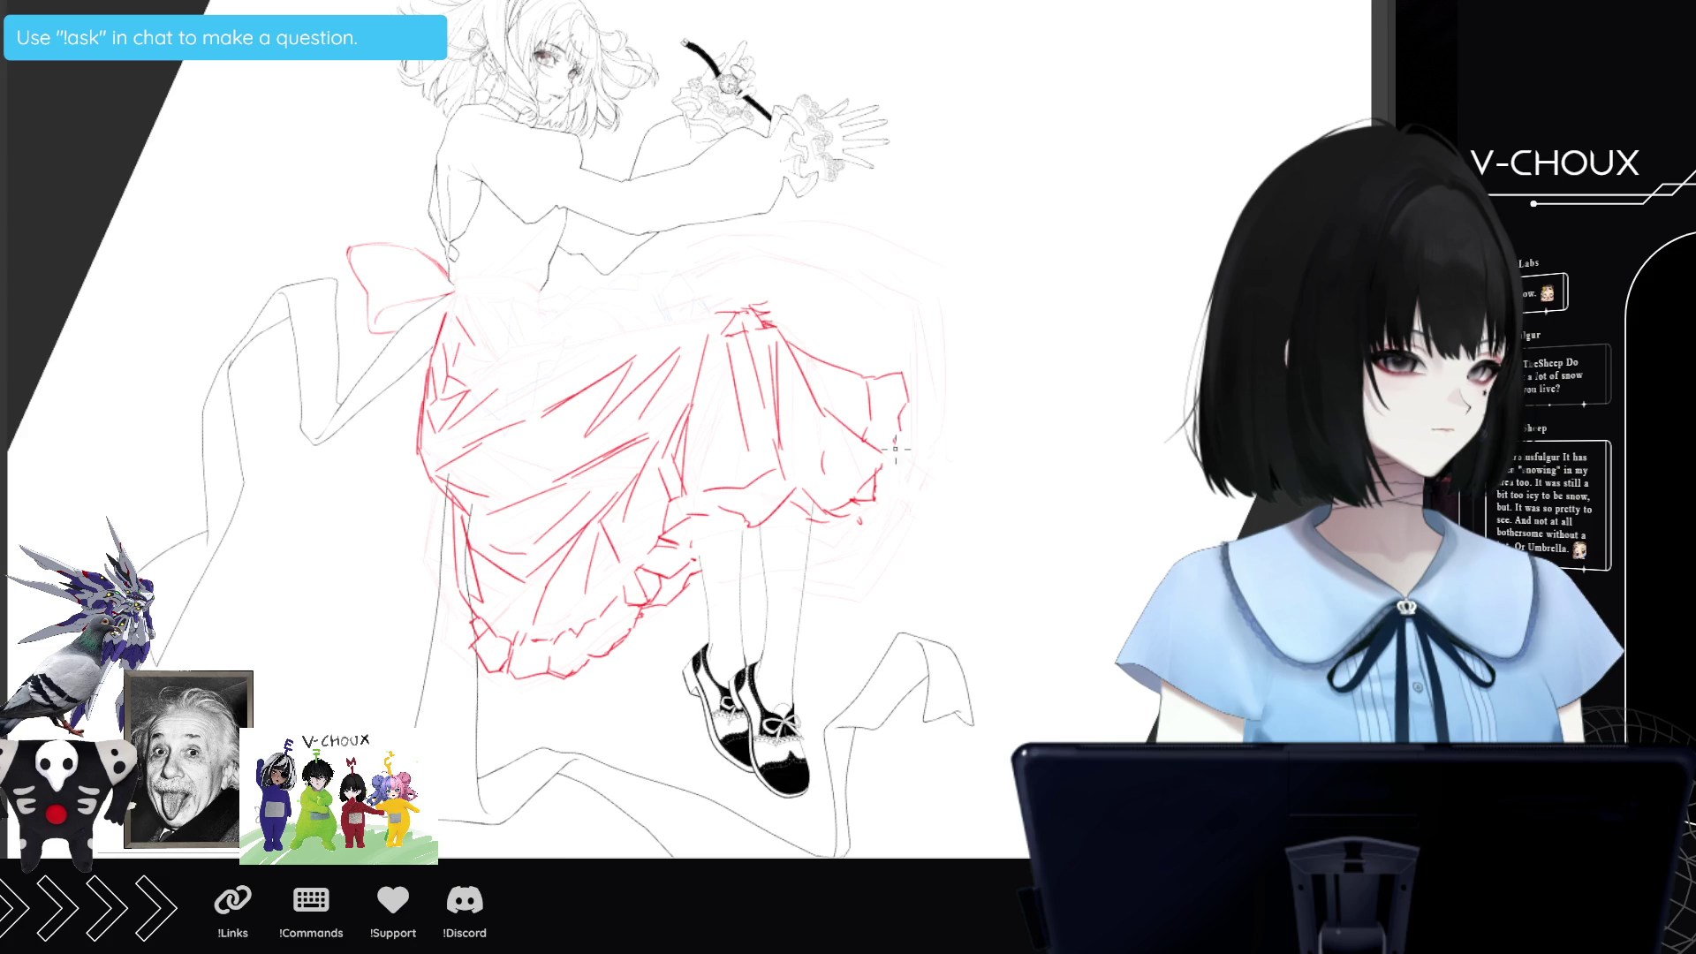
{"action": "mouse_move", "coordinate": [903, 369]}
{"action": "left_mouse_down"}
{"action": "mouse_move", "coordinate": [903, 317]}
{"action": "mouse_move", "coordinate": [883, 316]}
{"action": "left_mouse_up"}
{"action": "mouse_move", "coordinate": [725, 254]}
{"action": "left_mouse_down"}
{"action": "mouse_move", "coordinate": [777, 244]}
{"action": "mouse_move", "coordinate": [874, 285]}
{"action": "left_mouse_up"}
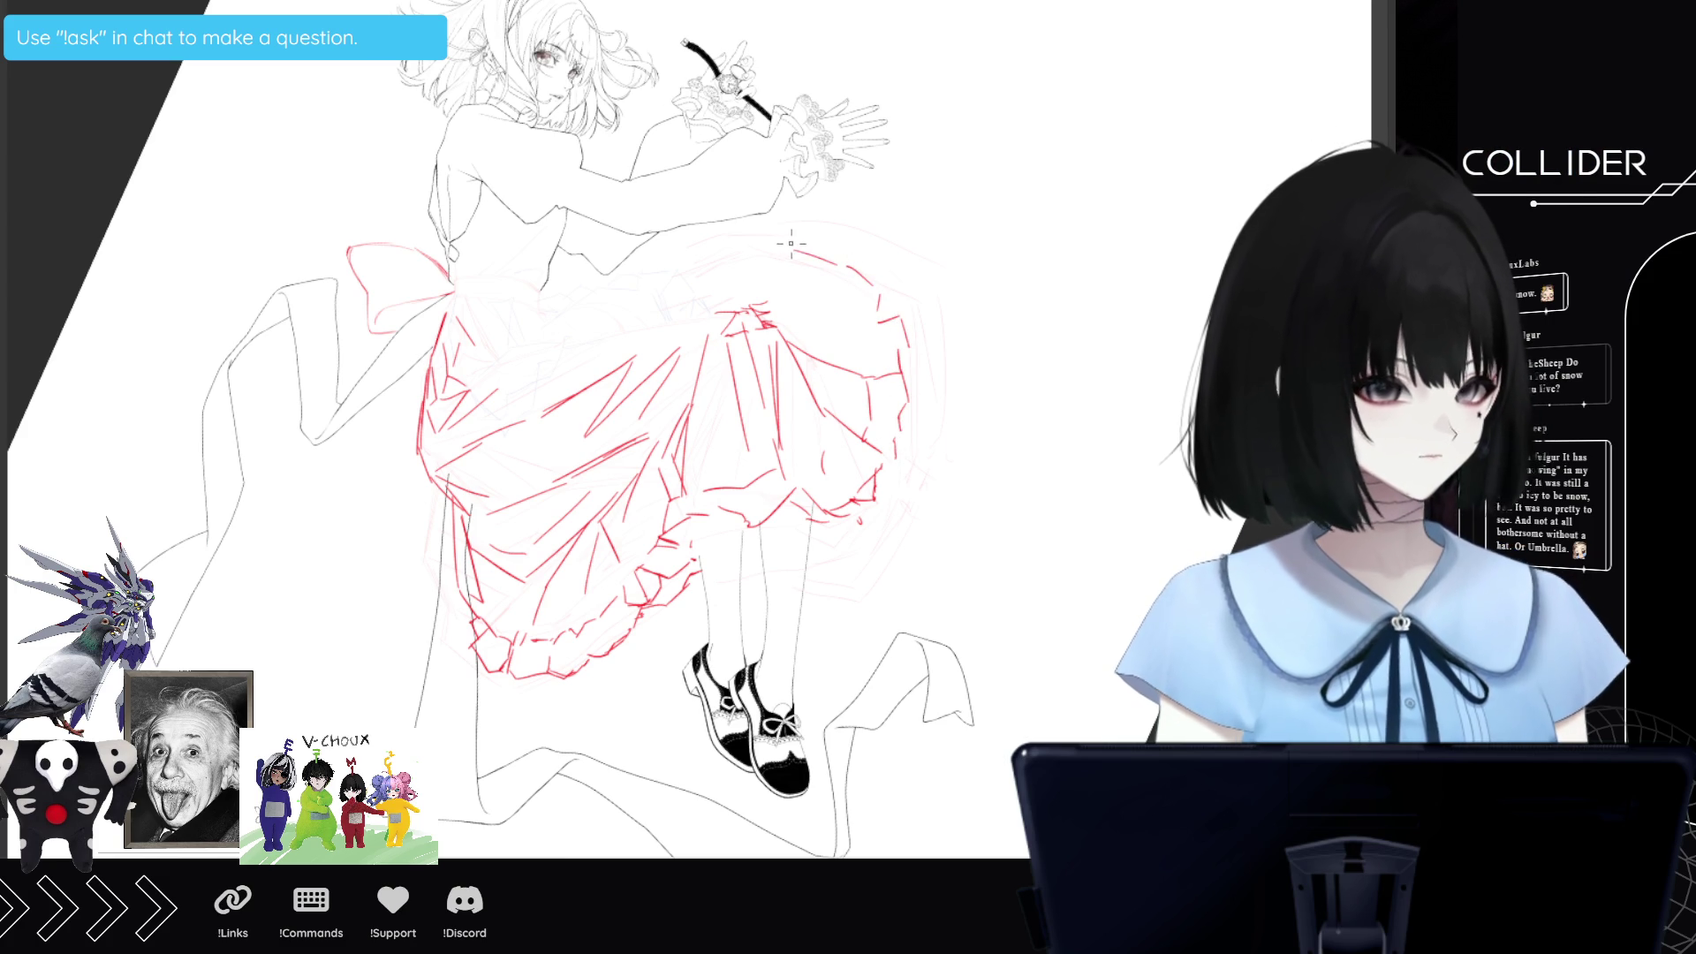
{"action": "mouse_move", "coordinate": [834, 221]}
{"action": "left_mouse_down"}
{"action": "mouse_move", "coordinate": [899, 287]}
{"action": "mouse_move", "coordinate": [894, 323]}
{"action": "left_mouse_up"}
{"action": "left_click_drag", "start_coordinate": [821, 217], "coordinate": [720, 252]}
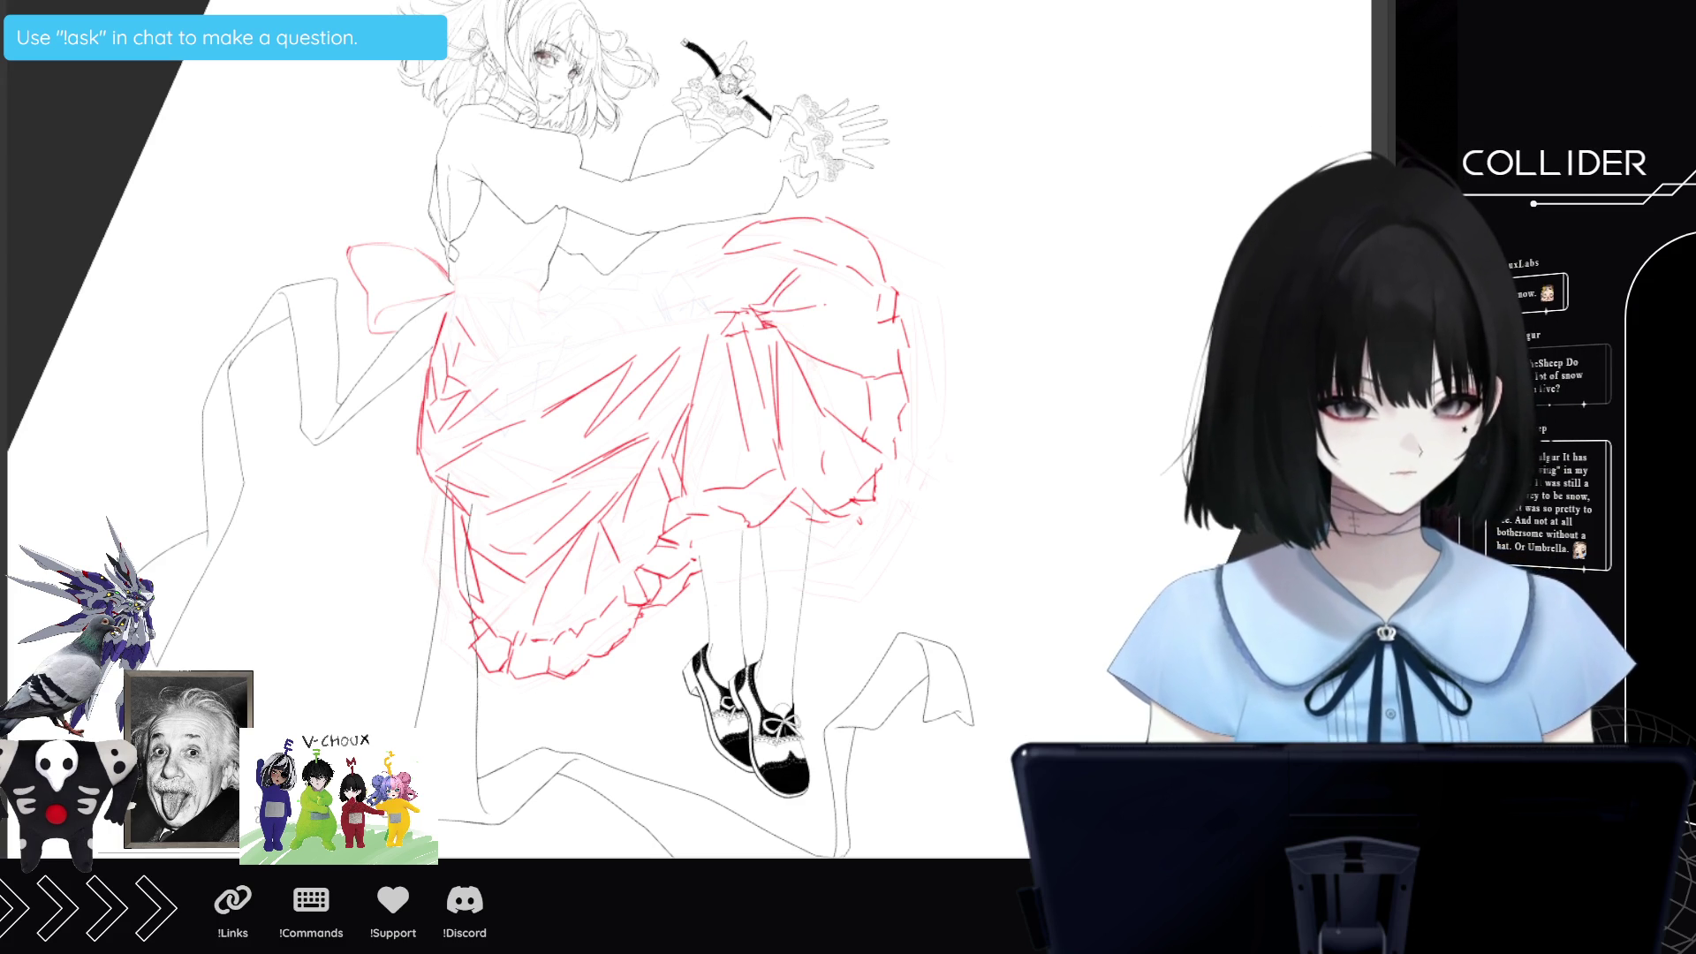
{"action": "left_click_drag", "start_coordinate": [712, 226], "coordinate": [720, 304]}
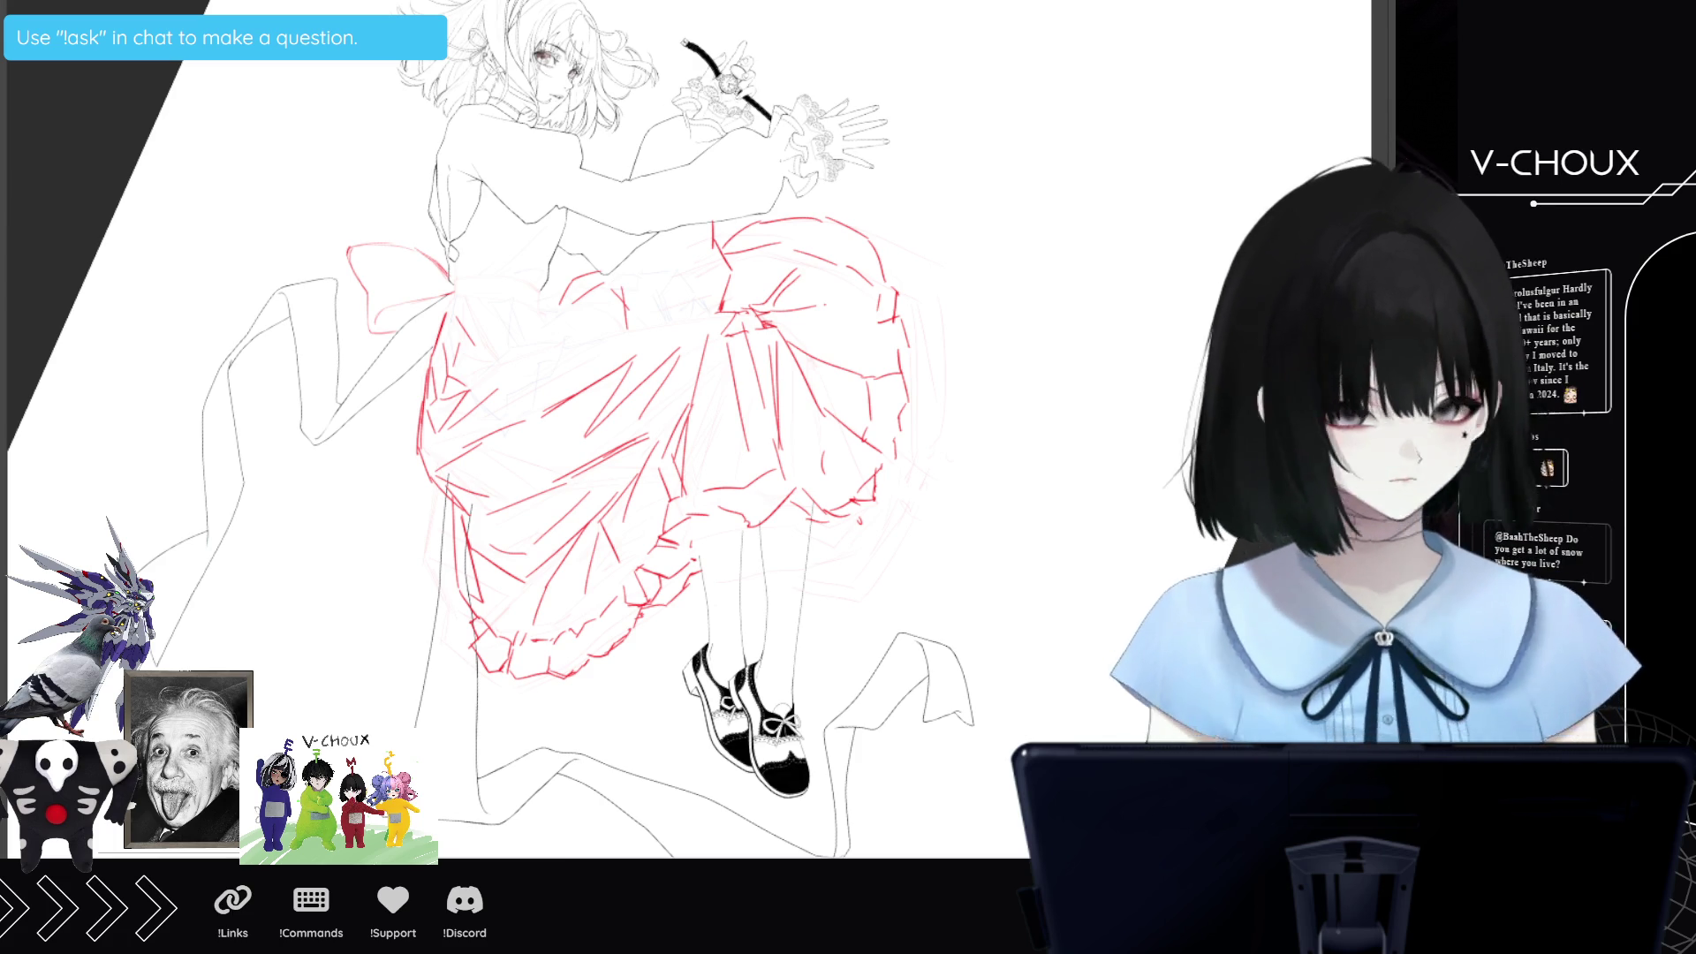
{"action": "mouse_move", "coordinate": [459, 288]}
{"action": "left_mouse_down"}
{"action": "mouse_move", "coordinate": [477, 398]}
{"action": "mouse_move", "coordinate": [554, 446]}
{"action": "mouse_move", "coordinate": [563, 431]}
{"action": "mouse_move", "coordinate": [549, 443]}
{"action": "left_mouse_up"}
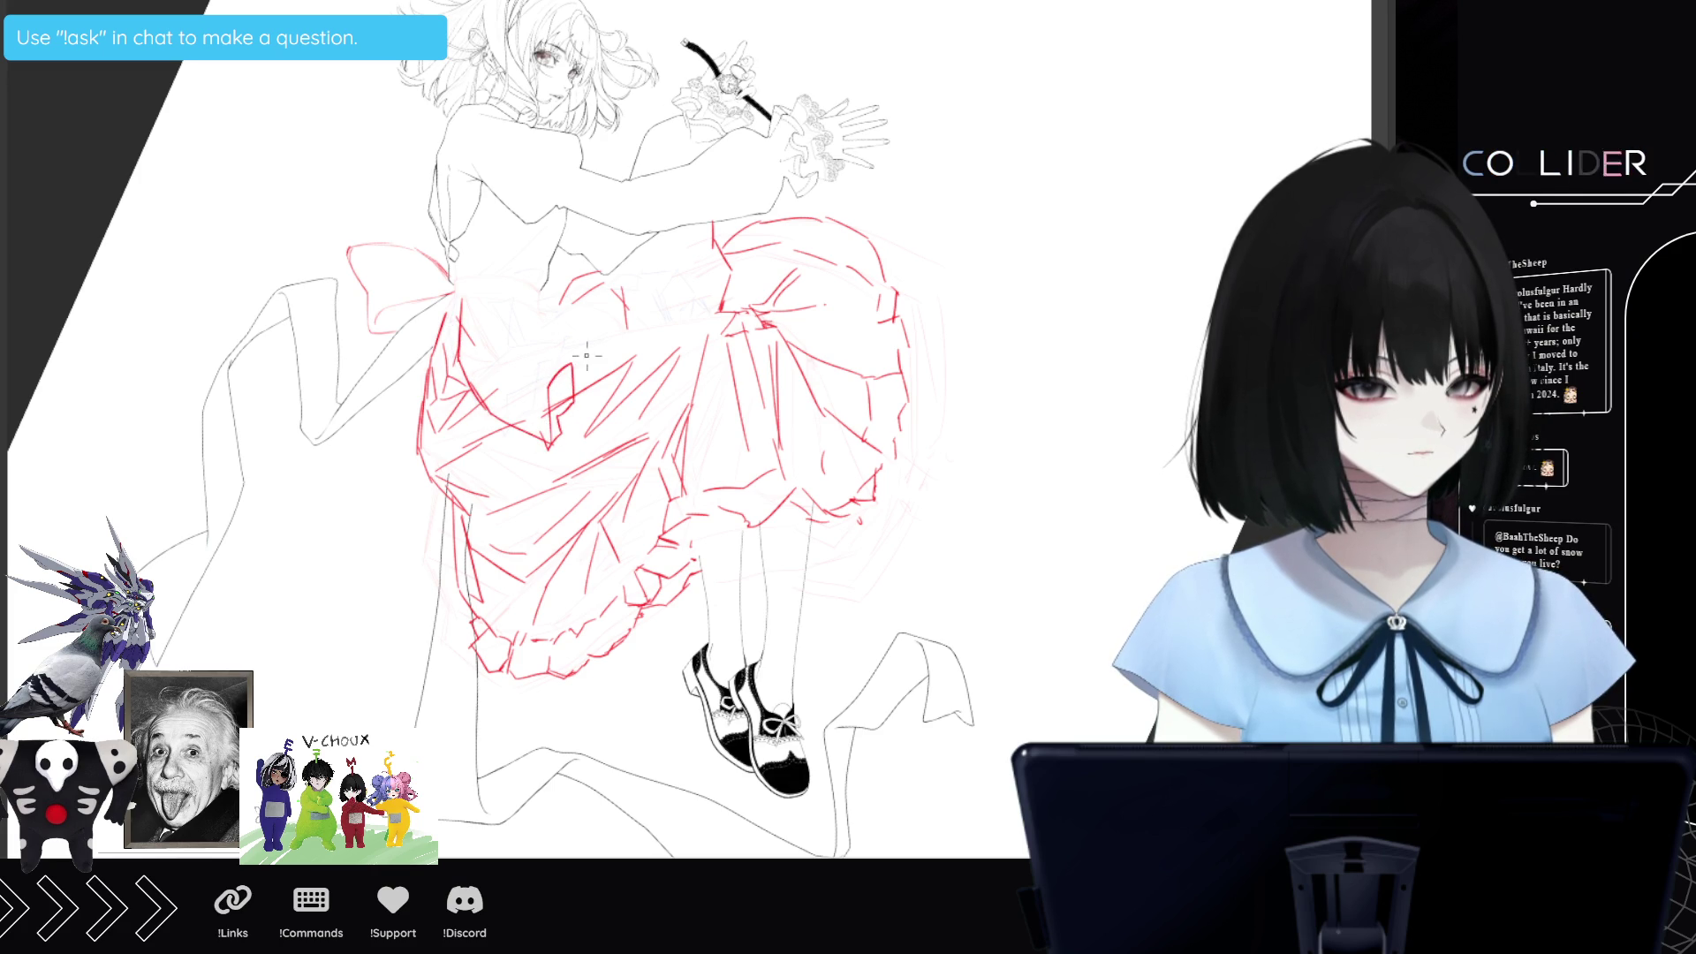
Add fold strokes at the waist and toggle the rough sketch to compare, leaving it hidden.
{"action": "left_click_drag", "start_coordinate": [460, 276], "coordinate": [443, 316]}
{"action": "left_click_drag", "start_coordinate": [546, 304], "coordinate": [592, 328]}
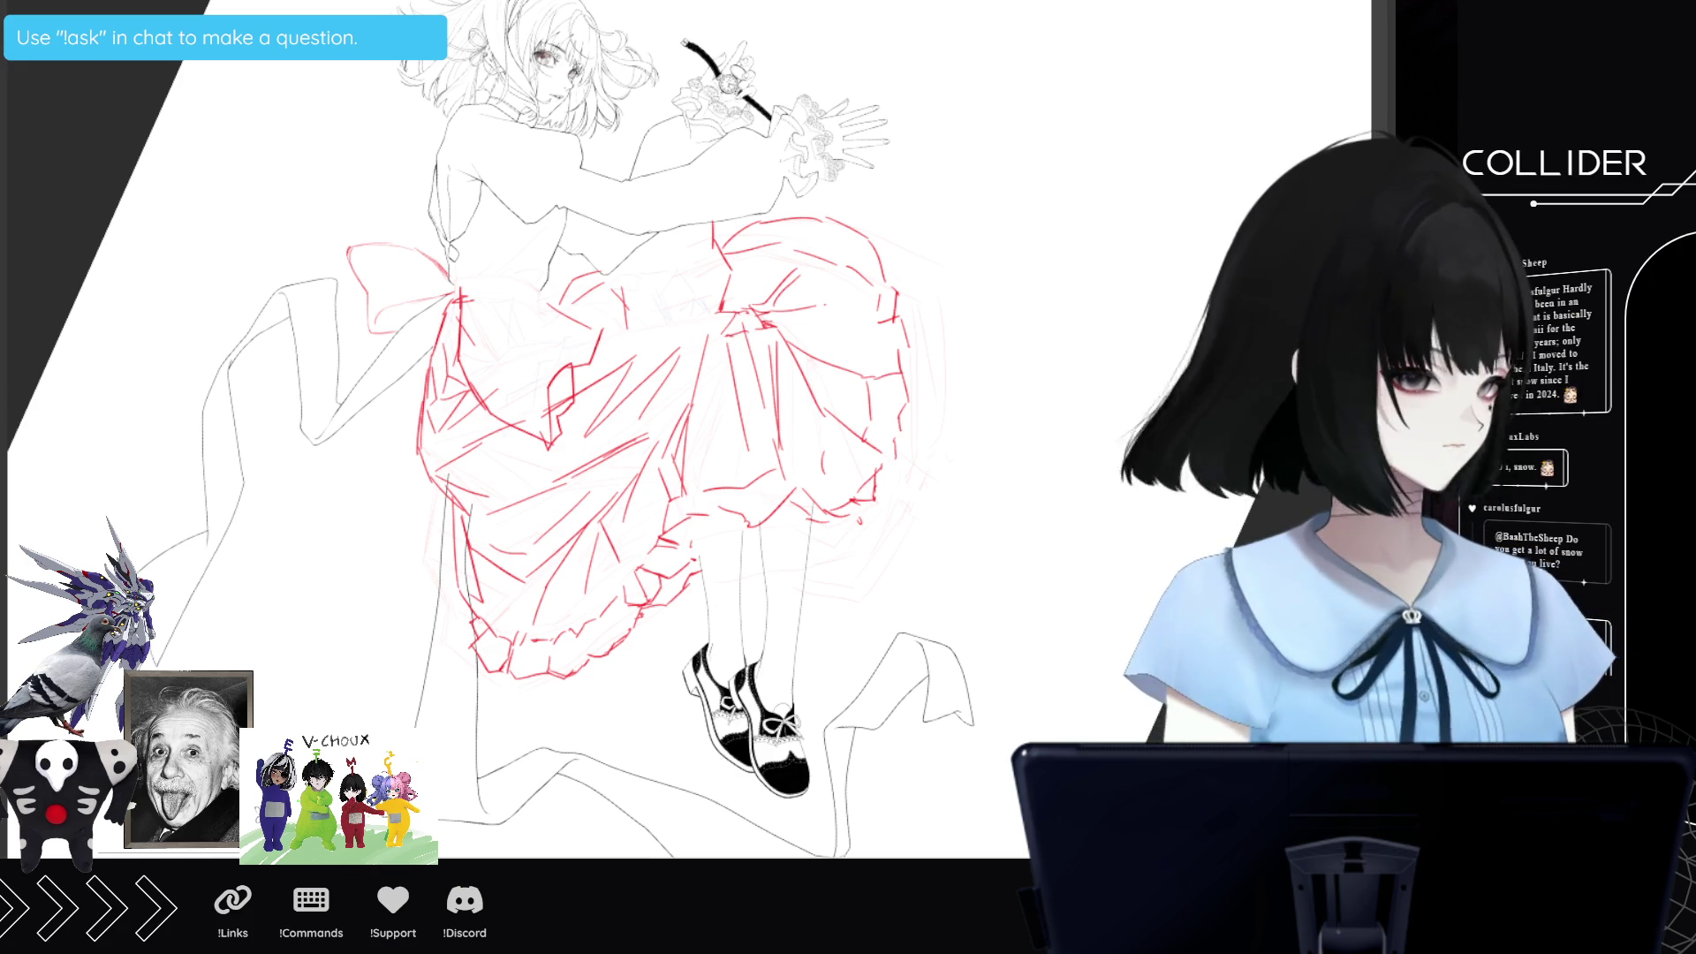
{"action": "key", "text": "ctrl+z"}
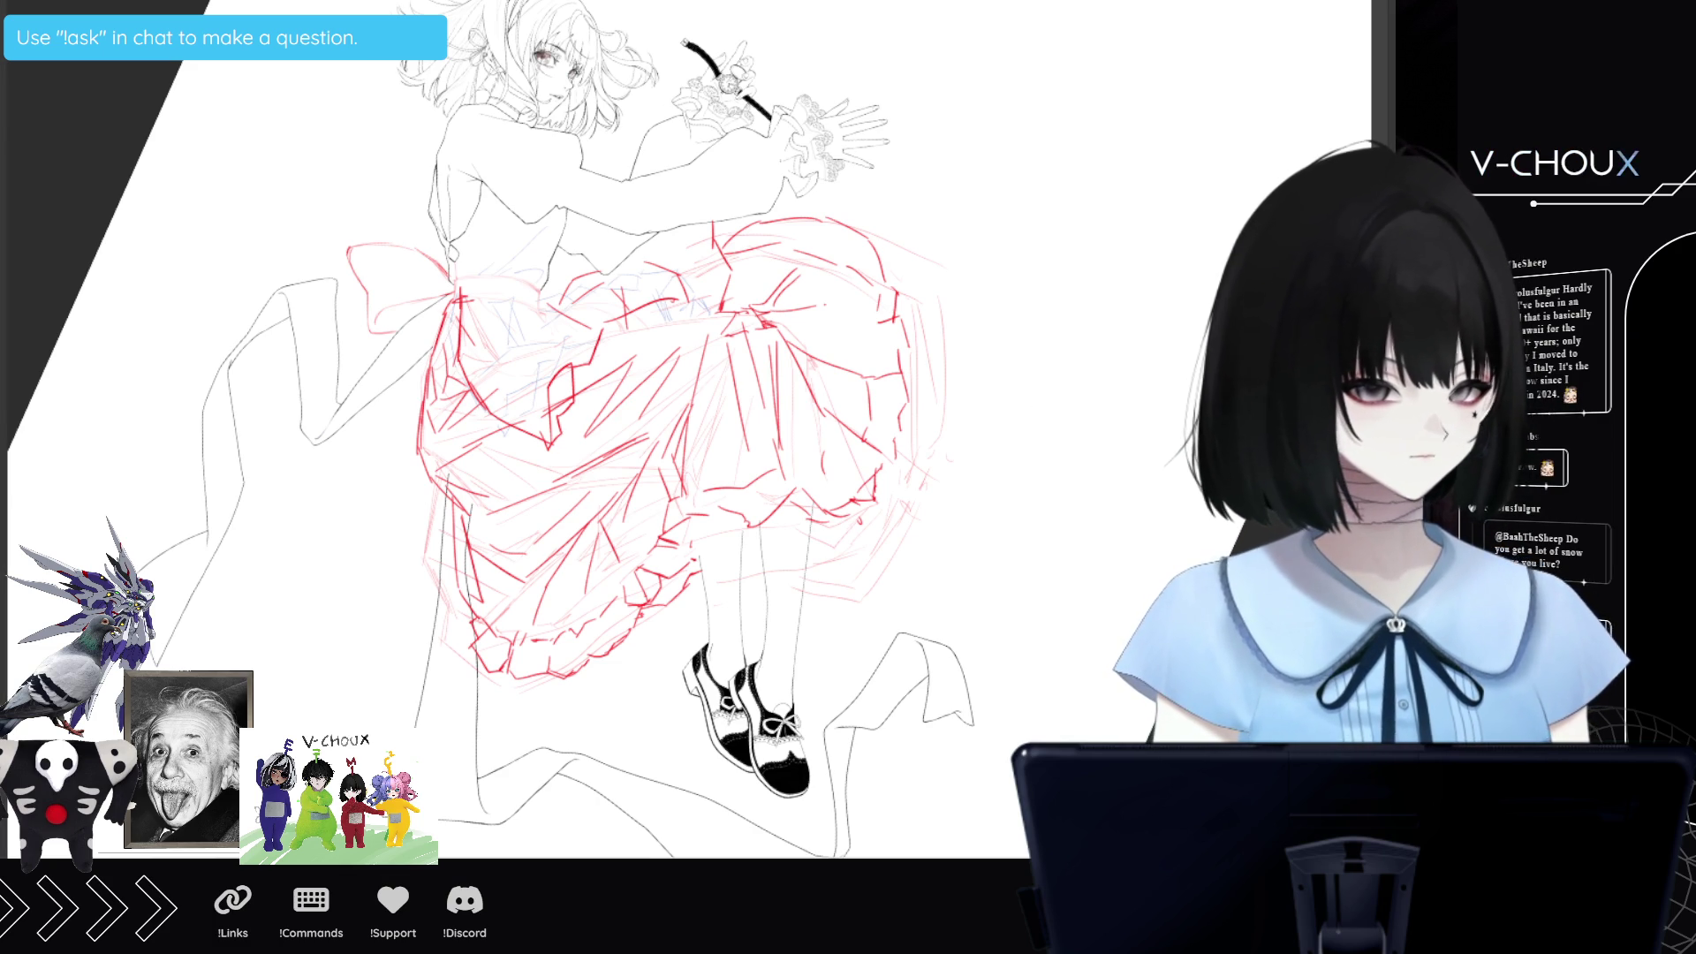
{"action": "key", "text": "Delete"}
{"action": "key", "text": "ctrl+z"}
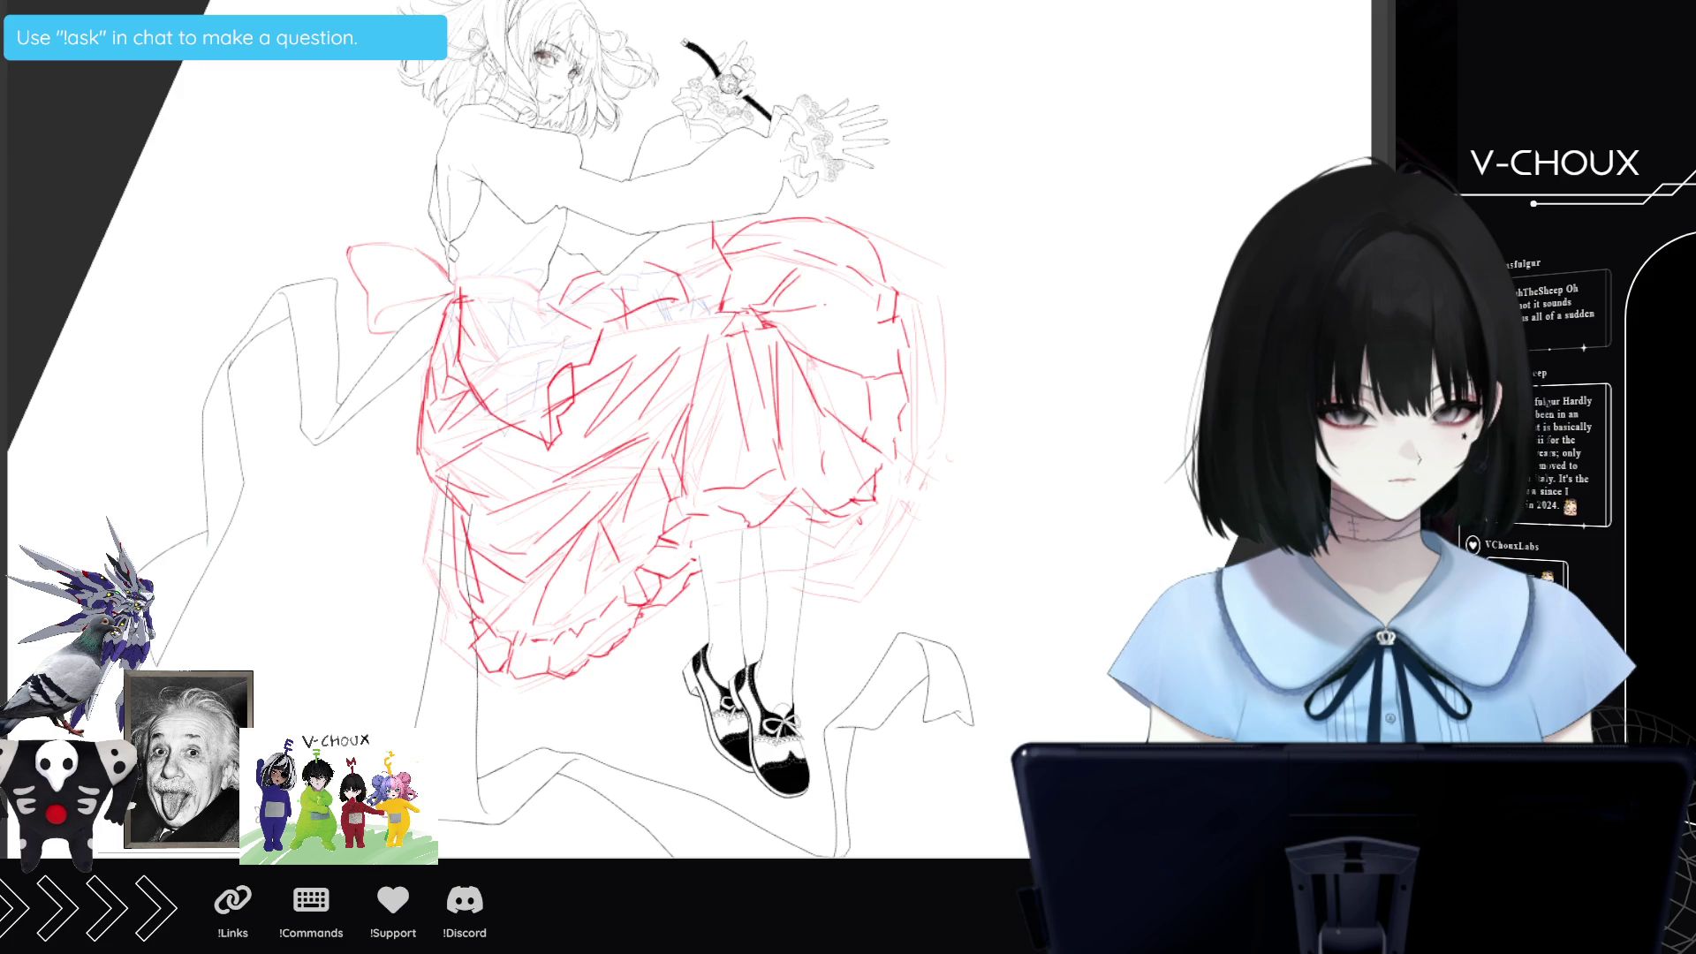
{"action": "key", "text": "Delete"}
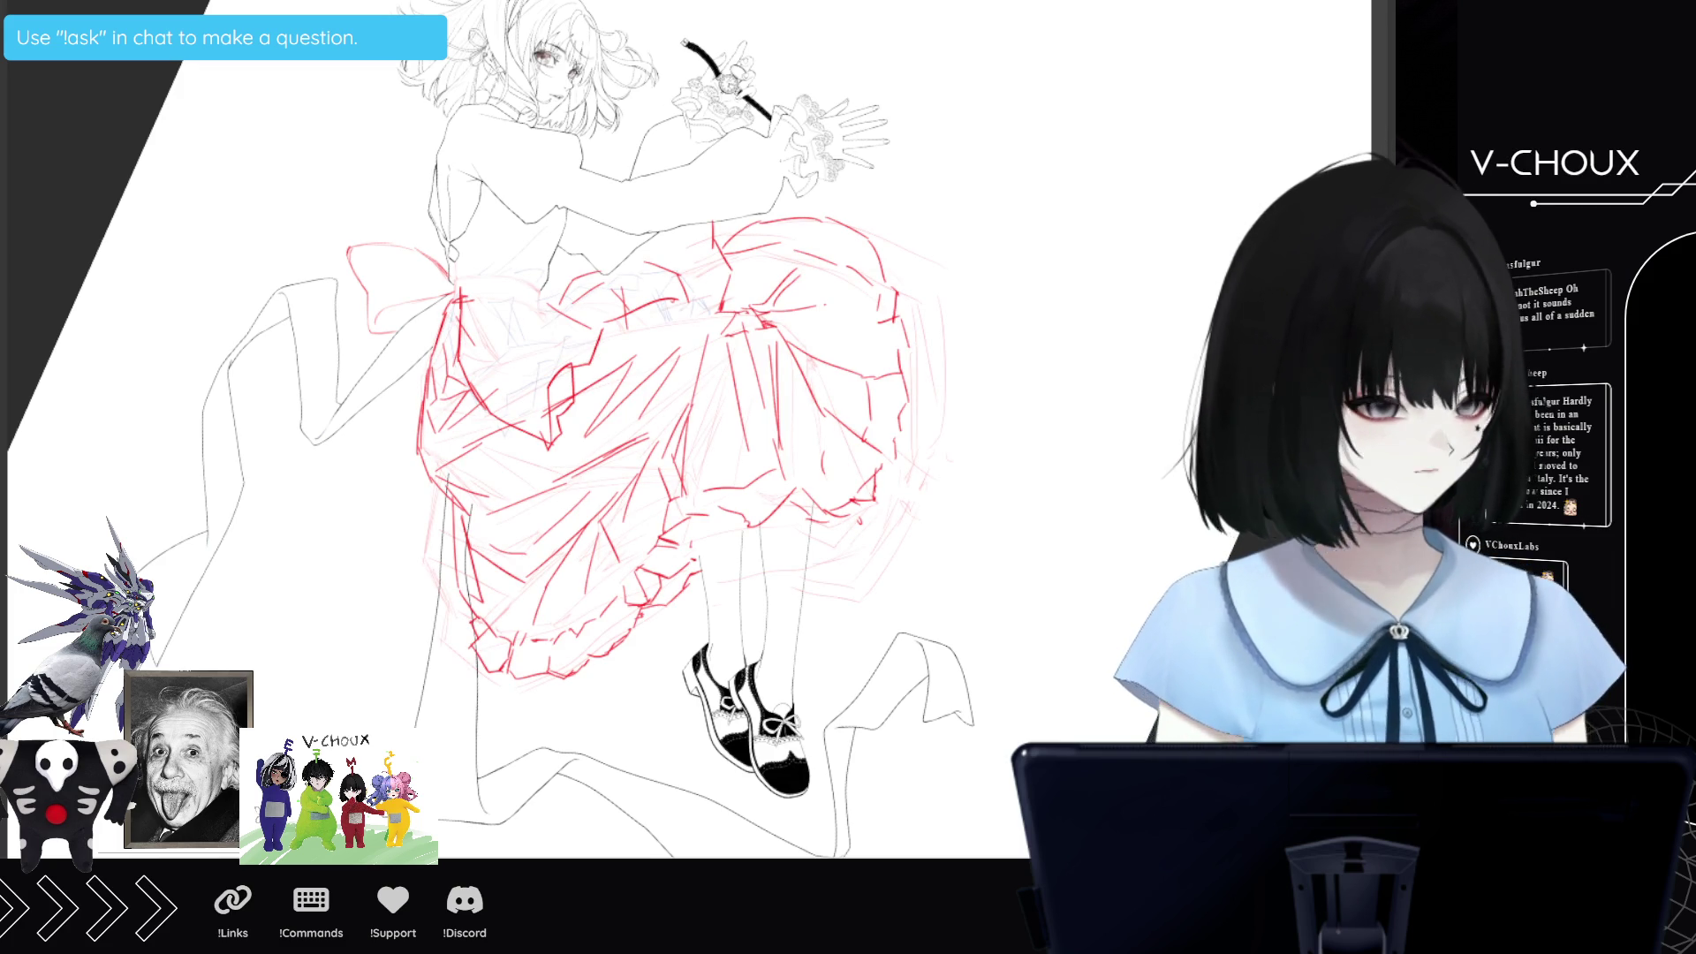
Mirror the canvas view to check proportions, then flip it back to unmirrored.
{"action": "key", "text": "h"}
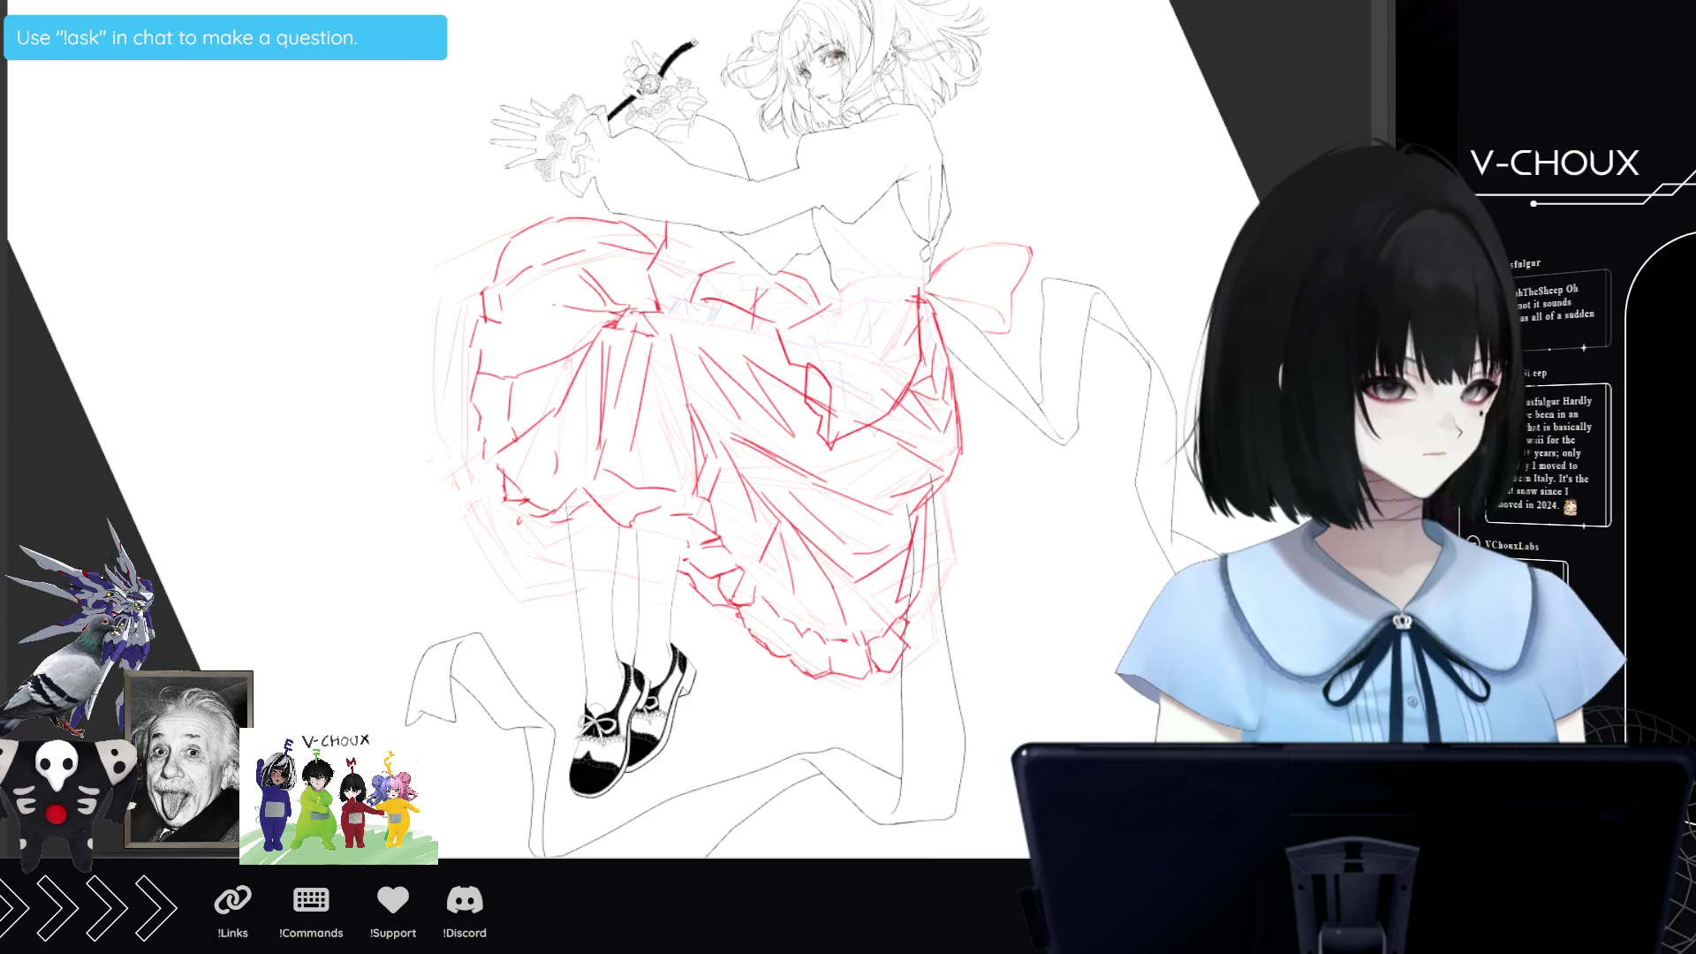
{"action": "key", "text": "h"}
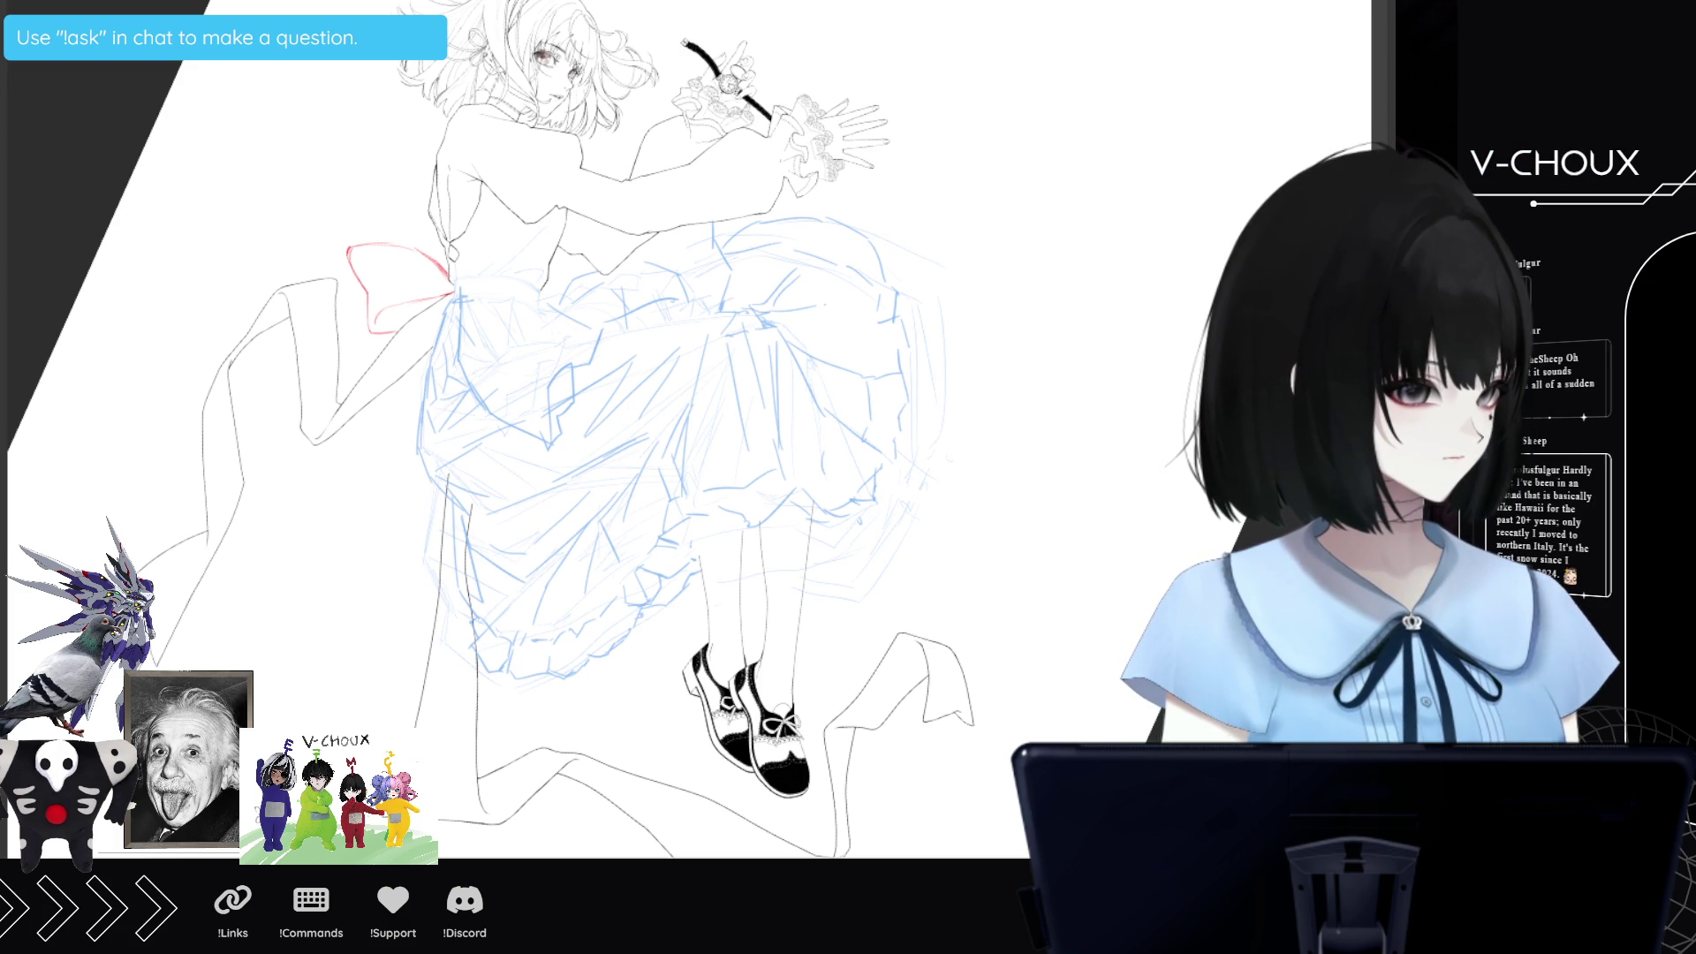
Zoom out twice and rotate the view about 60° so the figure lies sideways.
{"action": "scroll", "coordinate": [582, 279], "scroll_direction": "up", "scroll_amount": 3}
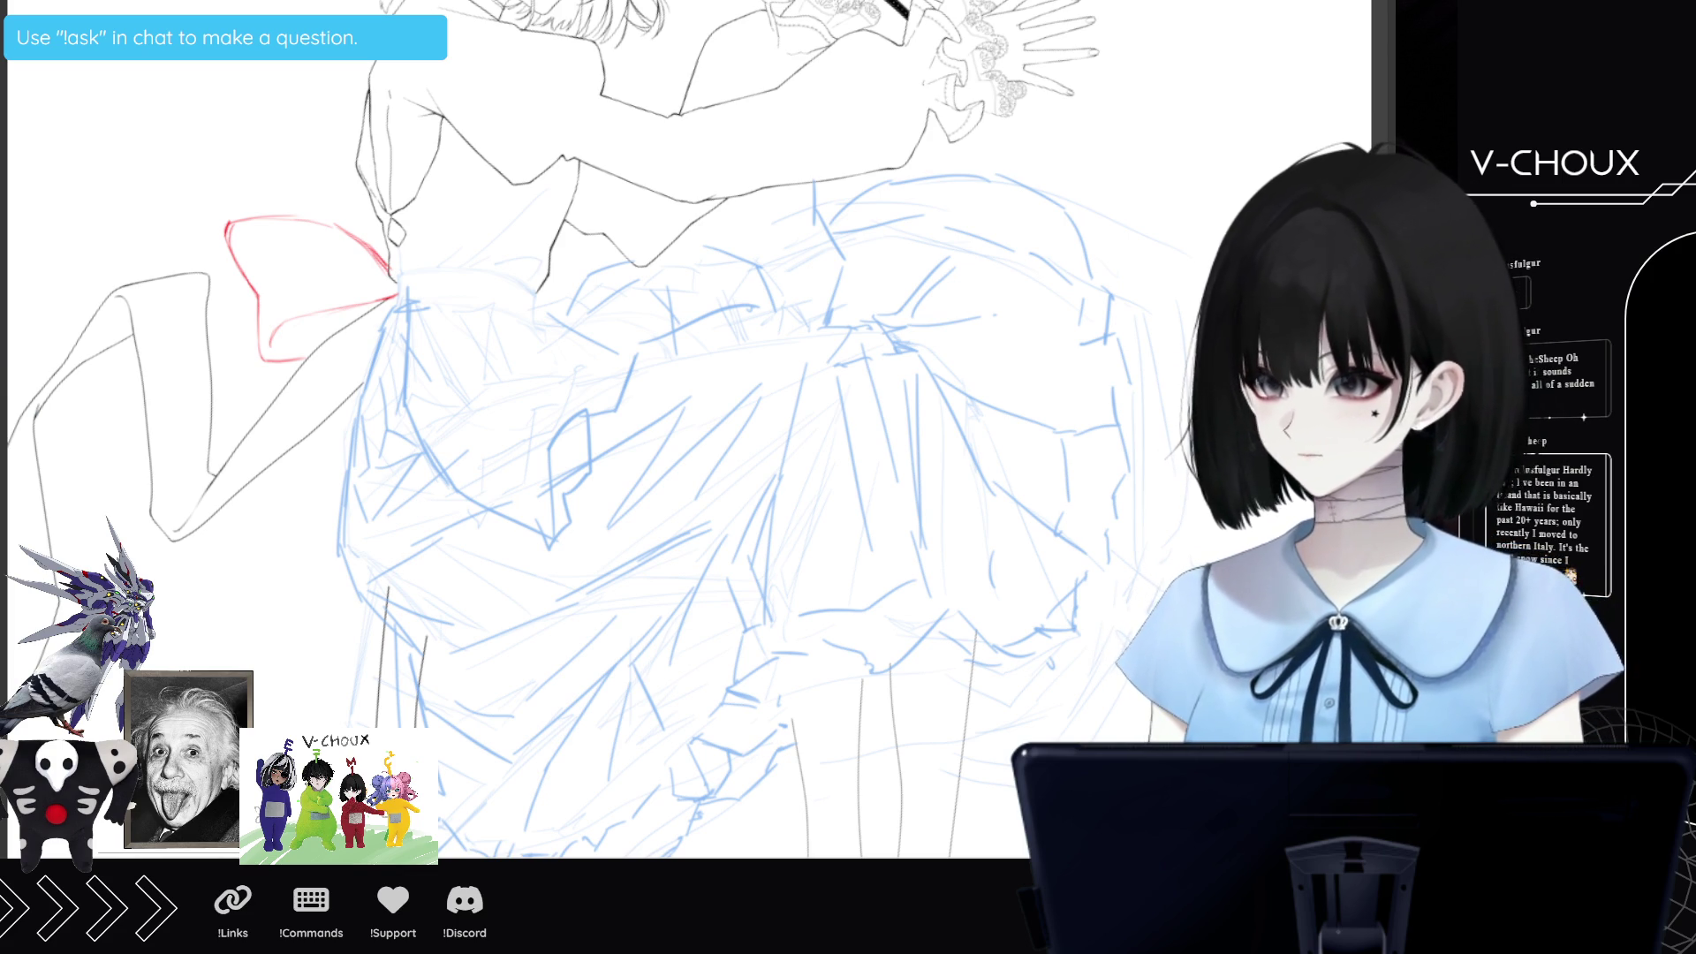
{"action": "key", "text": "ctrl+minus"}
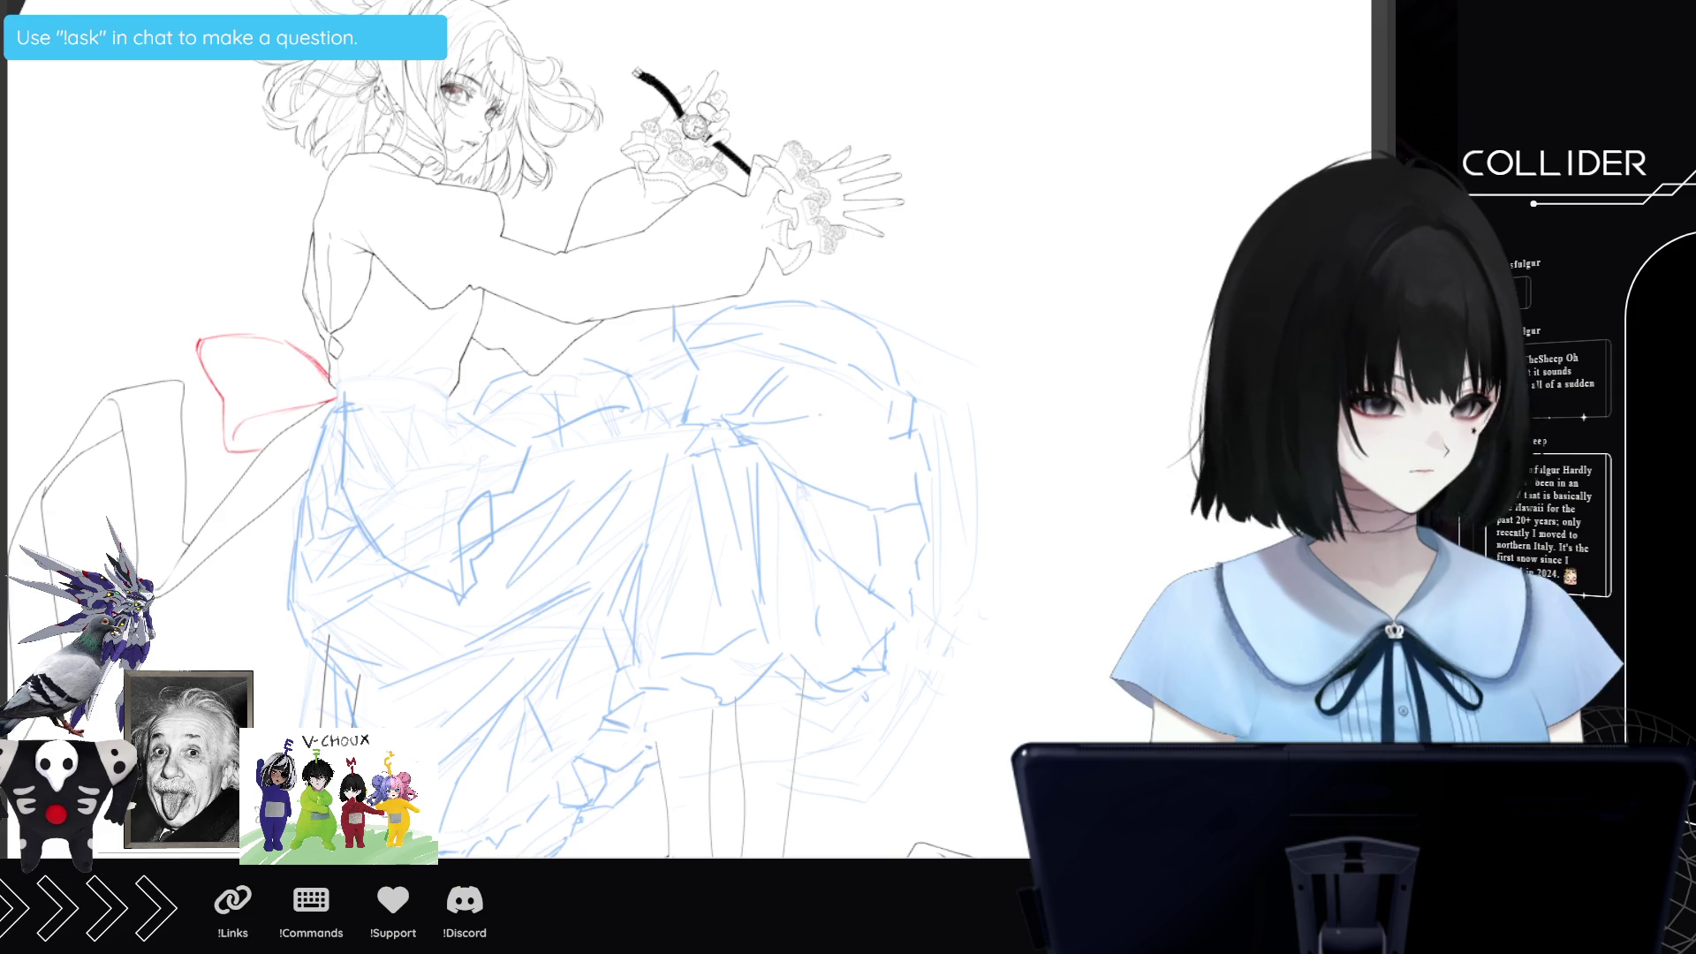
{"action": "scroll", "coordinate": [510, 430], "scroll_direction": "left", "scroll_amount": 3}
{"action": "key", "text": "ctrl+minus"}
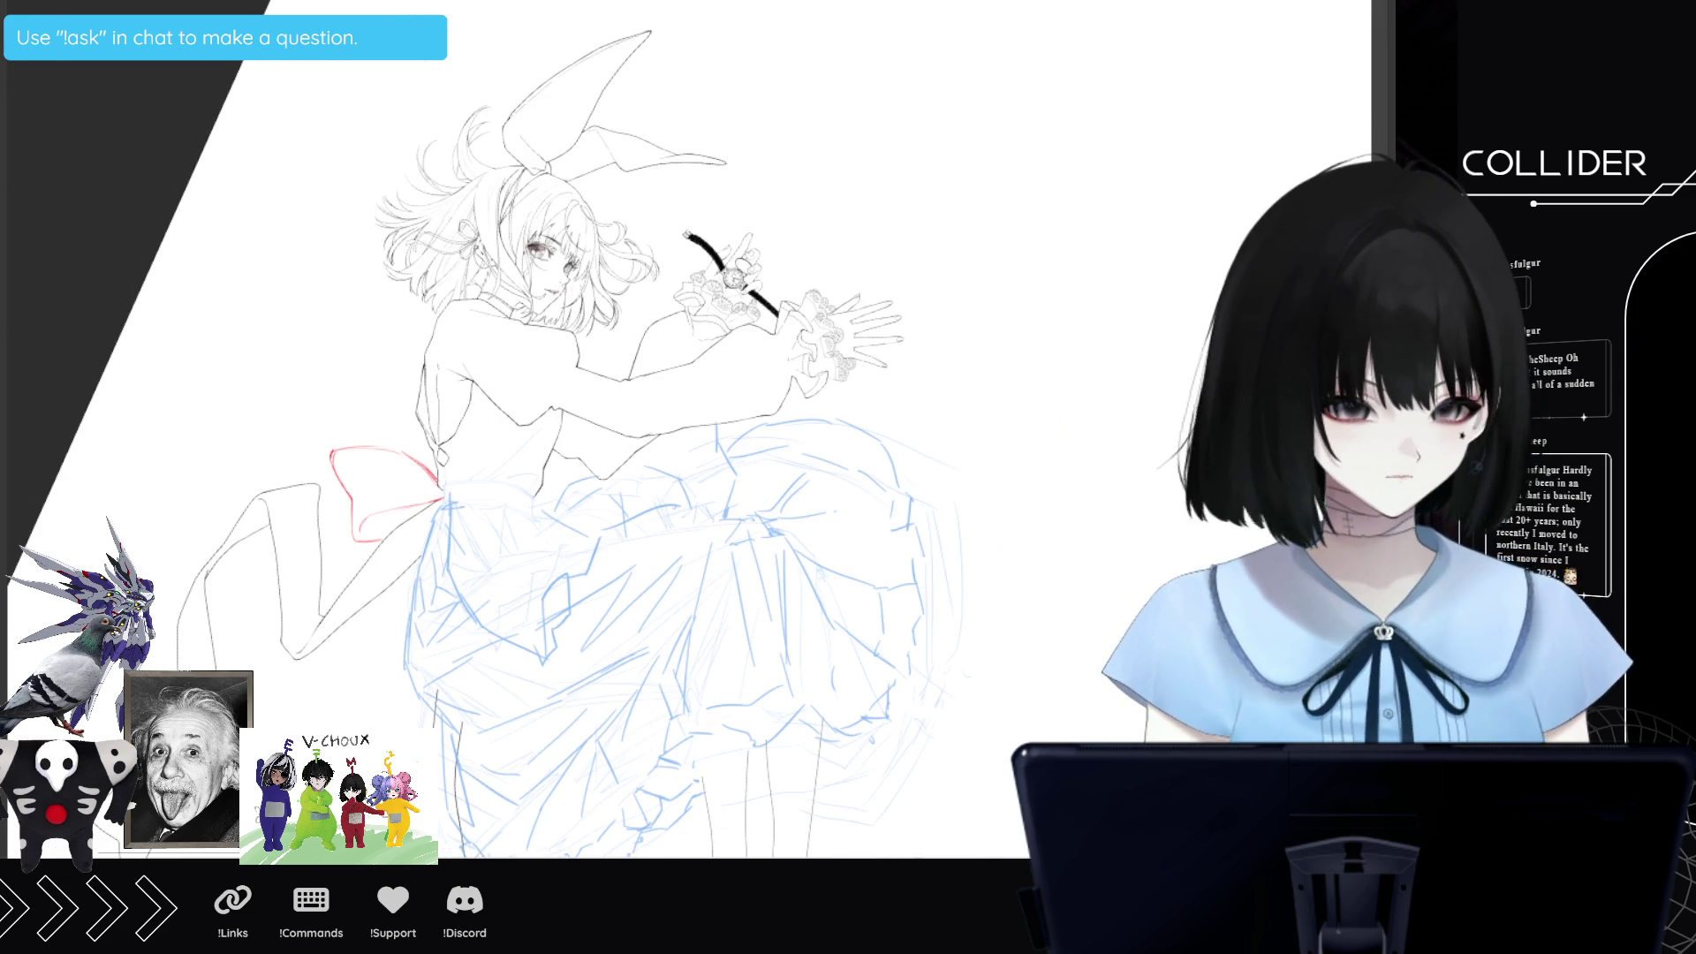
{"action": "mouse_move", "coordinate": [671, 265]}
{"action": "left_mouse_down"}
{"action": "mouse_move", "coordinate": [760, 291]}
{"action": "mouse_move", "coordinate": [822, 345]}
{"action": "mouse_move", "coordinate": [897, 460]}
{"action": "left_mouse_up"}
{"action": "scroll", "coordinate": [685, 850], "scroll_direction": "down", "scroll_amount": 2}
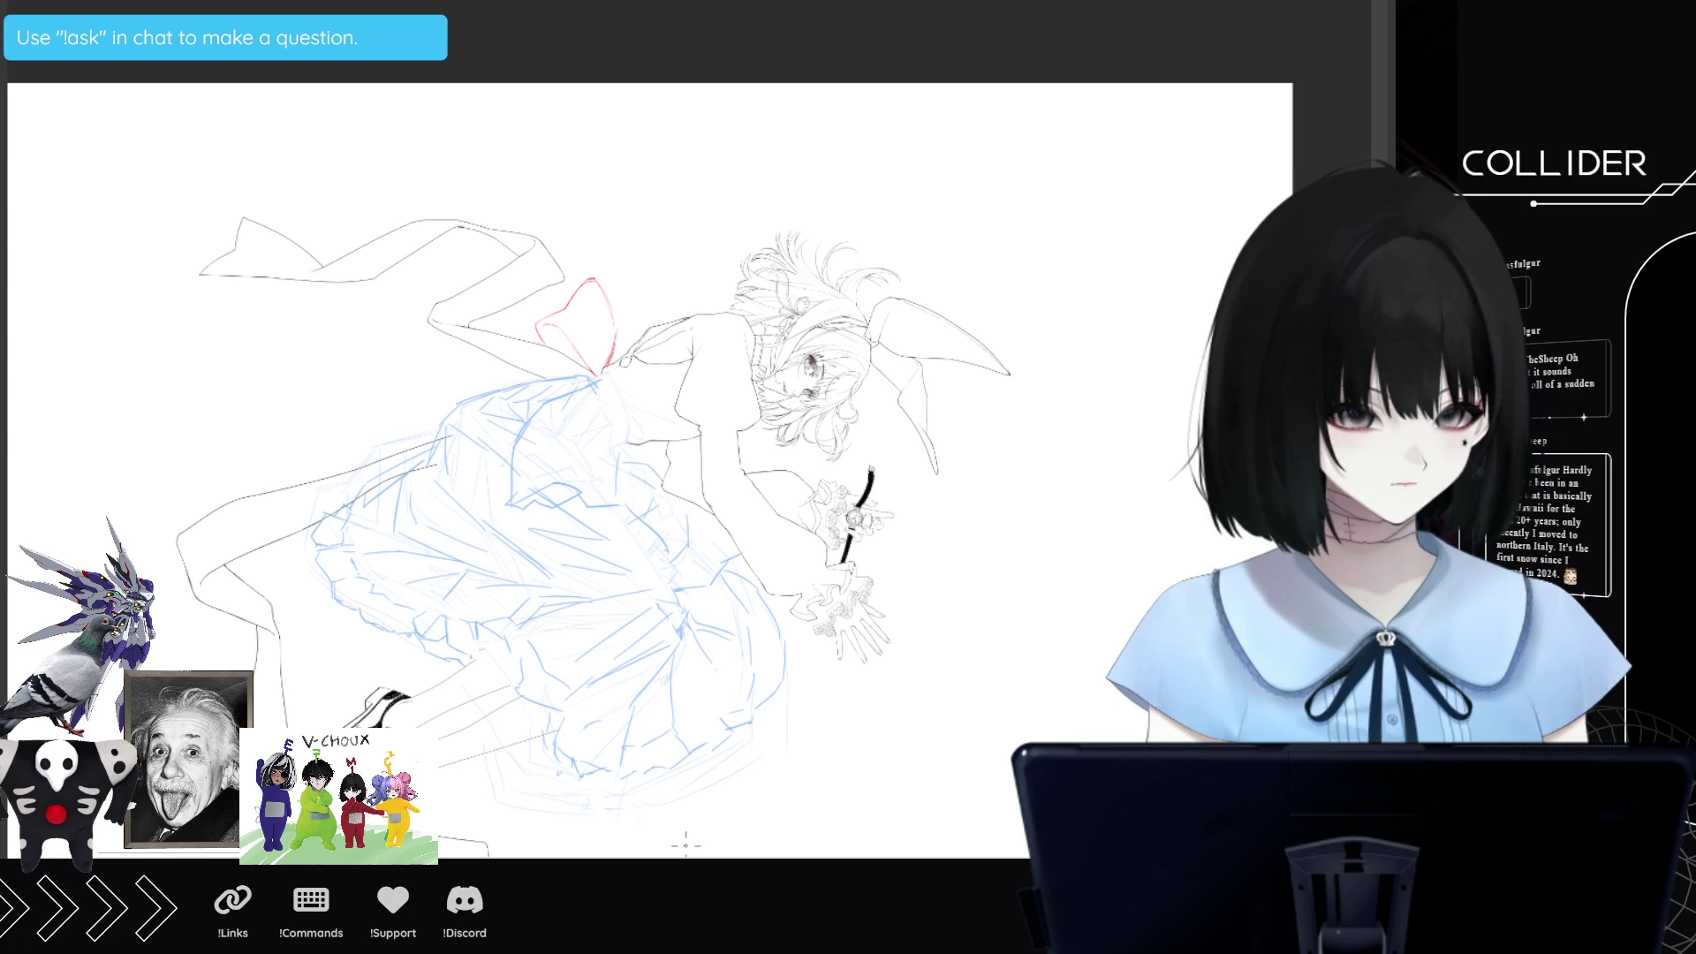
{"action": "scroll", "coordinate": [420, 555], "scroll_direction": "up", "scroll_amount": 1}
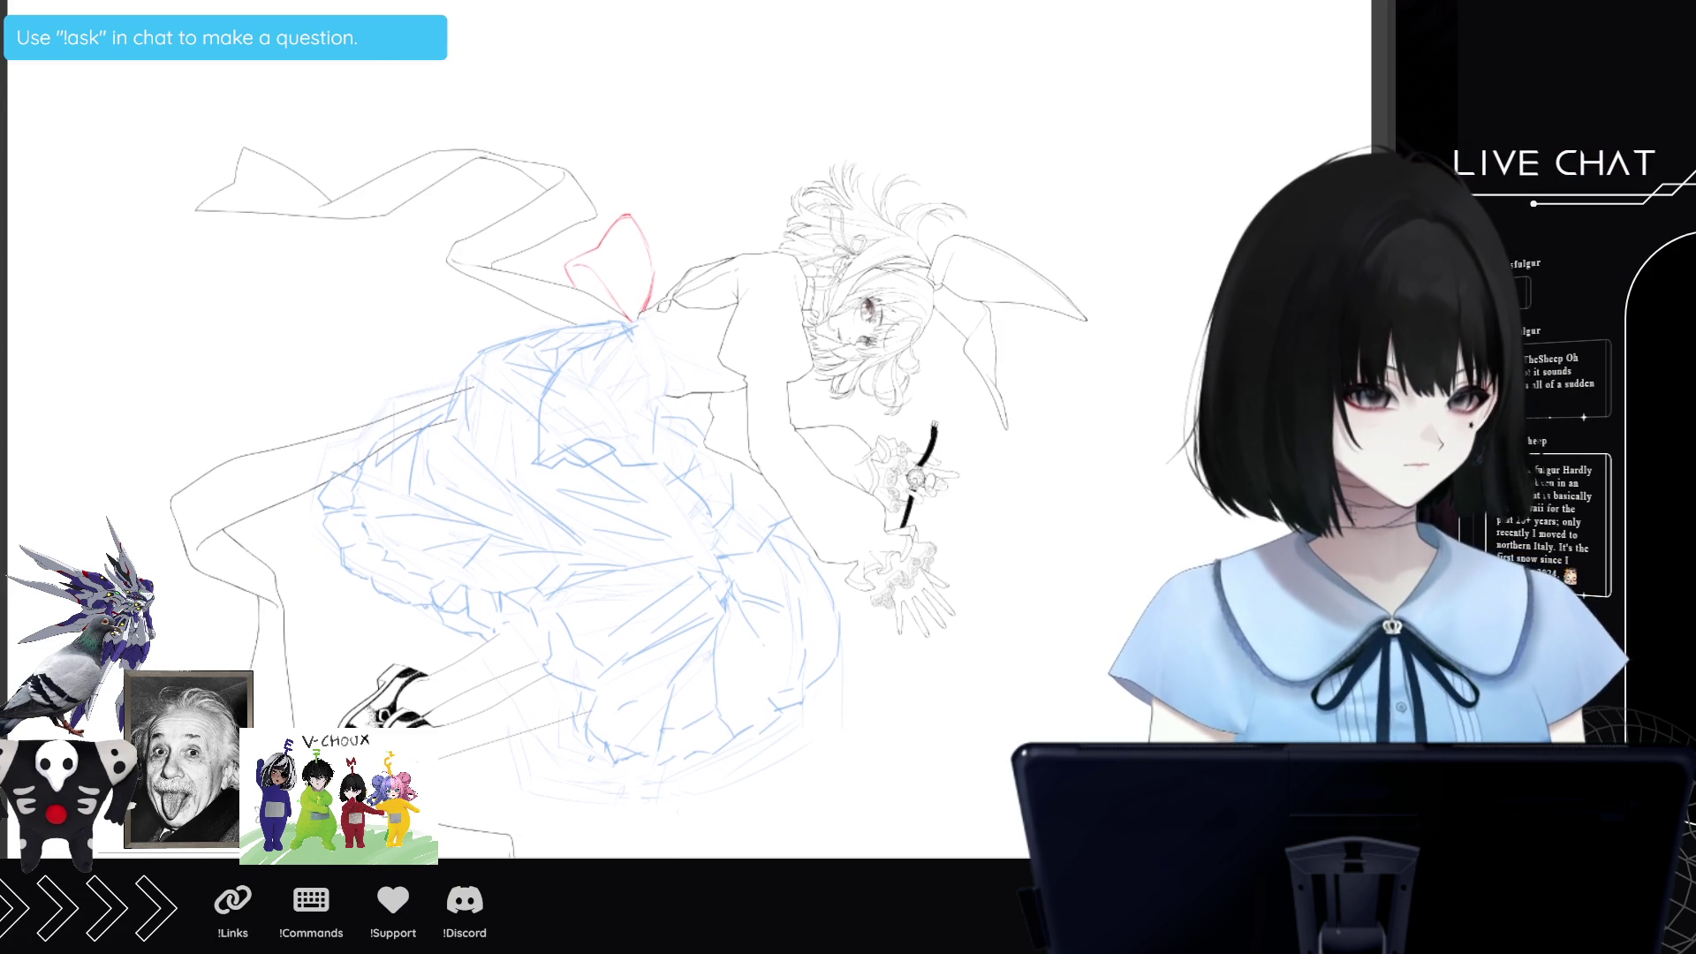
{"action": "scroll", "coordinate": [689, 429], "scroll_direction": "down", "scroll_amount": 1}
{"action": "scroll", "coordinate": [629, 456], "scroll_direction": "down", "scroll_amount": 1}
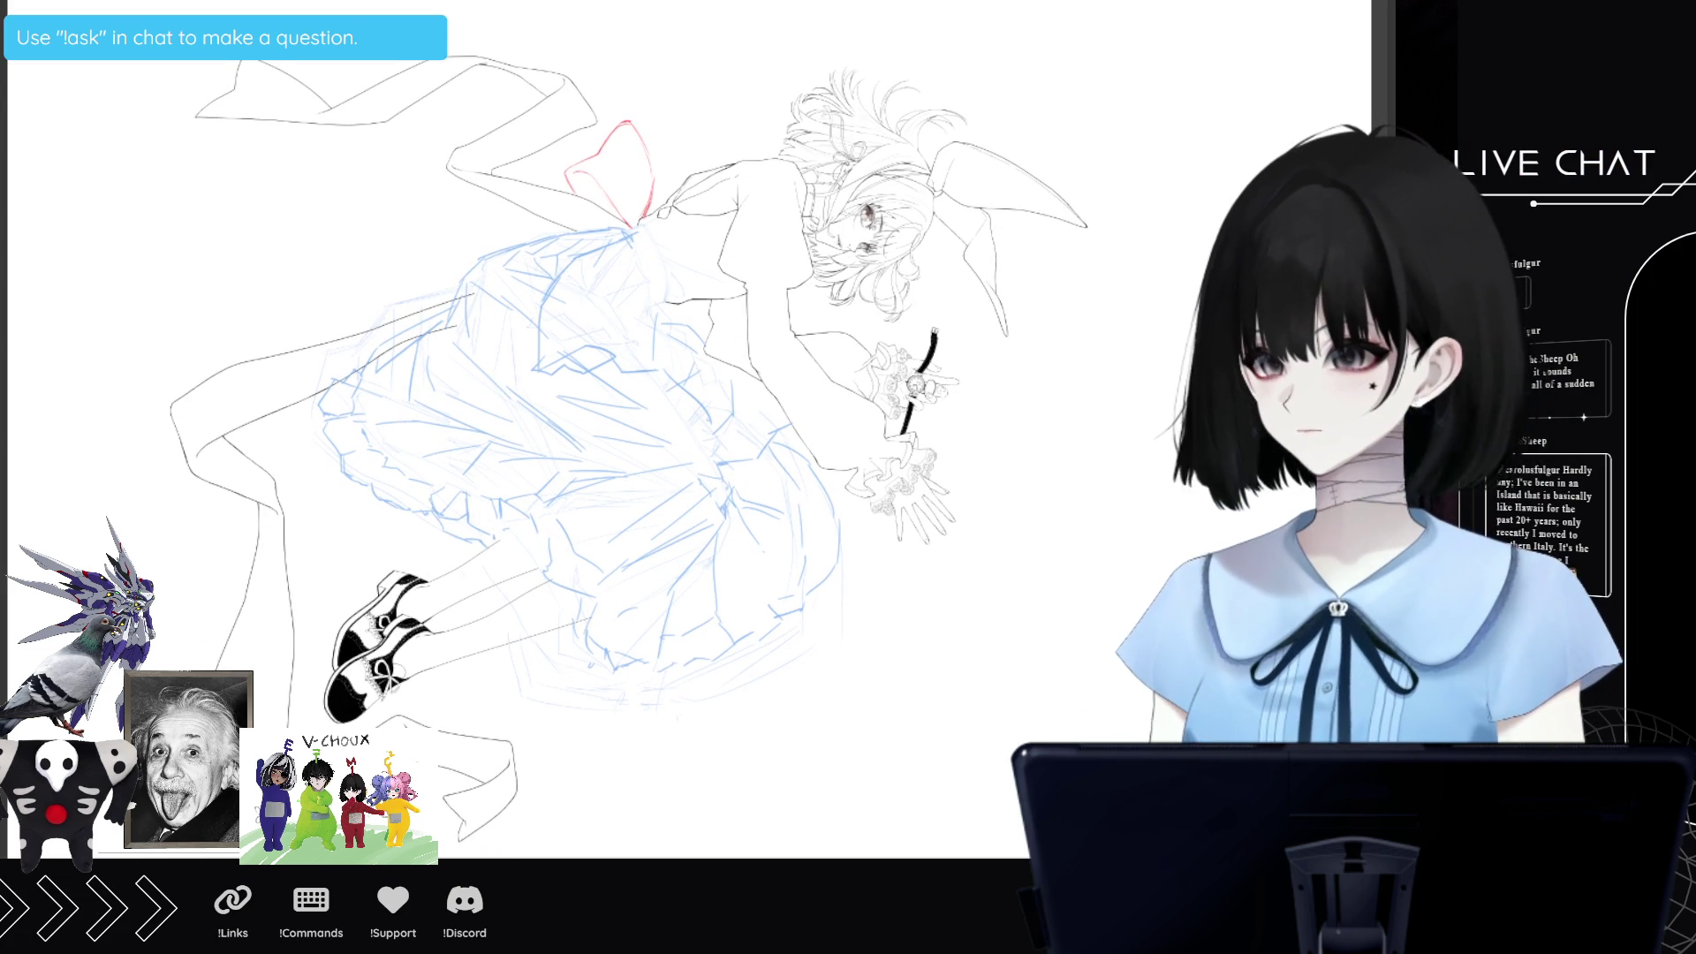
{"action": "scroll", "coordinate": [977, 812], "scroll_direction": "left", "scroll_amount": 2}
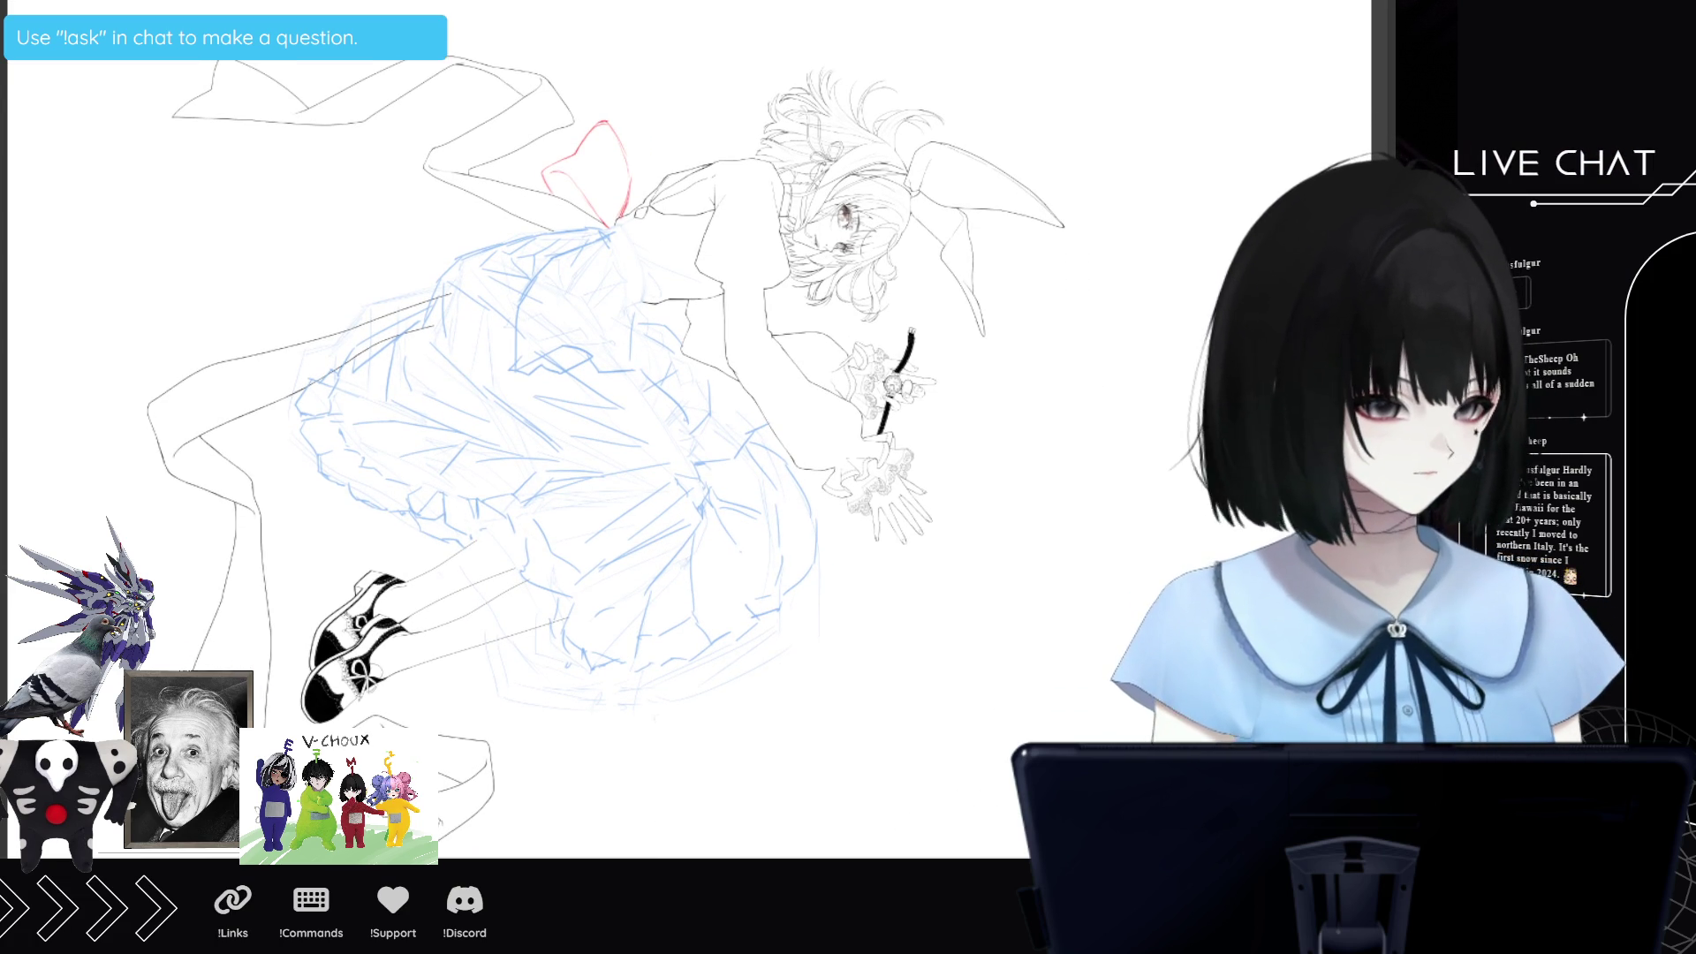
{"action": "scroll", "coordinate": [654, 442], "scroll_direction": "right", "scroll_amount": 1}
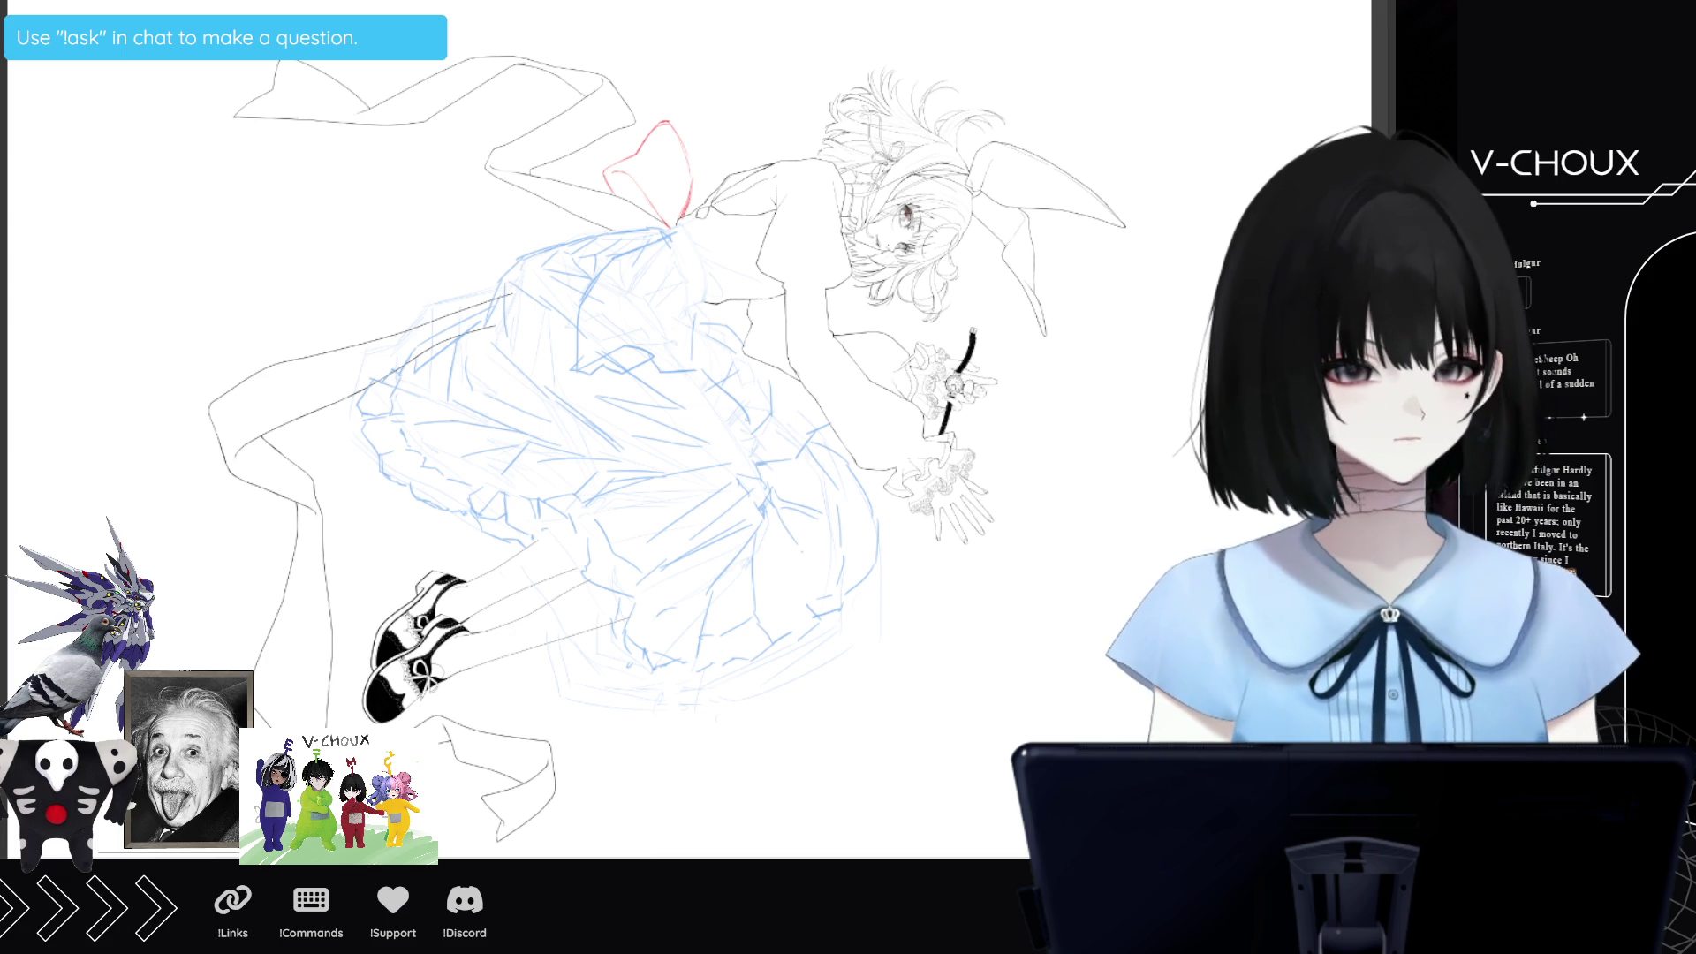
Hand-letter a red 'B', a dot, and an 'R' left of the bow.
{"action": "mouse_move", "coordinate": [254, 196]}
{"action": "left_mouse_down"}
{"action": "mouse_move", "coordinate": [256, 296]}
{"action": "mouse_move", "coordinate": [307, 221]}
{"action": "mouse_move", "coordinate": [238, 284]}
{"action": "left_mouse_up"}
{"action": "left_click", "coordinate": [319, 267]}
{"action": "mouse_move", "coordinate": [331, 231]}
{"action": "left_mouse_down"}
{"action": "mouse_move", "coordinate": [331, 277]}
{"action": "mouse_move", "coordinate": [379, 276]}
{"action": "mouse_move", "coordinate": [380, 254]}
{"action": "mouse_move", "coordinate": [384, 278]}
{"action": "left_mouse_up"}
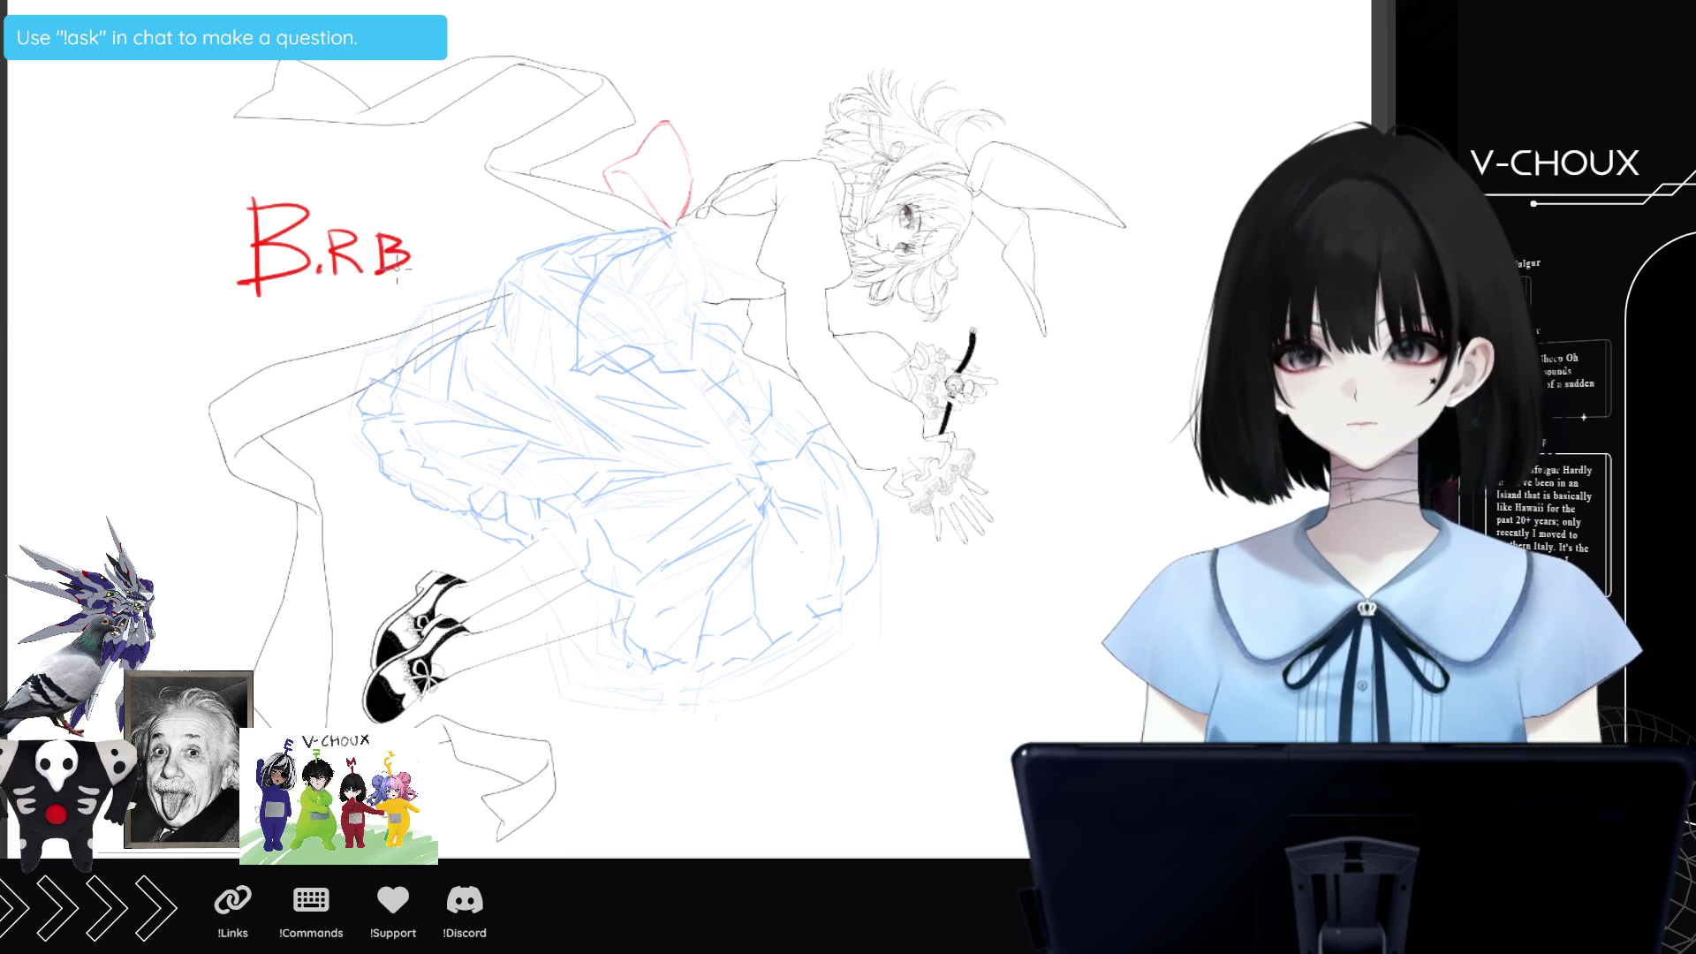
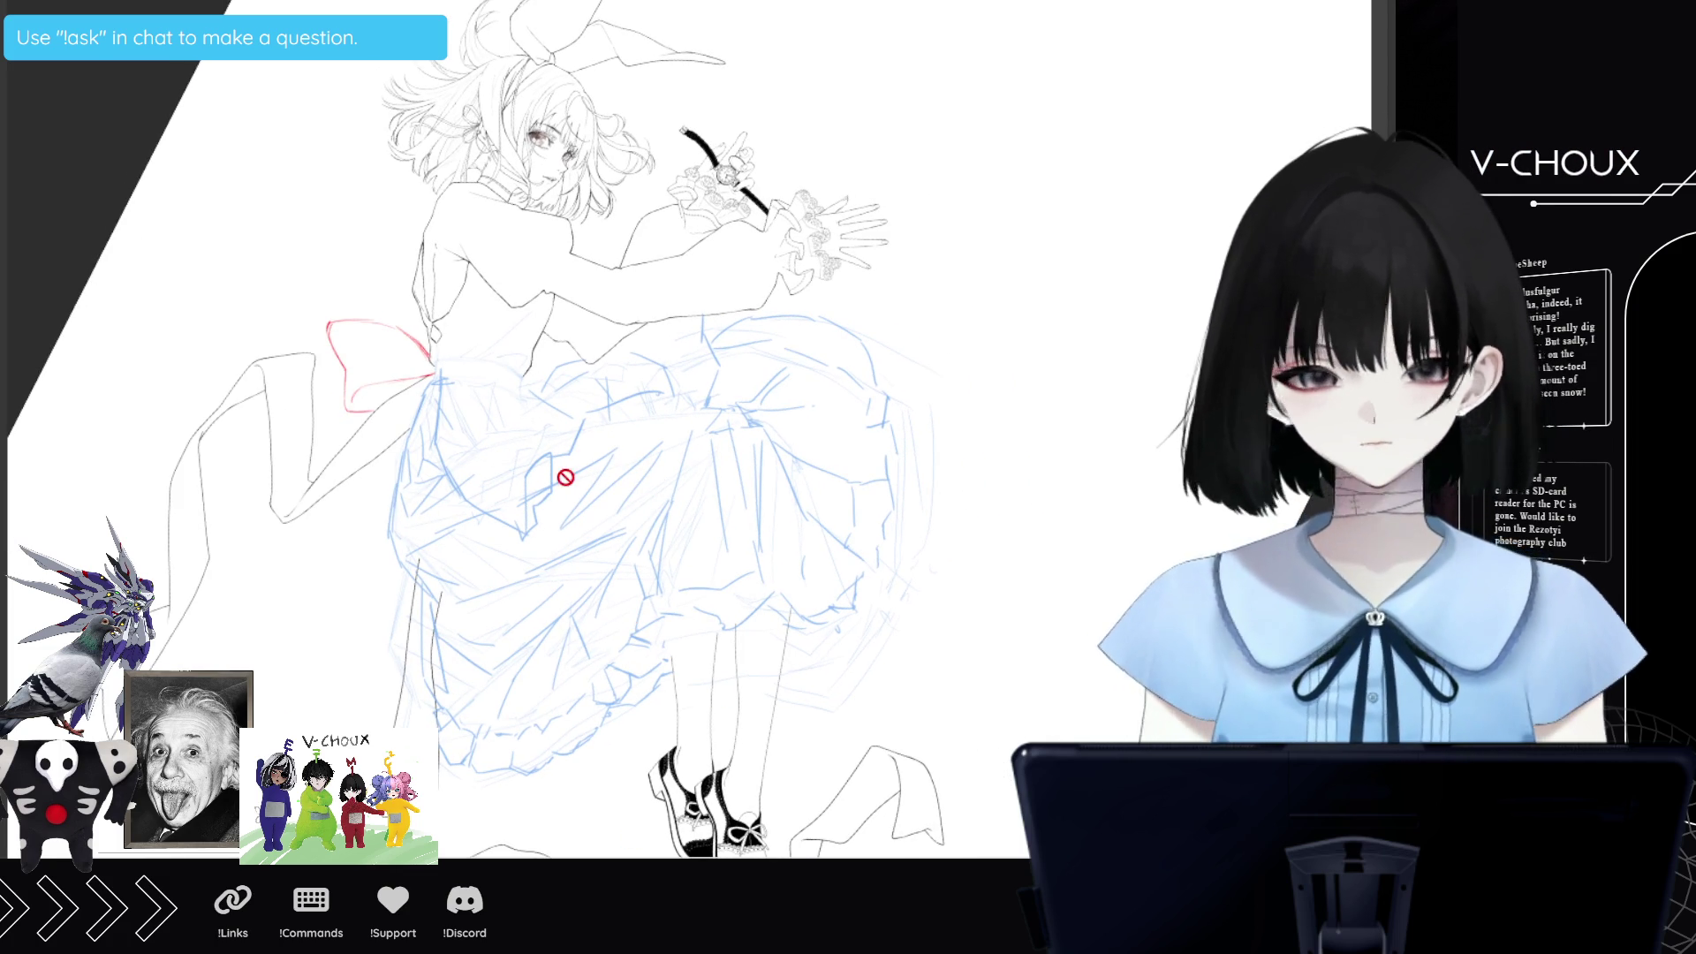
Zoom in on the red waist bow and upper blue skirt sketch, then back out one step.
{"action": "scroll", "coordinate": [458, 424], "scroll_direction": "up", "scroll_amount": 3}
{"action": "scroll", "coordinate": [454, 408], "scroll_direction": "down", "scroll_amount": 1}
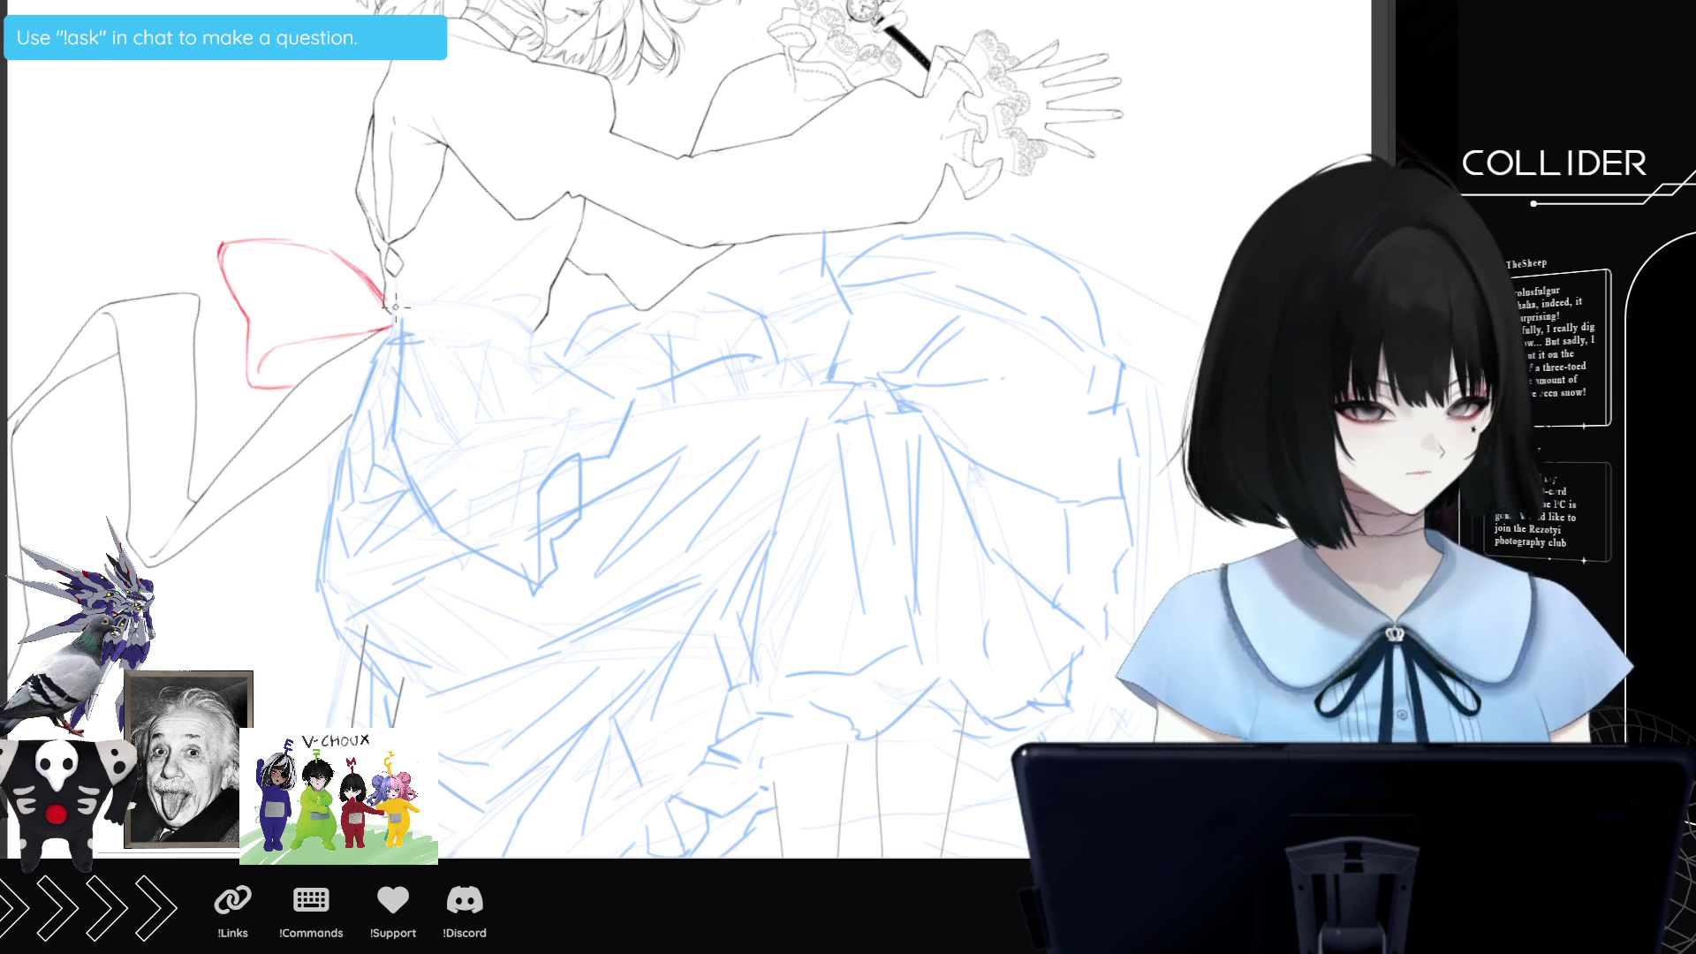
Outline the bow's right loop in red: lower edge, tip and upper edge.
{"action": "left_click_drag", "start_coordinate": [534, 326], "coordinate": [530, 356]}
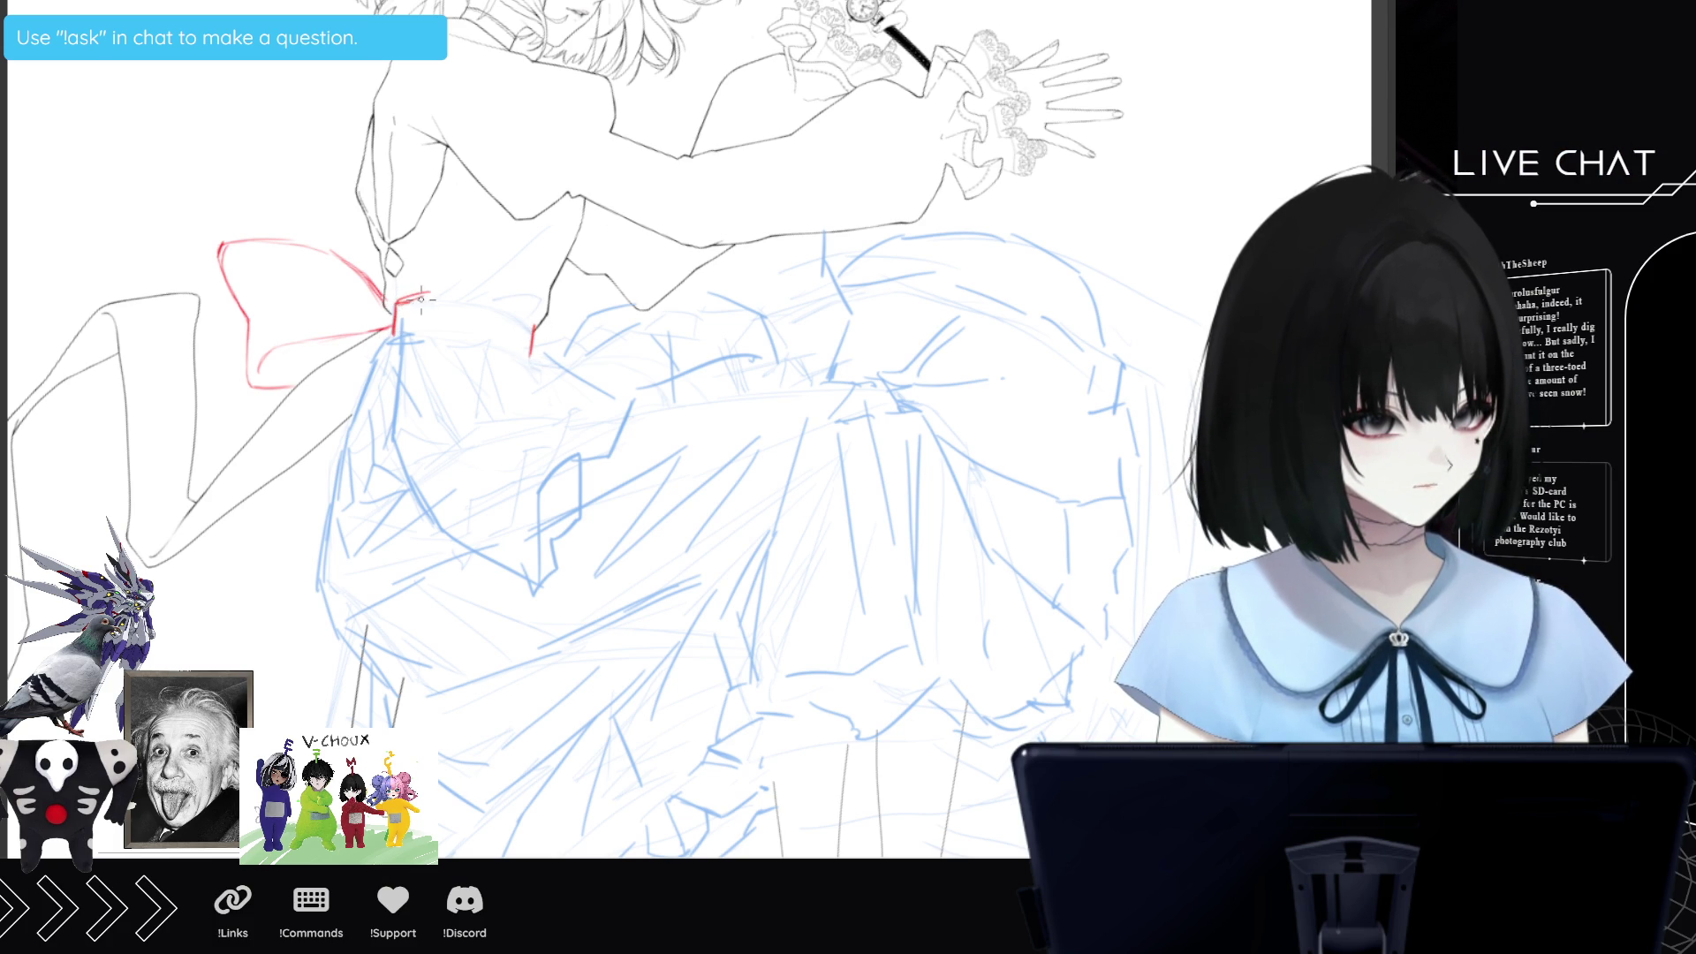
{"action": "left_click_drag", "start_coordinate": [466, 297], "coordinate": [533, 329]}
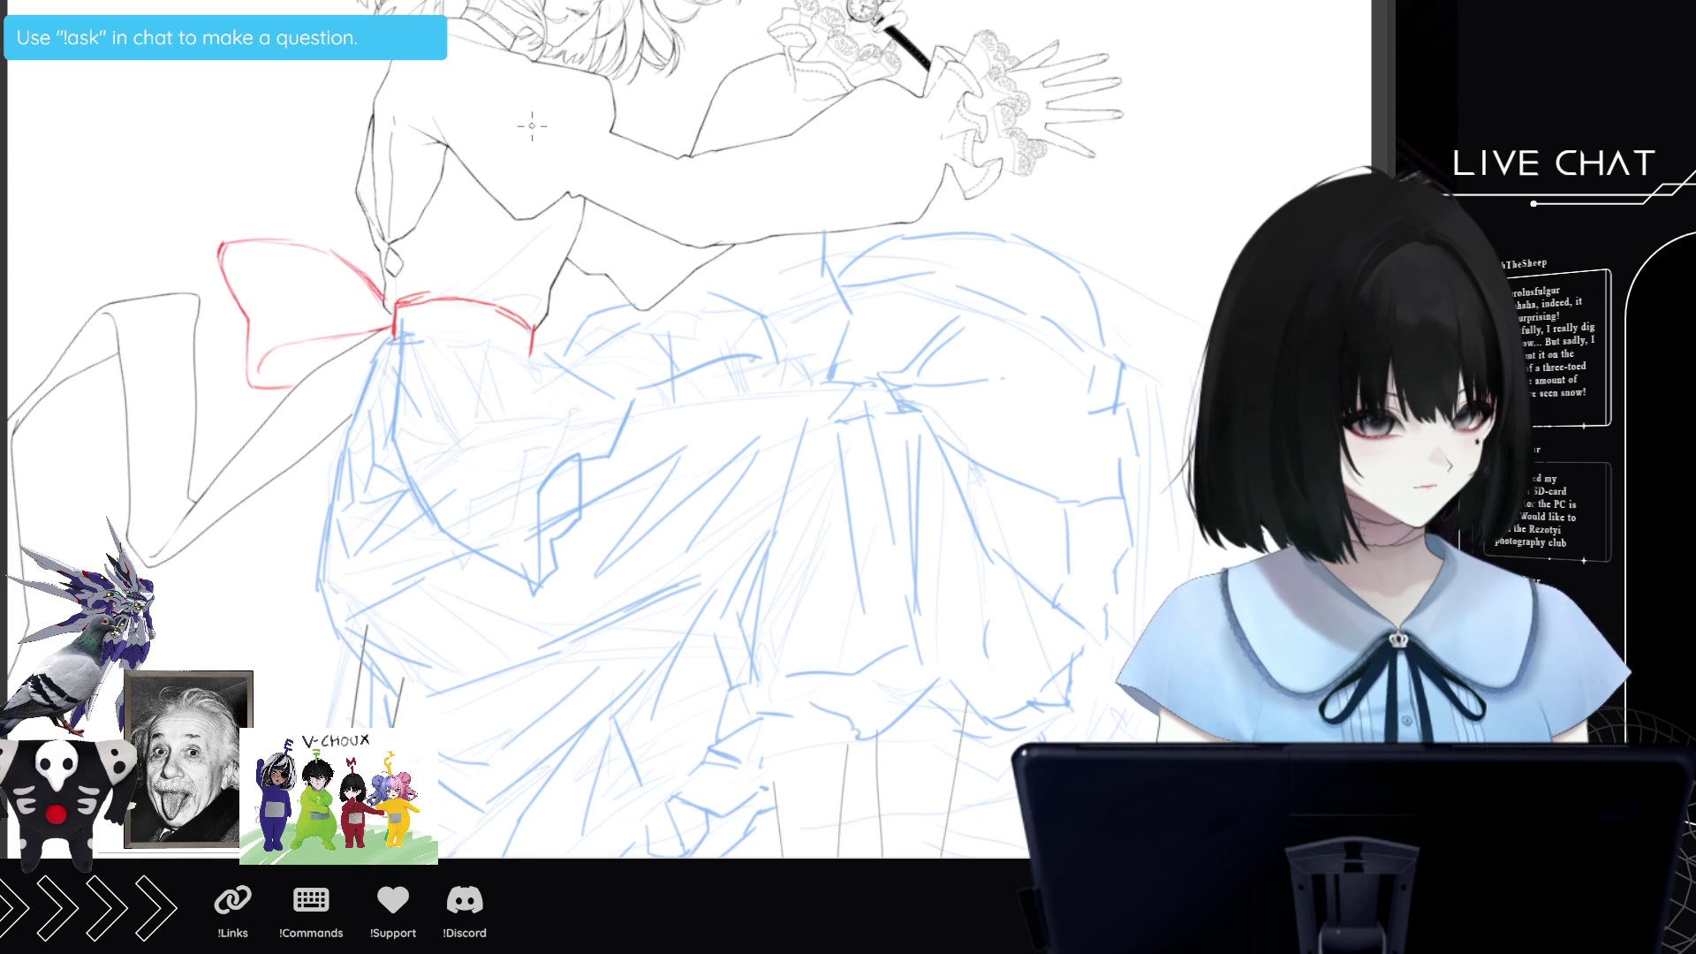
{"action": "left_click_drag", "start_coordinate": [536, 300], "coordinate": [515, 293]}
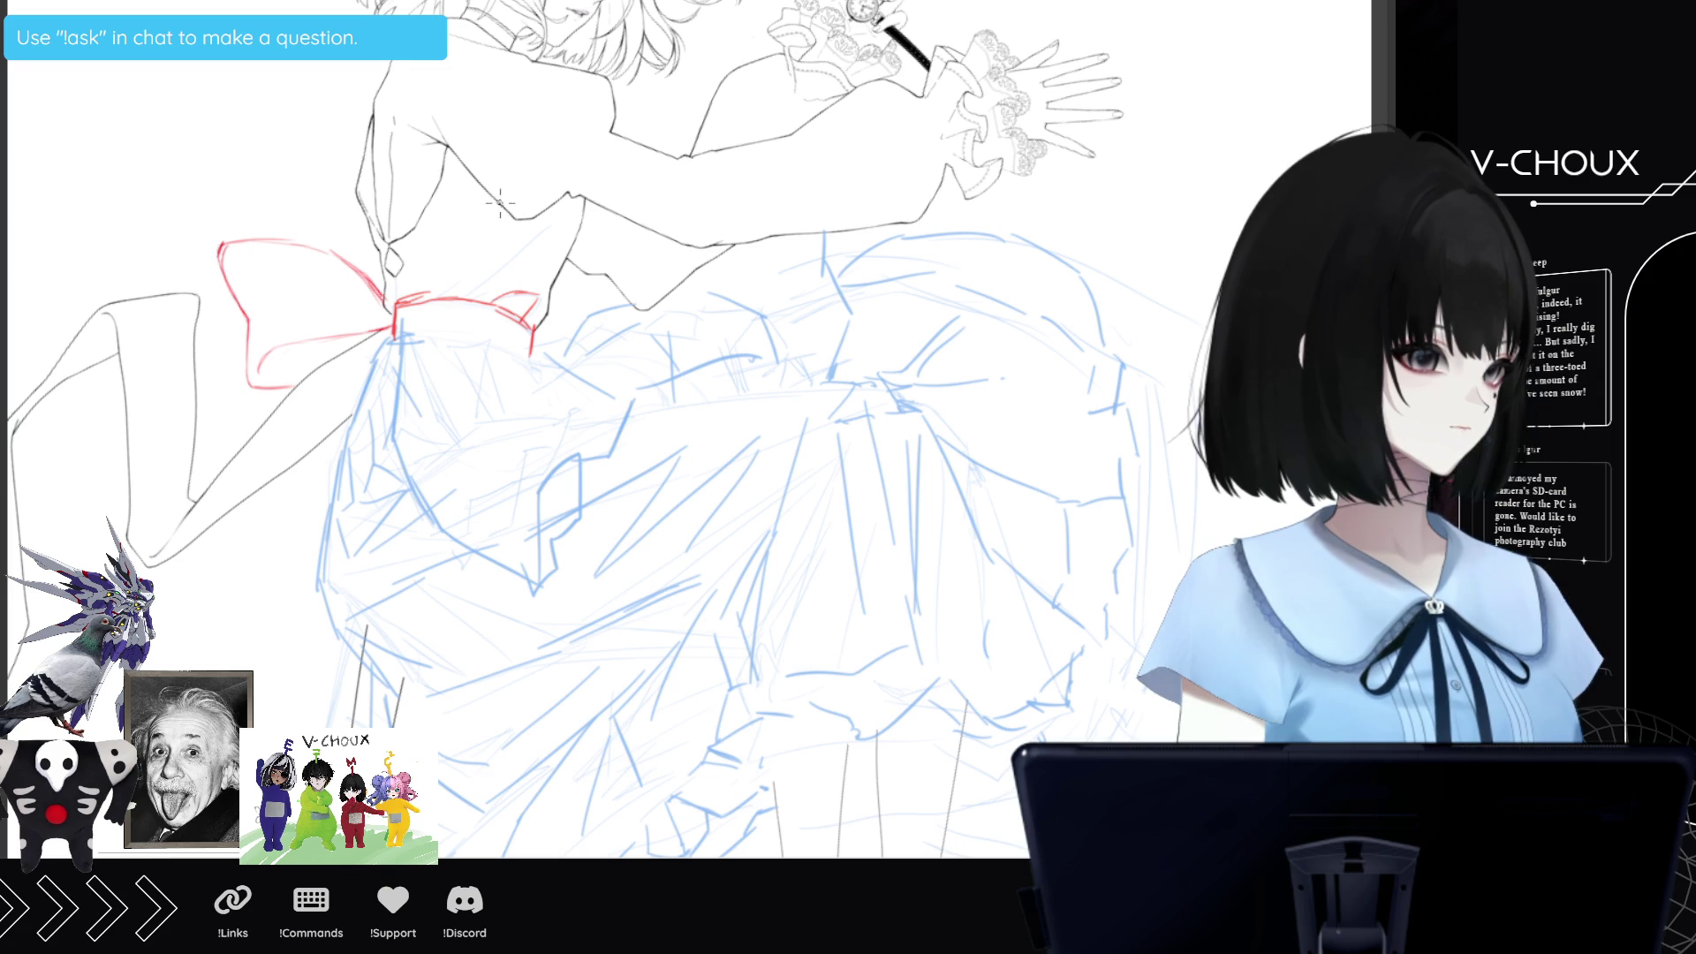
{"action": "mouse_move", "coordinate": [461, 299]}
{"action": "left_mouse_down"}
{"action": "mouse_move", "coordinate": [530, 230]}
{"action": "mouse_move", "coordinate": [484, 277]}
{"action": "left_mouse_up"}
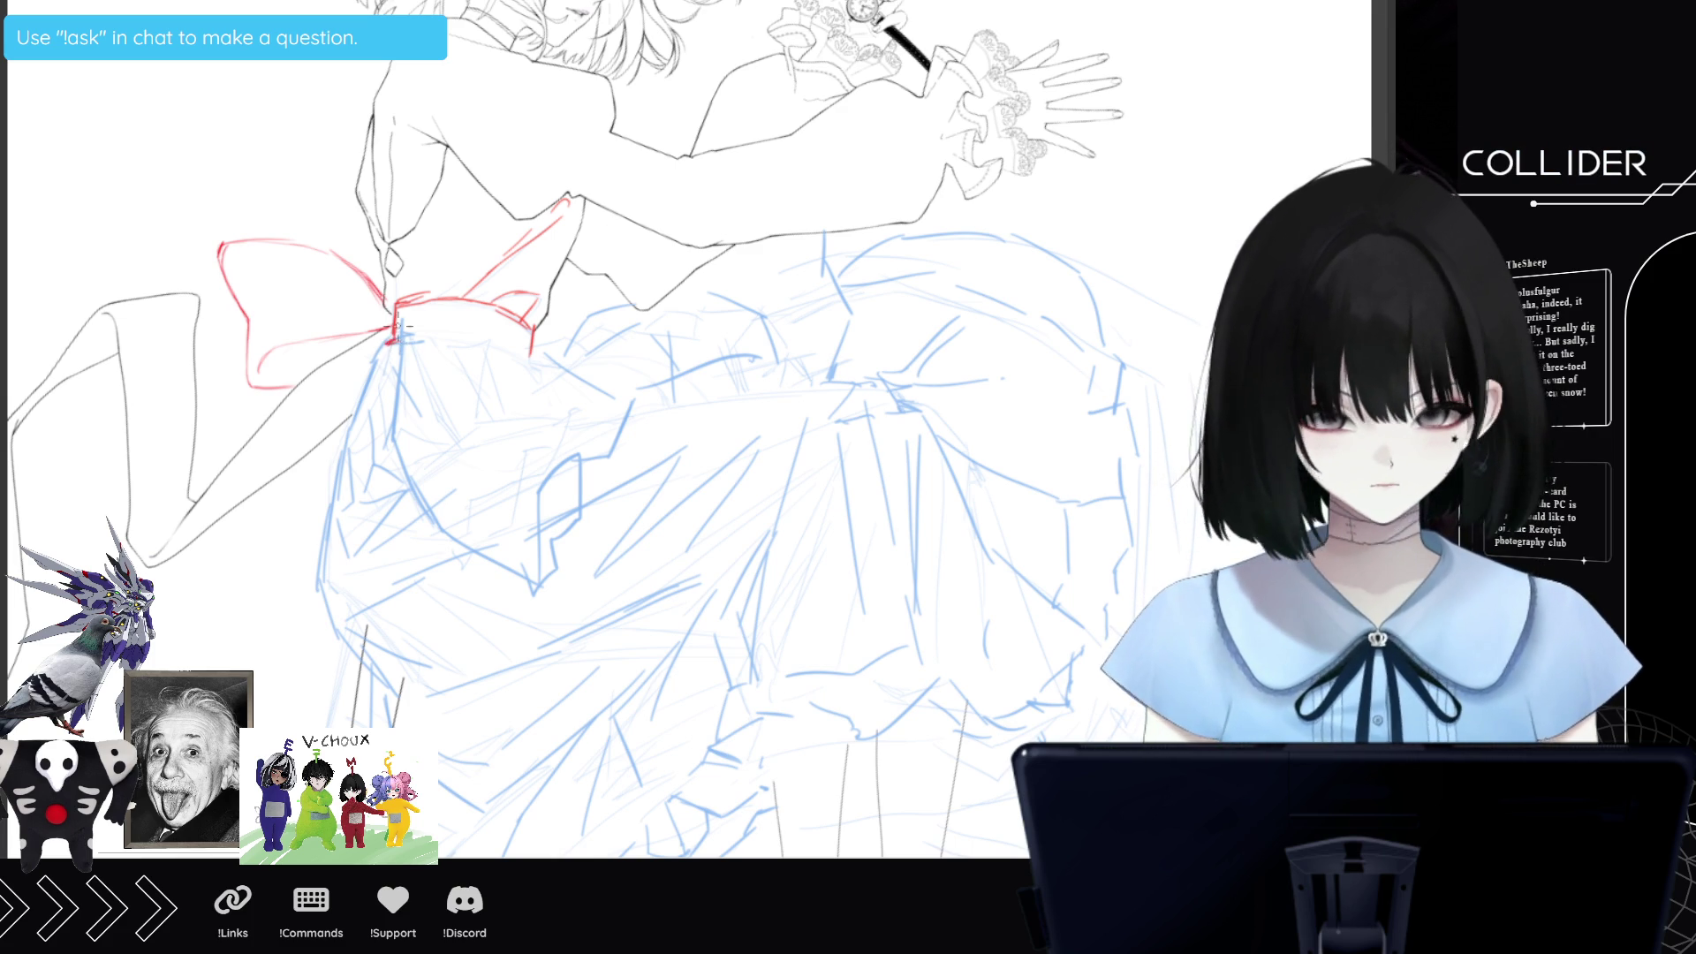
Trace the skirt's left outline in red from below the knot down to the lower edge.
{"action": "left_click_drag", "start_coordinate": [391, 333], "coordinate": [325, 546]}
{"action": "mouse_move", "coordinate": [362, 403]}
{"action": "left_mouse_down"}
{"action": "mouse_move", "coordinate": [330, 493]}
{"action": "mouse_move", "coordinate": [337, 477]}
{"action": "mouse_move", "coordinate": [328, 609]}
{"action": "mouse_move", "coordinate": [413, 702]}
{"action": "left_mouse_up"}
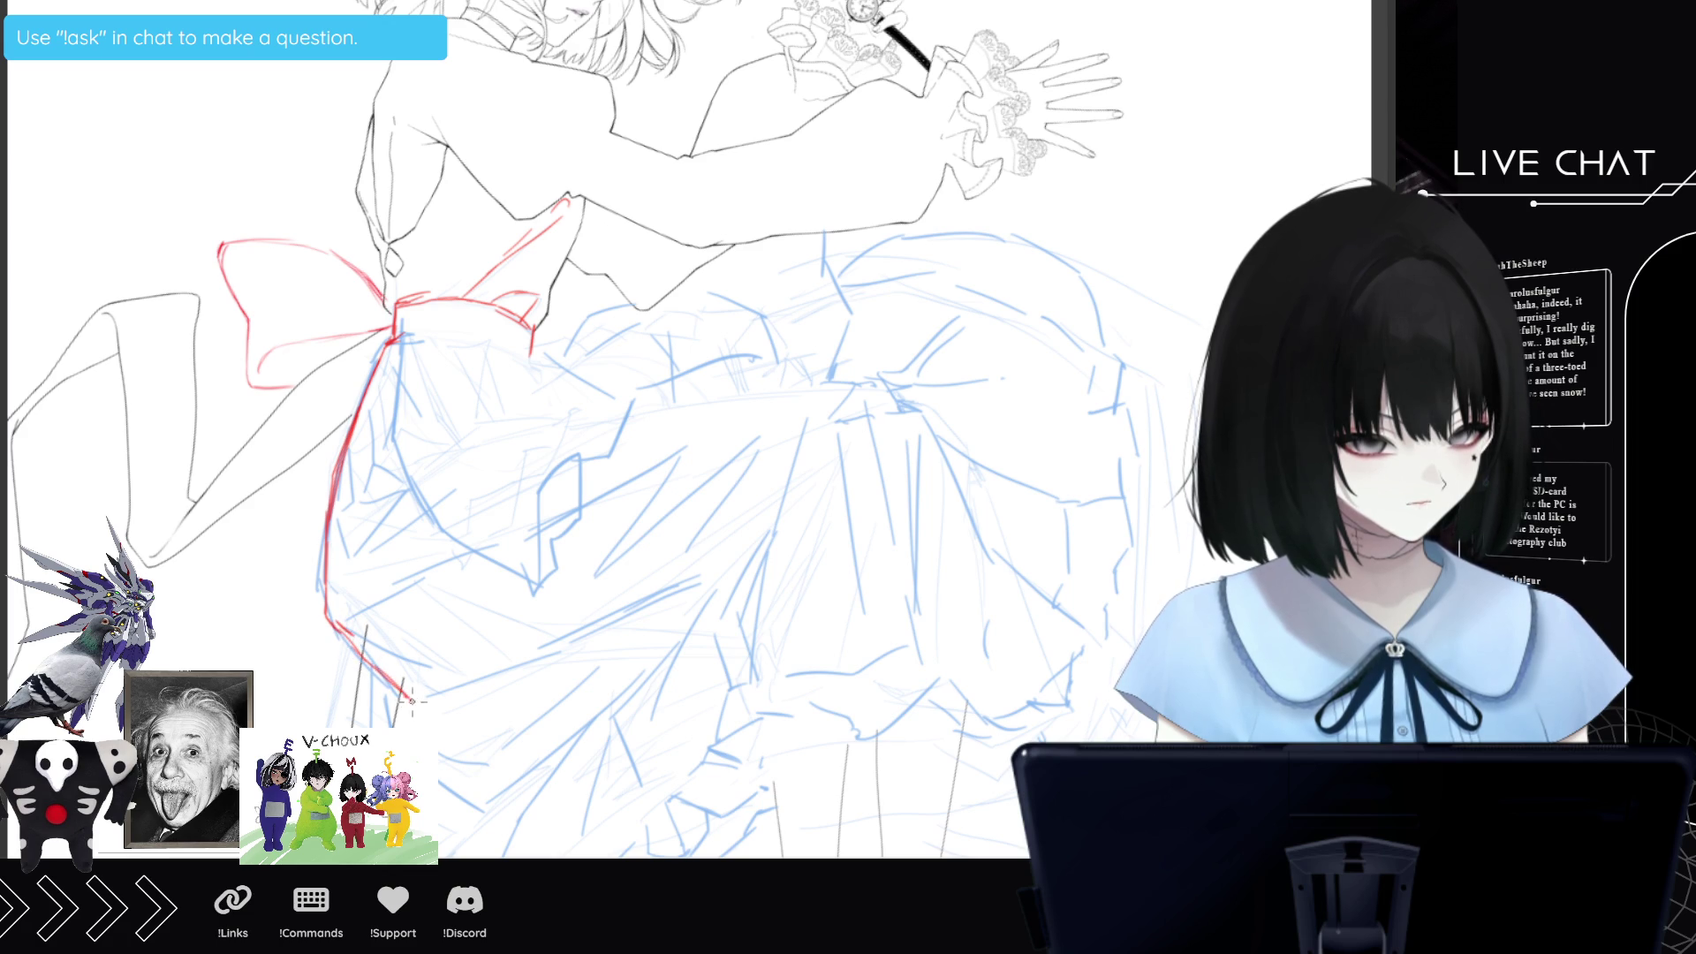
{"action": "left_click_drag", "start_coordinate": [358, 647], "coordinate": [427, 698]}
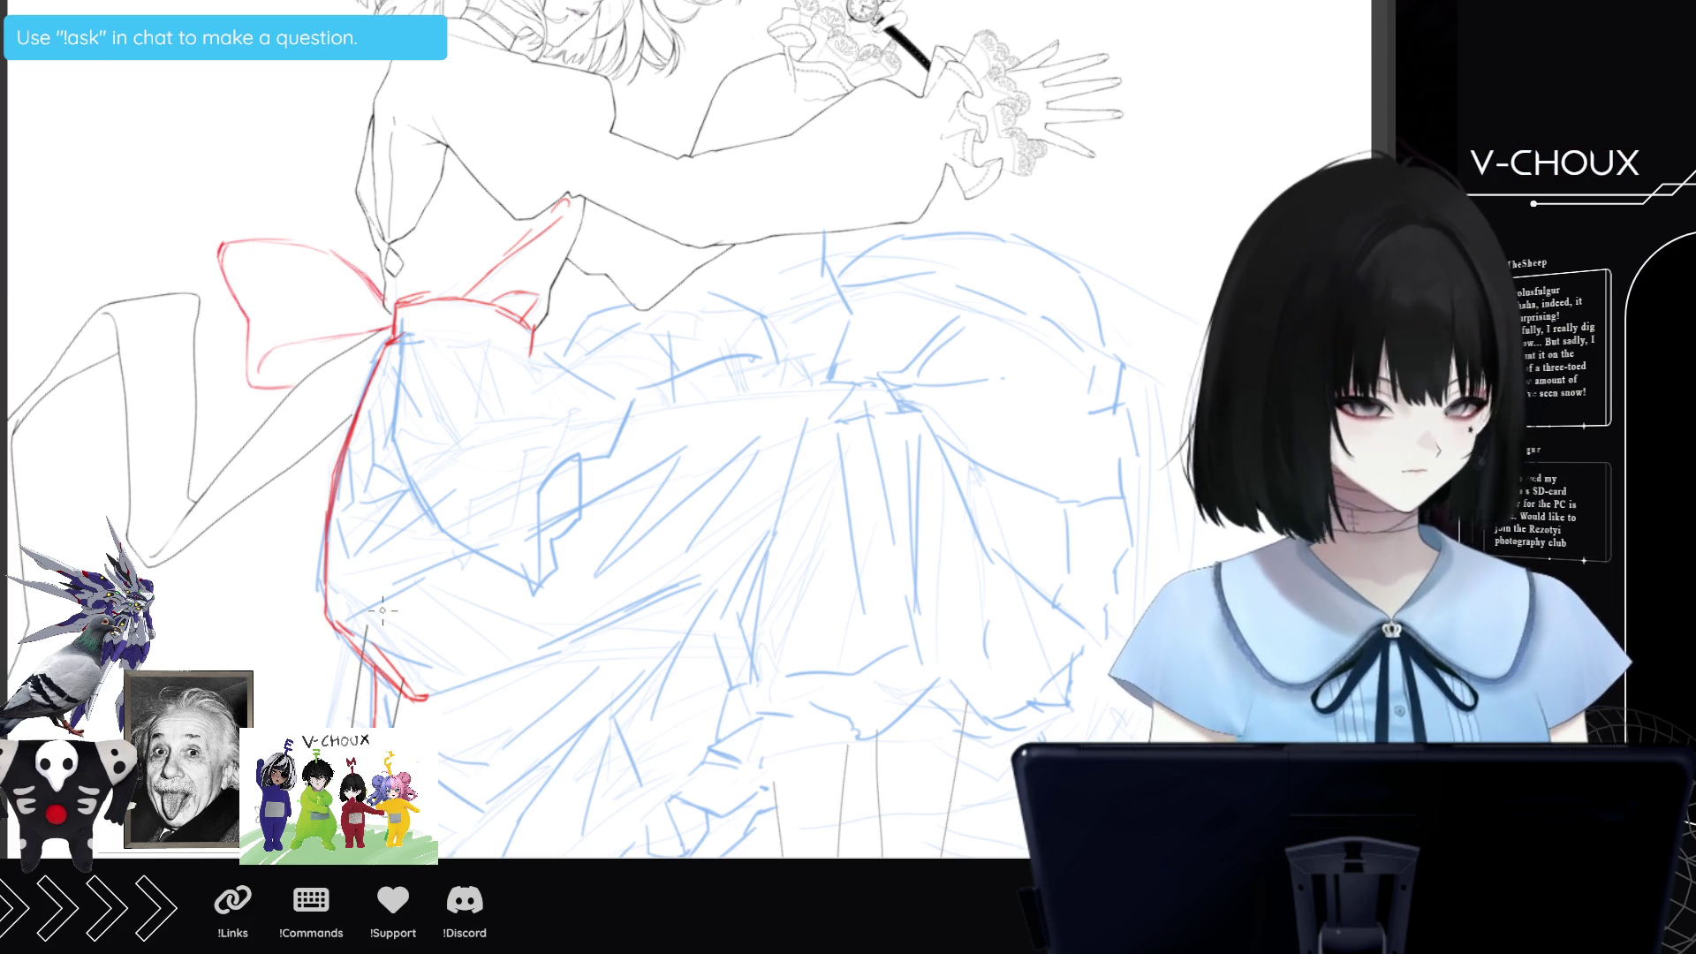
Extend the red left skirt edge further down toward the ruffled hem.
{"action": "scroll", "coordinate": [383, 609], "scroll_direction": "down", "scroll_amount": 5}
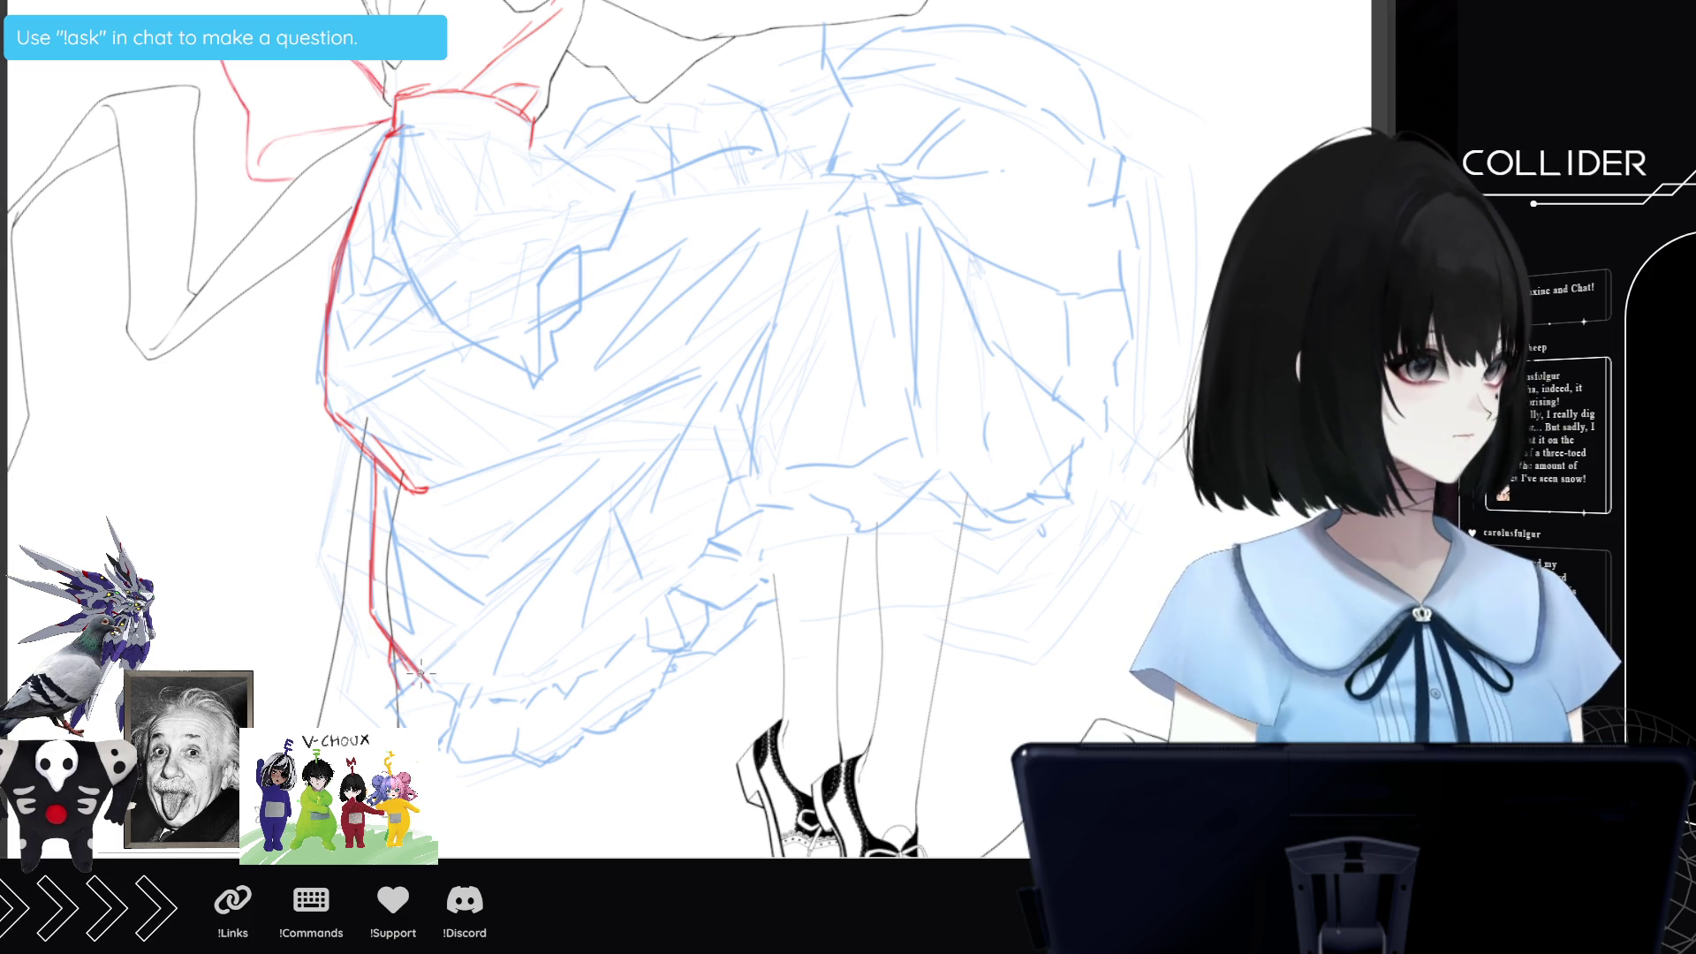
{"action": "left_click_drag", "start_coordinate": [411, 681], "coordinate": [386, 705]}
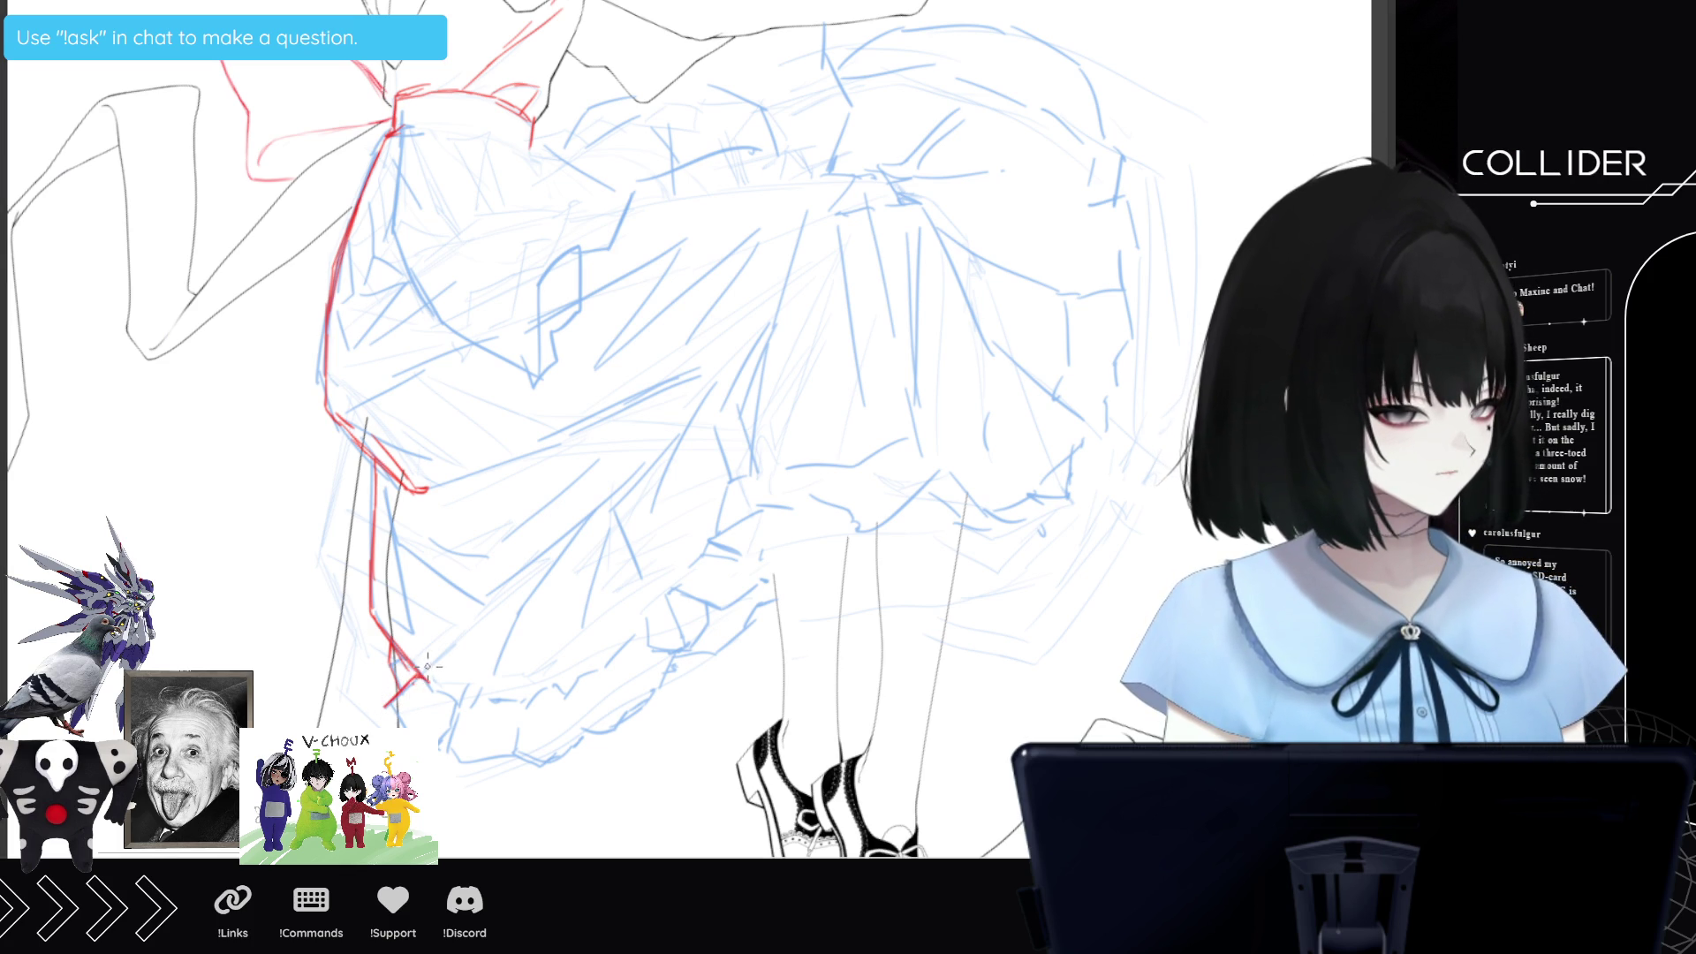